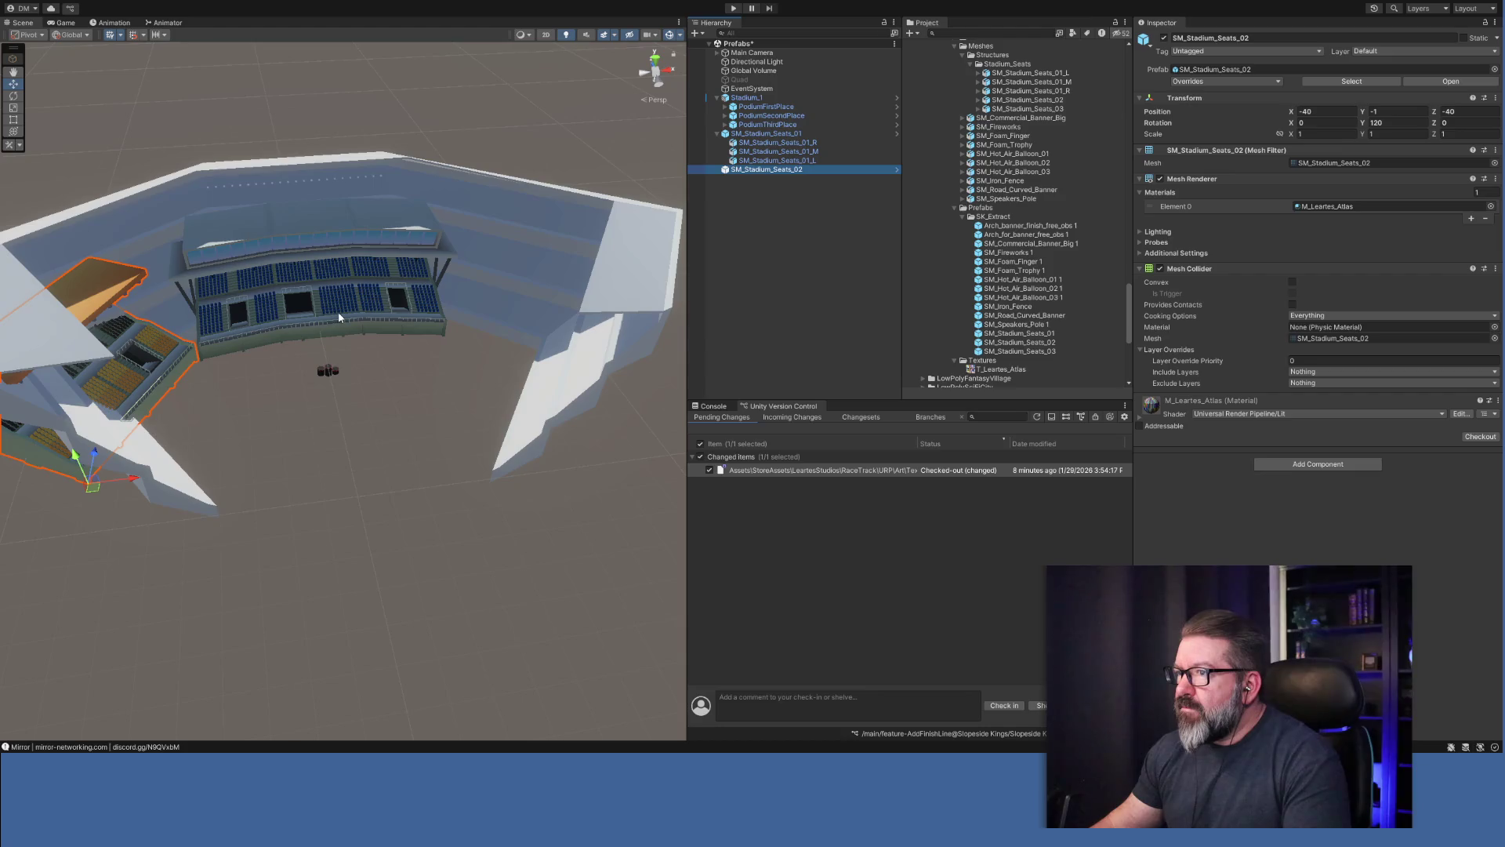
Duplicate the SM_Stadium_Seats_01 stand after collapsing its child pieces.
mouse_move(379, 379)
mouse_down()
mouse_move(359, 463)
mouse_move(385, 378)
mouse_move(363, 413)
mouse_move(356, 238)
mouse_move(362, 274)
mouse_move(282, 276)
mouse_move(403, 319)
mouse_move(256, 303)
mouse_move(392, 285)
mouse_move(339, 289)
mouse_move(356, 336)
mouse_move(360, 268)
mouse_move(369, 403)
mouse_move(299, 410)
mouse_up()
scroll(282, 276, down, 5)
scroll(283, 286, down, 3)
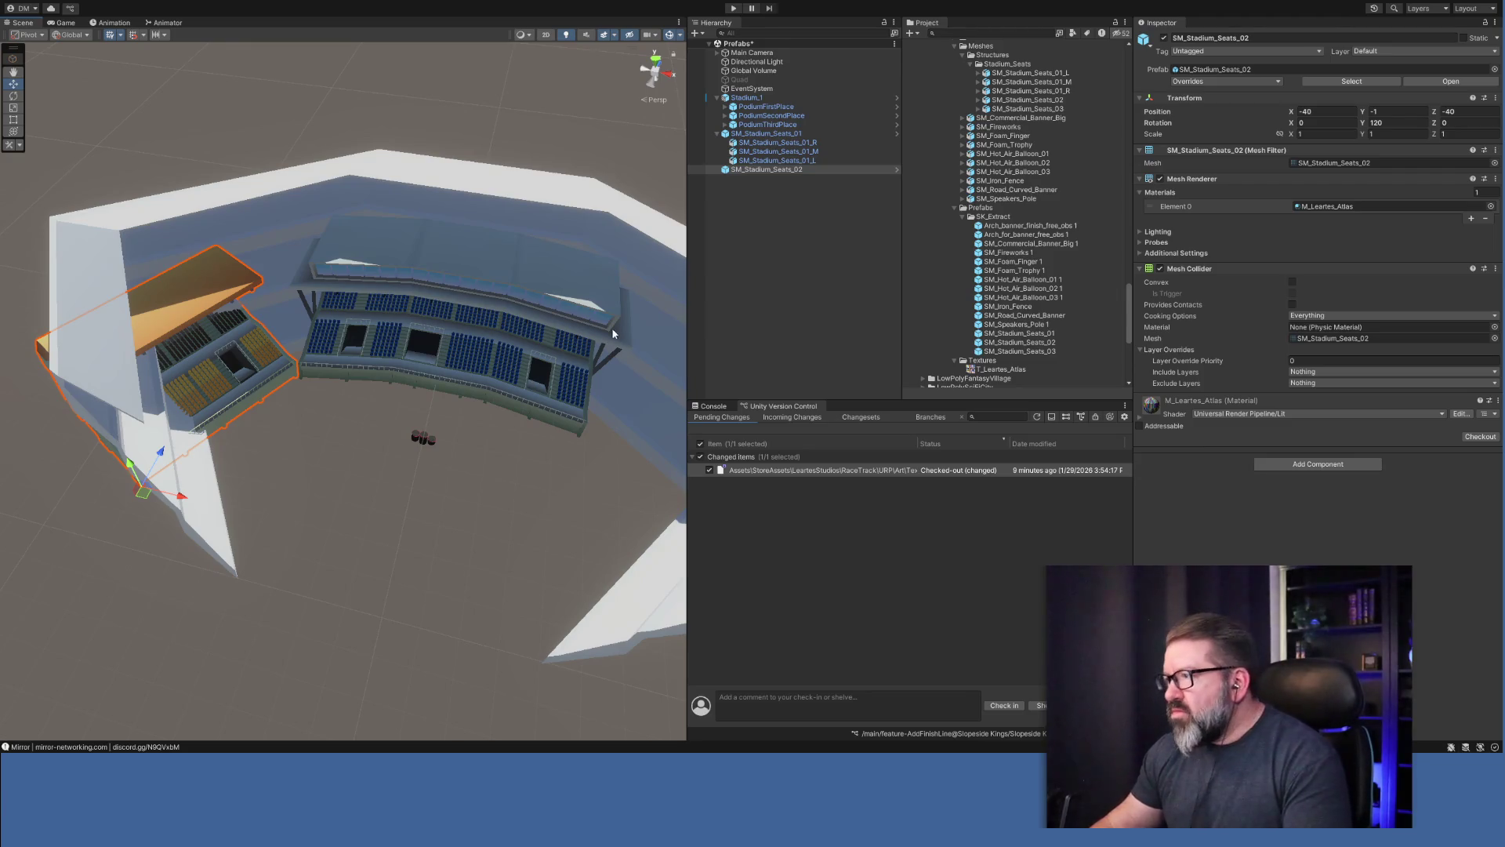
click(786, 134)
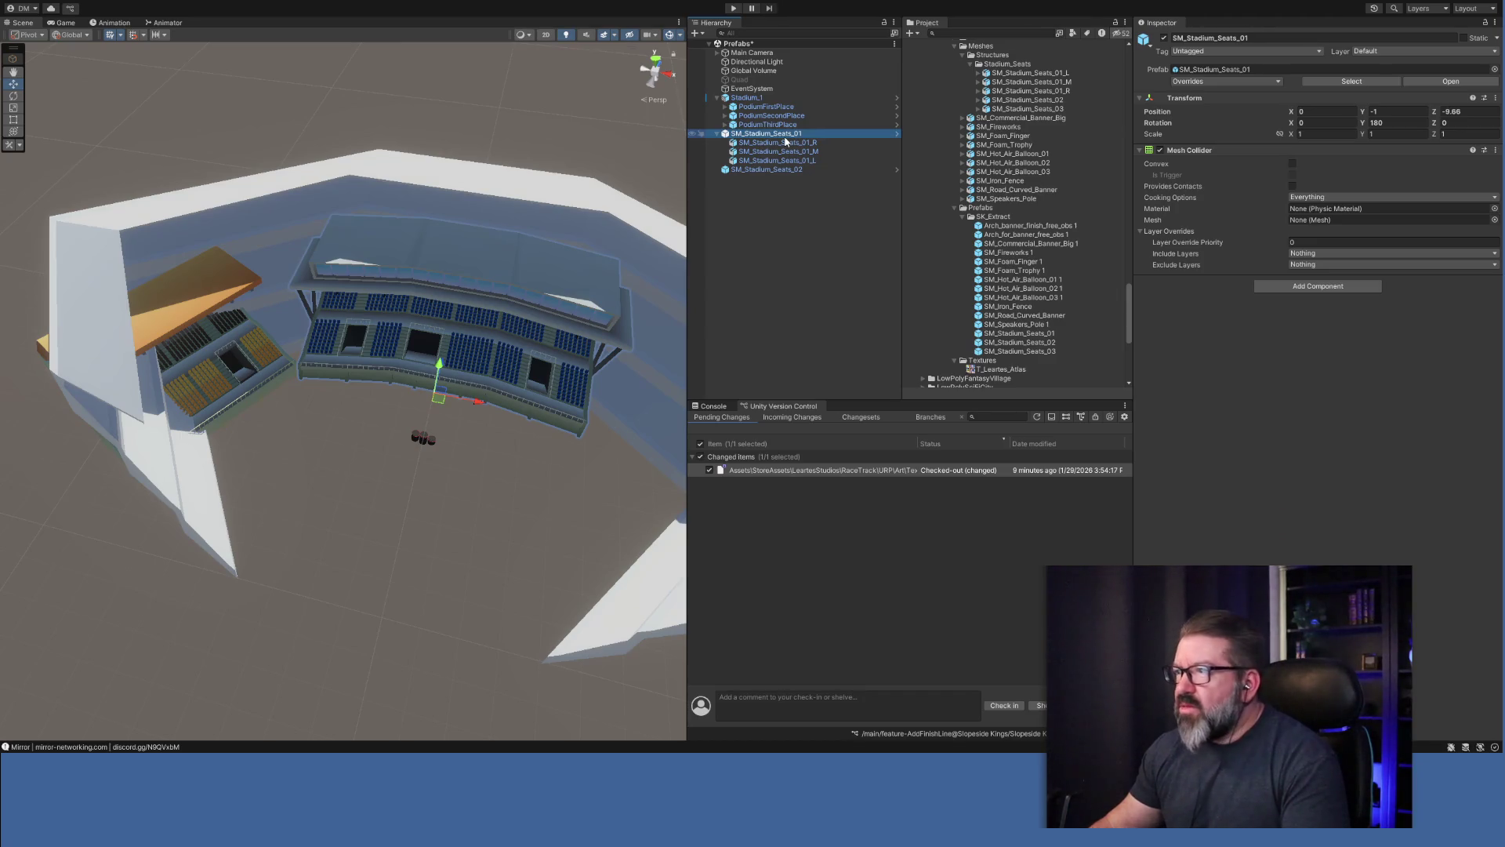
click(717, 135)
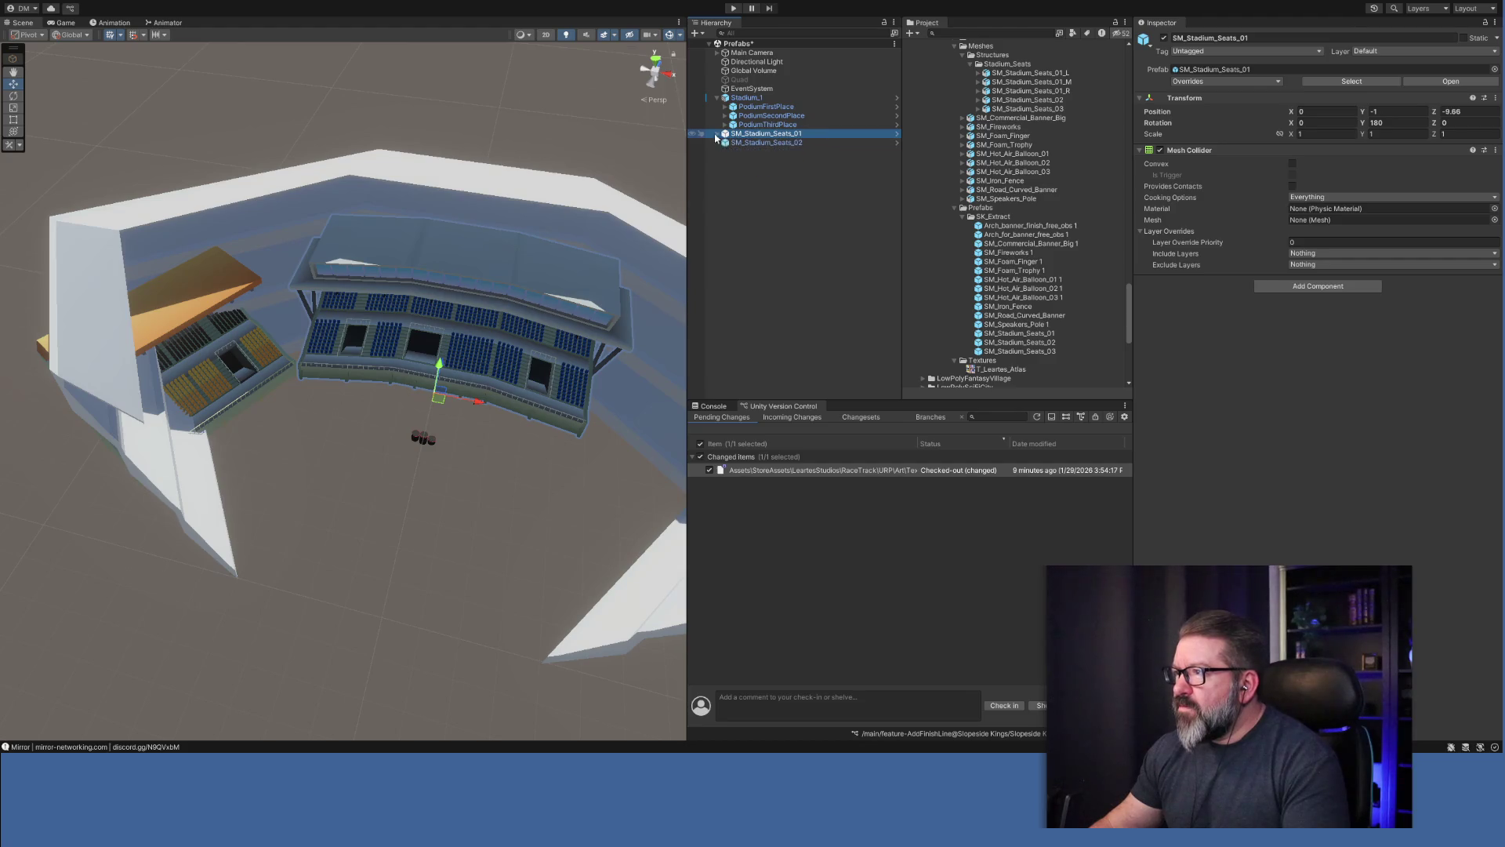
click(748, 140)
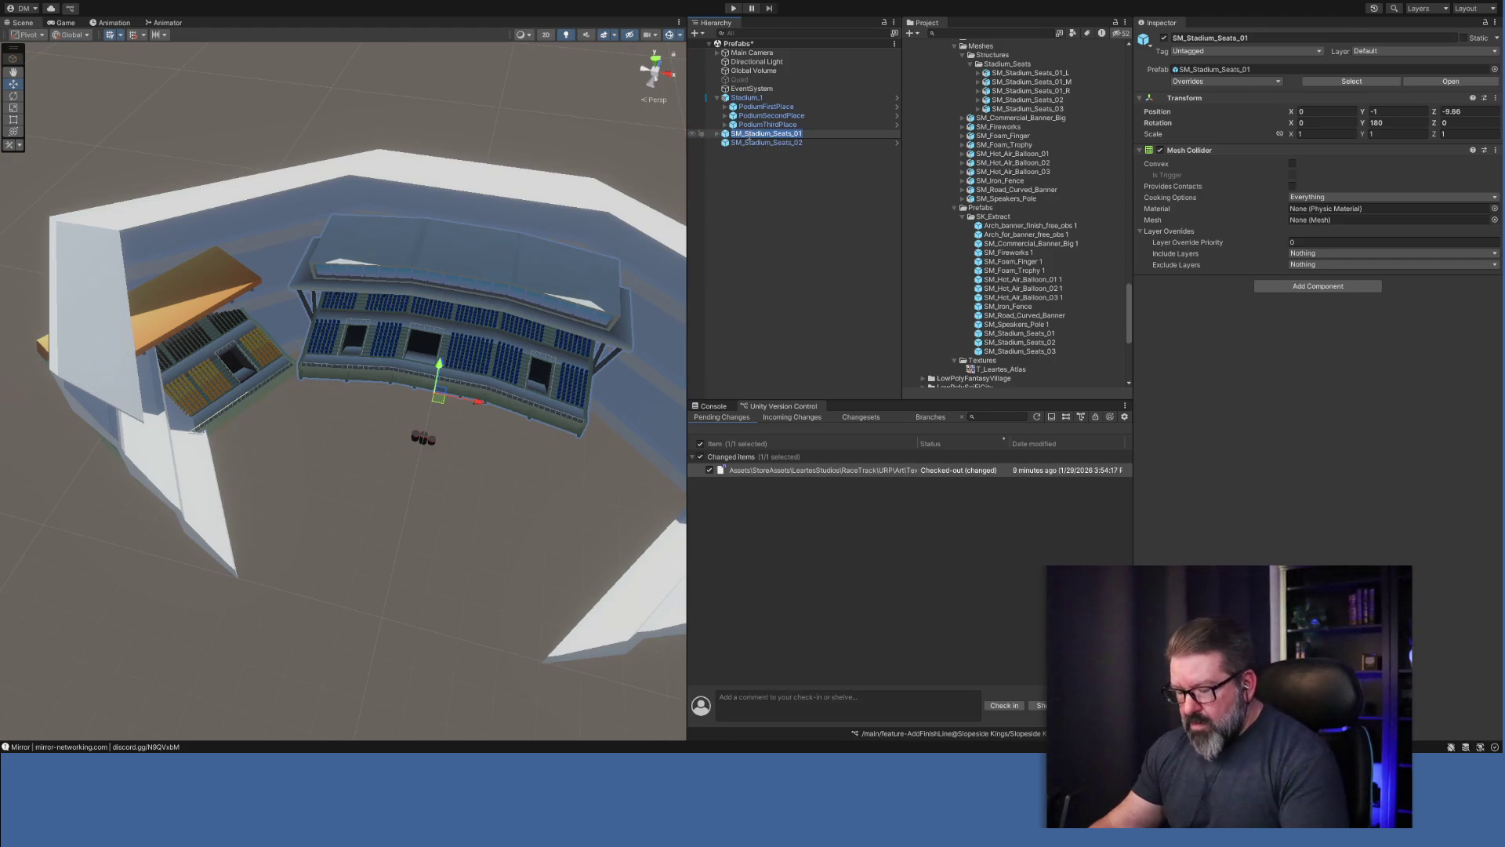
key(Escape)
key(ctrl+d)
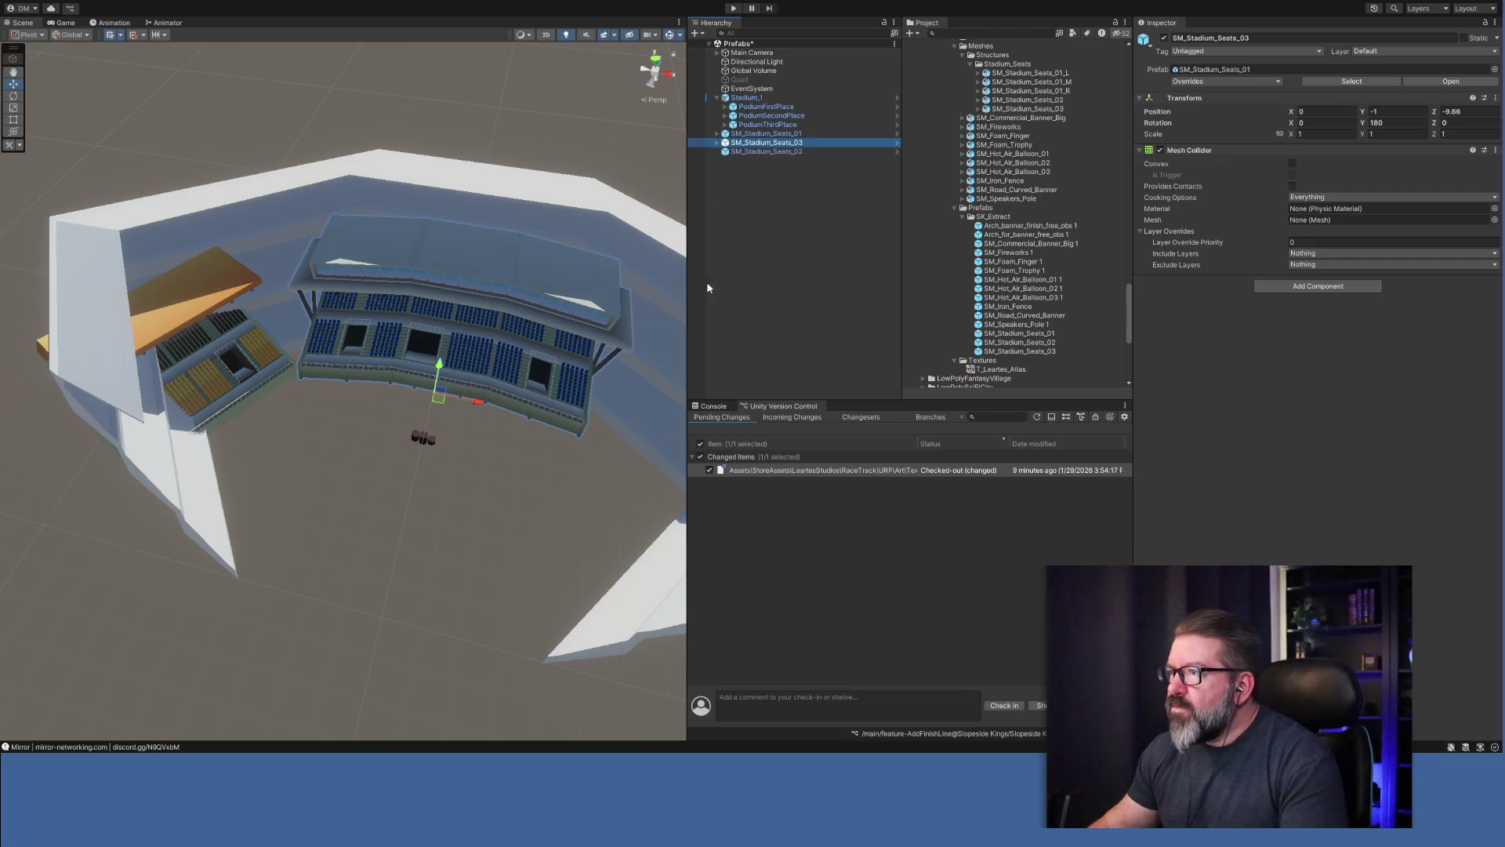
Turn the new copy to a Y rotation of 150.
click(14, 94)
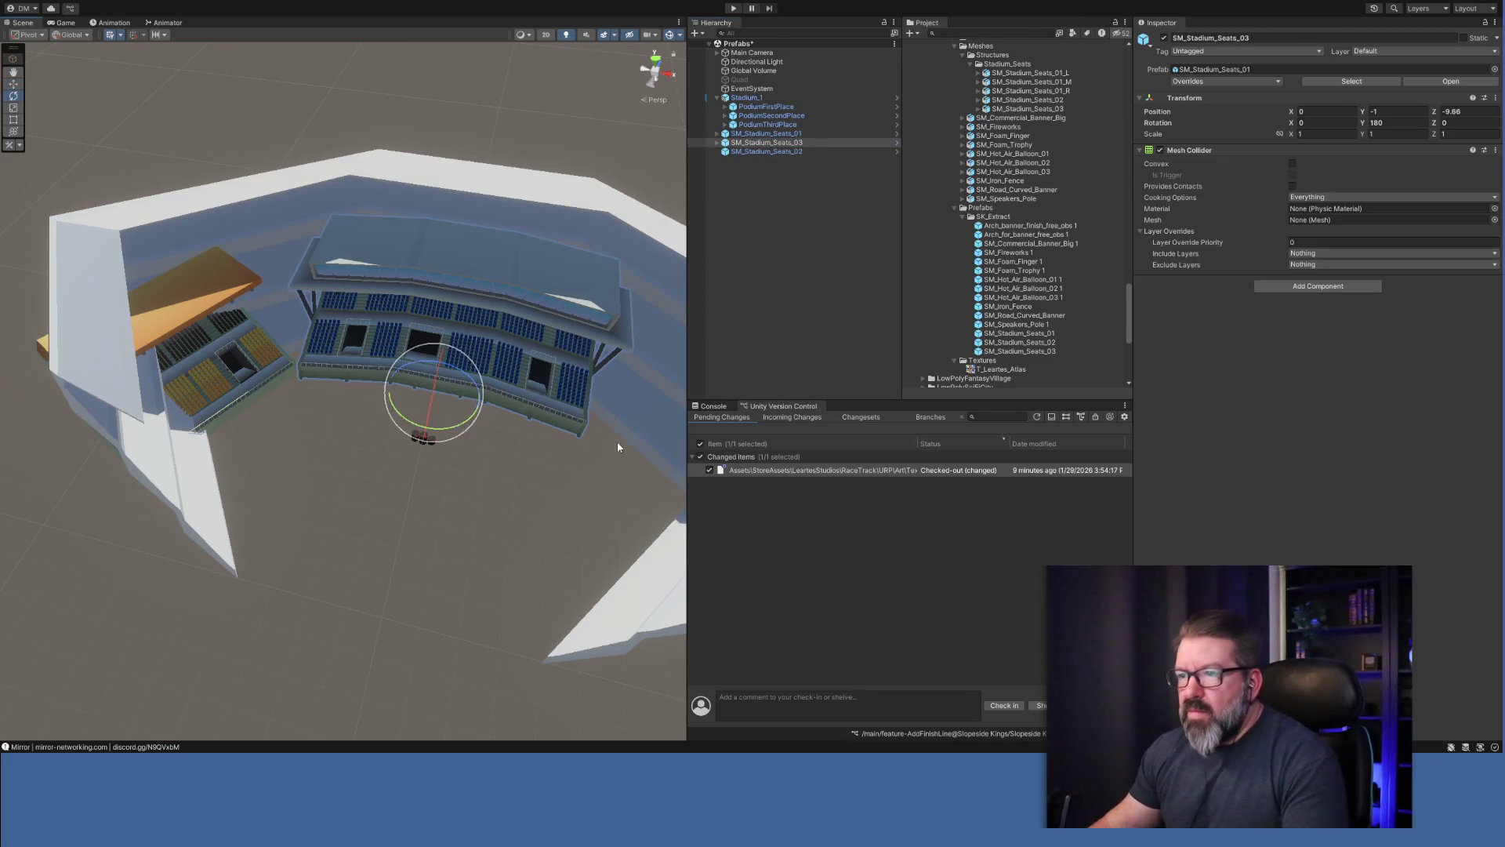
mouse_move(405, 426)
mouse_down()
mouse_move(520, 444)
mouse_move(459, 421)
mouse_up()
click(1402, 123)
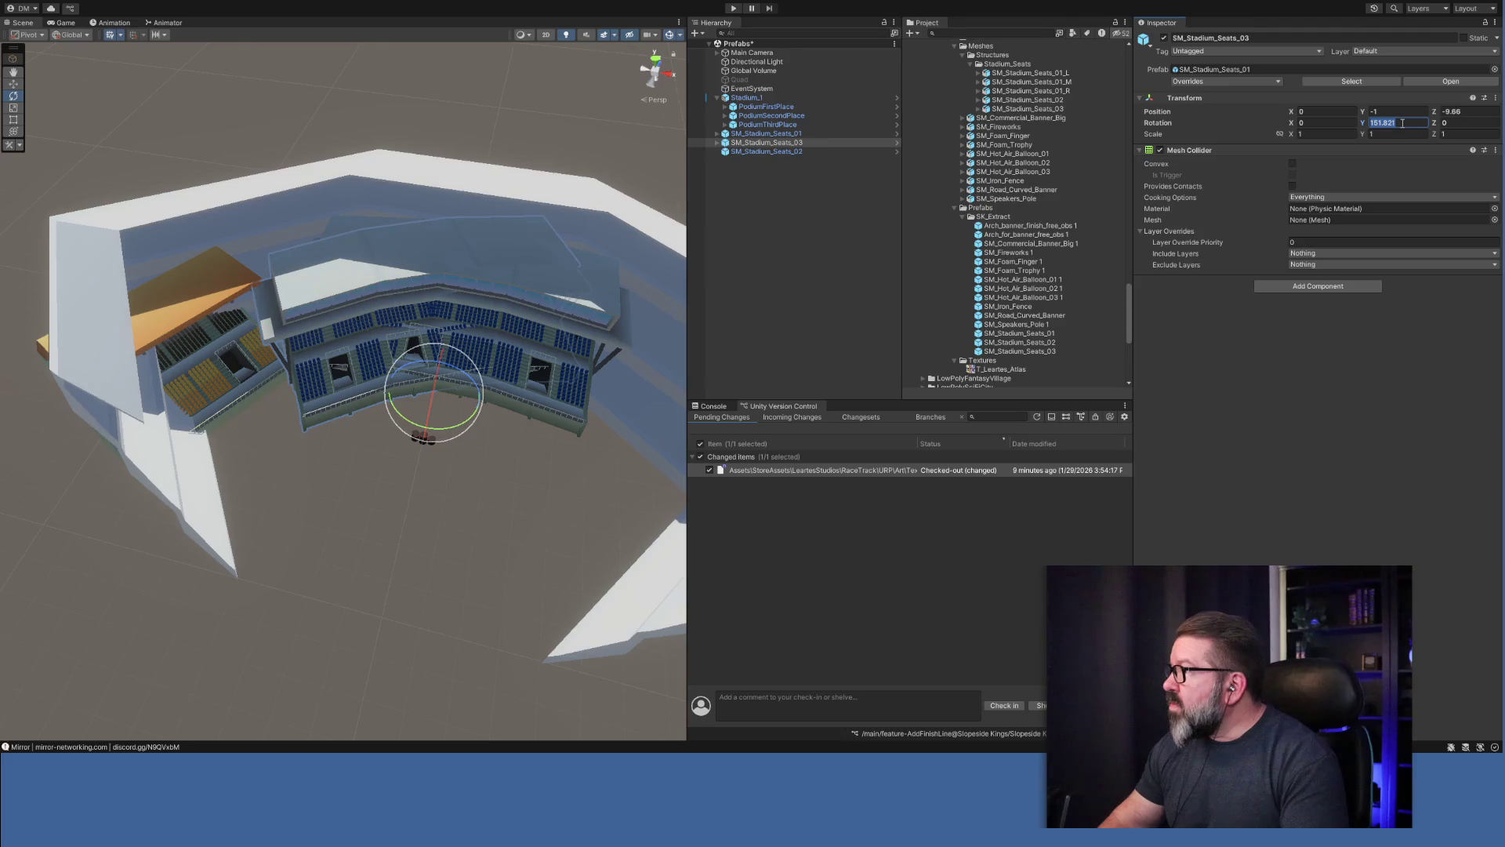
key(Return)
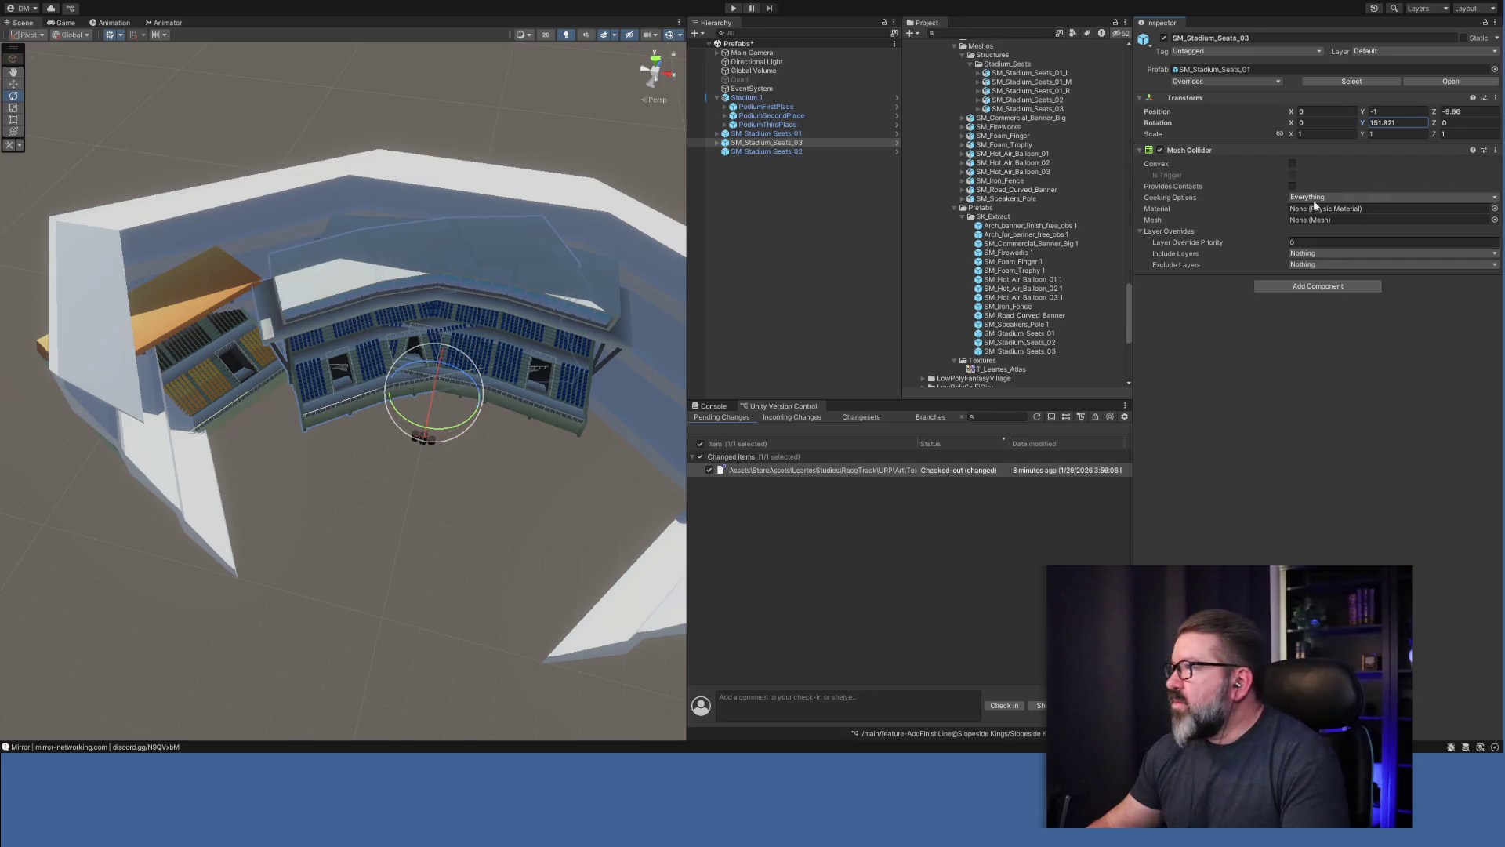
click(1409, 124)
text(150)
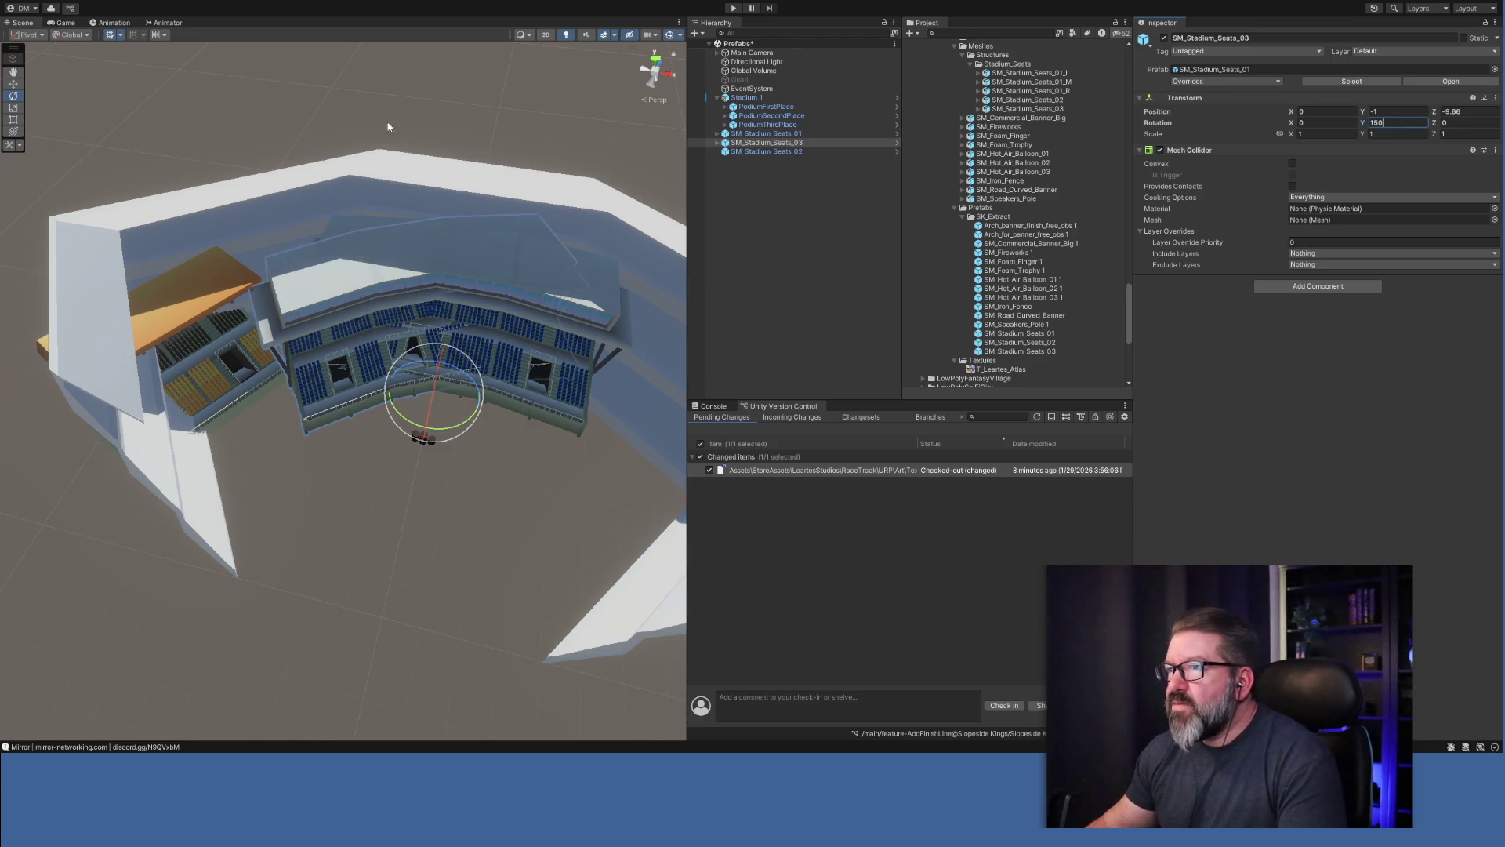
text(w)
Move the copied stand toward the left corner and set its Y rotation to 120.
mouse_move(439, 400)
mouse_down()
mouse_move(262, 393)
mouse_move(191, 415)
mouse_move(148, 403)
mouse_move(166, 403)
mouse_up()
double_click(1395, 122)
text(133.73)
drag(1186, 128, 826, 122)
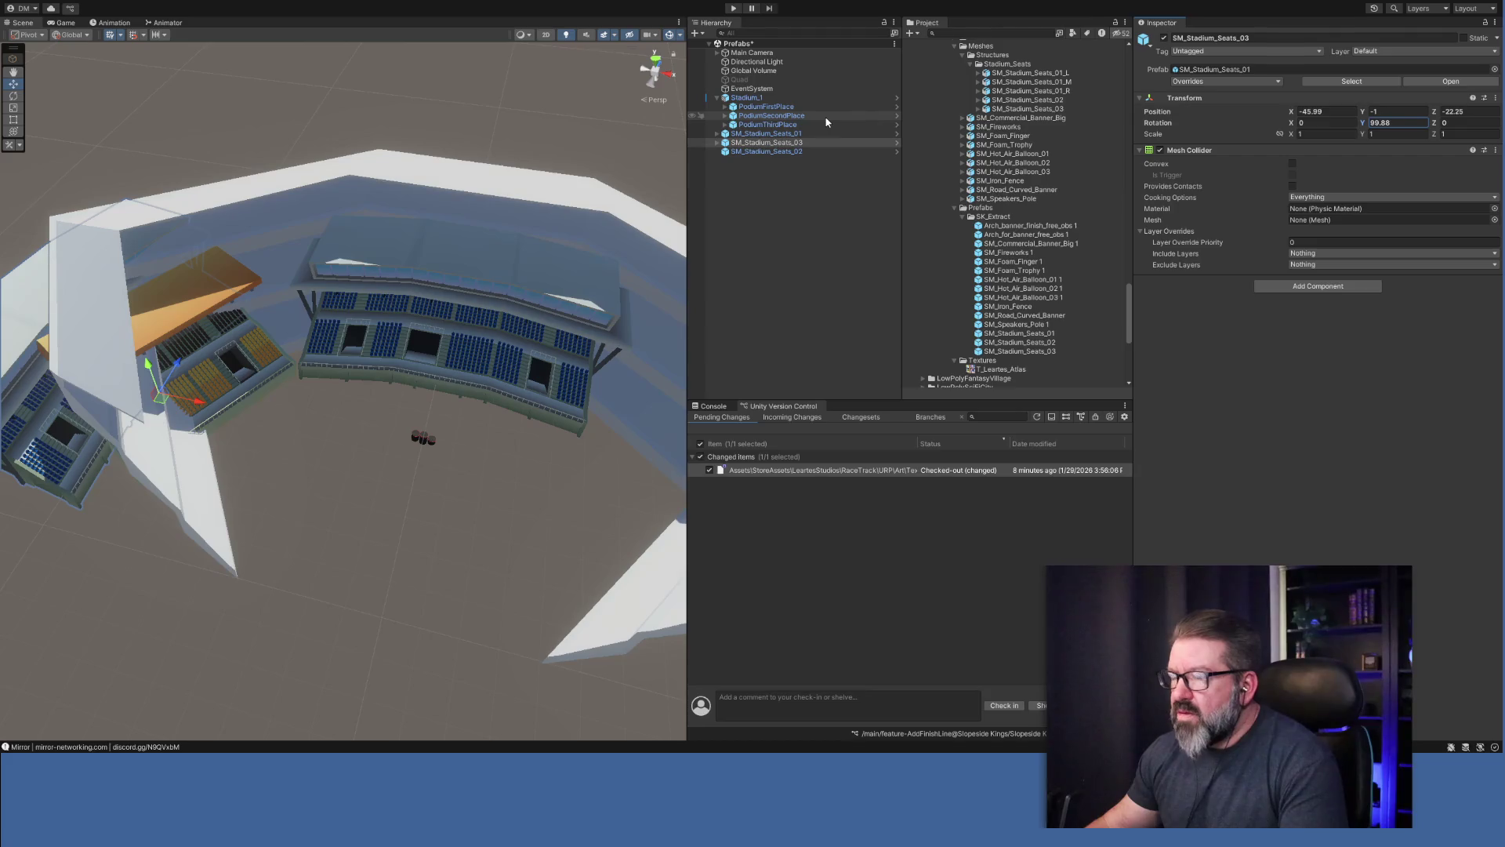
double_click(1405, 122)
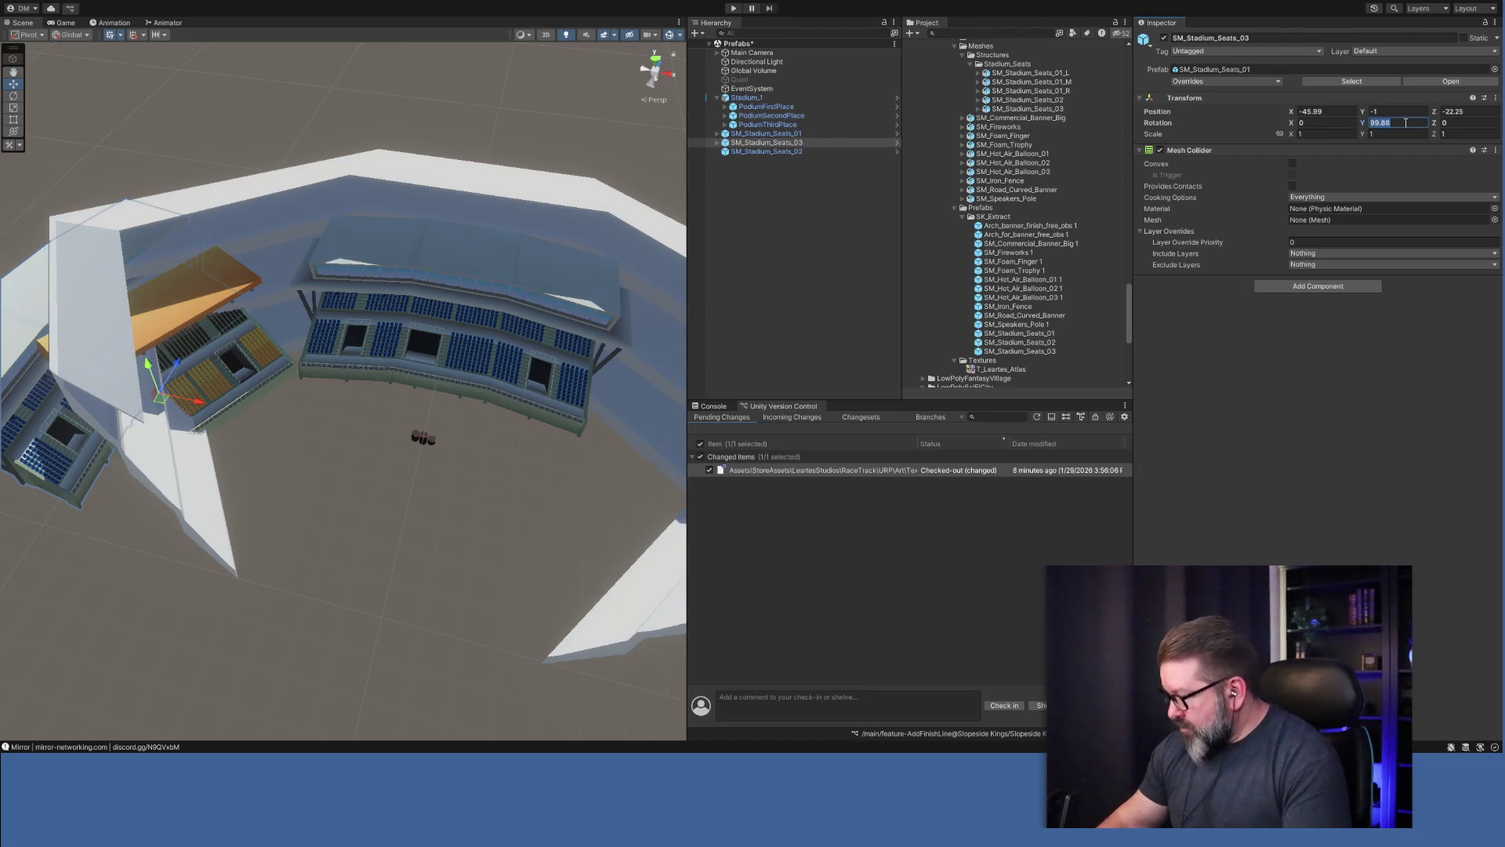
text(120)
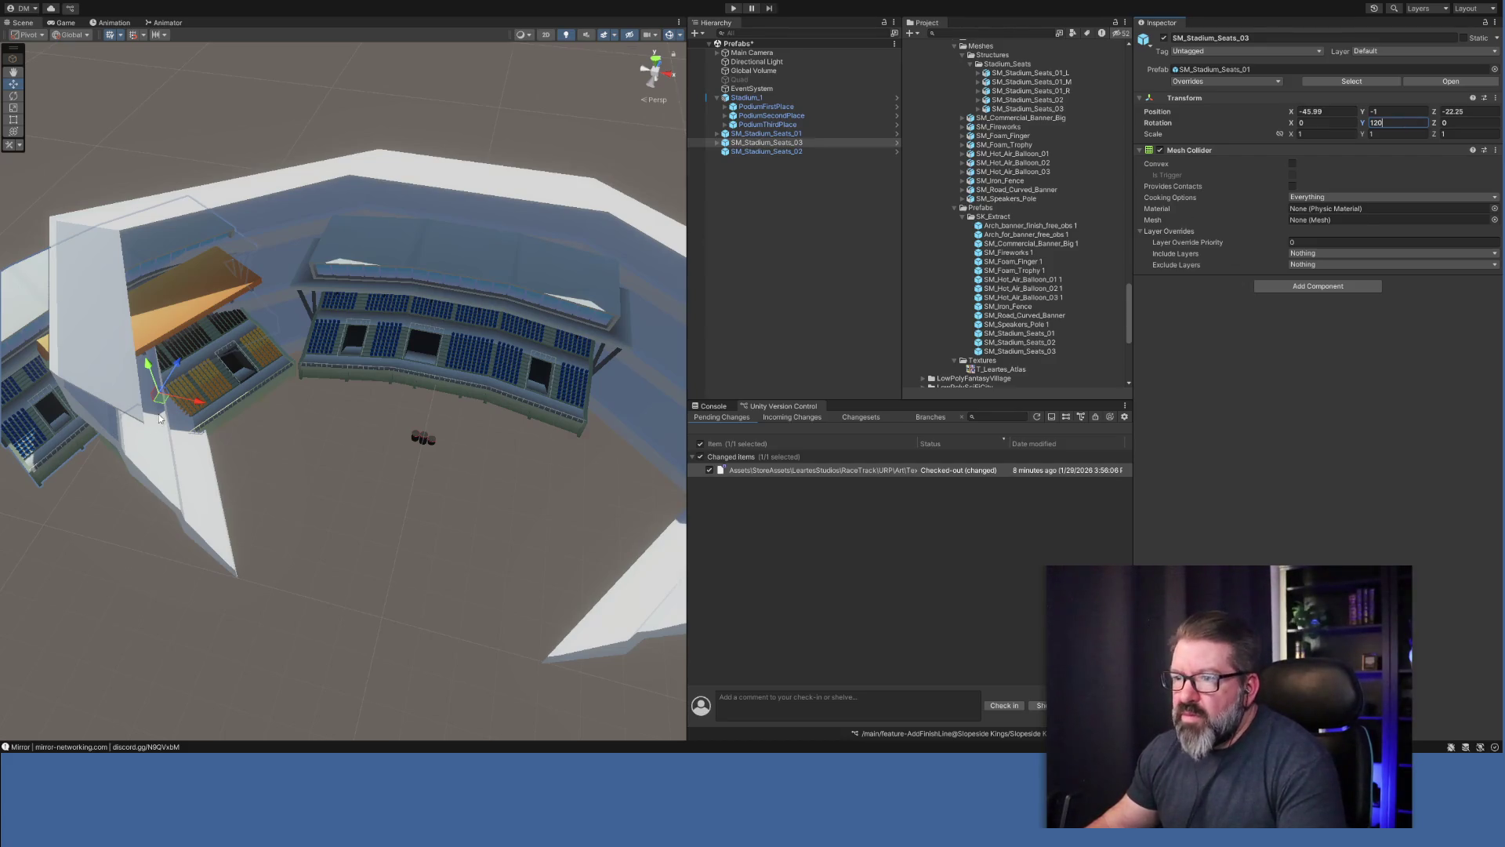
Position the copy at X -40, Z -30 and delete SM_Stadium_Seats_02.
drag(163, 404, 181, 462)
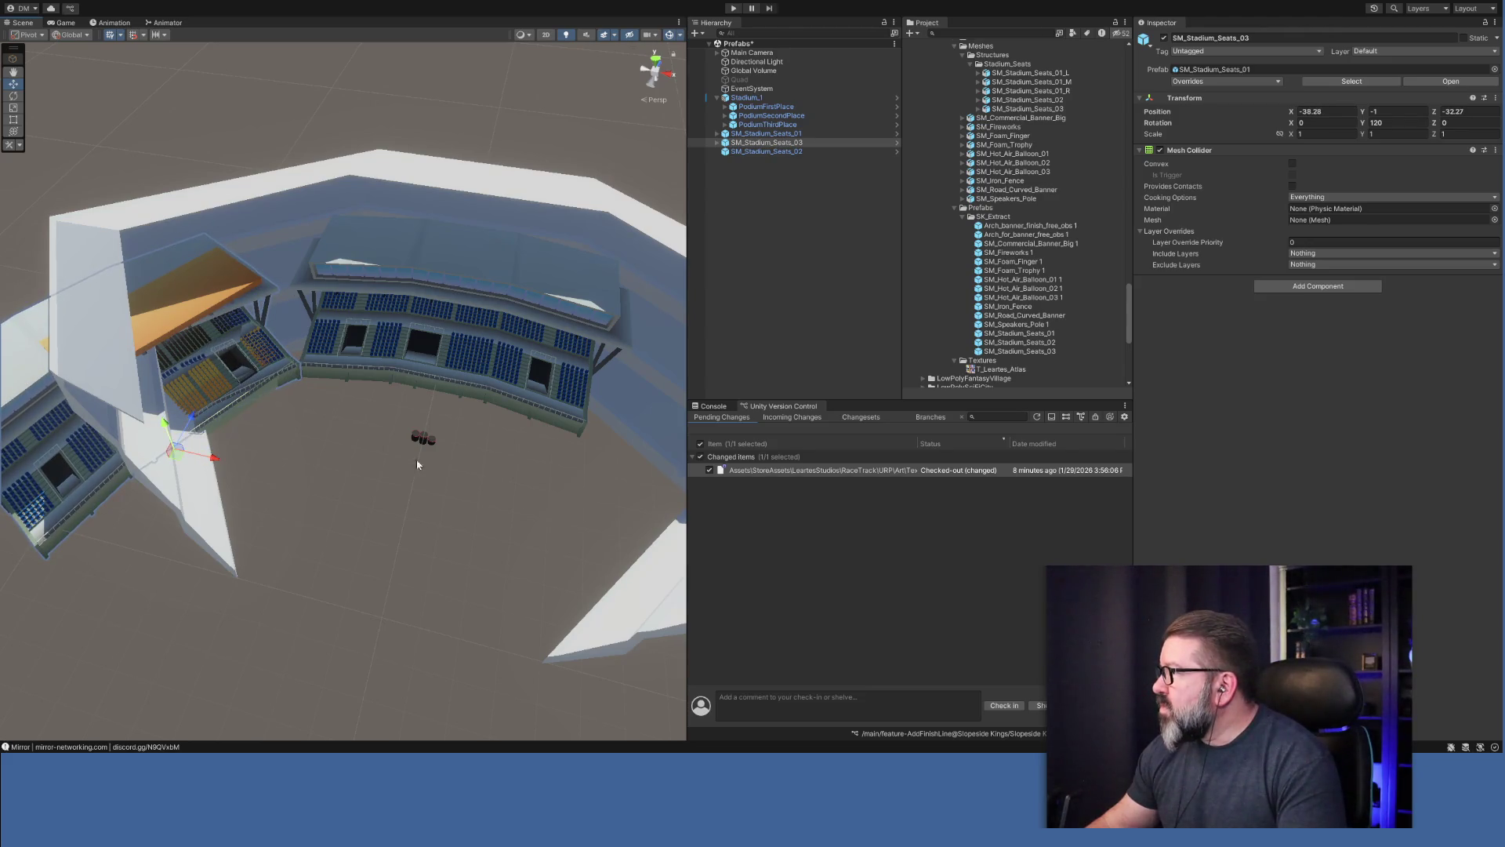
click(1332, 112)
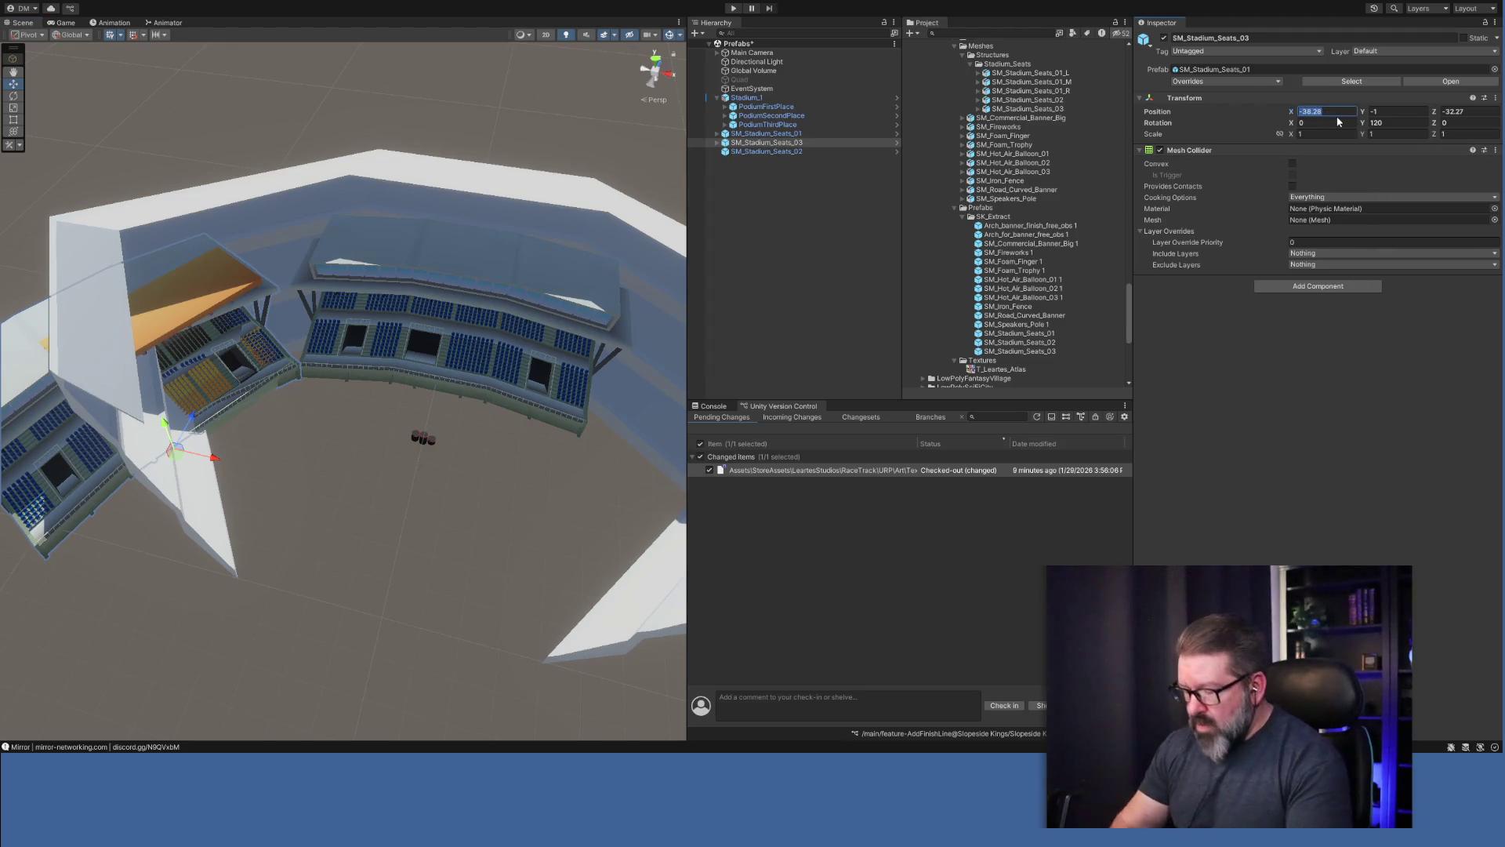
text(-40)
key(Tab)
key(Tab)
text(40)
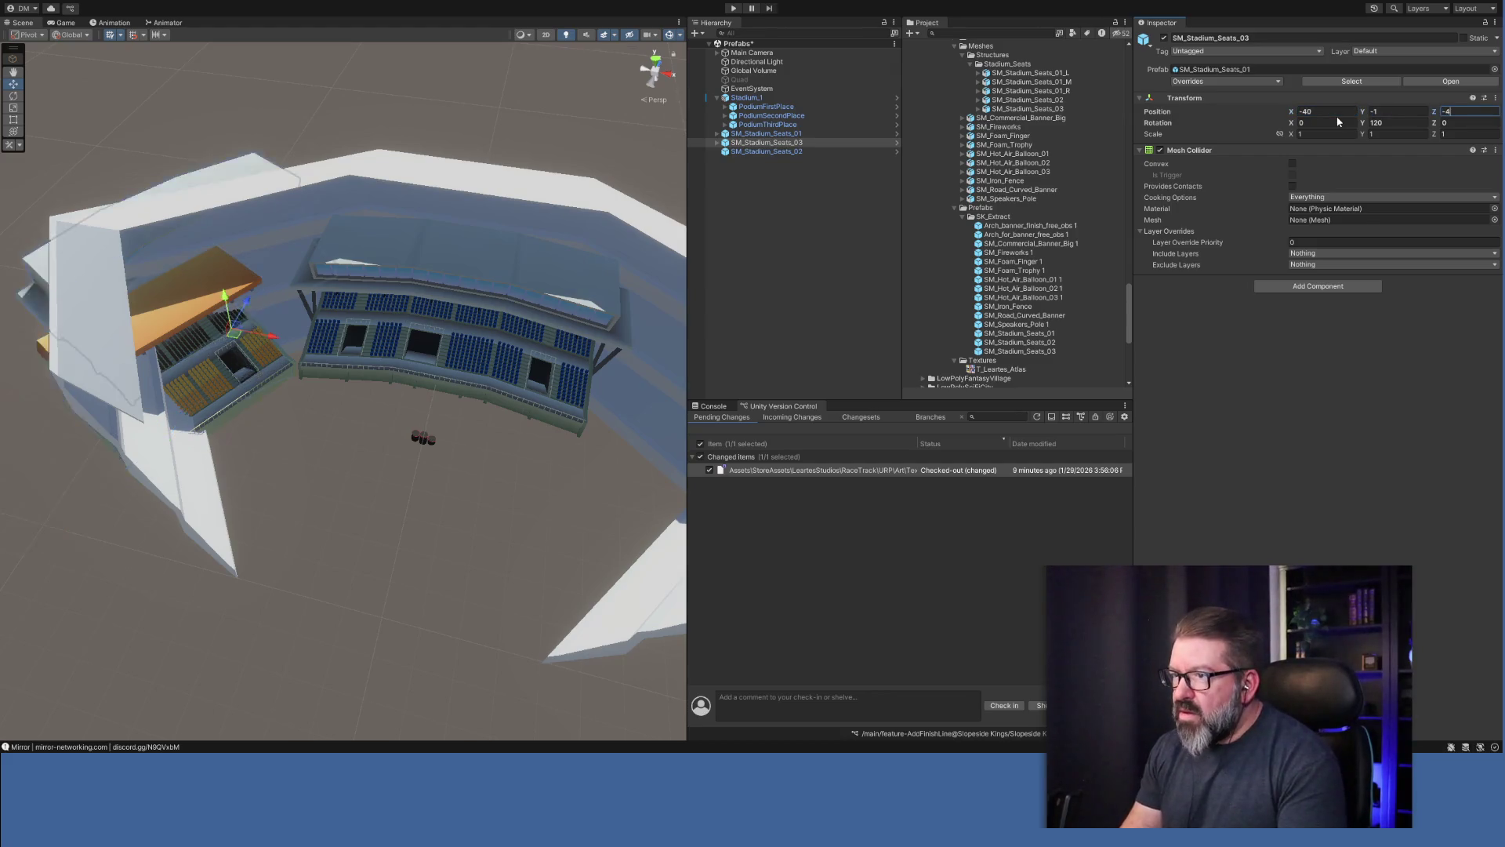
key(BackSpace)
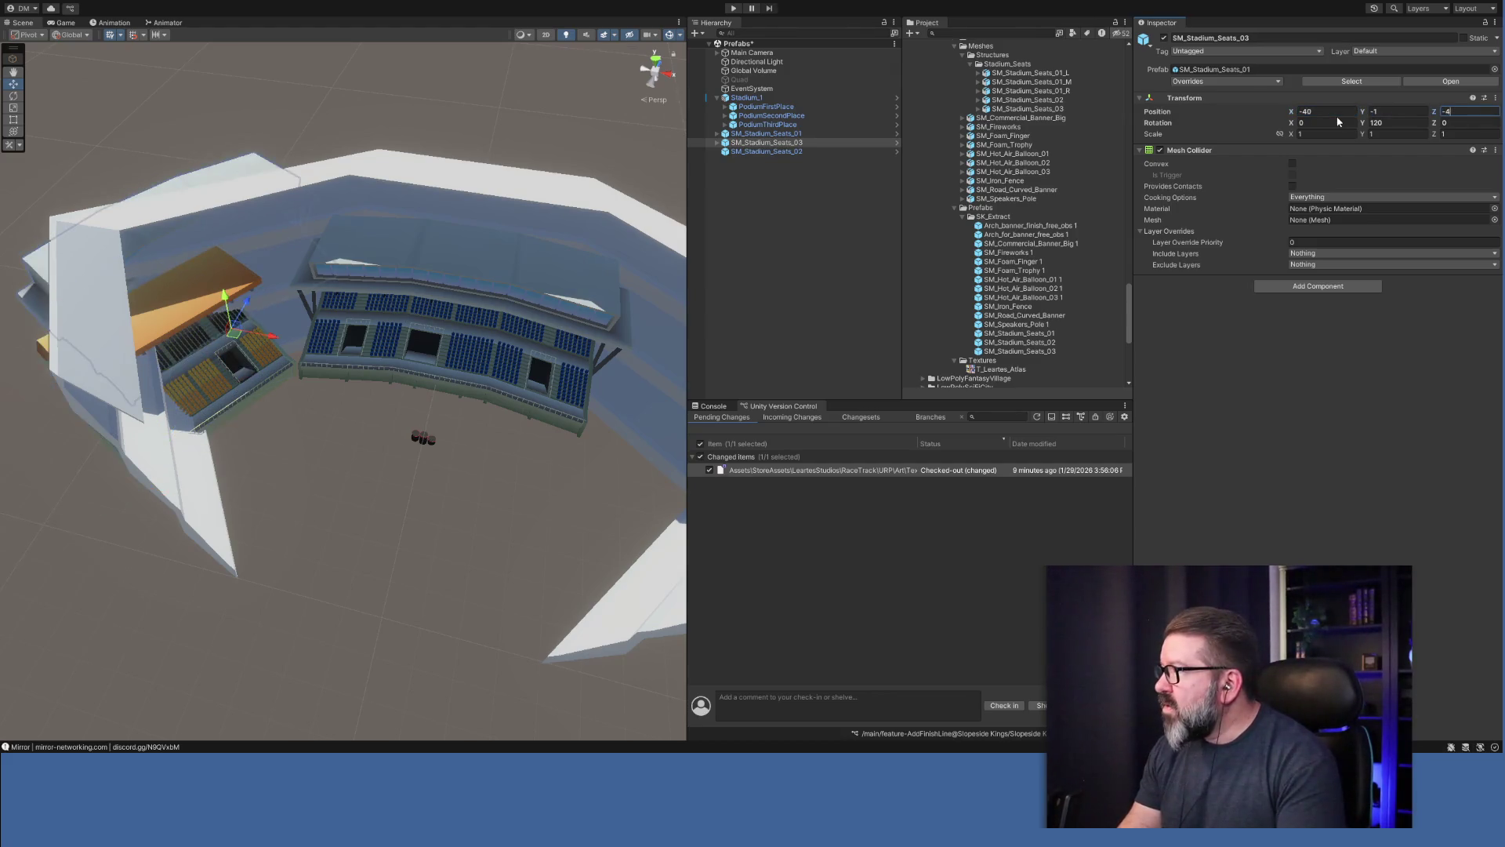
text(30)
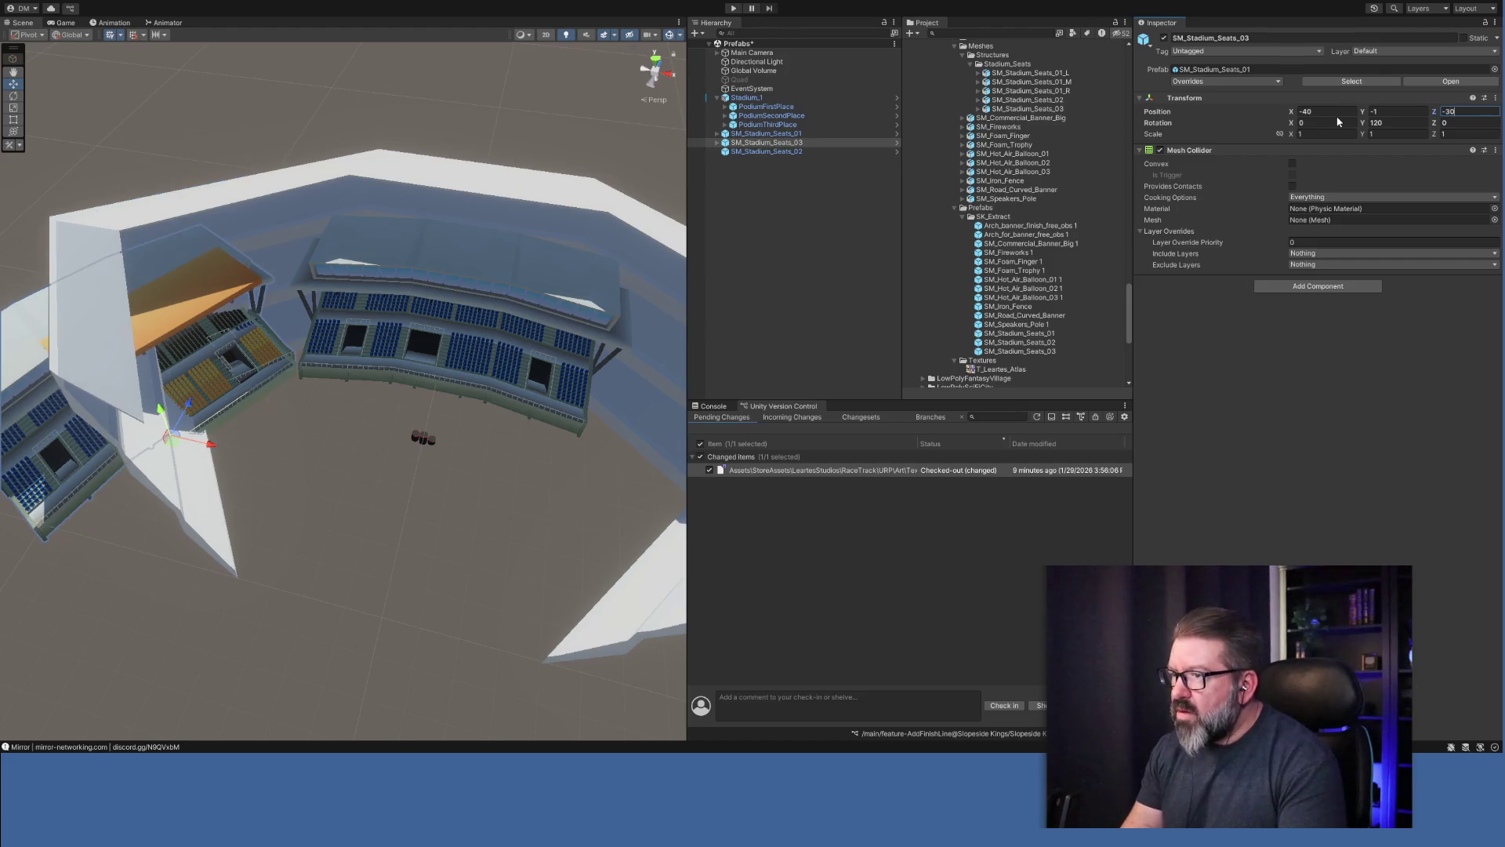
click(794, 152)
key(Delete)
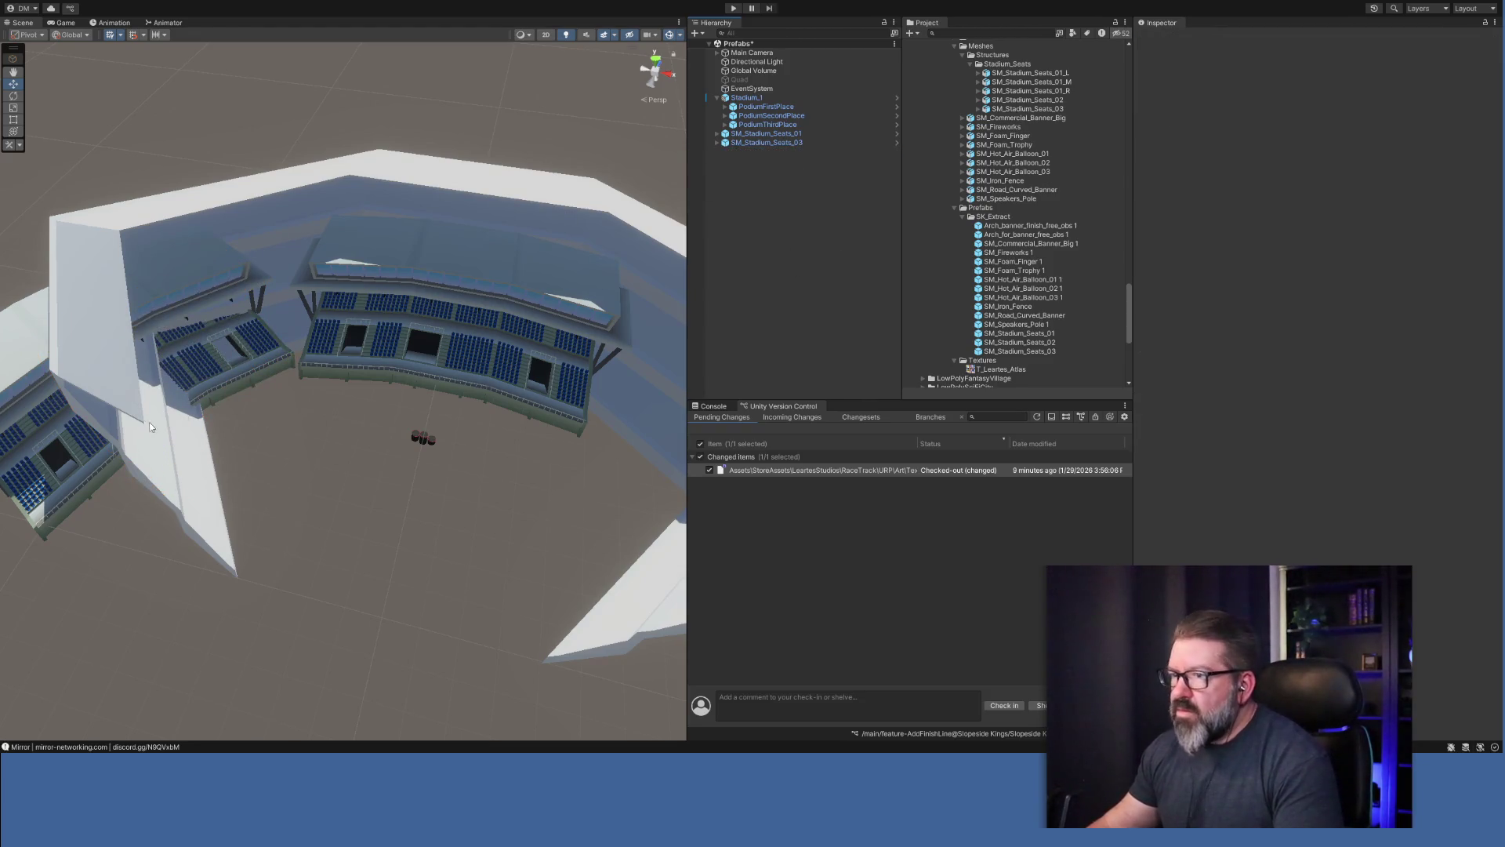
Push SM_Stadium_Seats_03 further back along Z to about X -33.32.
click(798, 144)
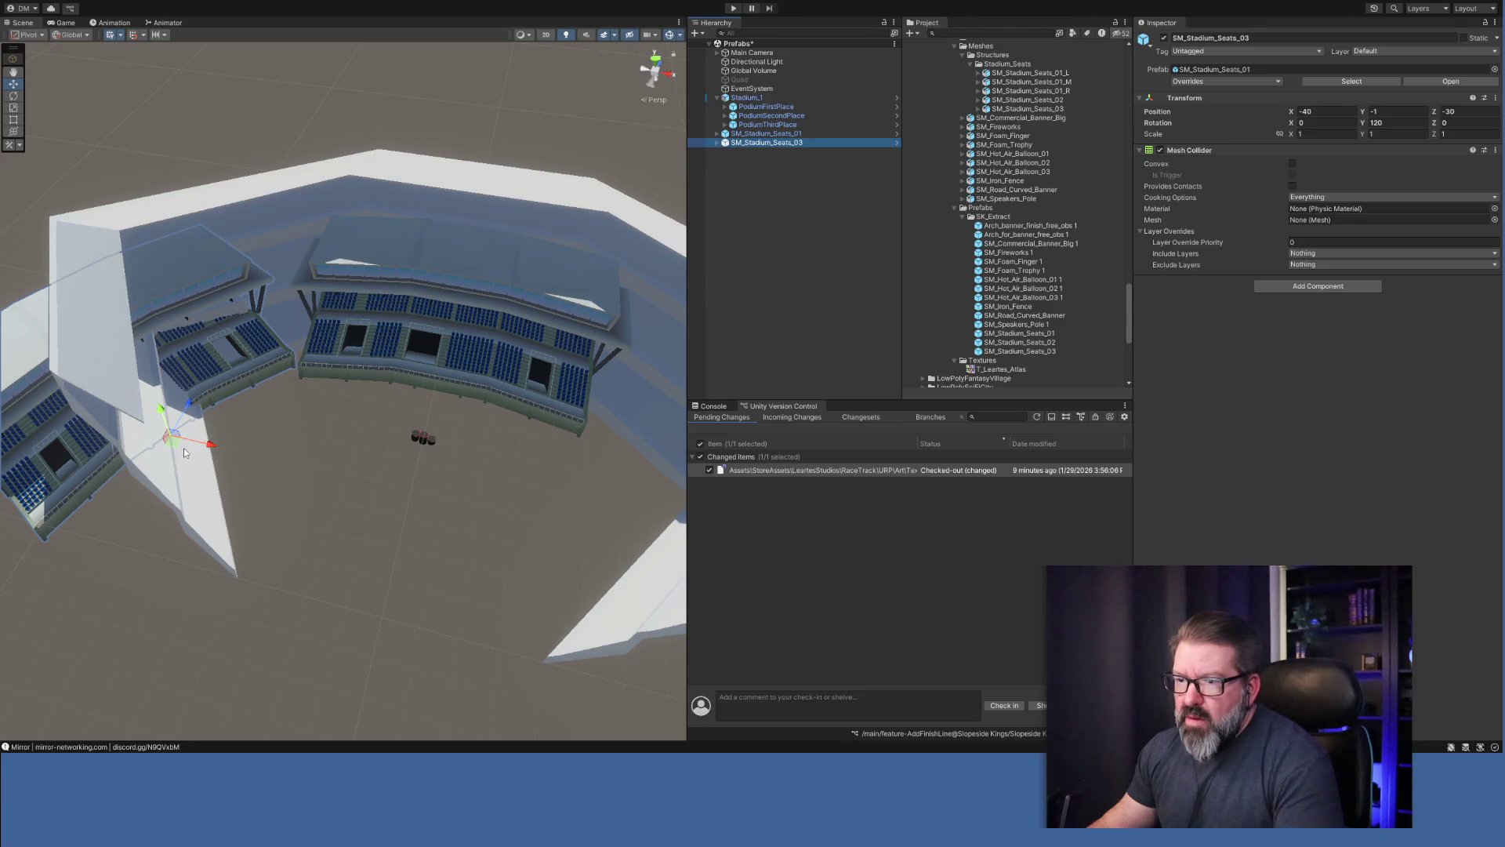
mouse_move(195, 404)
mouse_down()
mouse_move(181, 415)
mouse_move(234, 489)
mouse_up()
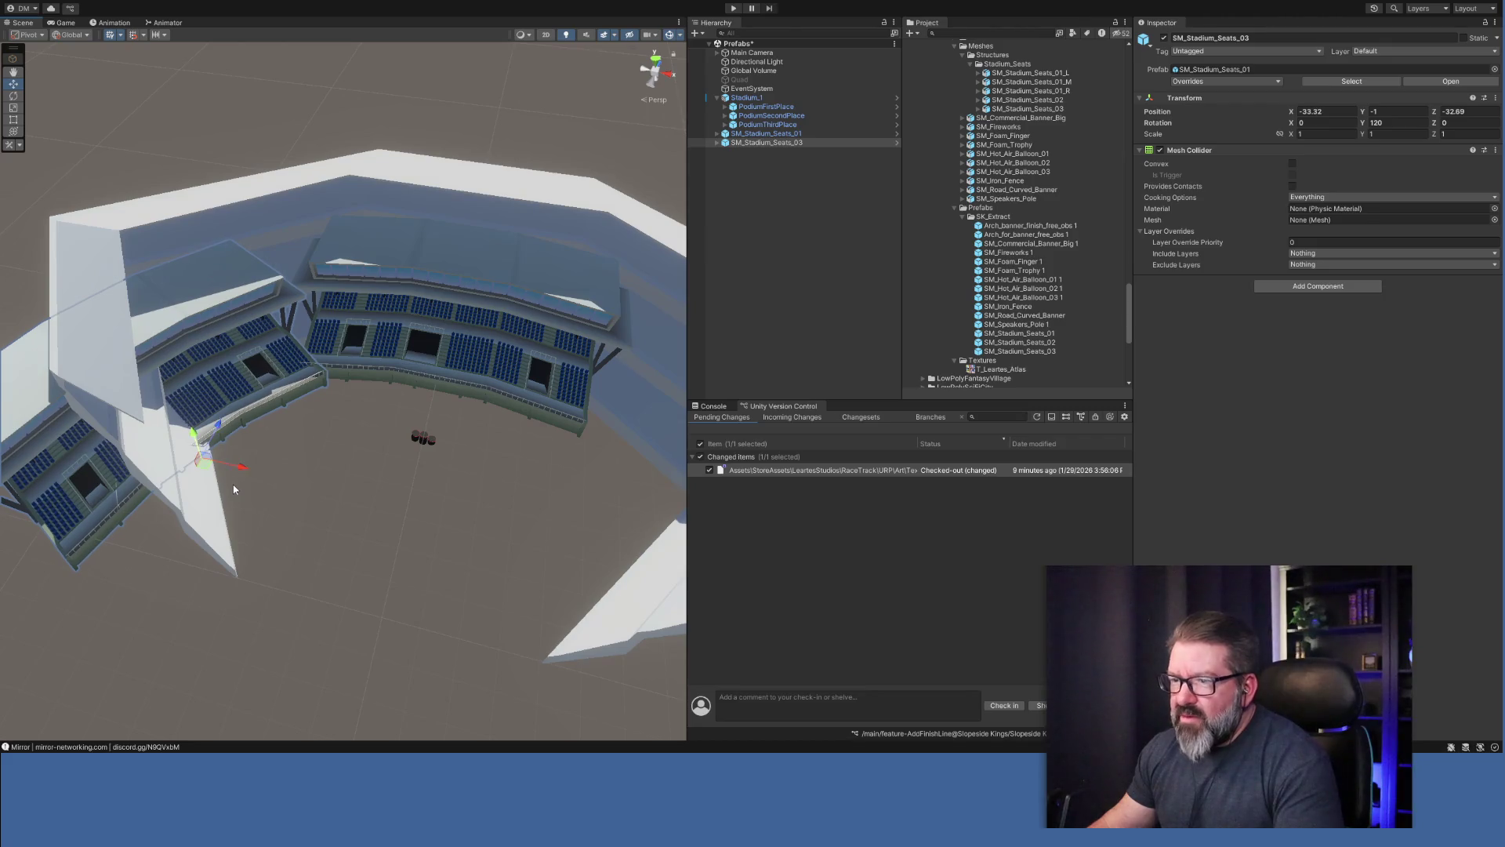
drag(223, 432, 284, 451)
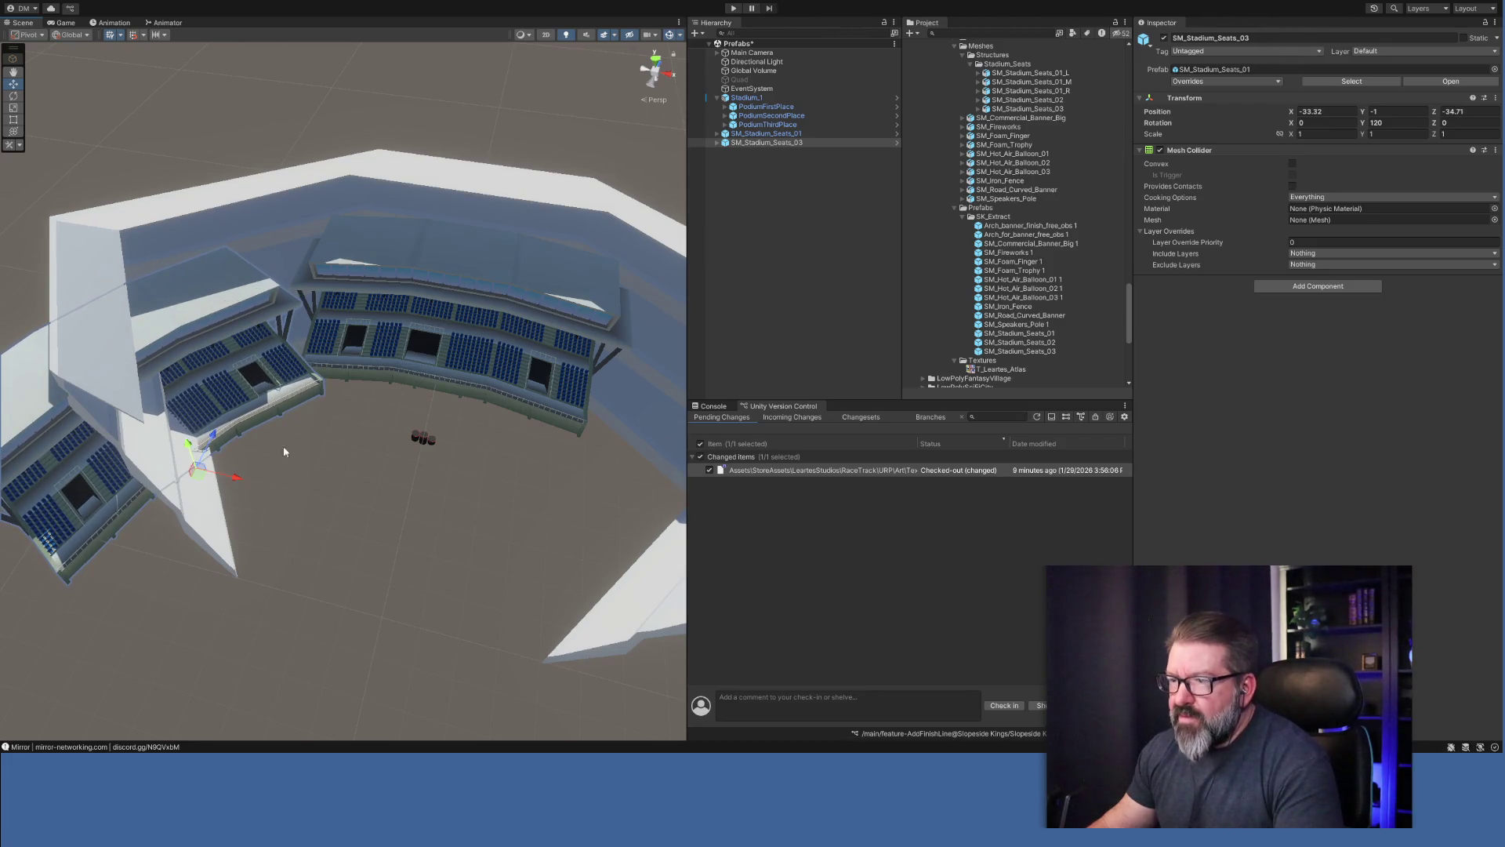
Set the stand's Y rotation to 108 and nudge it along its depth axis.
click(1380, 122)
text(105.5)
key(BackSpace)
key(BackSpace)
key(BackSpace)
text(7.6)
key(Return)
text(108)
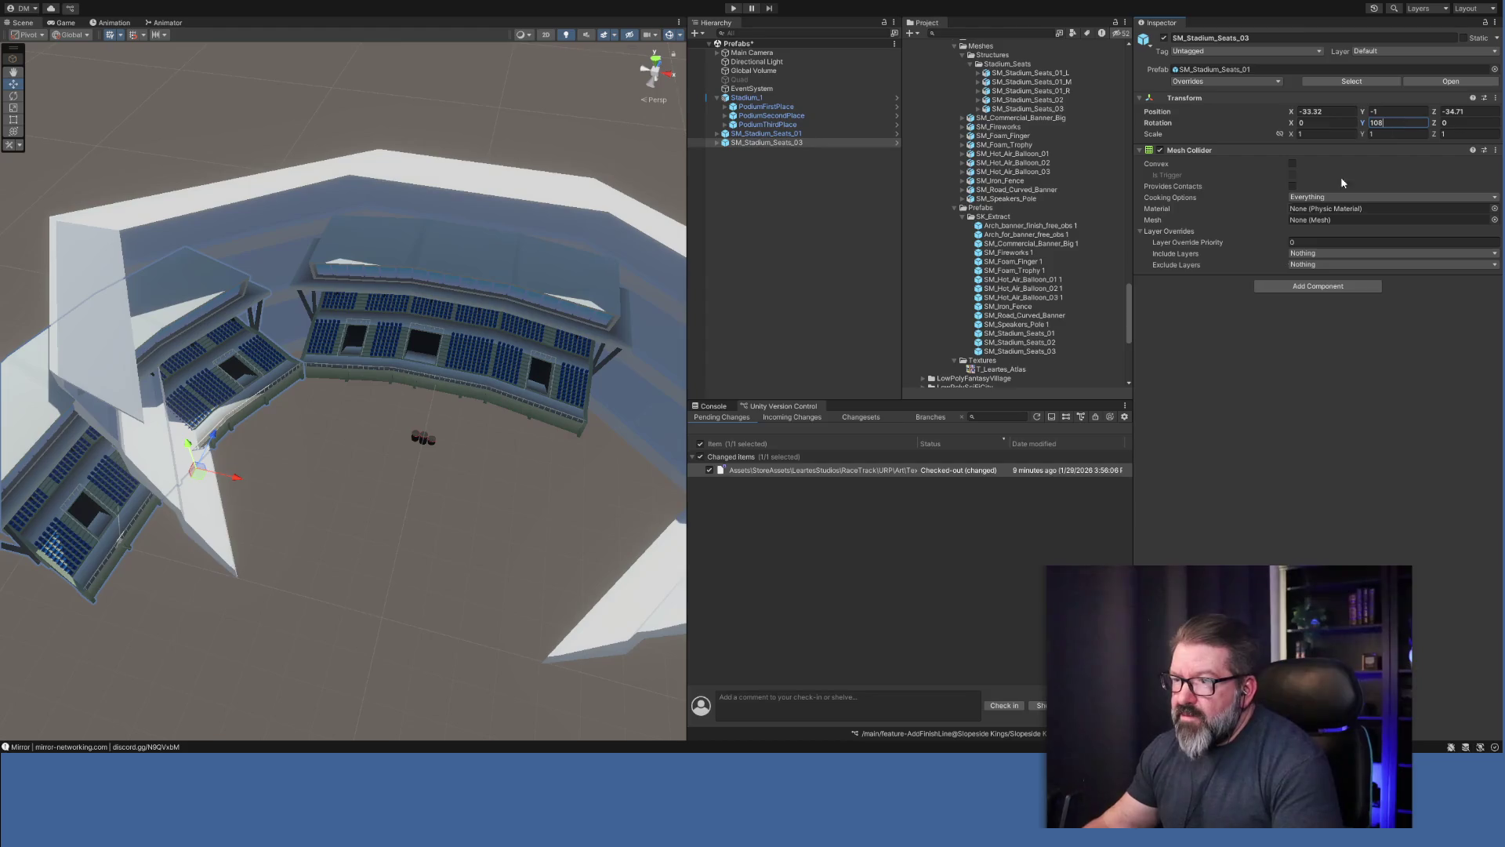
mouse_move(398, 441)
mouse_down()
mouse_move(385, 481)
mouse_move(305, 431)
mouse_move(363, 430)
mouse_move(298, 460)
mouse_move(347, 494)
mouse_up()
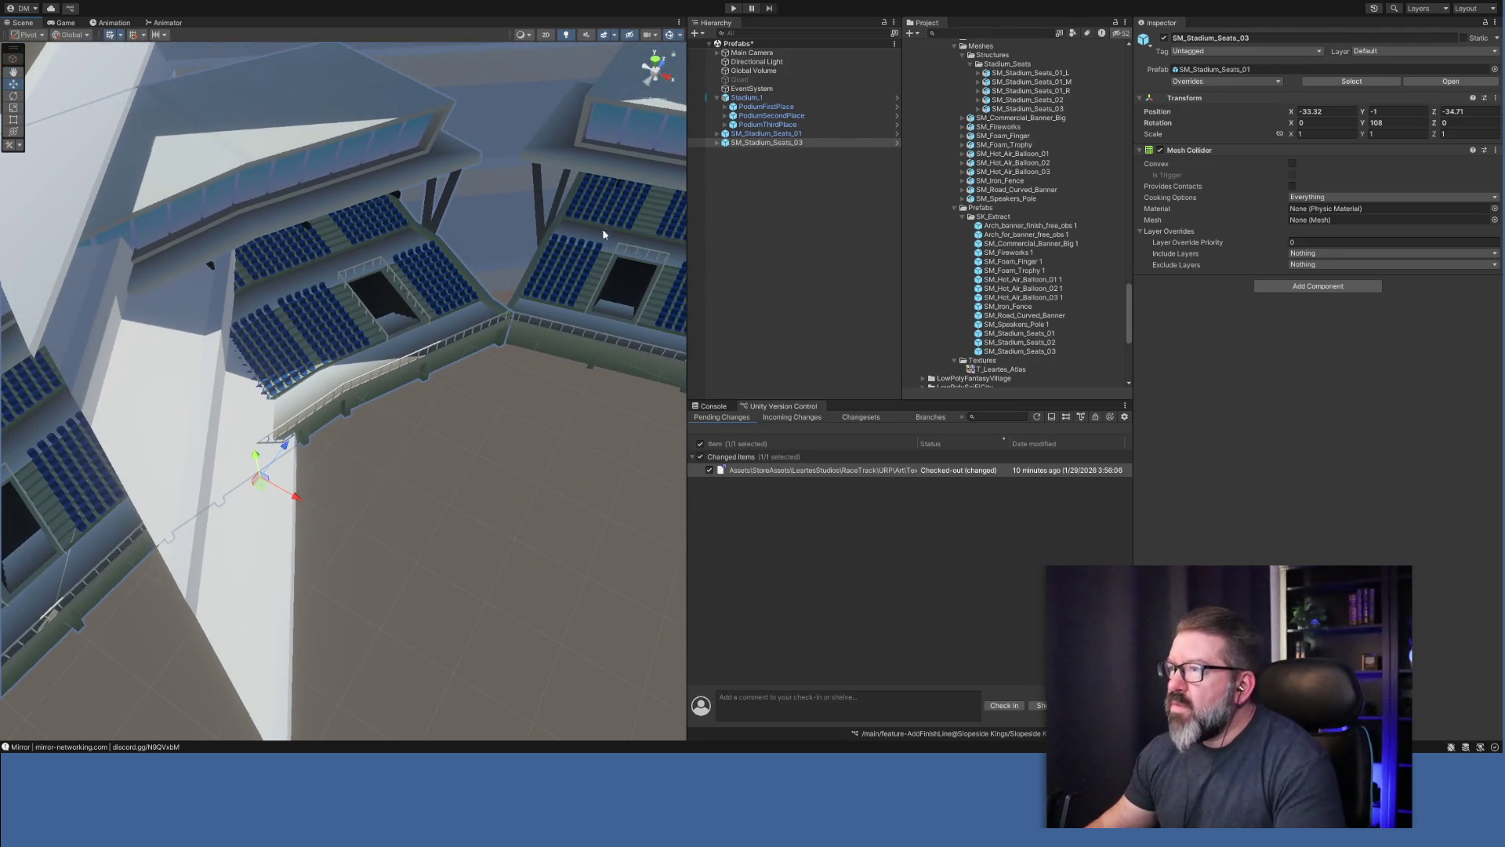
mouse_move(288, 447)
mouse_down()
mouse_move(316, 396)
mouse_move(284, 415)
mouse_move(326, 401)
mouse_move(261, 439)
mouse_move(464, 467)
mouse_move(345, 480)
mouse_move(350, 456)
mouse_up()
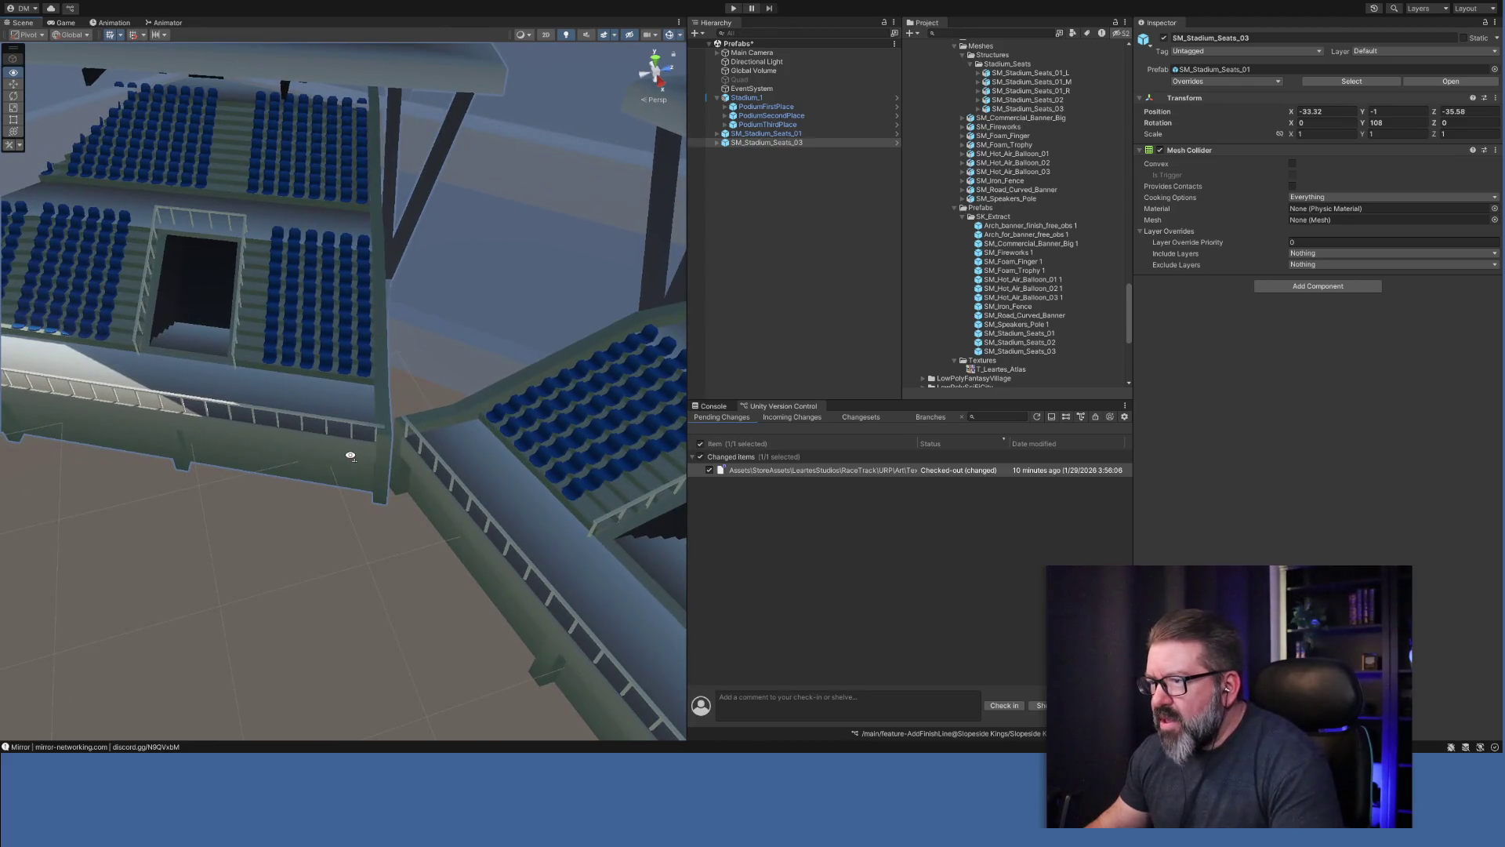
Slide SM_Stadium_Seats_03 to X -31.09, Z -38.27 and rotate it to about 99.9 between its neighbours.
scroll(350, 456, down, 10)
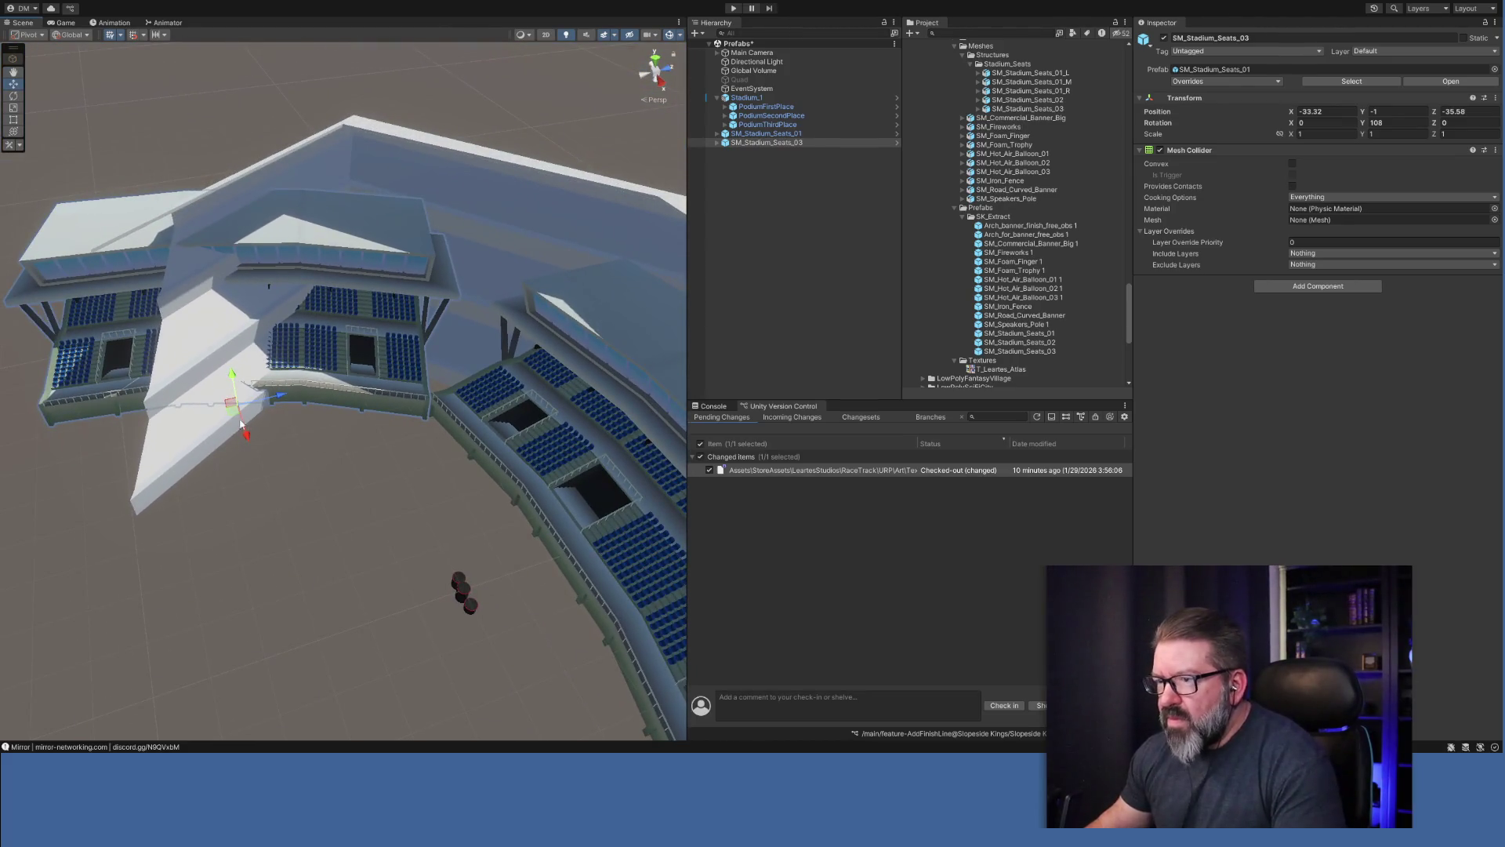
mouse_move(238, 418)
mouse_down()
mouse_move(530, 528)
mouse_move(773, 520)
mouse_up()
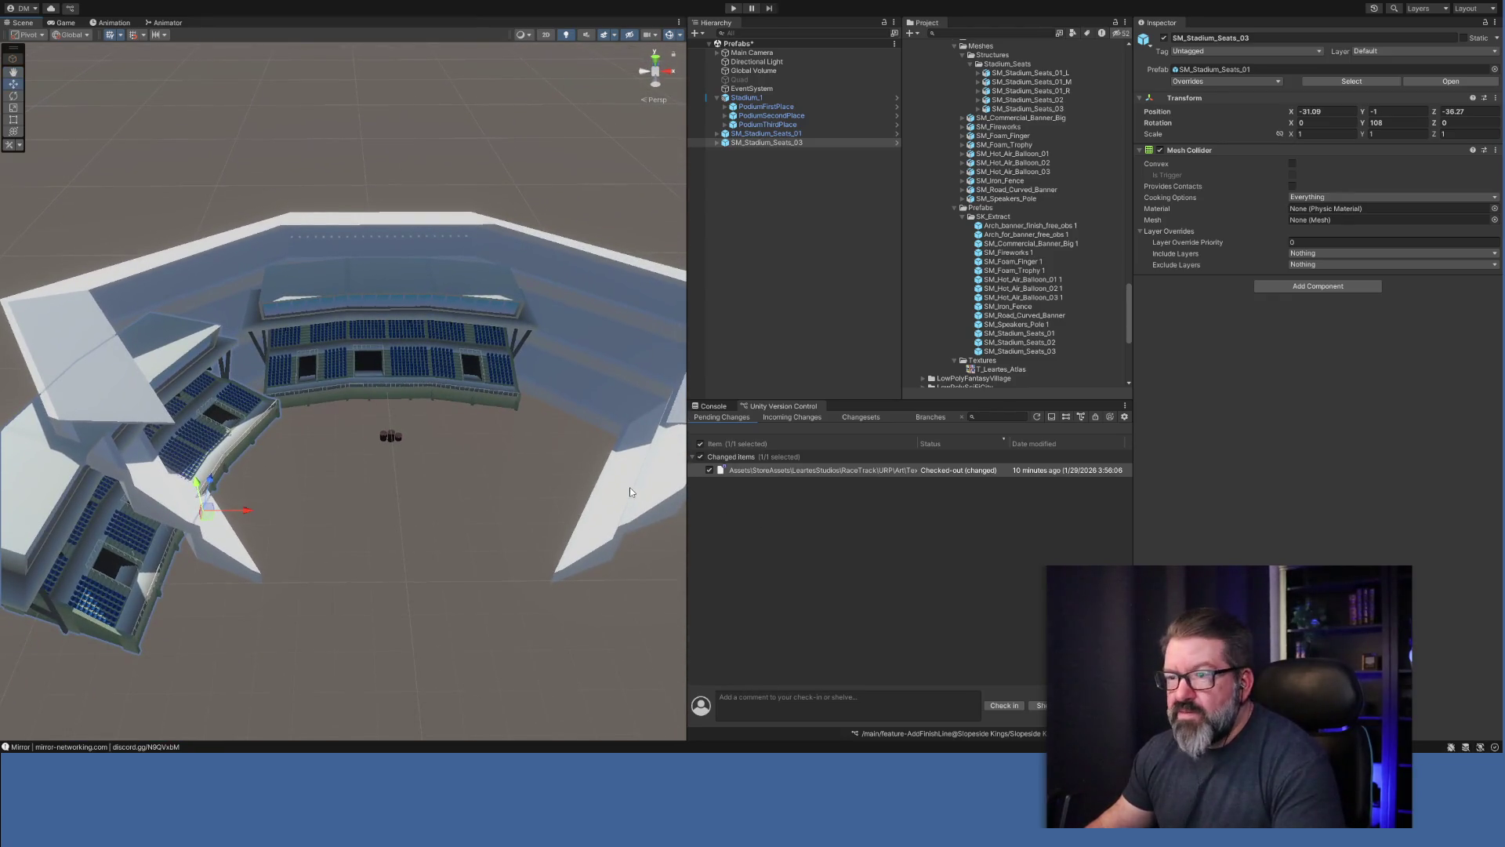
click(15, 99)
mouse_move(240, 530)
mouse_down()
mouse_move(232, 540)
mouse_move(329, 515)
mouse_up()
key(w)
drag(322, 515, 252, 520)
key(s)
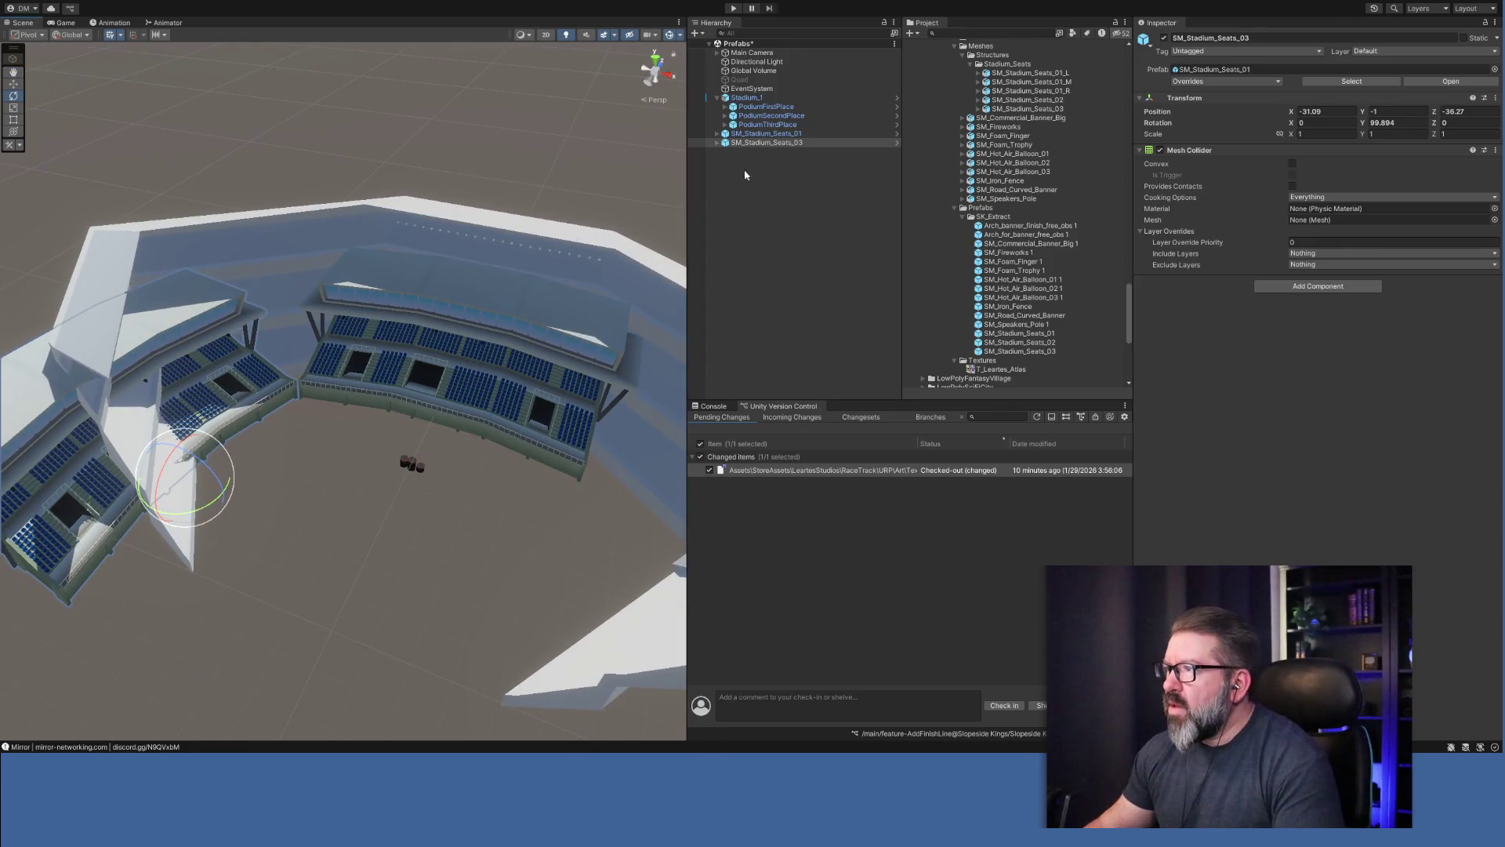
click(716, 143)
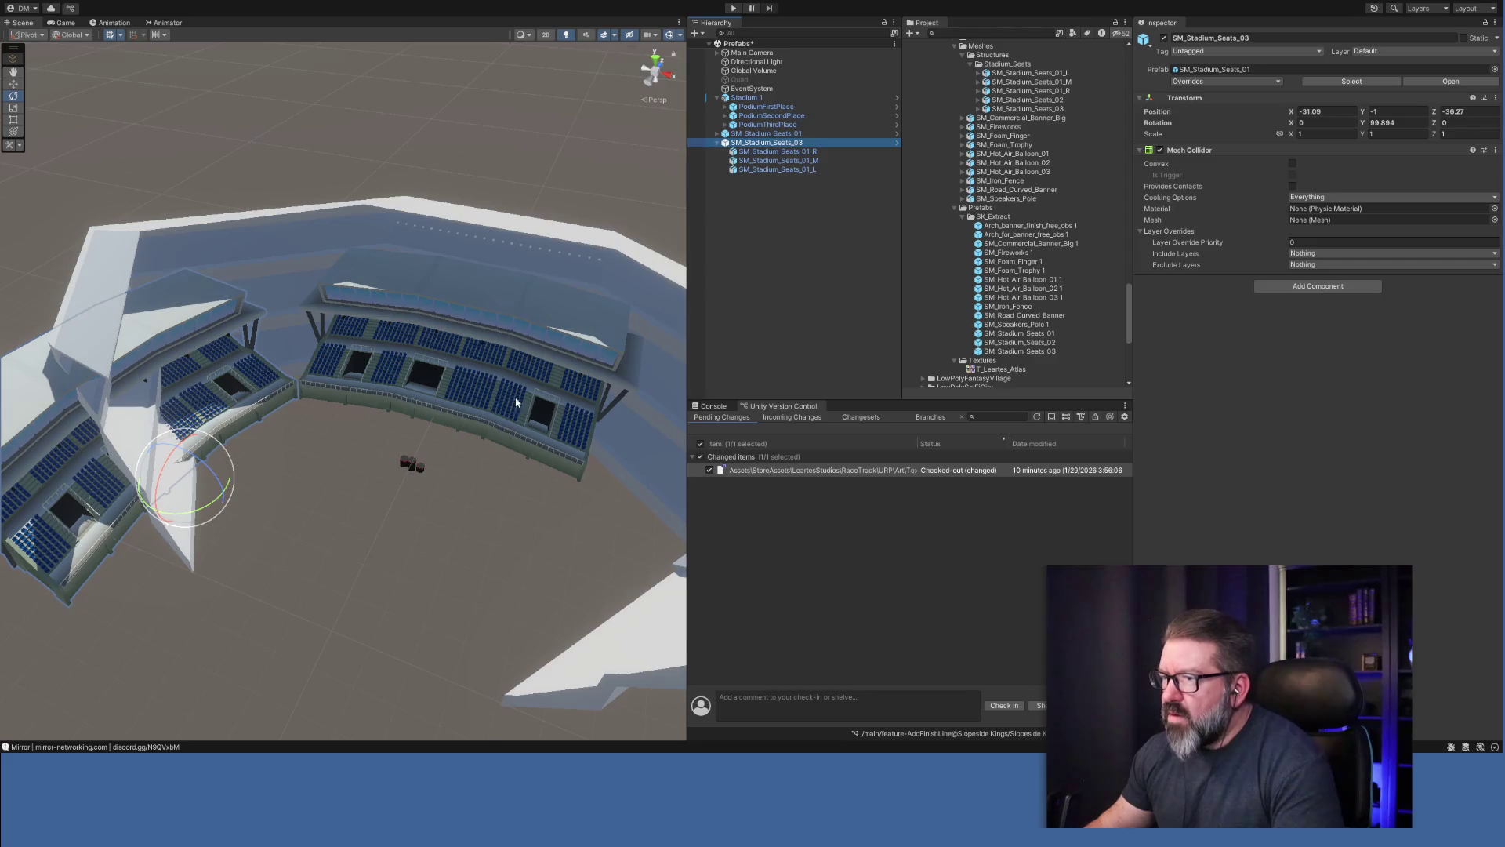
Delete the middle seat piece SM_Stadium_Seats_01_M from the copied stand.
click(802, 161)
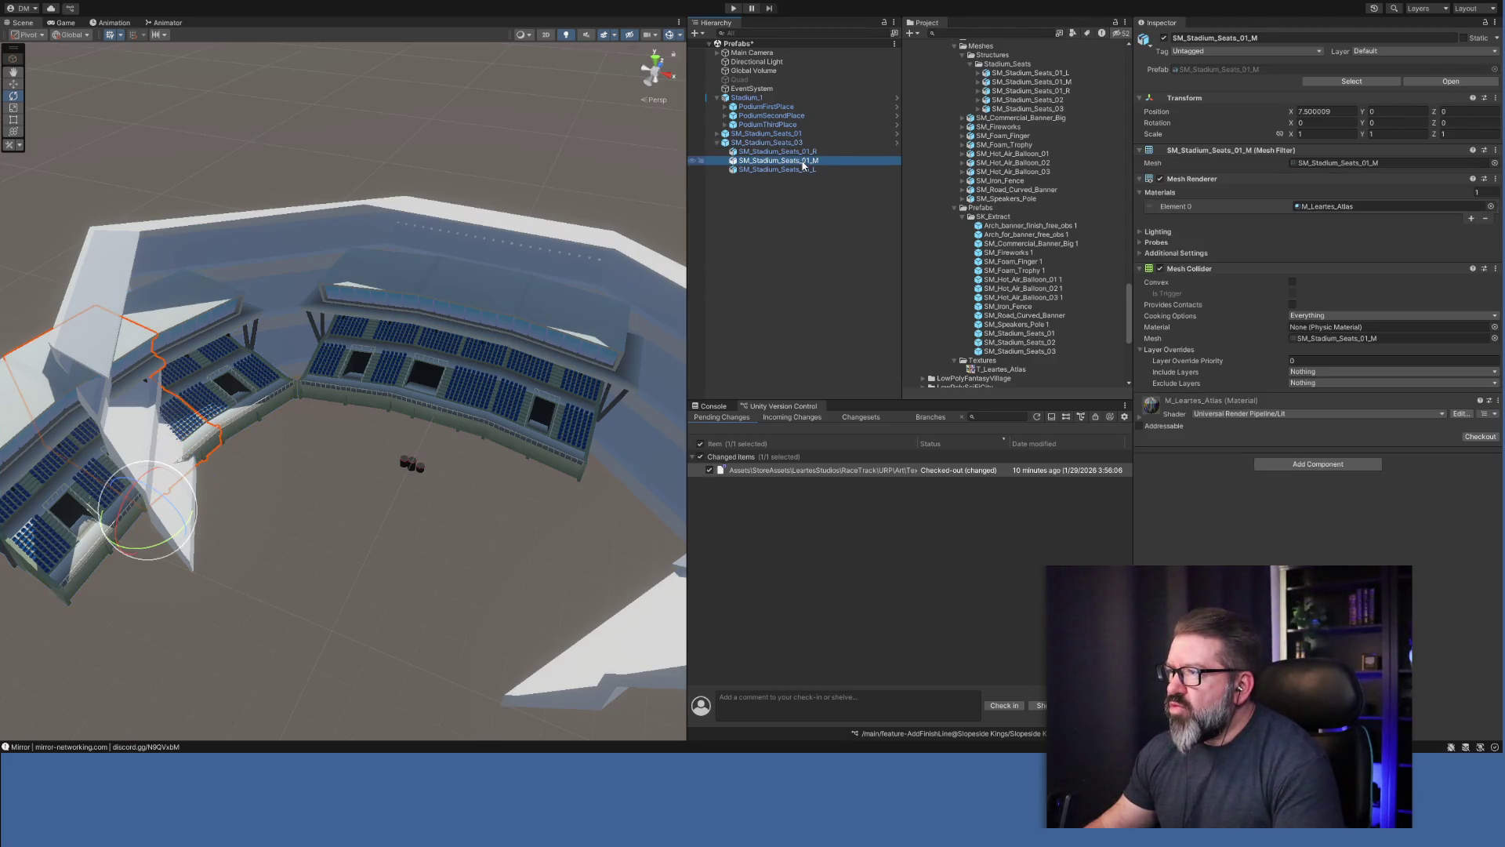
key(Delete)
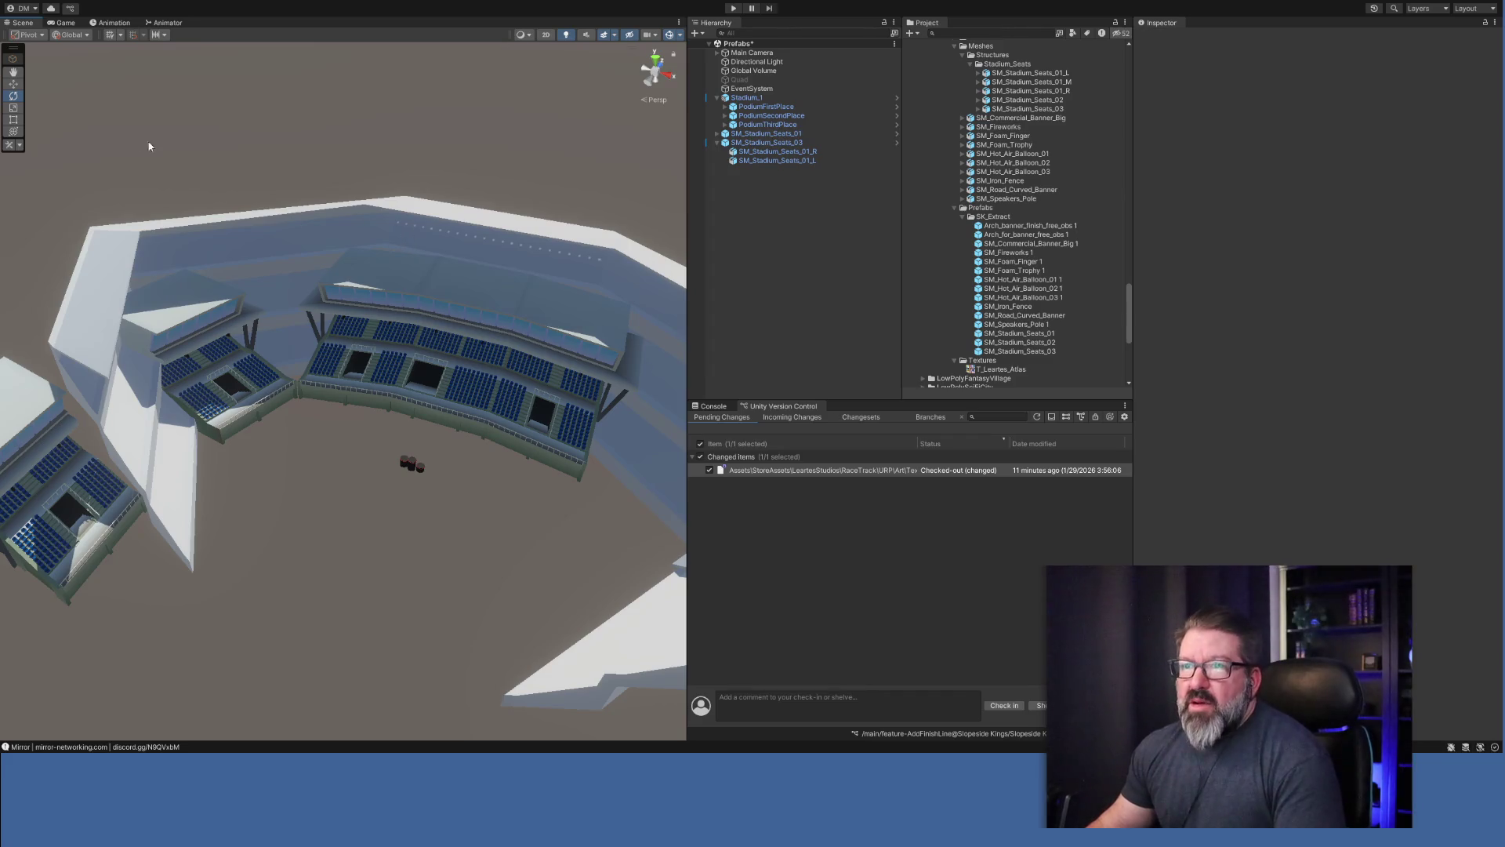
click(17, 87)
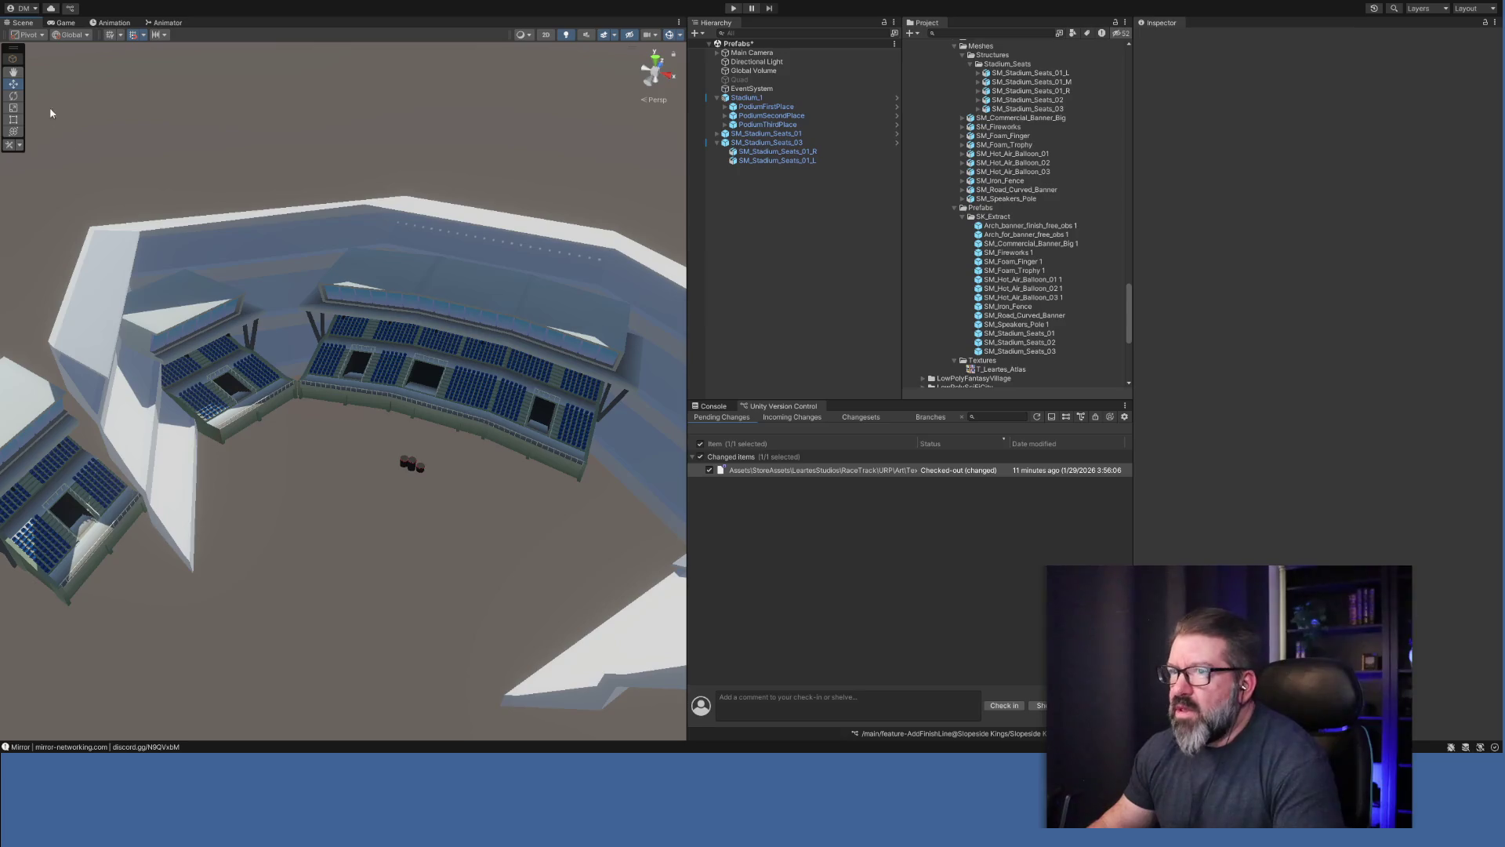
Move the SM_Stadium_Seats_01_L section across to about X -8.42, Z 0.145.
click(811, 161)
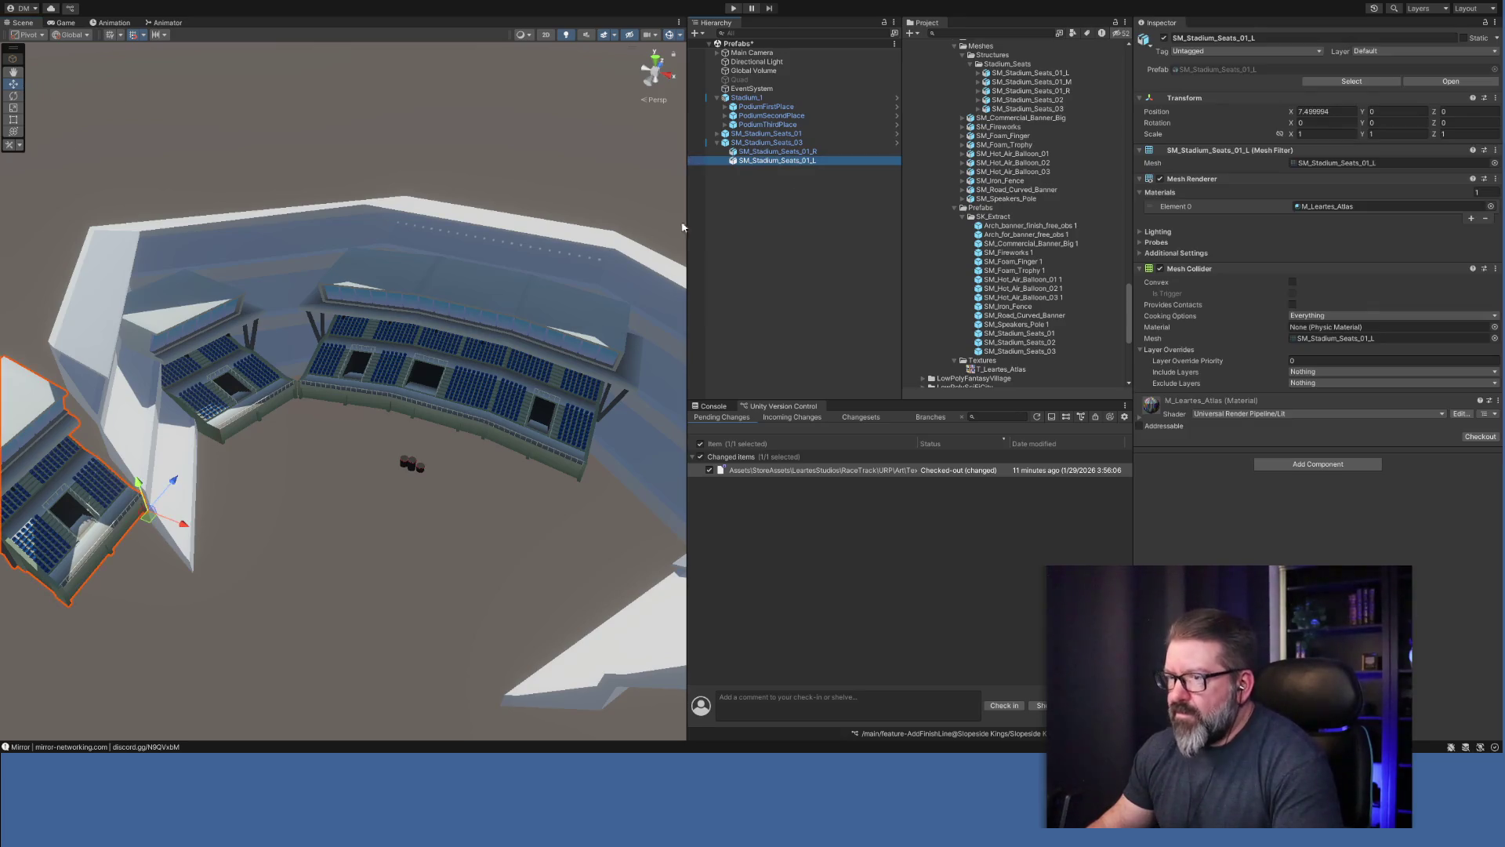
mouse_move(173, 482)
mouse_down()
mouse_move(258, 444)
mouse_move(257, 461)
mouse_move(184, 480)
mouse_move(189, 457)
mouse_move(289, 502)
mouse_up()
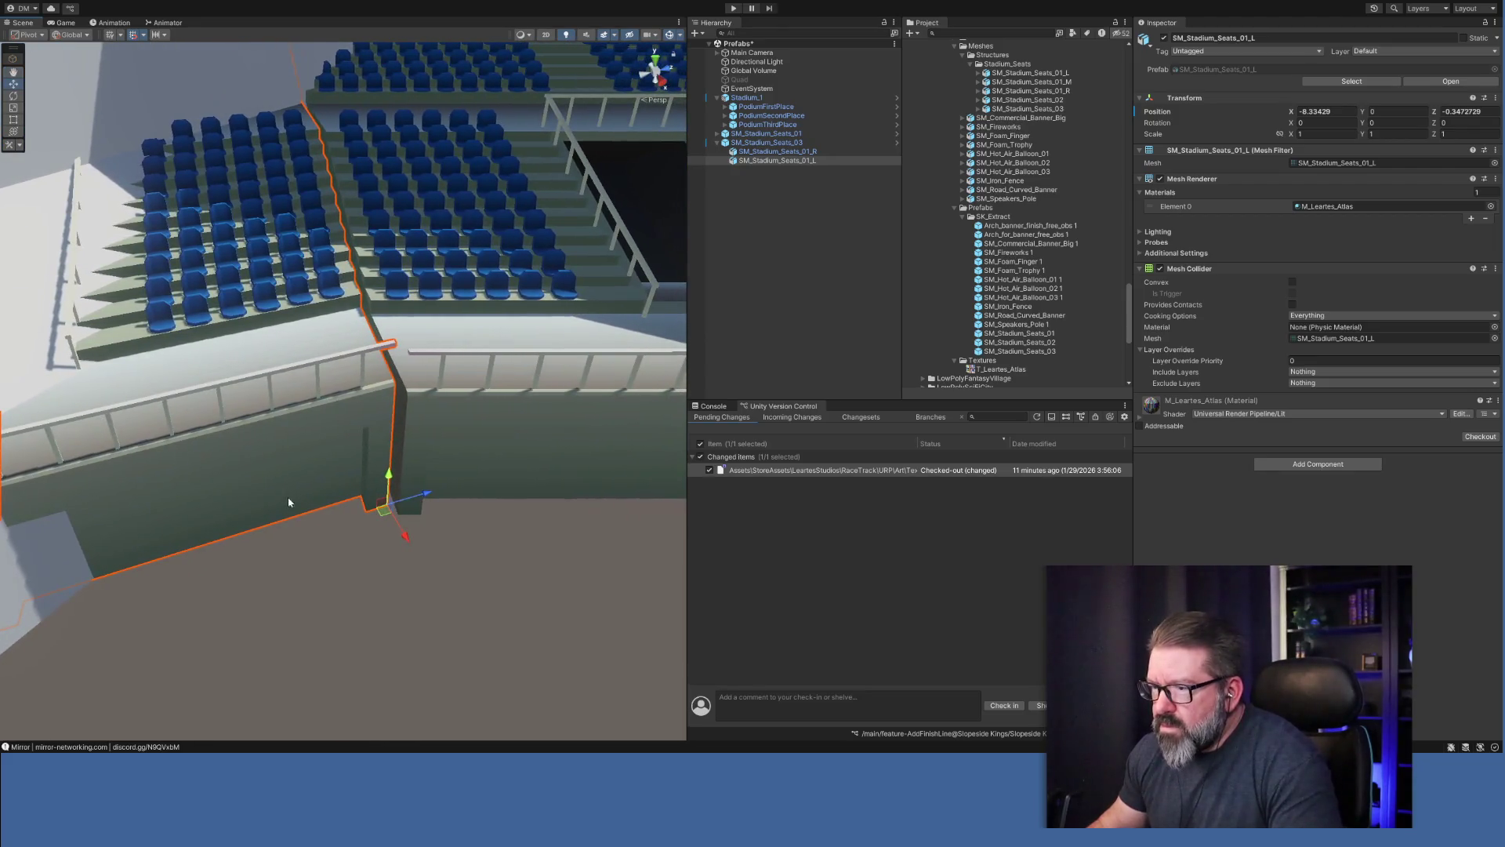
mouse_move(406, 540)
mouse_down()
mouse_move(486, 529)
mouse_move(507, 544)
mouse_up()
scroll(481, 536, down, 5)
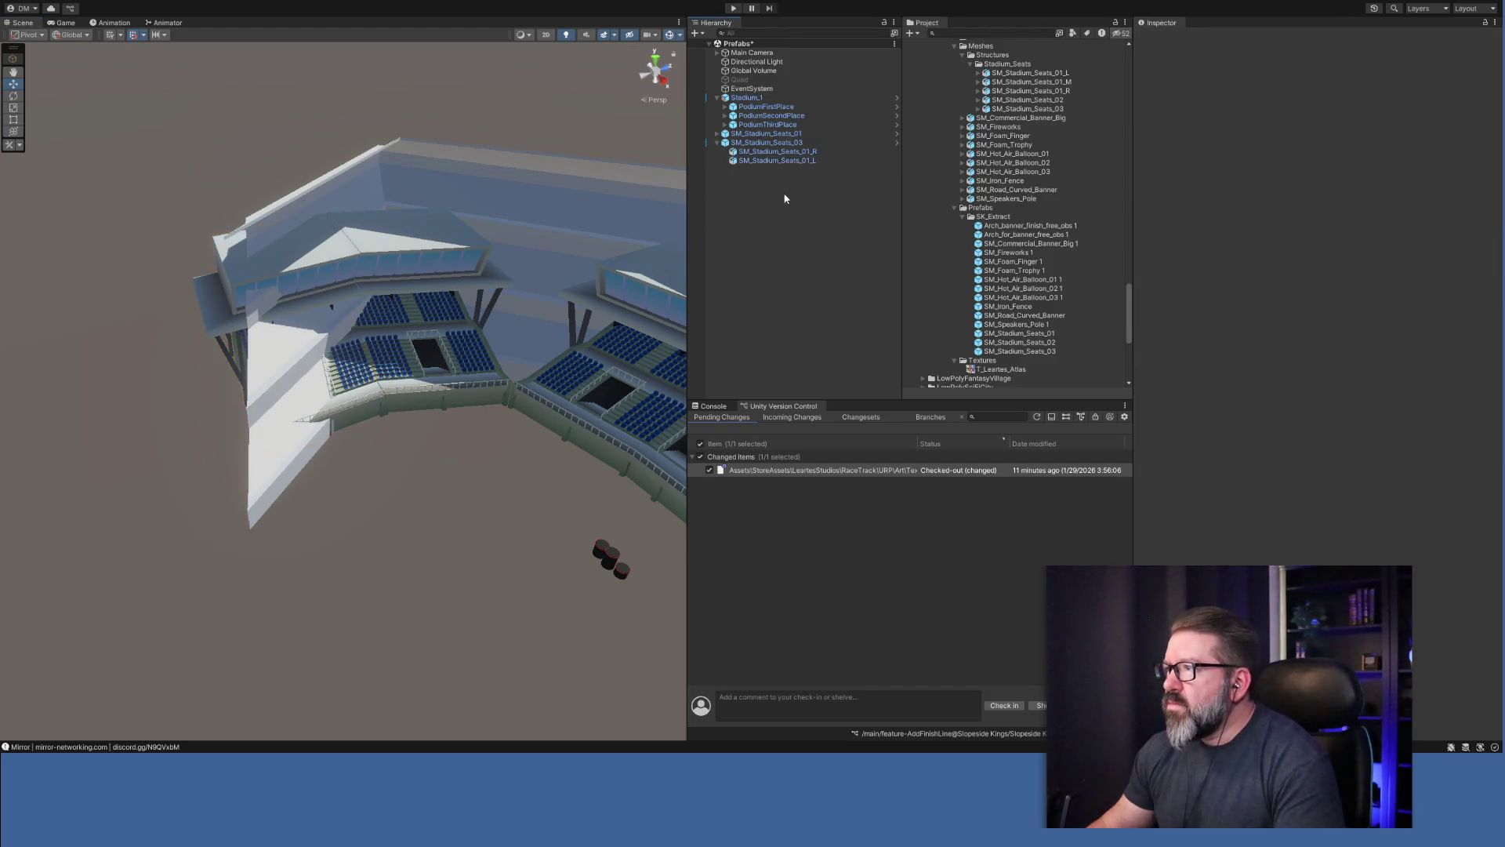
click(754, 99)
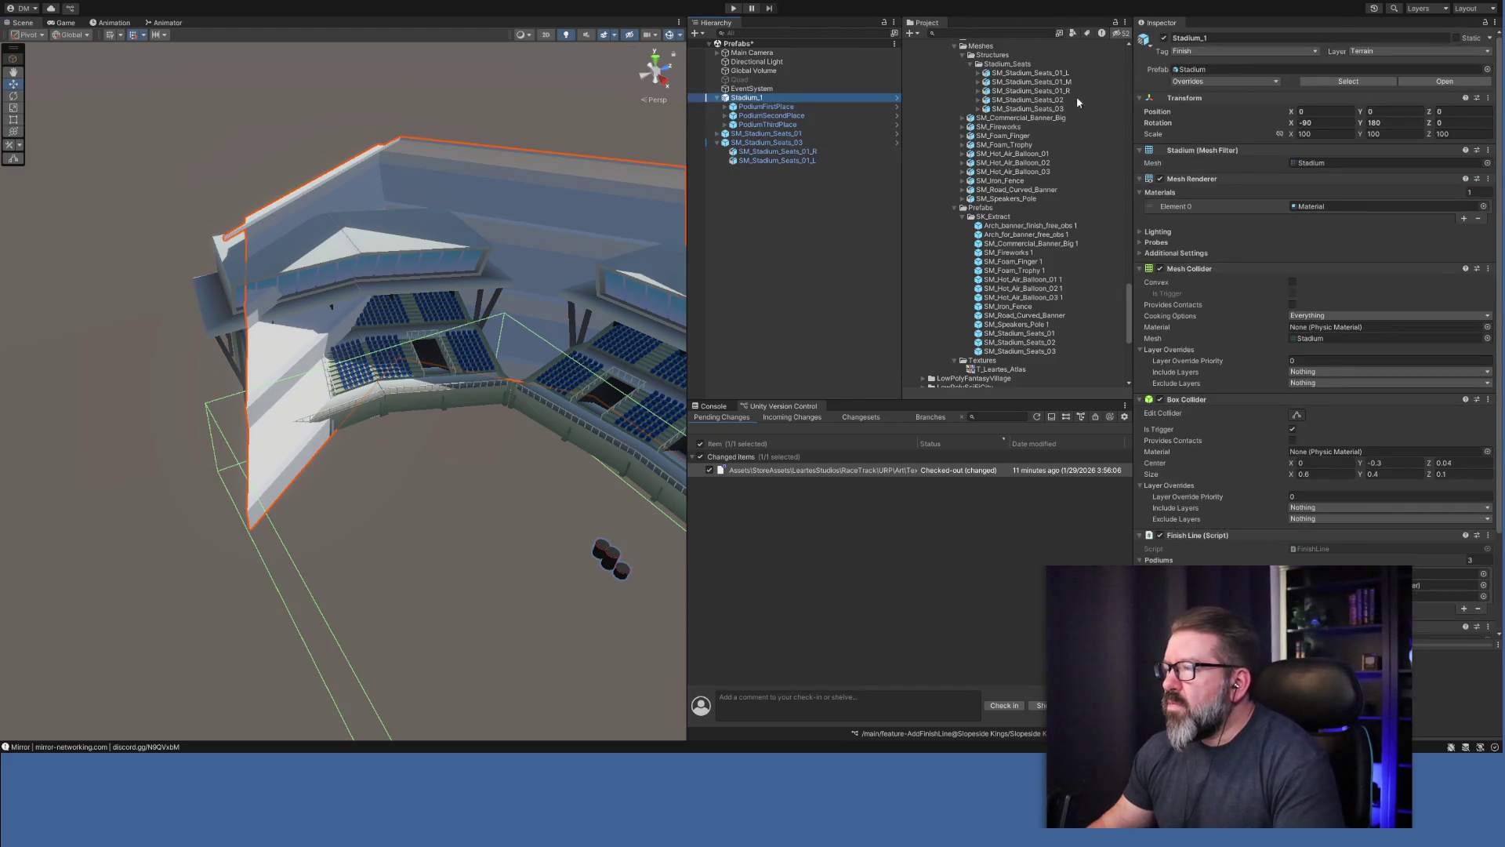
Deactivate the Stadium_1 shell, then undo an accidental nudge of SM_Stadium_Seats_03.
click(1164, 38)
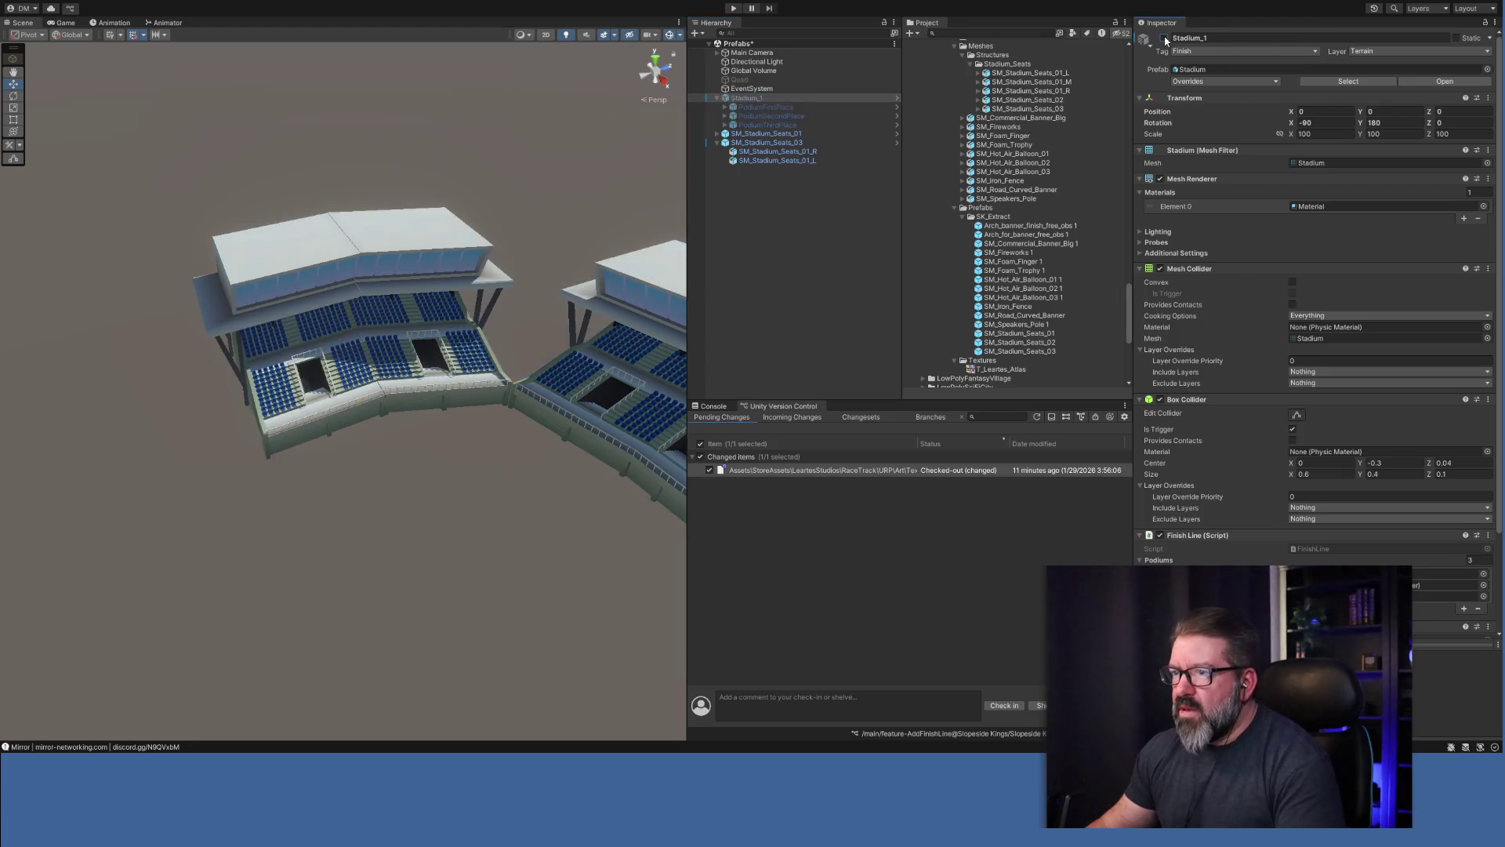
mouse_move(530, 485)
mouse_down()
mouse_move(430, 490)
mouse_move(649, 494)
mouse_move(394, 501)
mouse_move(658, 497)
mouse_move(377, 527)
mouse_move(572, 504)
mouse_move(515, 463)
mouse_move(538, 463)
mouse_move(300, 470)
mouse_move(327, 439)
mouse_move(426, 440)
mouse_move(336, 451)
mouse_up()
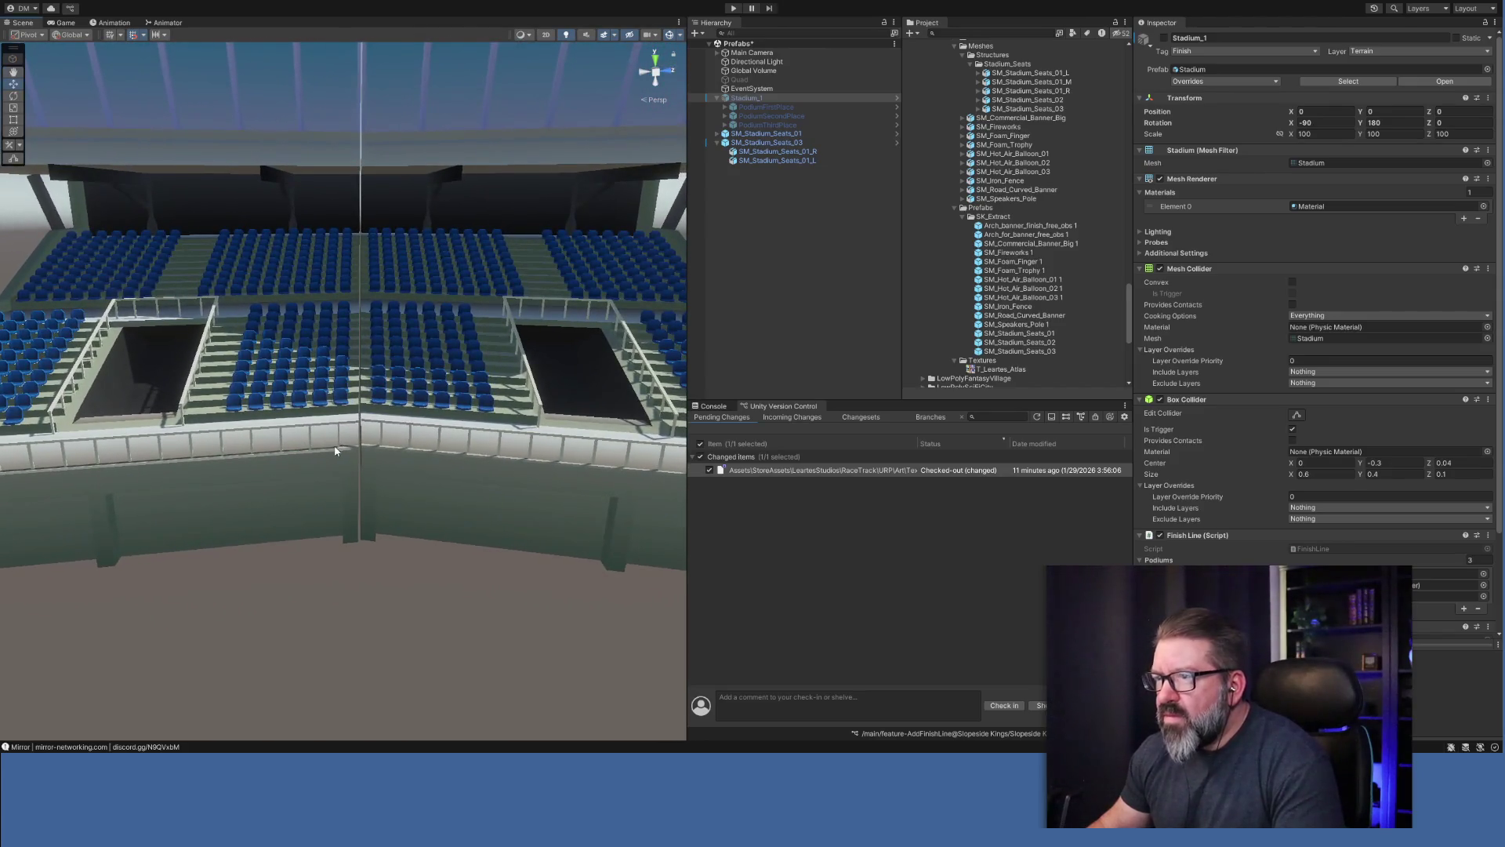
click(284, 491)
drag(154, 540, 470, 558)
key(ctrl+z)
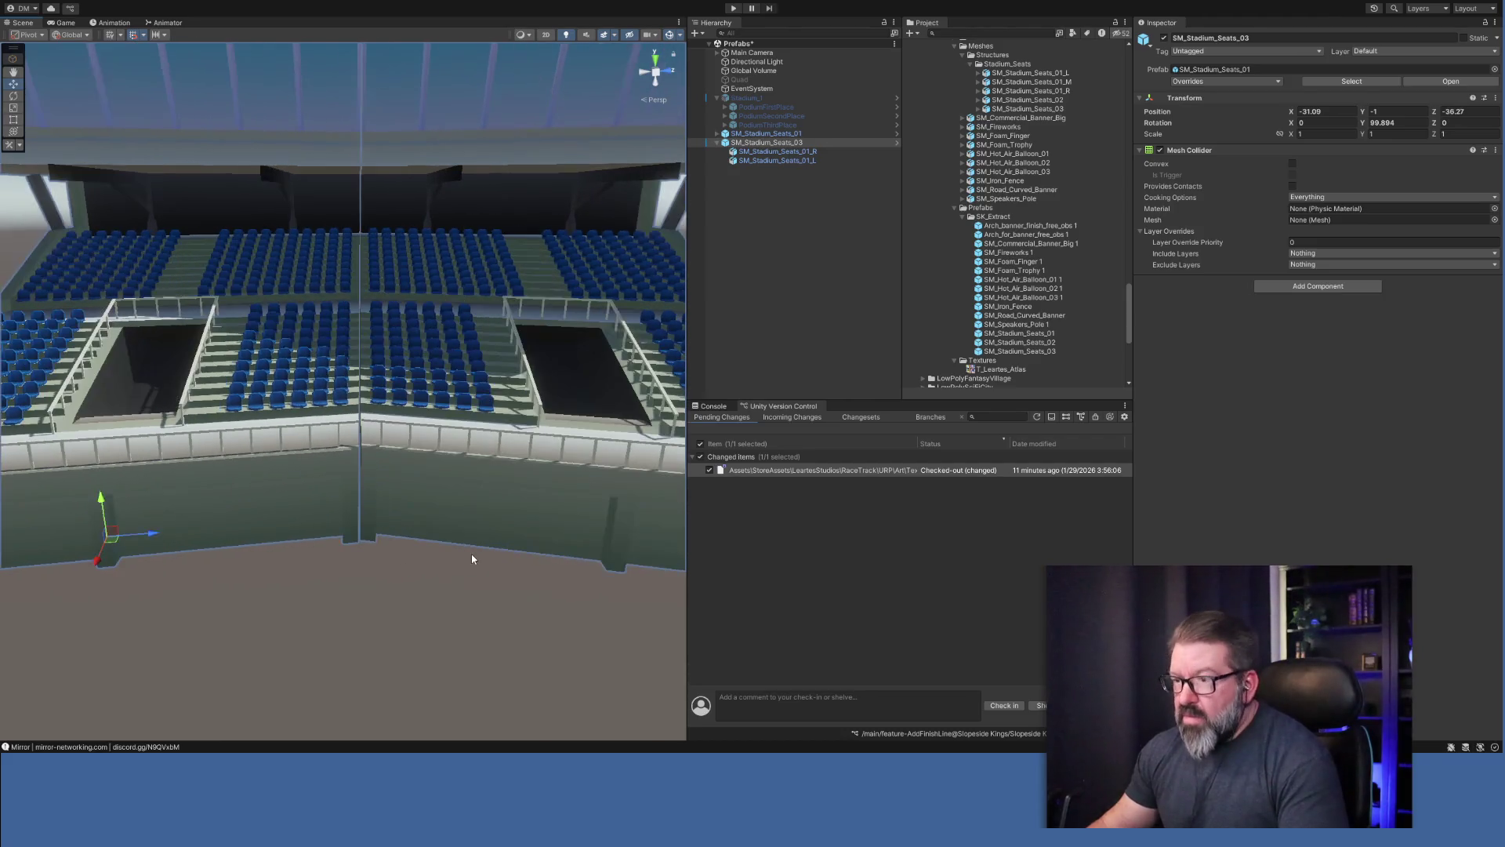
Select SM_Stadium_Seats_01_L and orbit to a high angled view of the stand.
scroll(428, 624, down, 5)
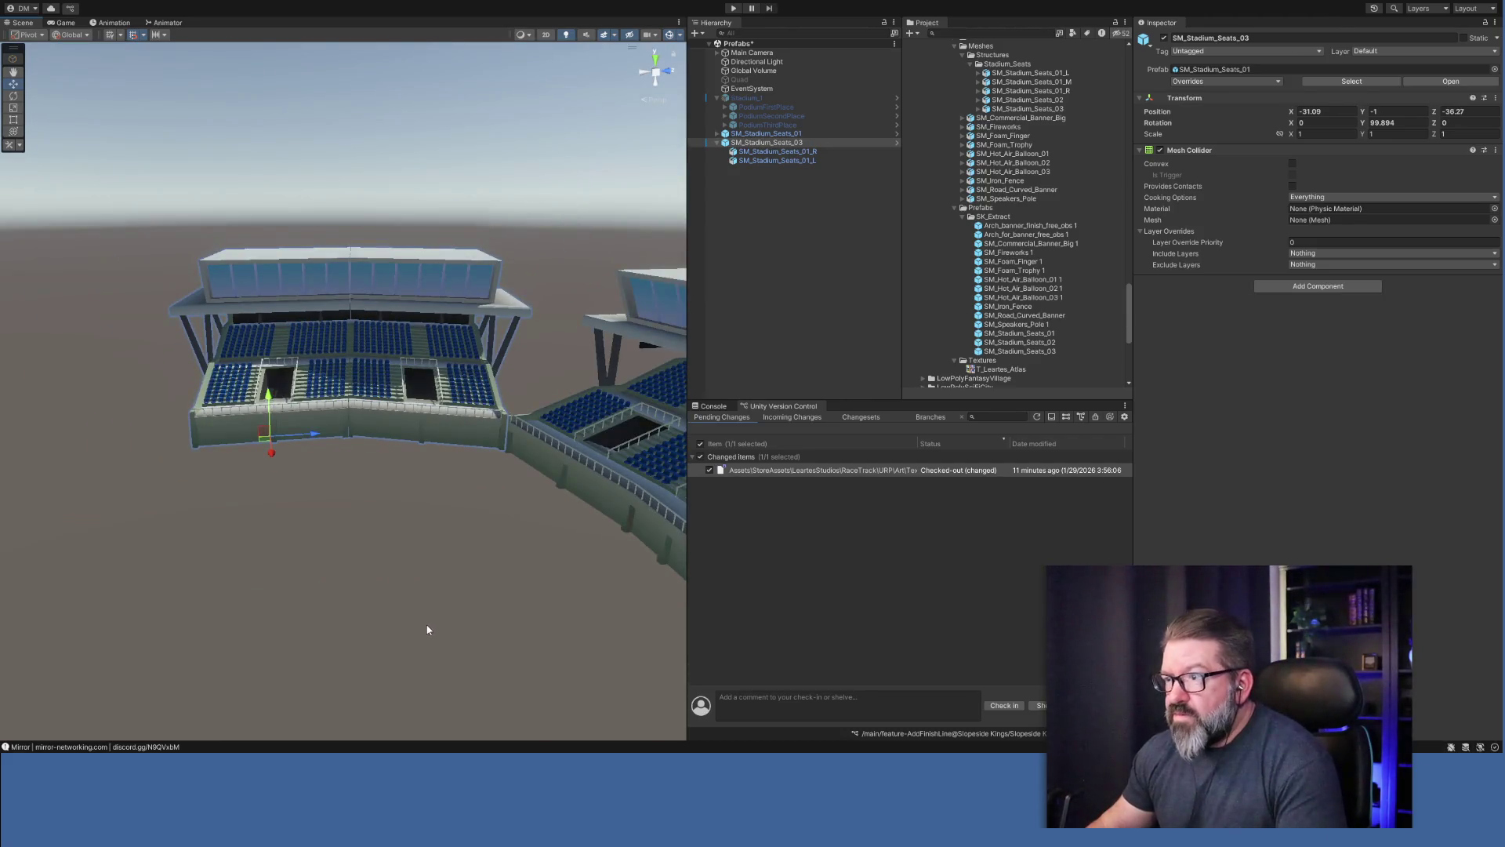
scroll(428, 629, up, 1)
click(776, 160)
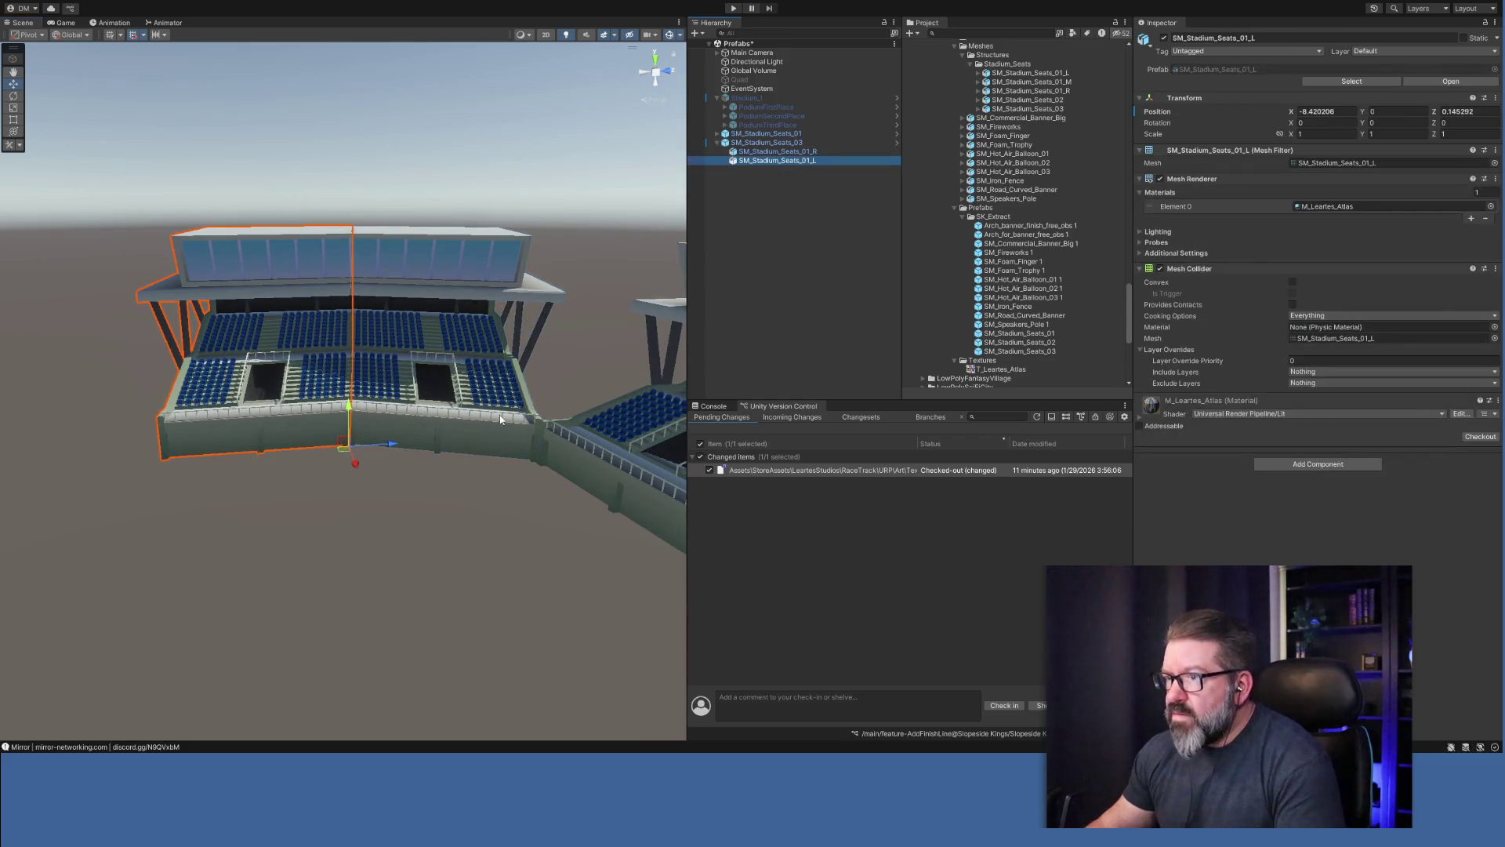
drag(389, 447, 396, 441)
scroll(396, 441, up, 8)
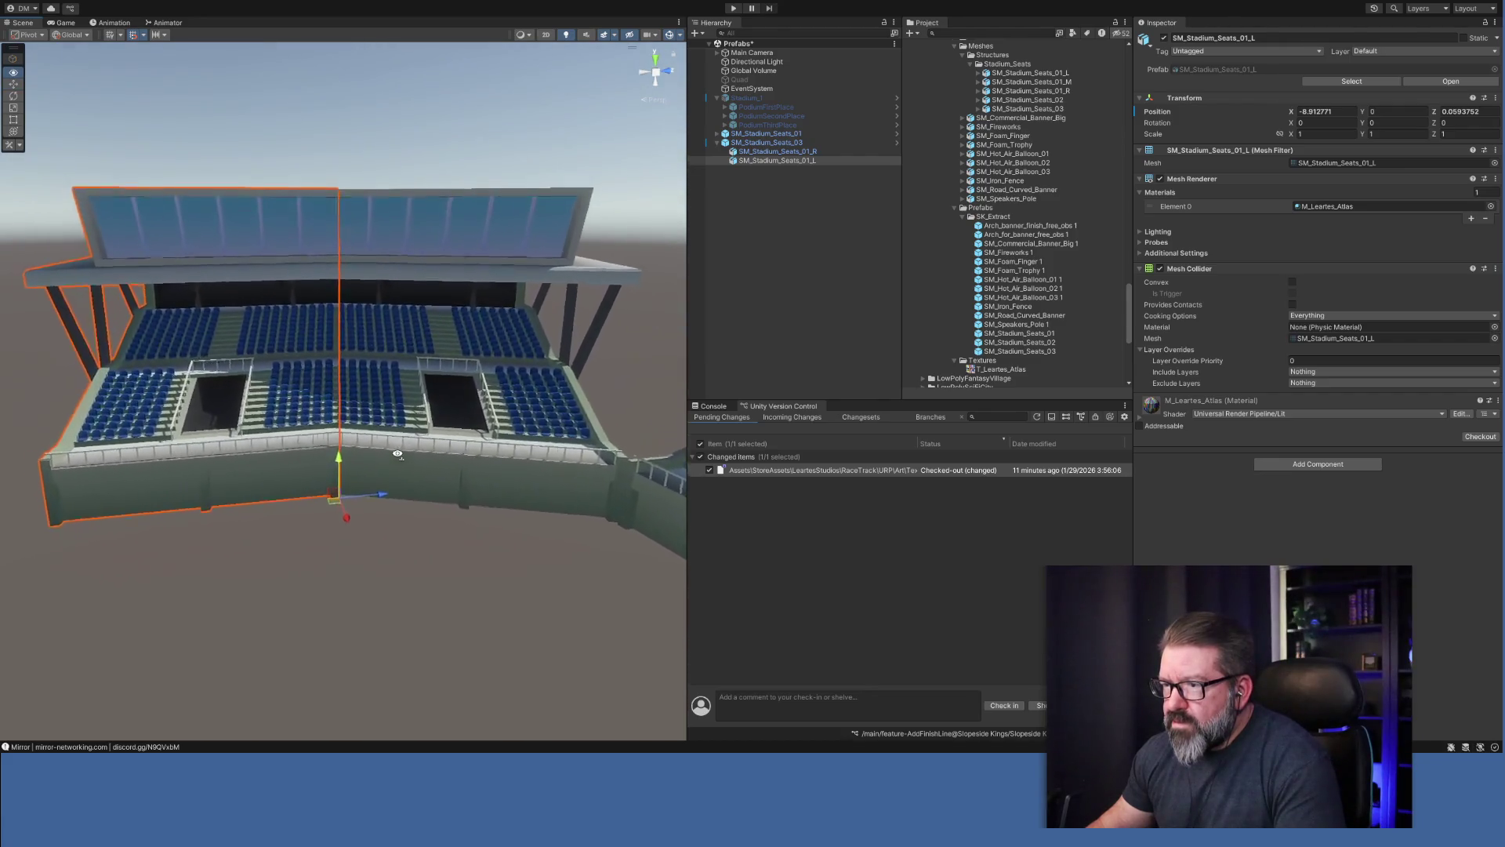
scroll(398, 455, up, 5)
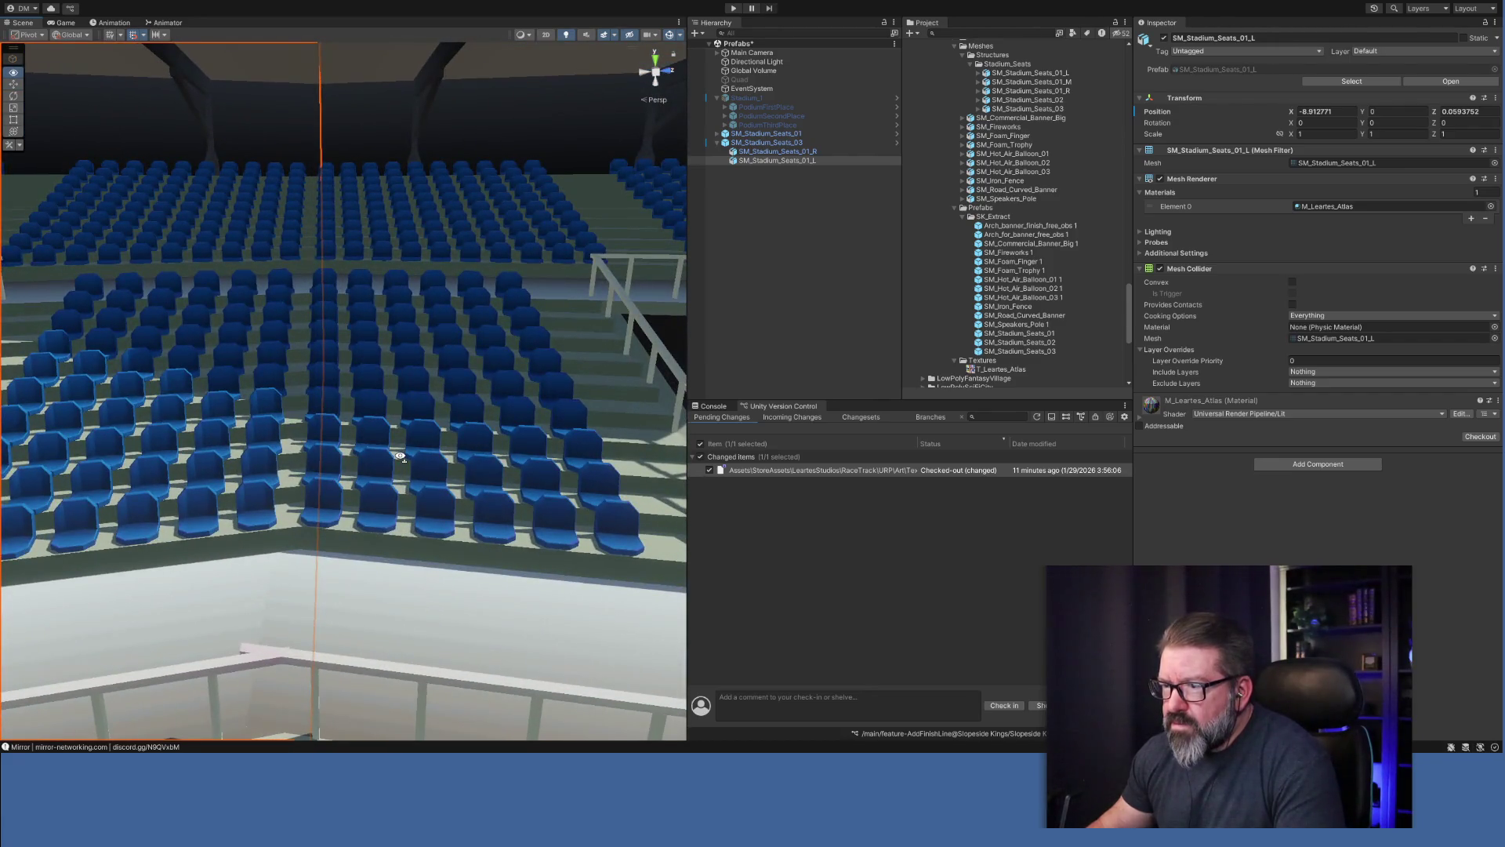
scroll(399, 455, down, 15)
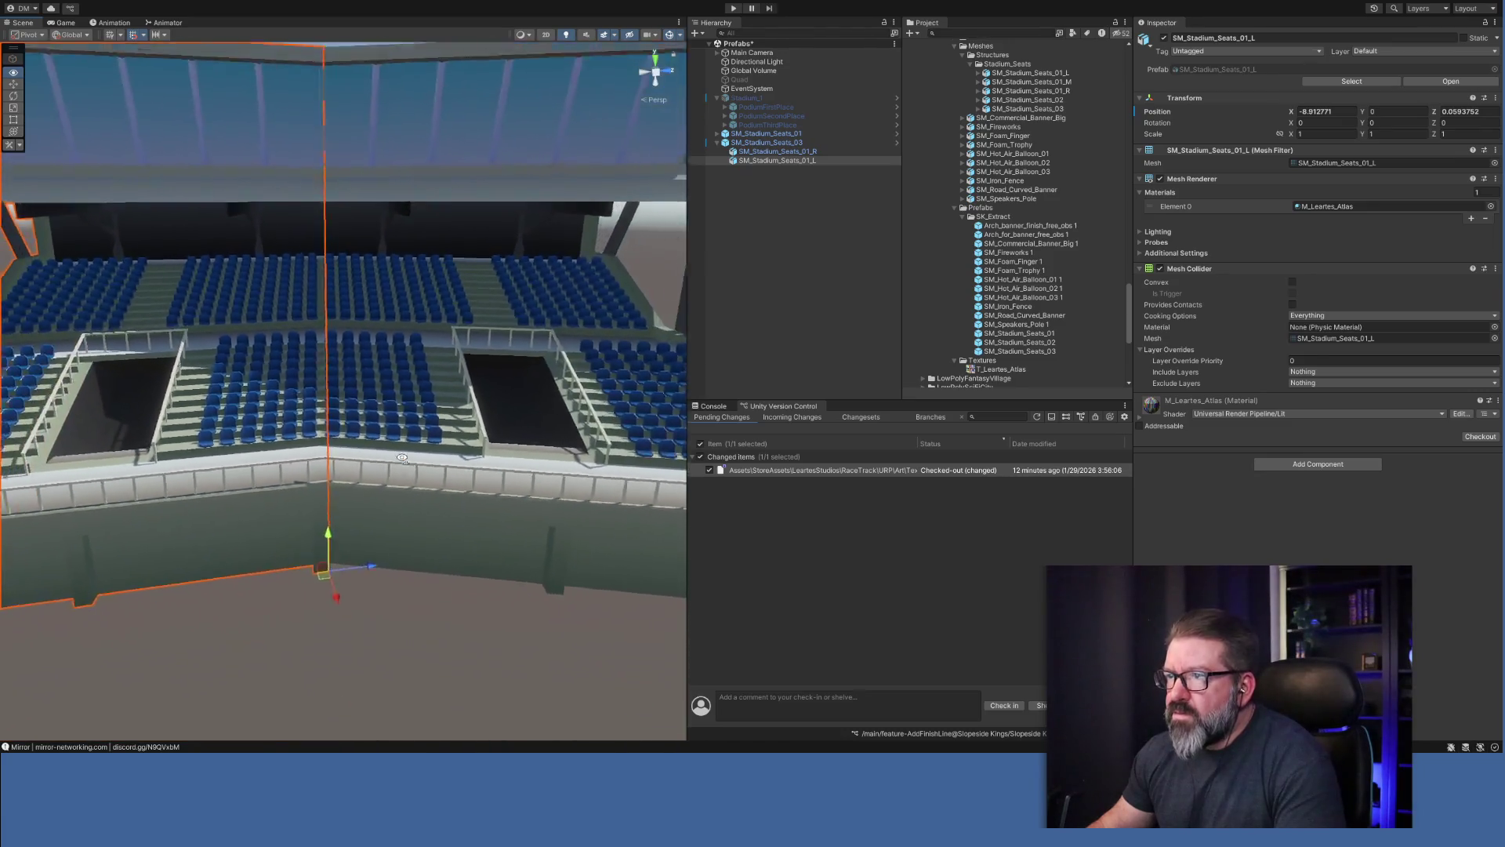
click(762, 330)
mouse_move(437, 538)
alt+mouse_down()
mouse_move(444, 520)
mouse_move(598, 598)
mouse_move(640, 592)
mouse_move(509, 619)
alt+mouse_up()
scroll(549, 564, up, 3)
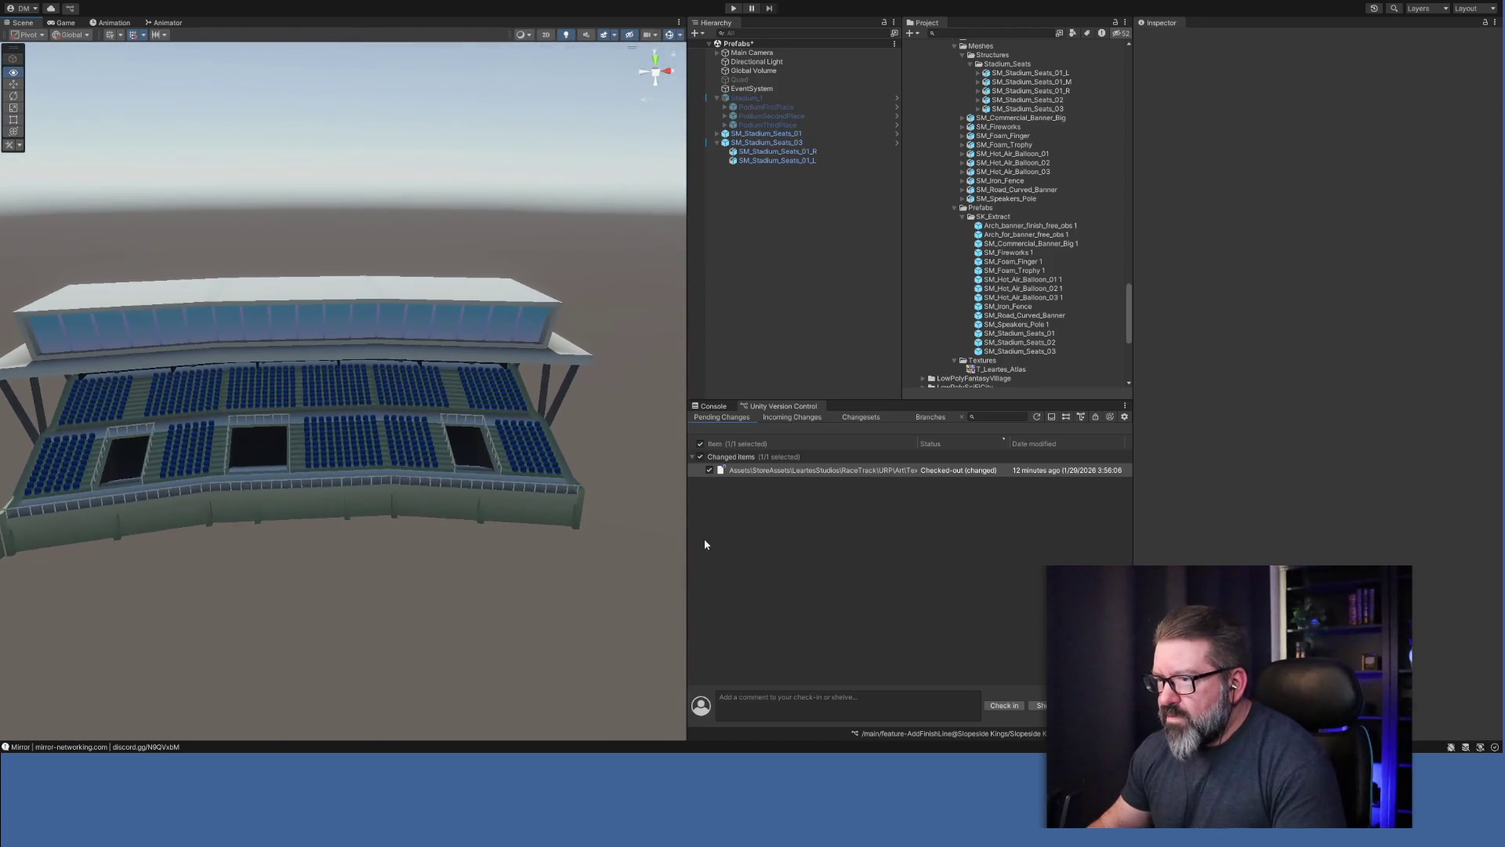
mouse_move(564, 548)
alt+mouse_down()
mouse_move(460, 561)
mouse_move(754, 577)
mouse_move(806, 611)
mouse_move(863, 604)
mouse_move(793, 608)
mouse_move(1020, 587)
mouse_move(1031, 551)
mouse_move(872, 552)
mouse_move(951, 514)
mouse_move(1218, 476)
mouse_move(1024, 520)
mouse_move(740, 548)
mouse_move(486, 544)
mouse_move(406, 561)
mouse_move(403, 517)
alt+mouse_up()
Undo a stray shift of the _R section, then nudge the _L section along X.
click(401, 490)
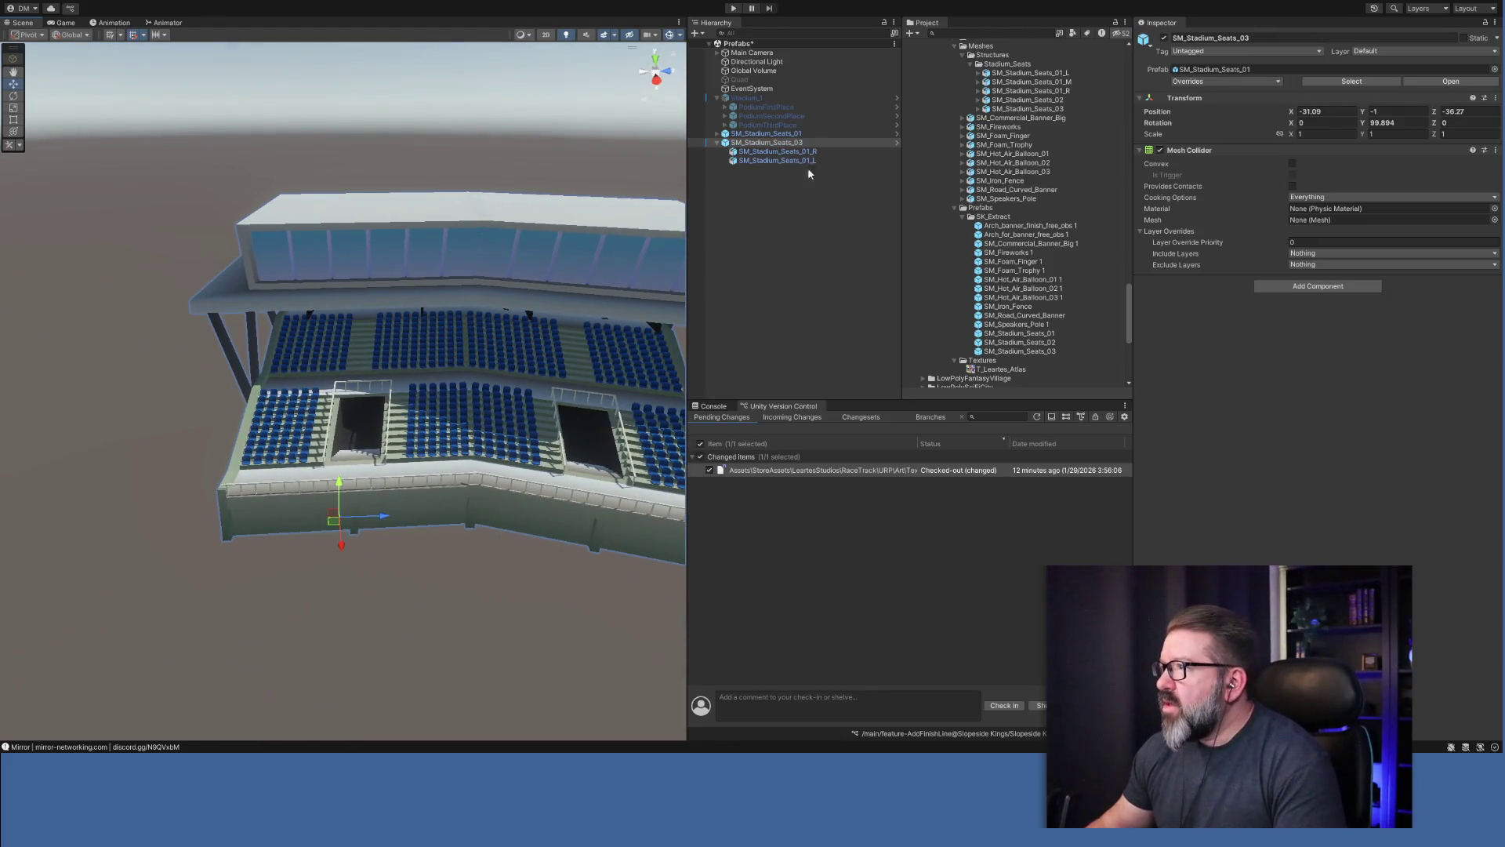
click(784, 151)
drag(509, 524, 502, 527)
key(ctrl+z)
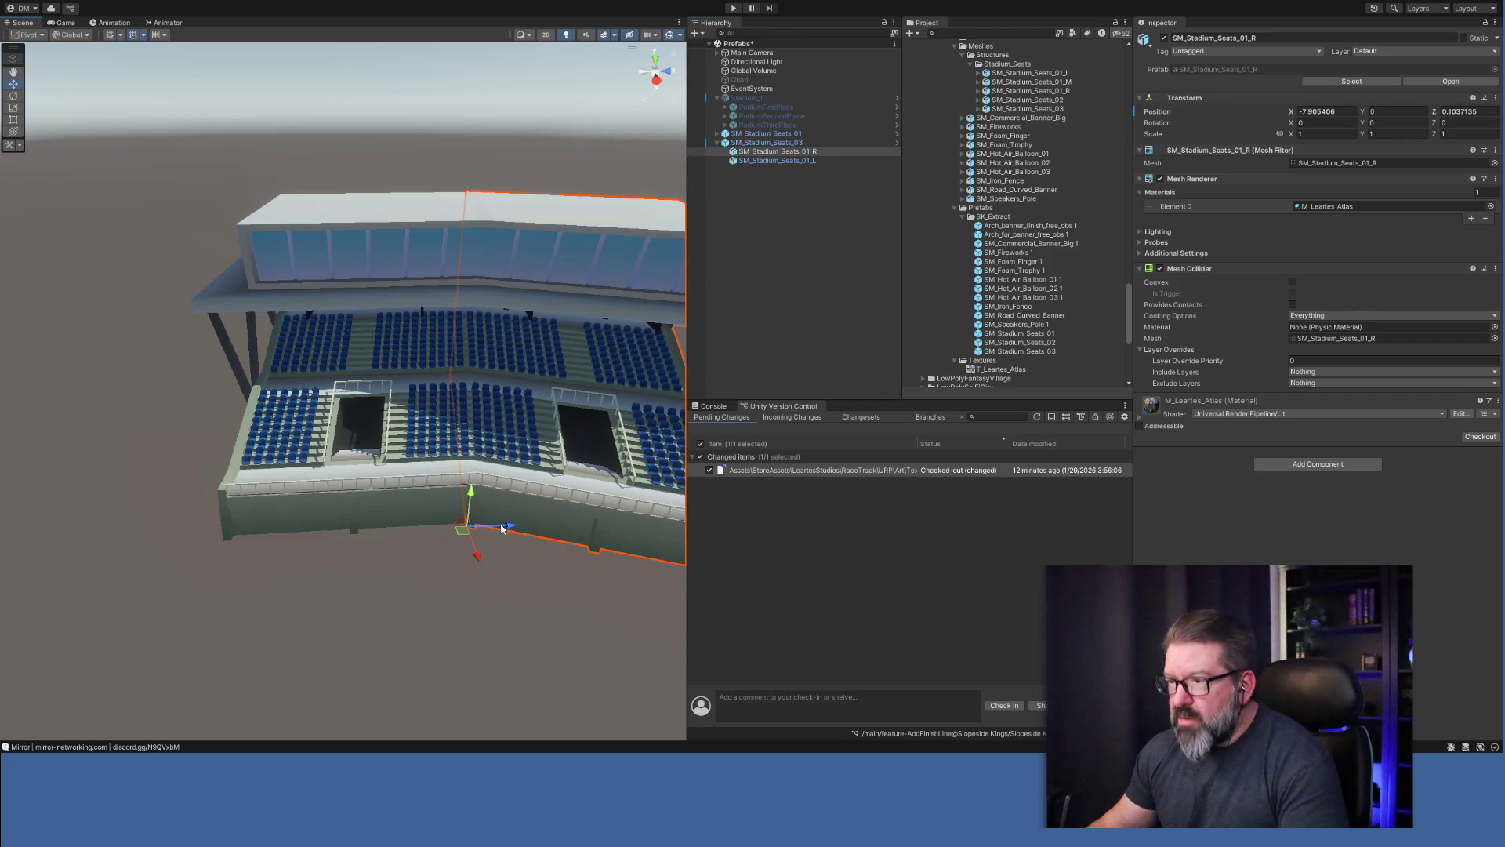
click(813, 160)
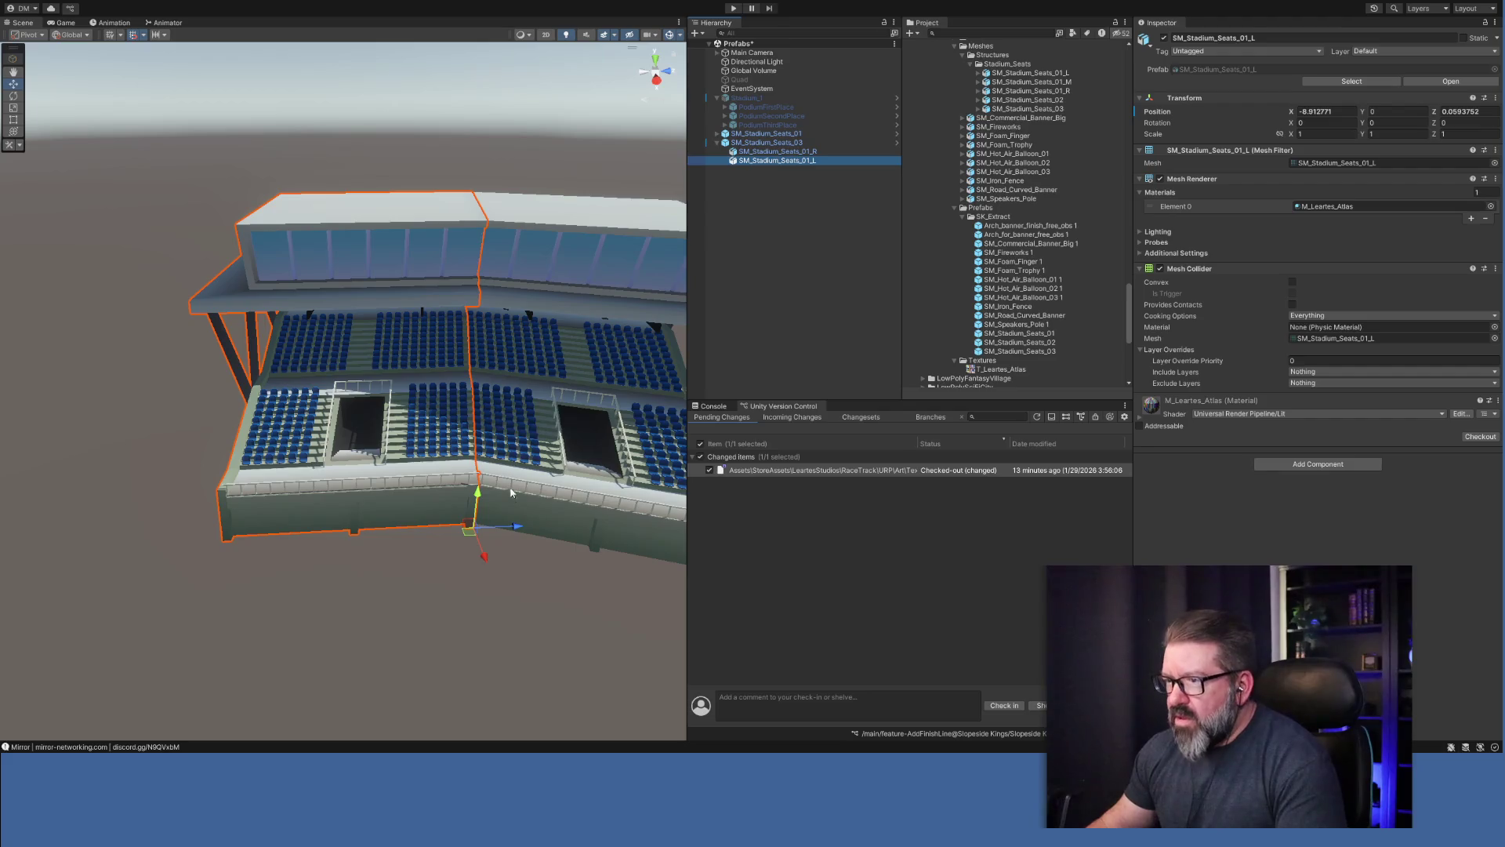
drag(519, 525, 493, 528)
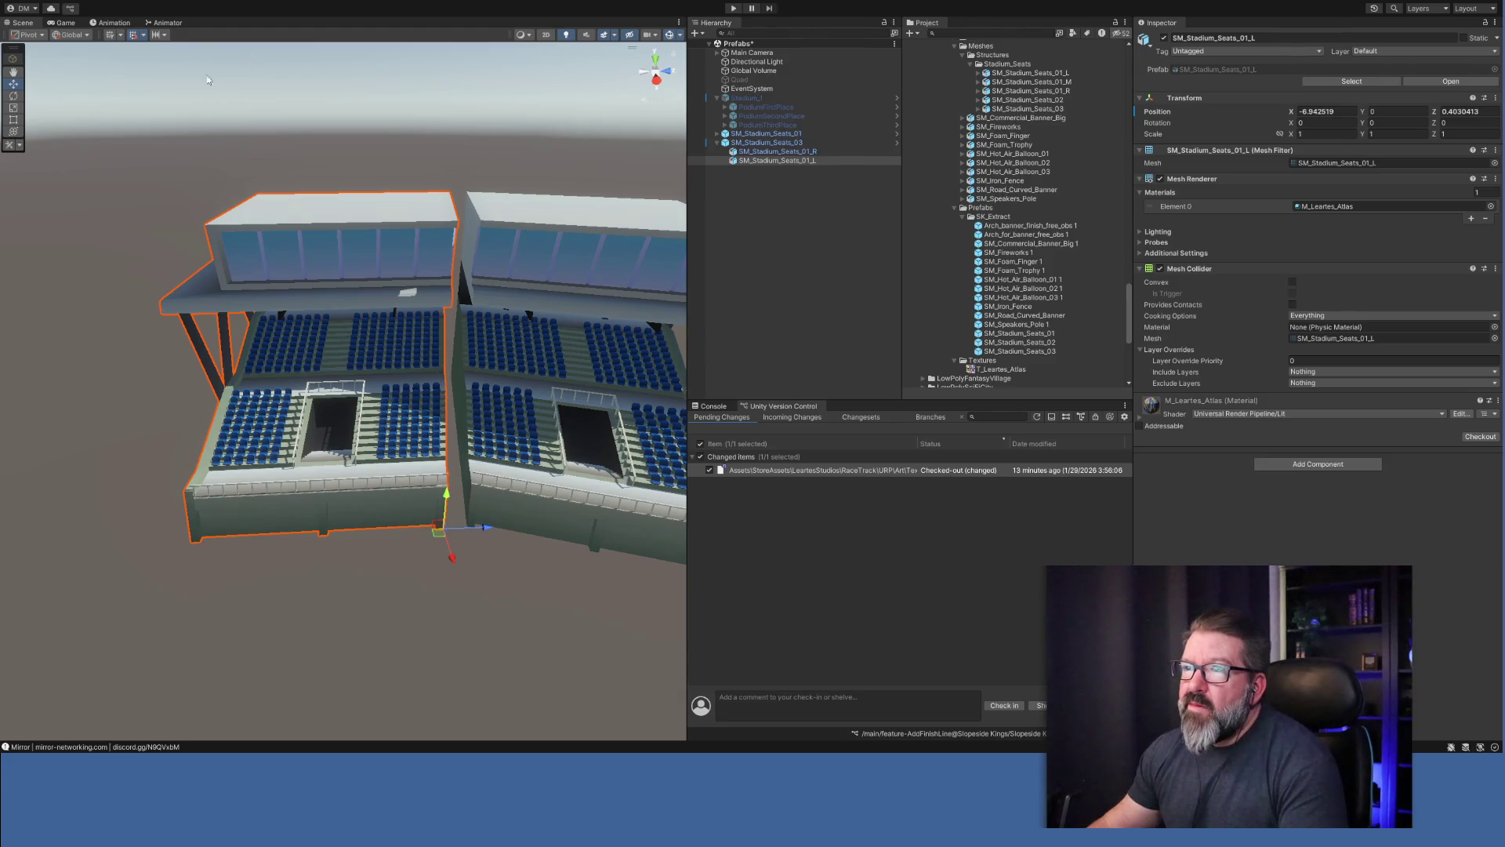
drag(494, 530, 515, 533)
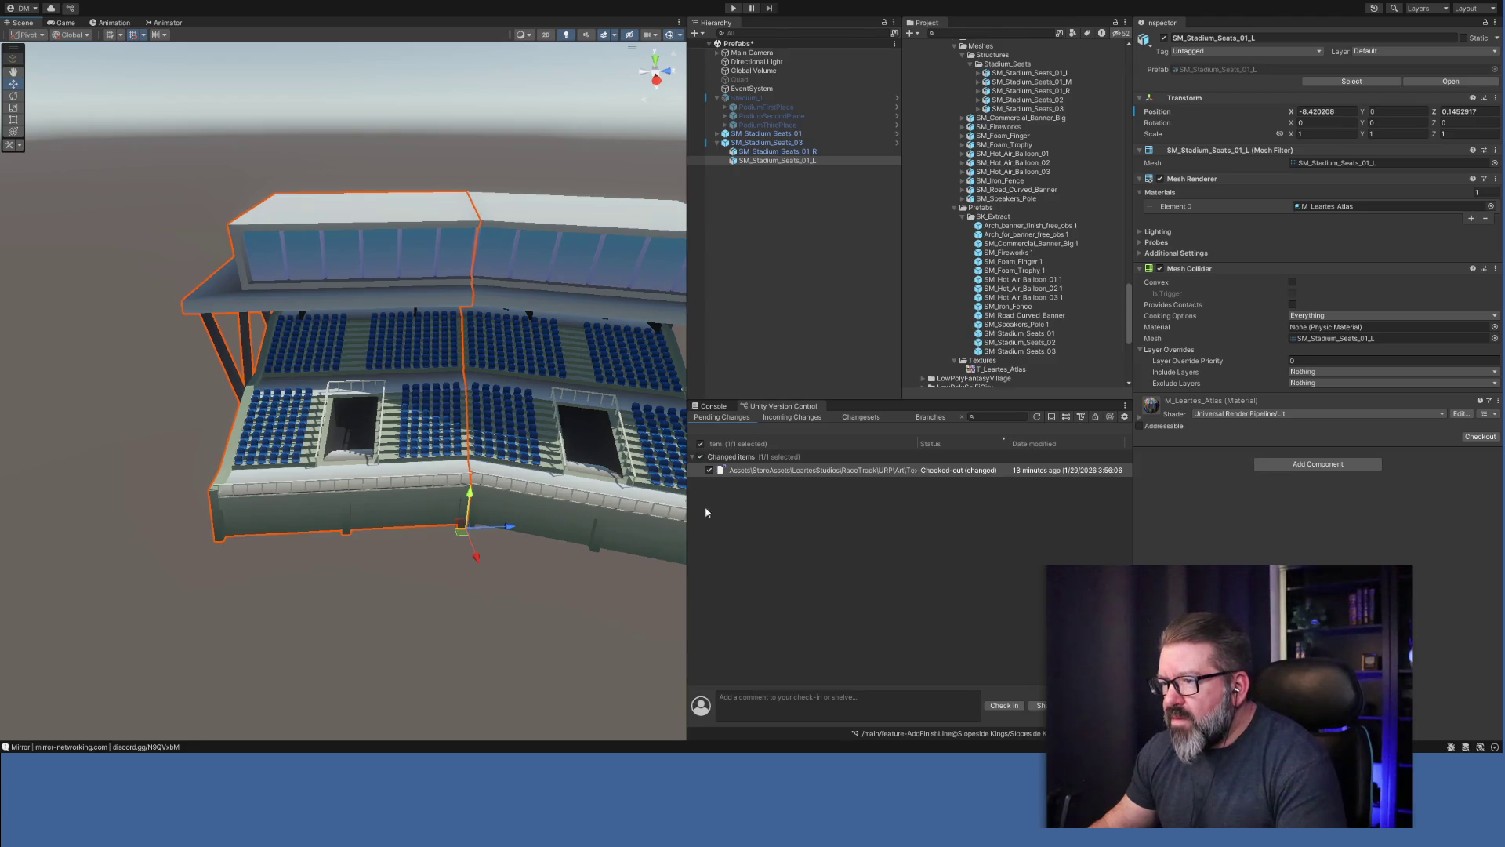
click(790, 274)
Zoom in on the join, undo a stray Z nudge of SM_Stadium_Seats_03, and shift the _L section along Z.
mouse_move(430, 609)
mouse_down()
mouse_move(460, 612)
mouse_move(444, 620)
mouse_up()
scroll(444, 620, up, 5)
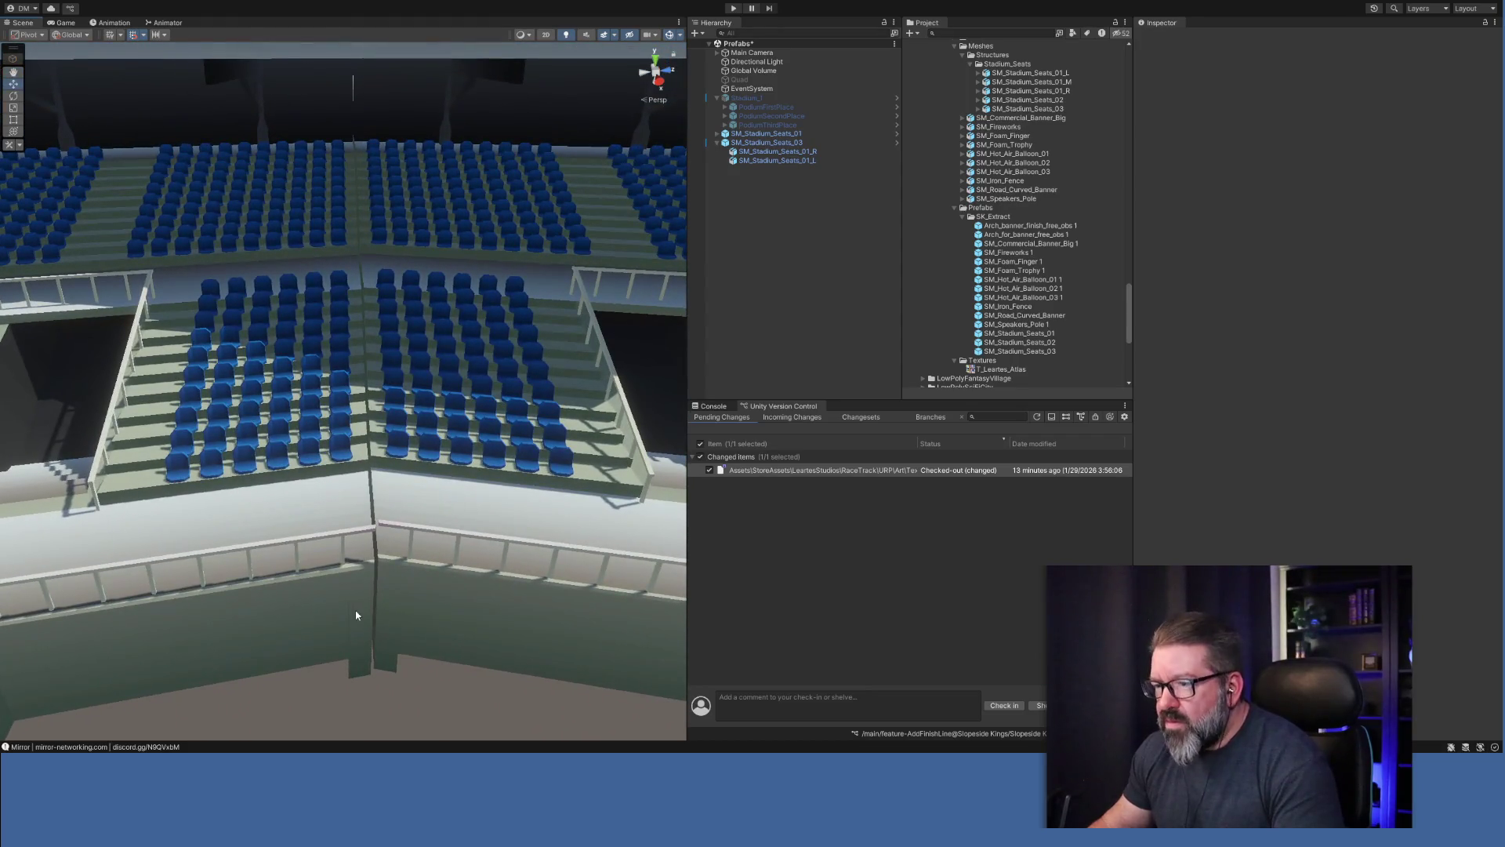
click(346, 615)
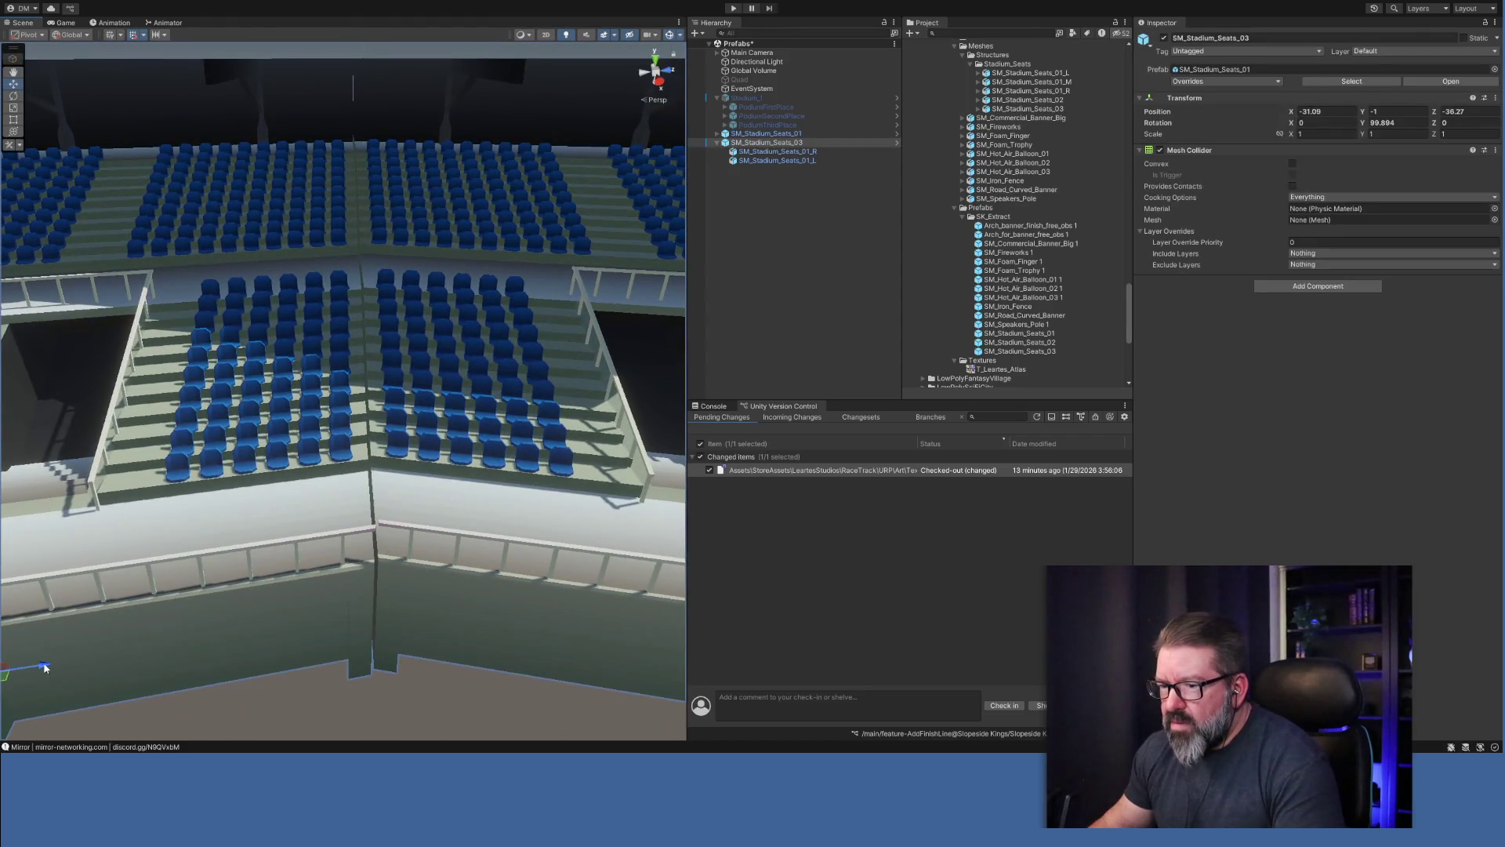
drag(45, 667, 137, 674)
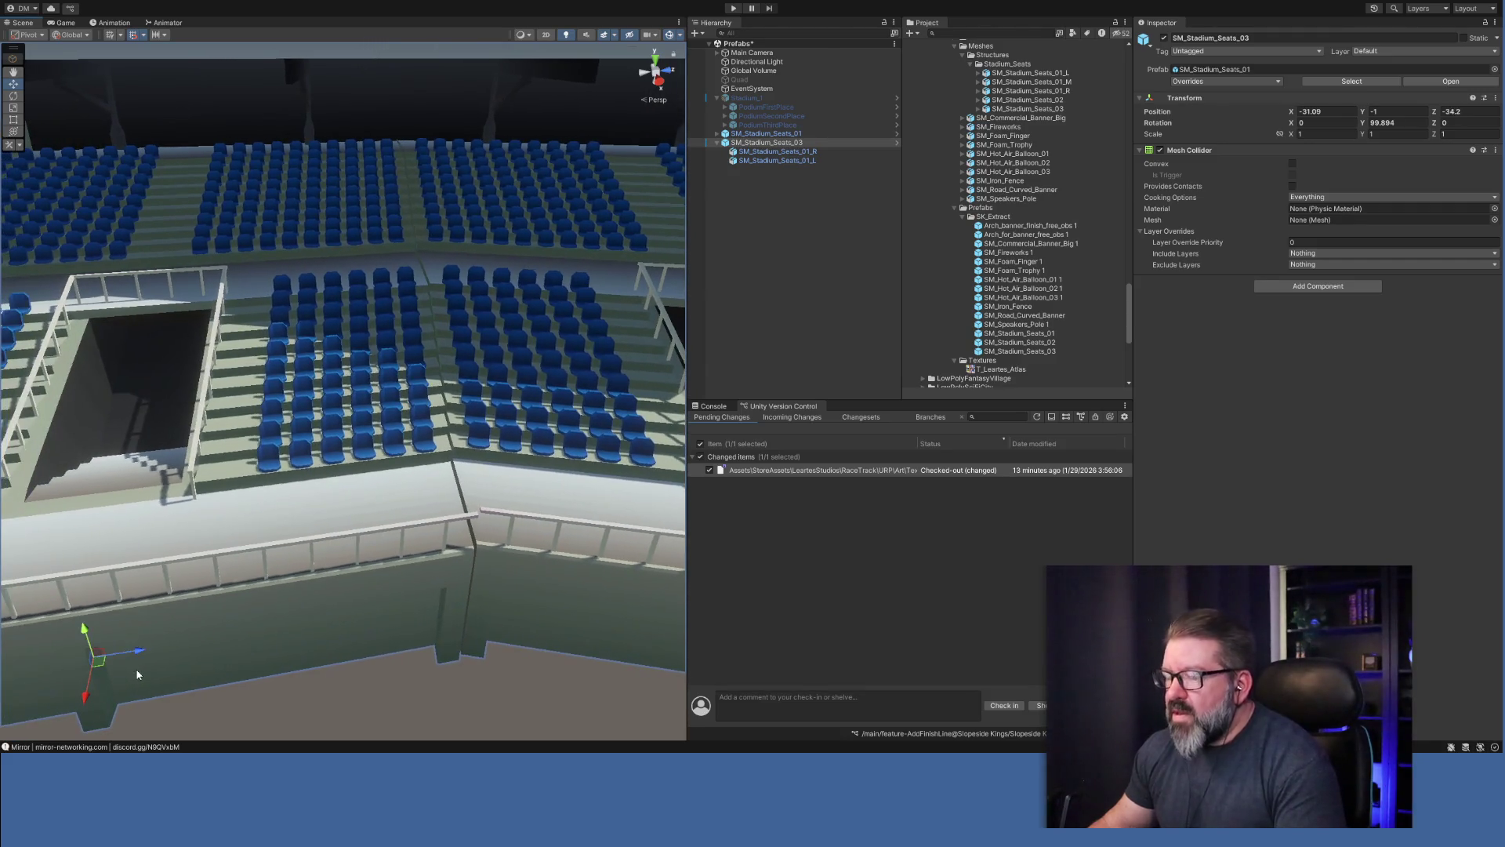
key(ctrl+z)
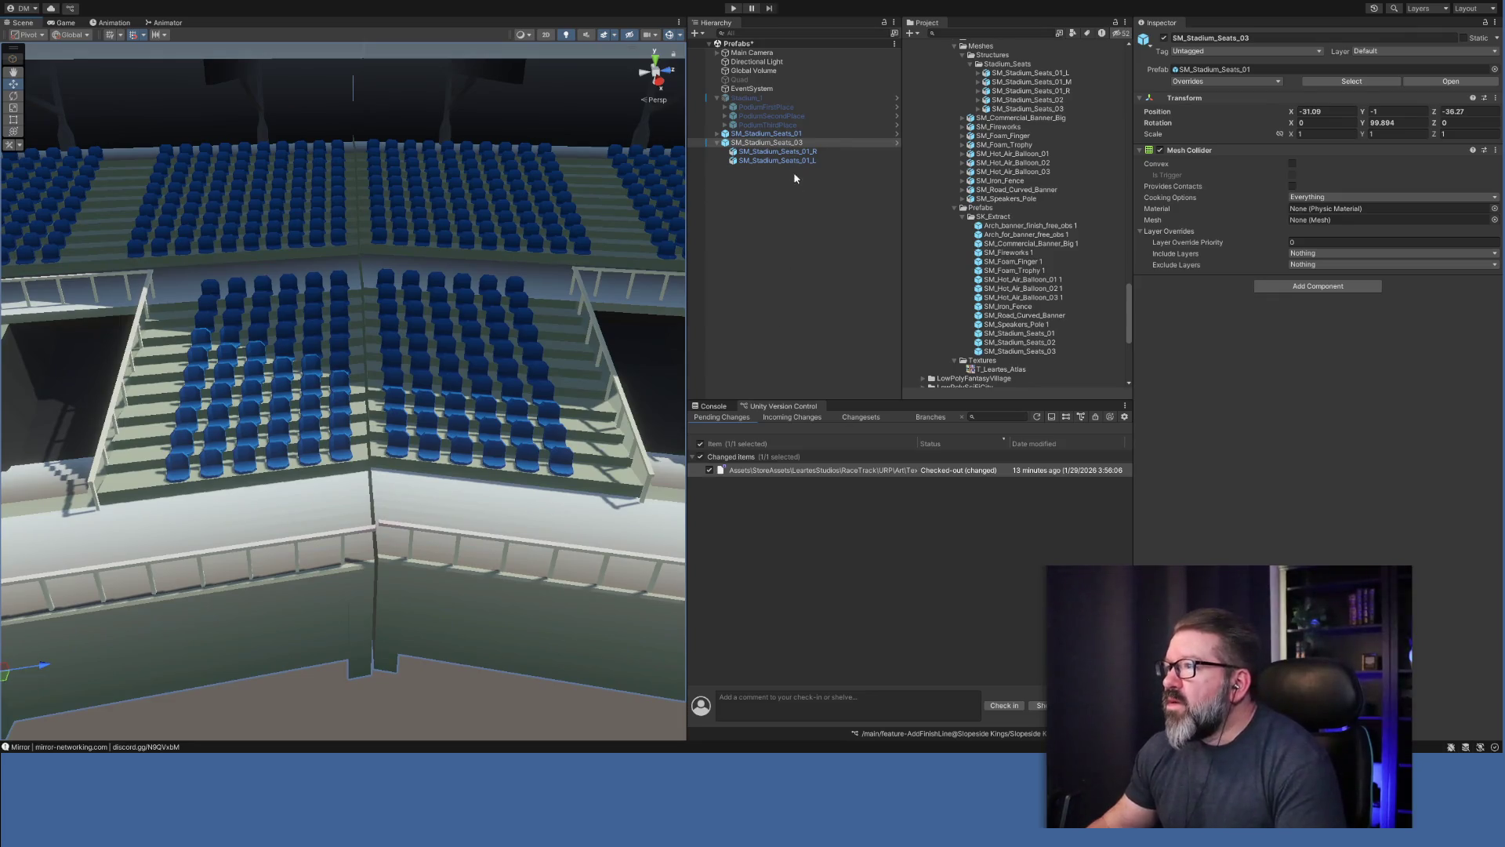
click(792, 162)
drag(419, 673, 418, 670)
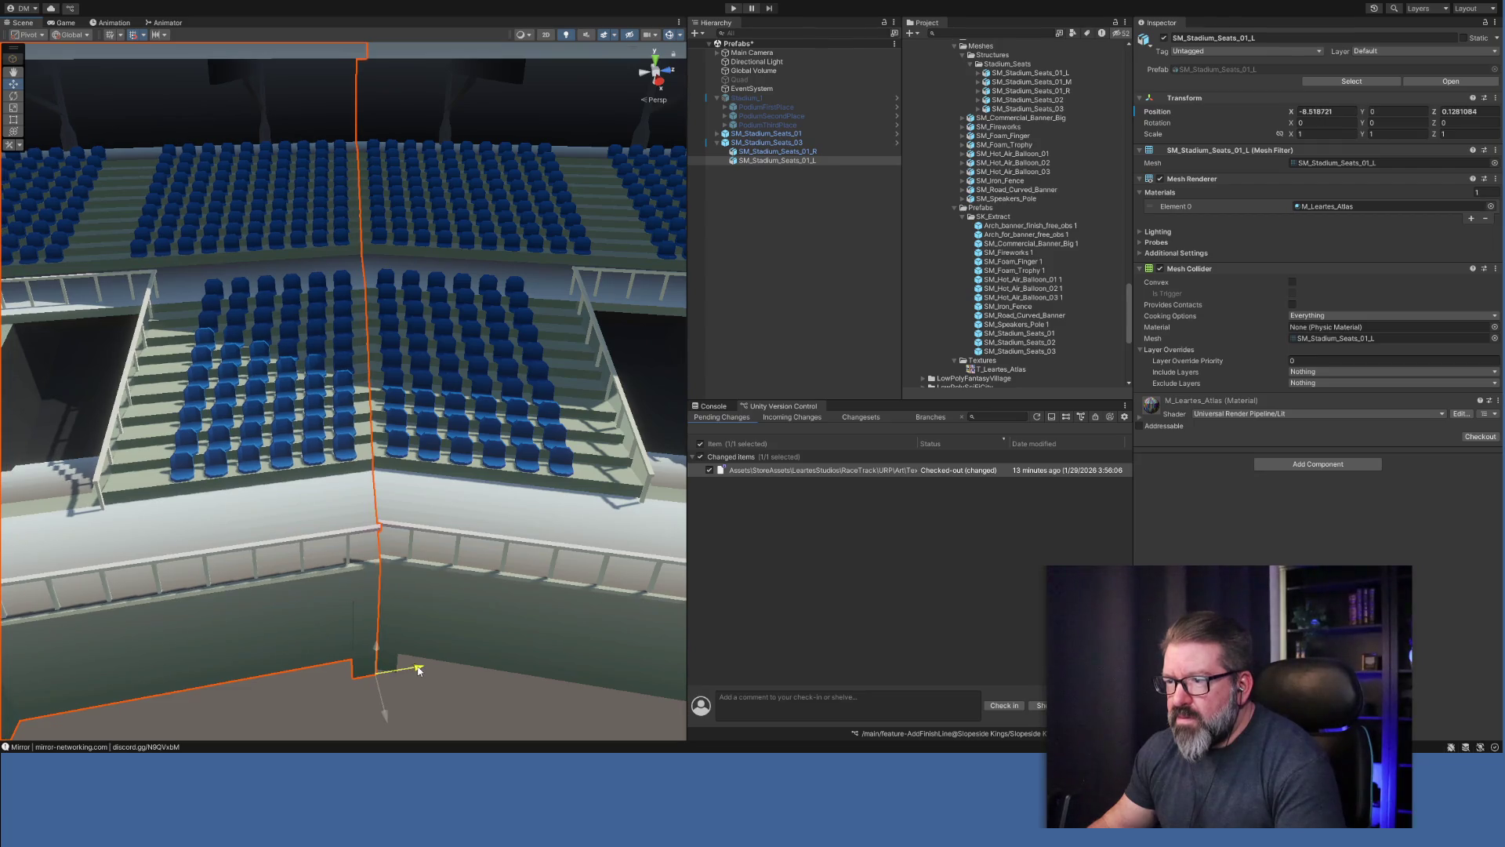
click(780, 341)
mouse_move(547, 521)
mouse_down()
mouse_move(488, 577)
mouse_move(487, 655)
mouse_move(521, 658)
mouse_move(494, 621)
mouse_move(491, 554)
mouse_move(396, 487)
mouse_move(280, 487)
mouse_move(305, 465)
mouse_up()
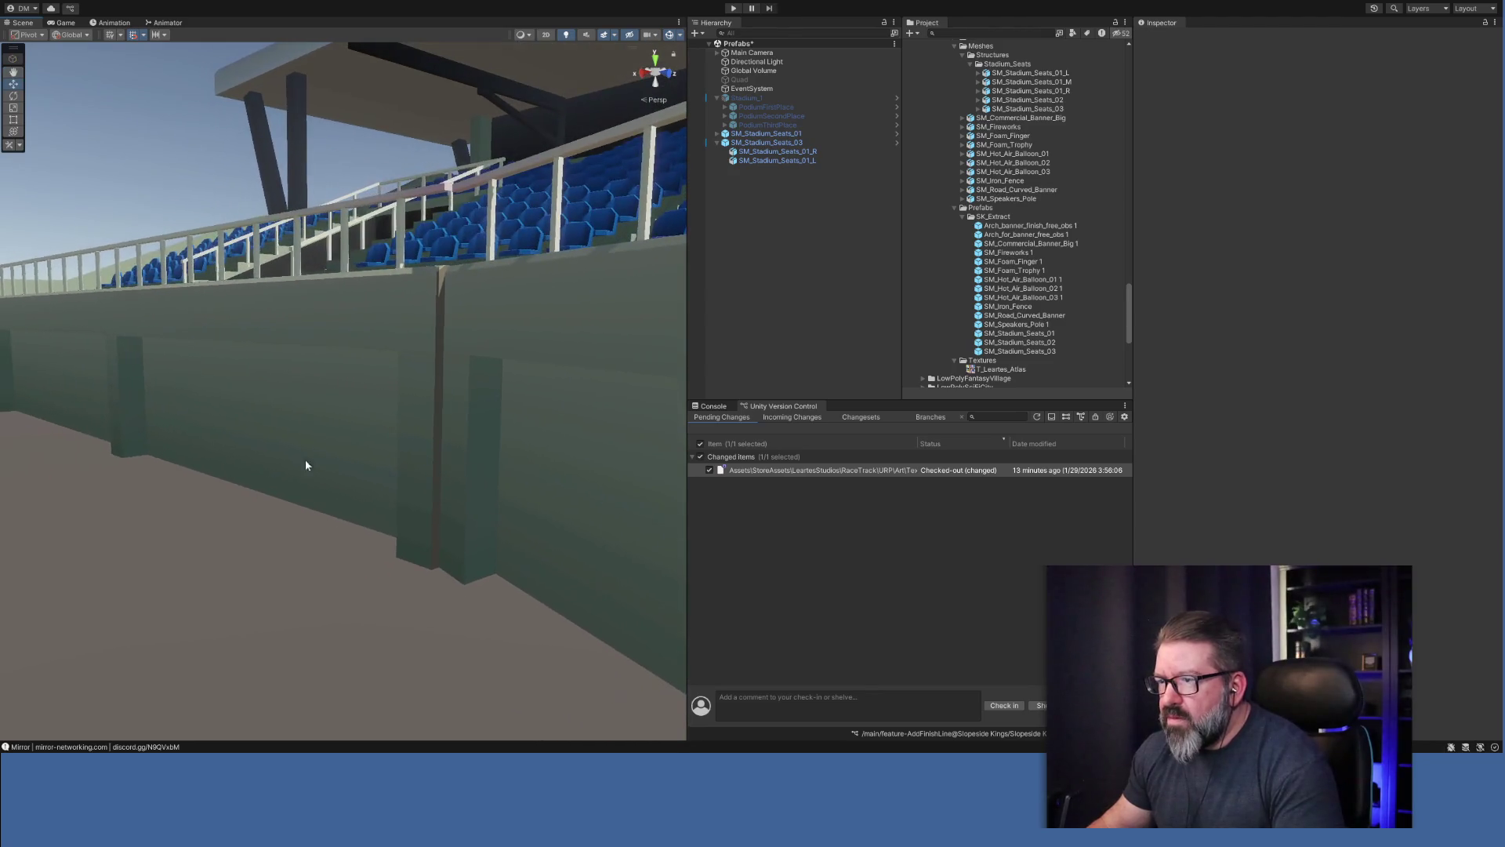
Slide SM_Stadium_Seats_01_L along X to X -8.49, Z -0.019, meeting the neighbouring wall.
click(756, 161)
mouse_move(413, 584)
mouse_down()
mouse_move(544, 497)
mouse_move(652, 480)
mouse_move(692, 517)
mouse_up()
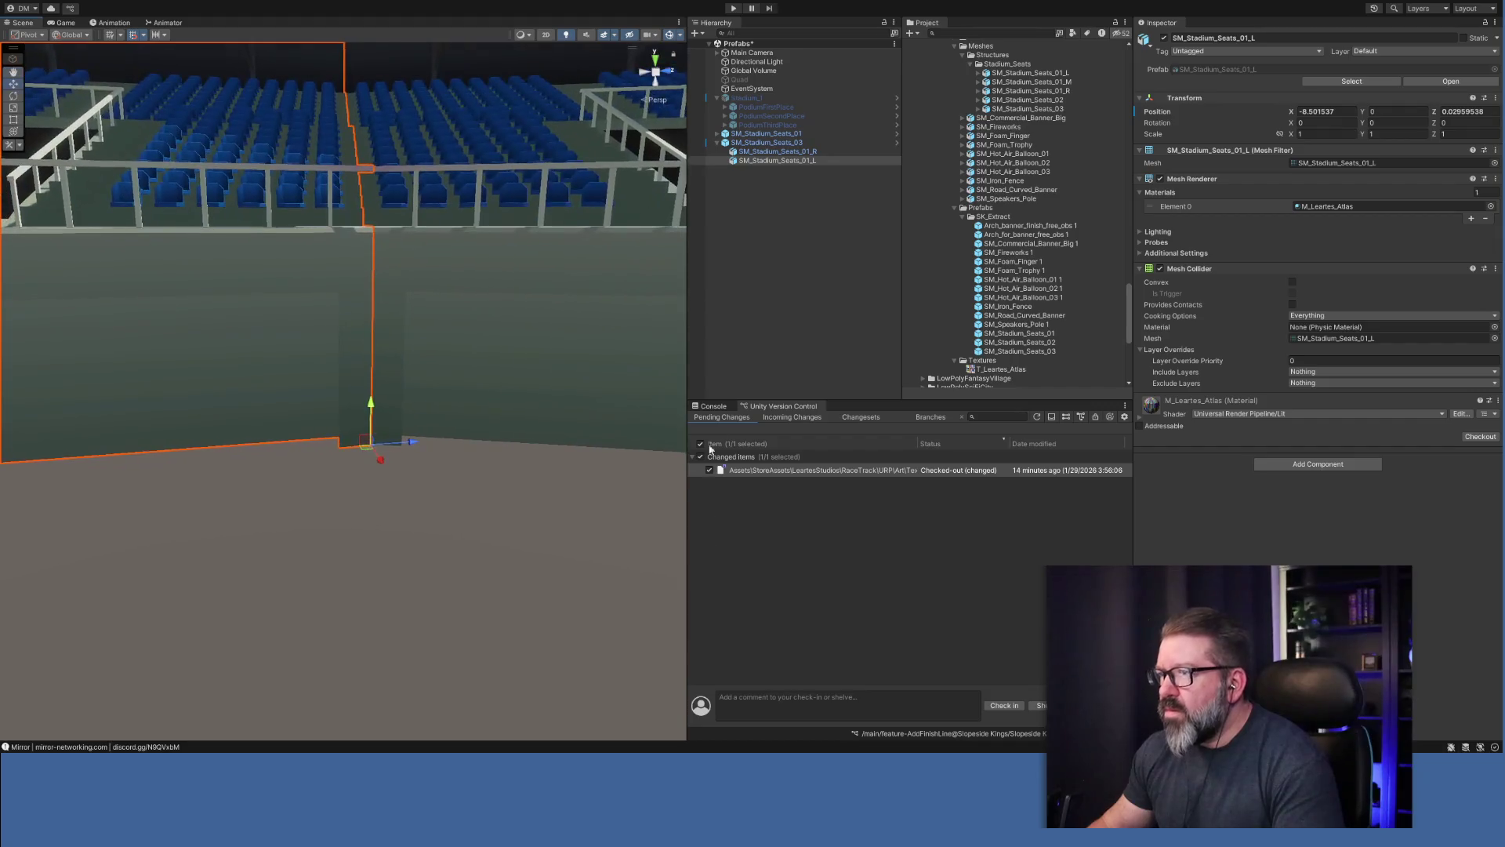
click(772, 327)
mouse_move(497, 376)
mouse_down()
mouse_move(475, 403)
mouse_move(494, 376)
mouse_move(414, 384)
mouse_up()
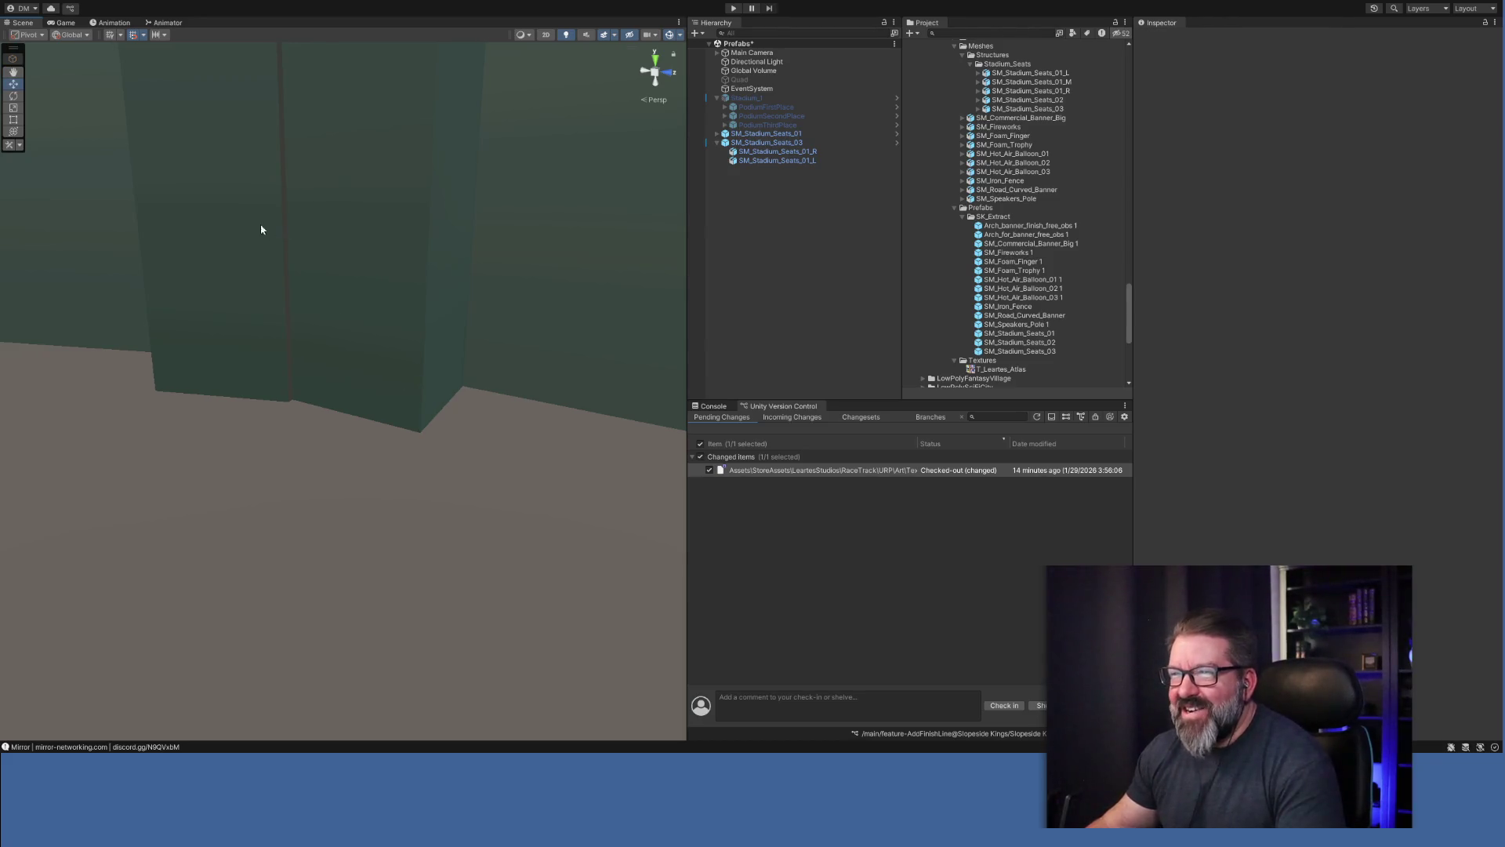
click(782, 161)
click(273, 417)
drag(281, 412, 279, 418)
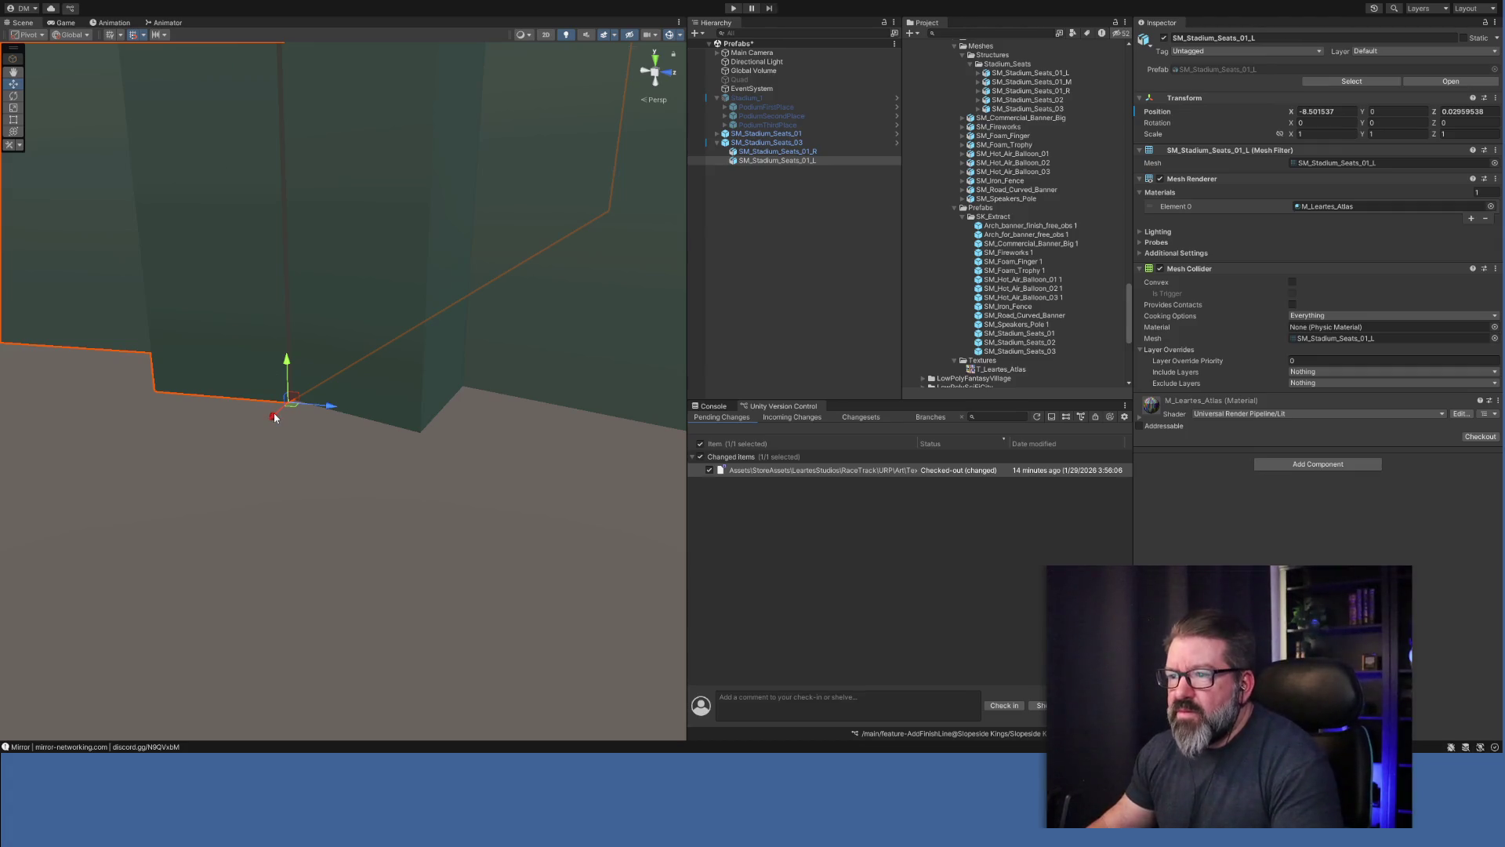
mouse_move(275, 415)
mouse_down()
mouse_move(483, 436)
mouse_move(564, 377)
mouse_up()
click(733, 243)
mouse_move(359, 352)
mouse_down()
mouse_move(295, 319)
mouse_move(269, 333)
mouse_move(237, 291)
mouse_move(285, 382)
mouse_move(379, 383)
mouse_move(339, 385)
mouse_up()
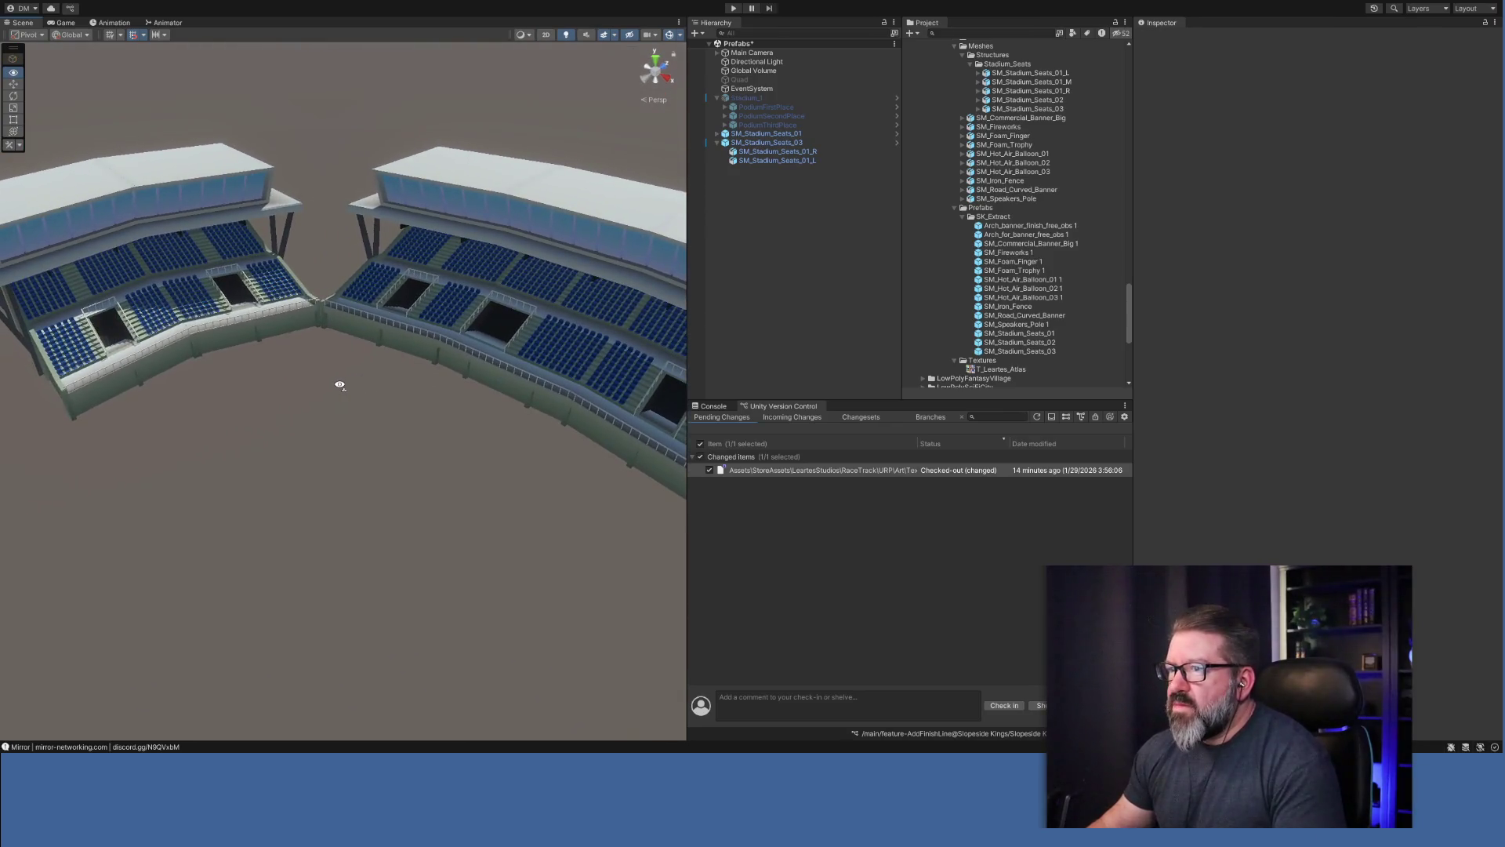
Delete SM_Stadium_Seats_03 and duplicate SM_Stadium_Seats_01 as SM_Stadium_Seats_02.
click(225, 270)
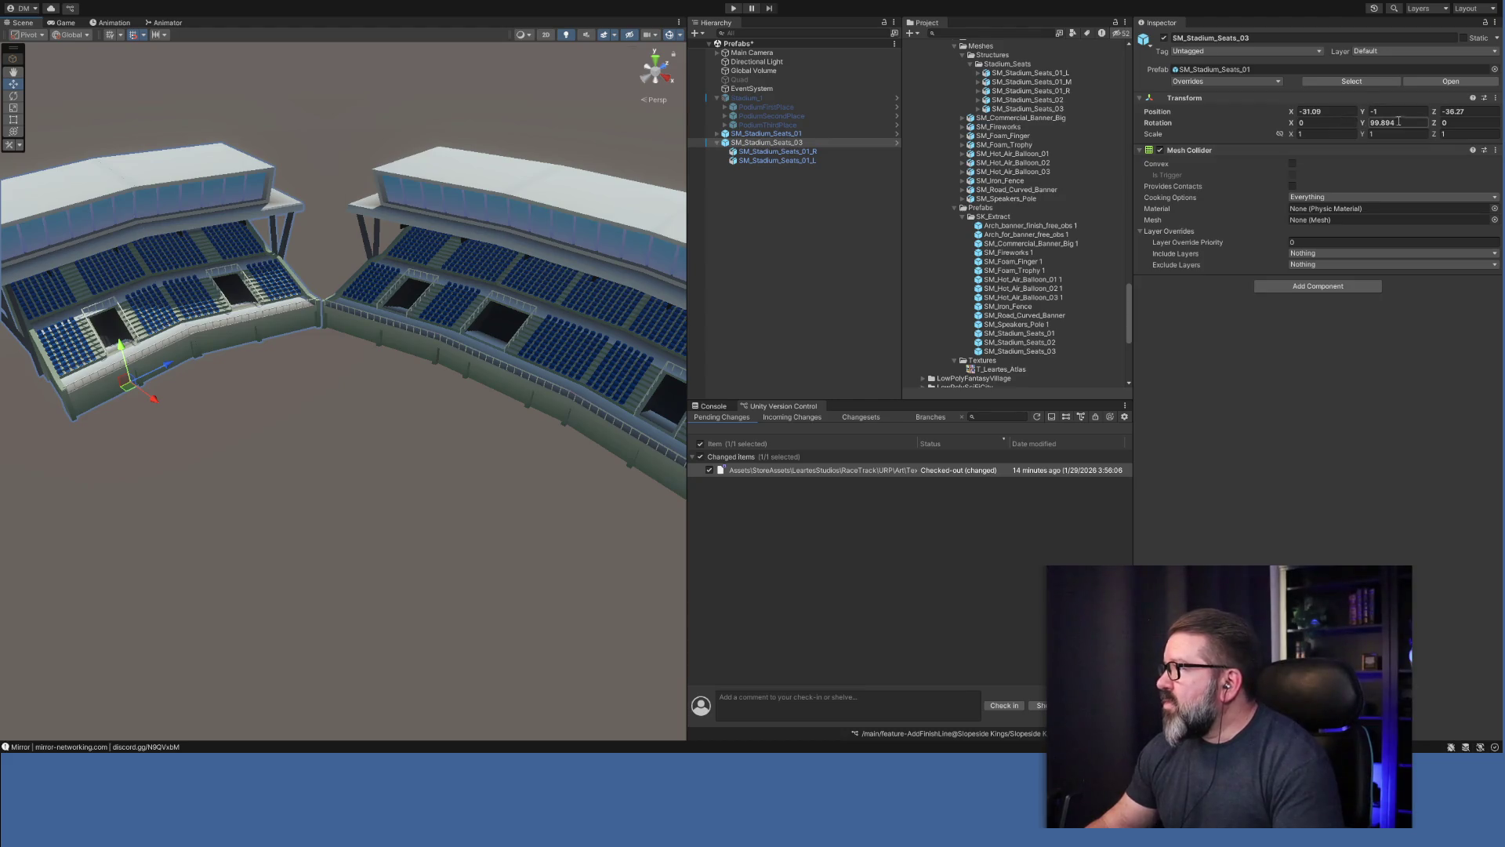
click(789, 143)
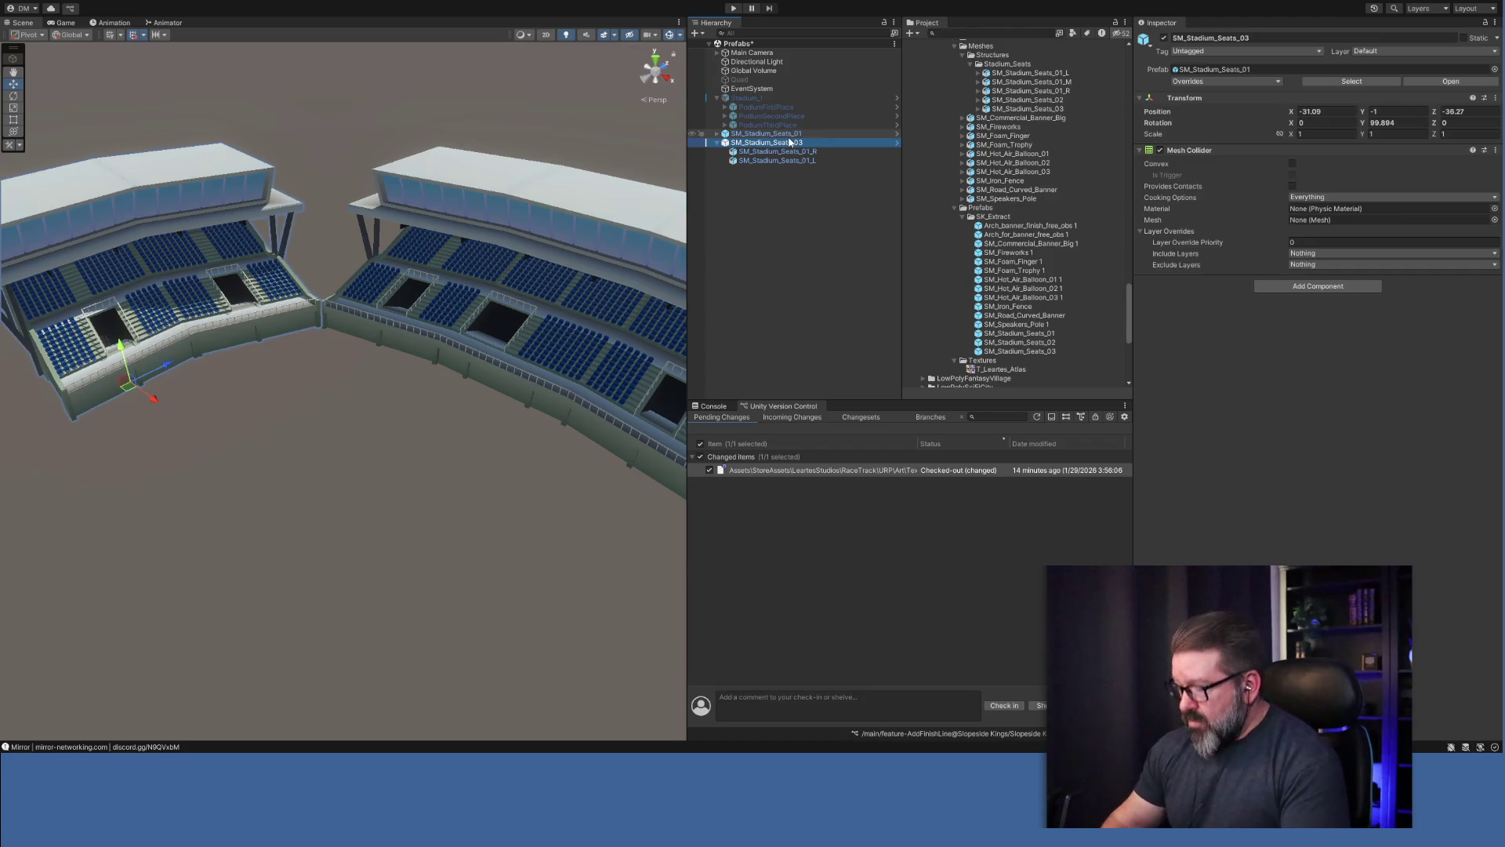
key(Delete)
click(759, 134)
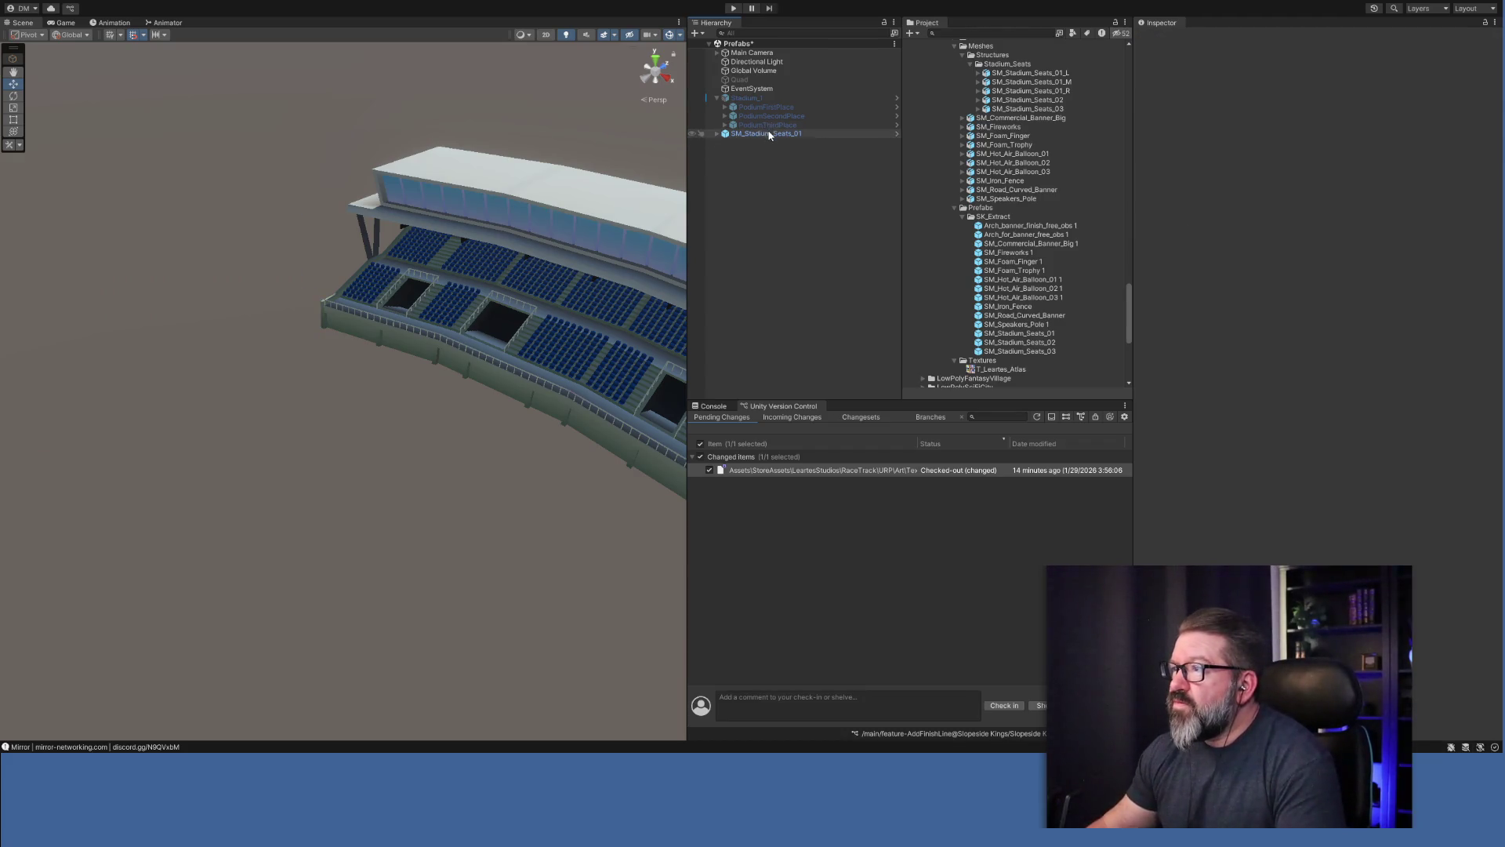
key(ctrl+d)
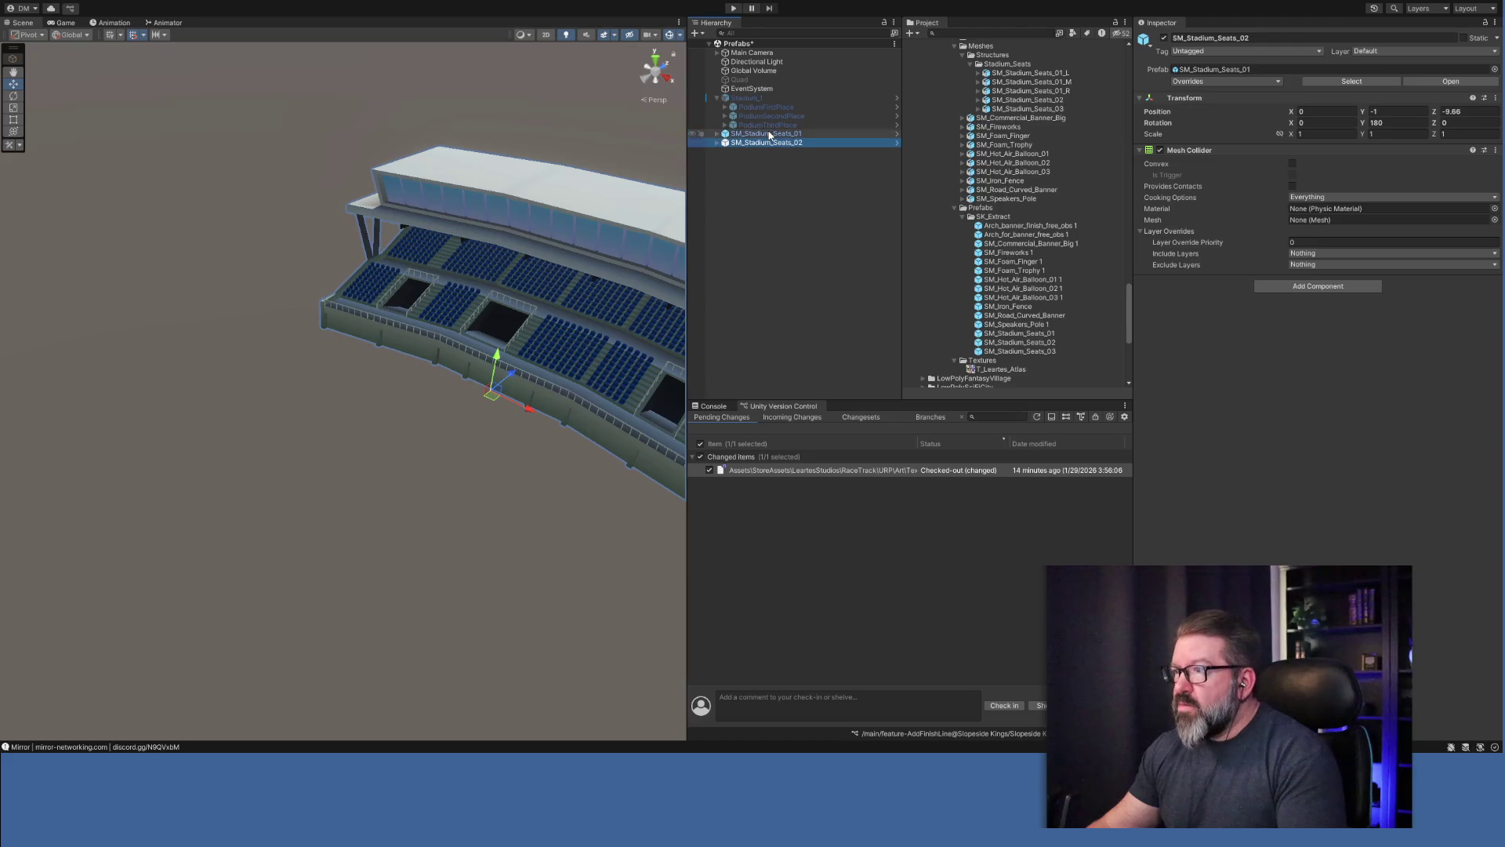
Rotate the copy to 100 on Y and slide it to X -28.58, Z -38.94.
click(1376, 123)
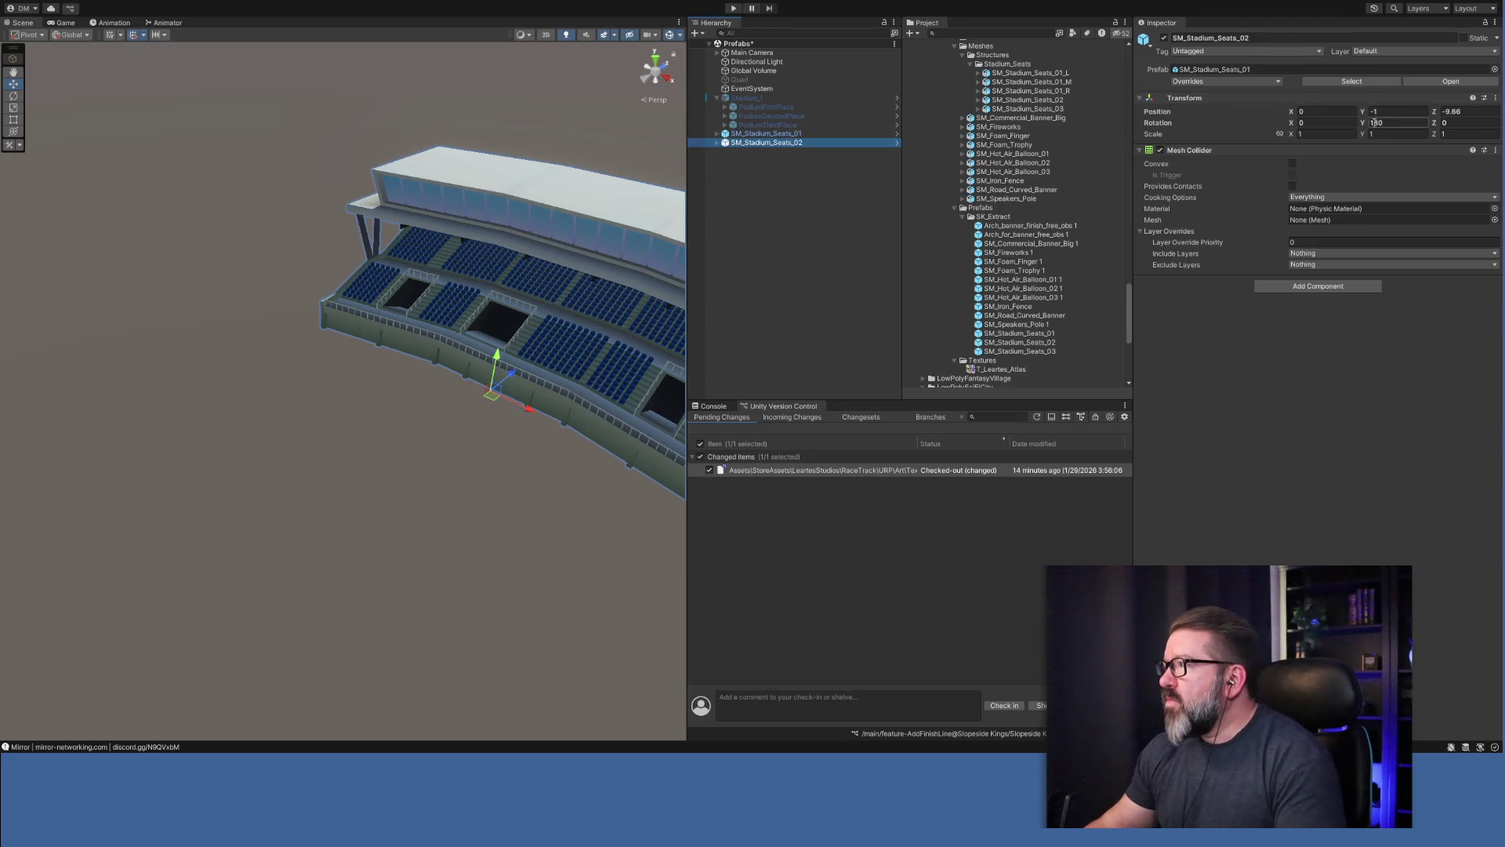
mouse_move(1368, 125)
mouse_down()
mouse_move(1173, 125)
mouse_move(1313, 123)
mouse_up()
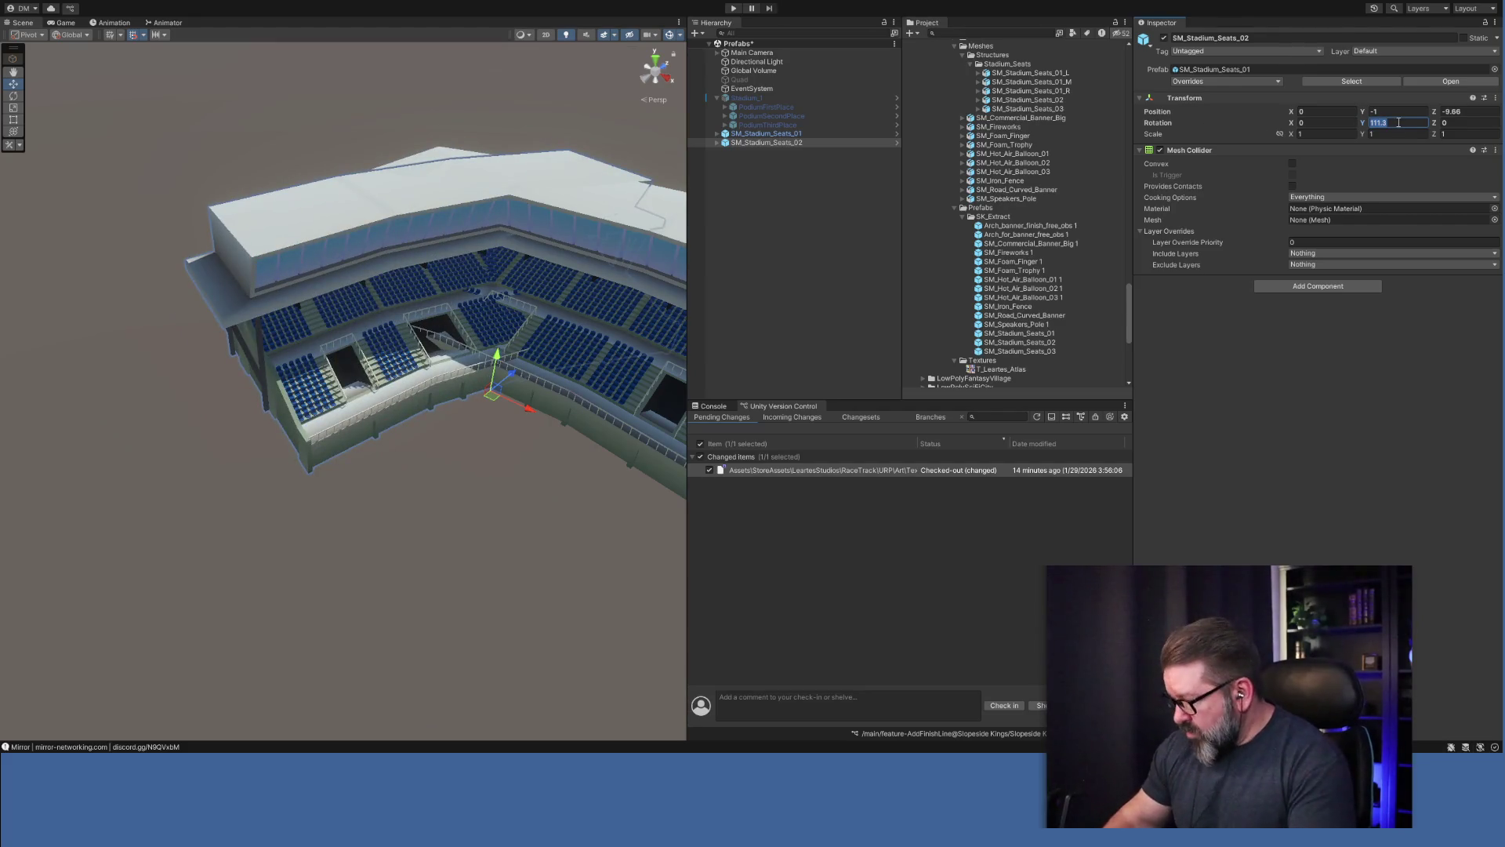
text(0)
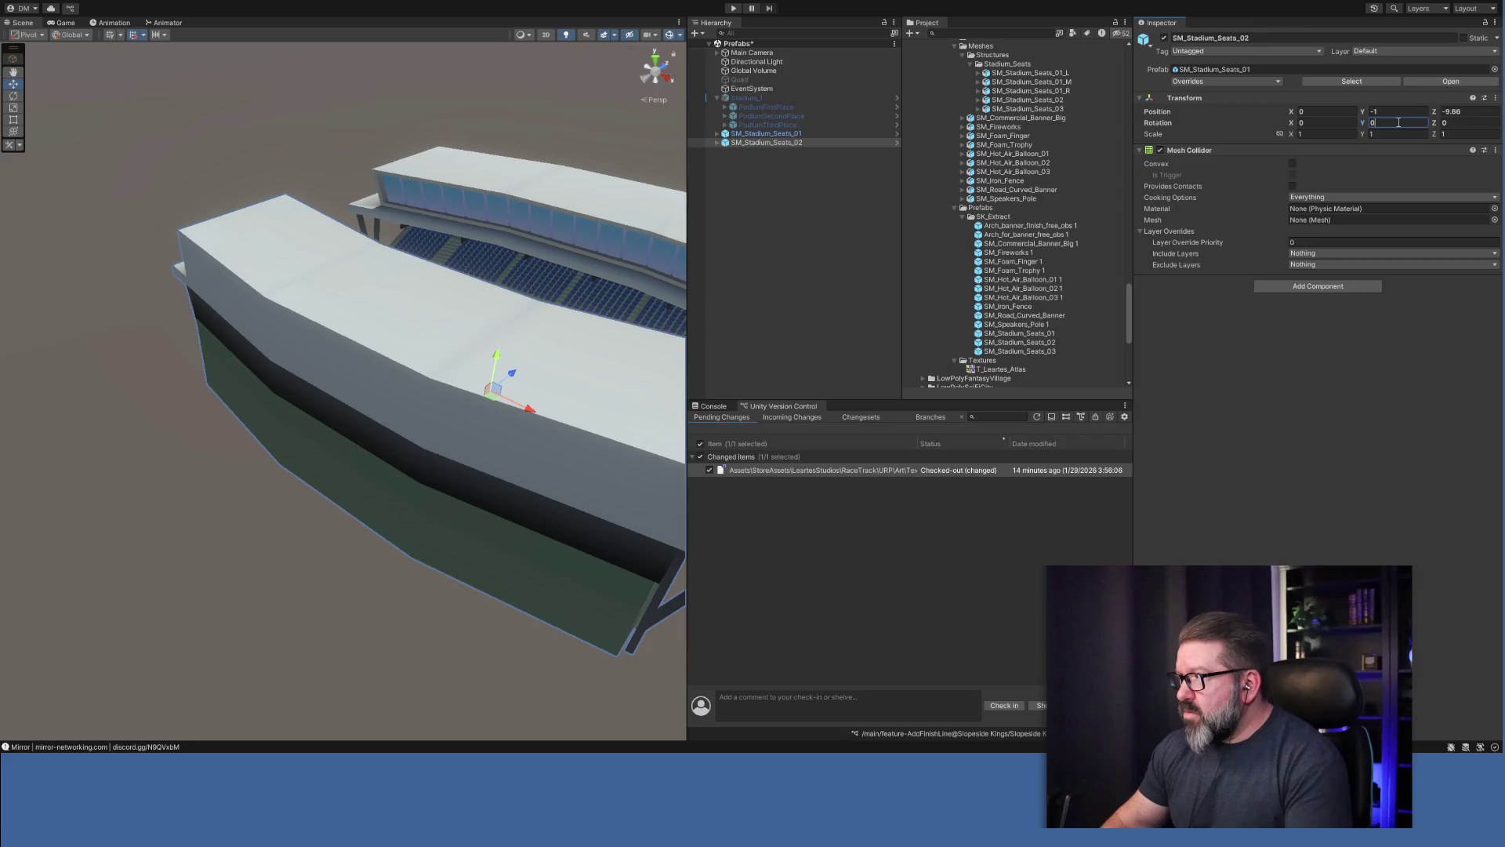
text(1)
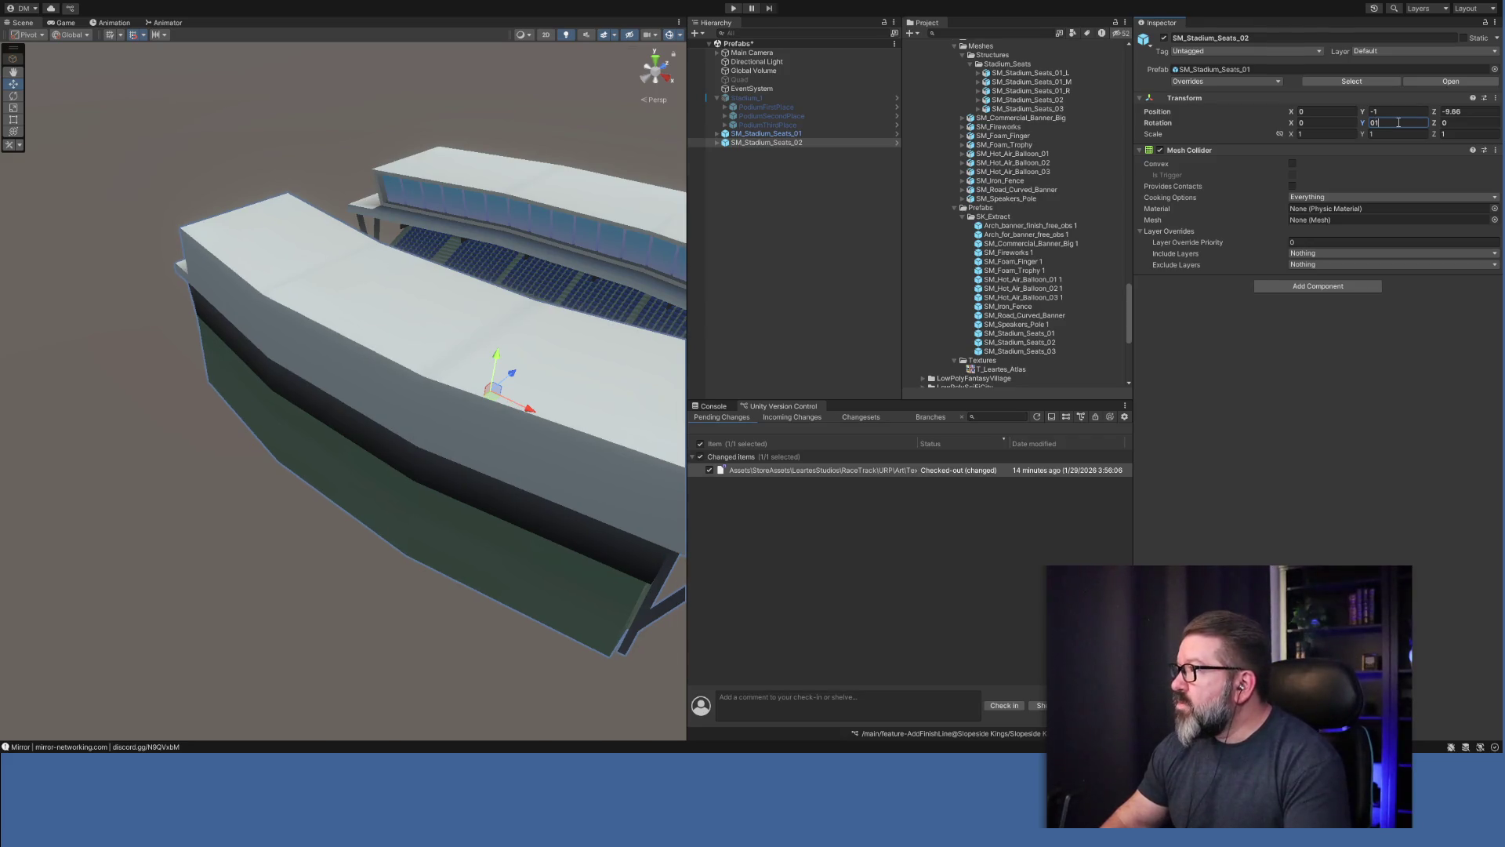
text(08)
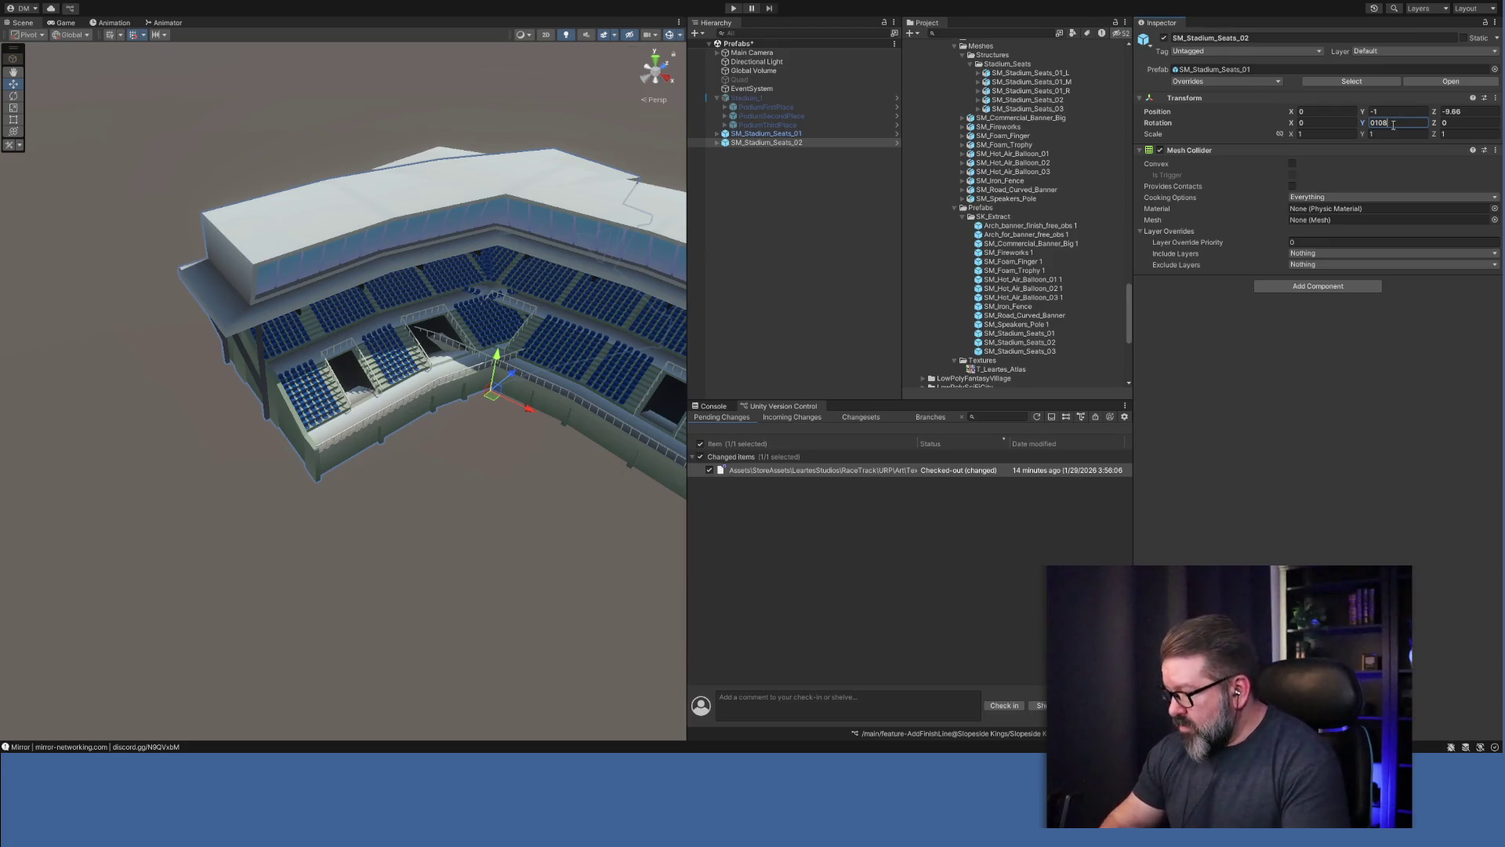
key(BackSpace)
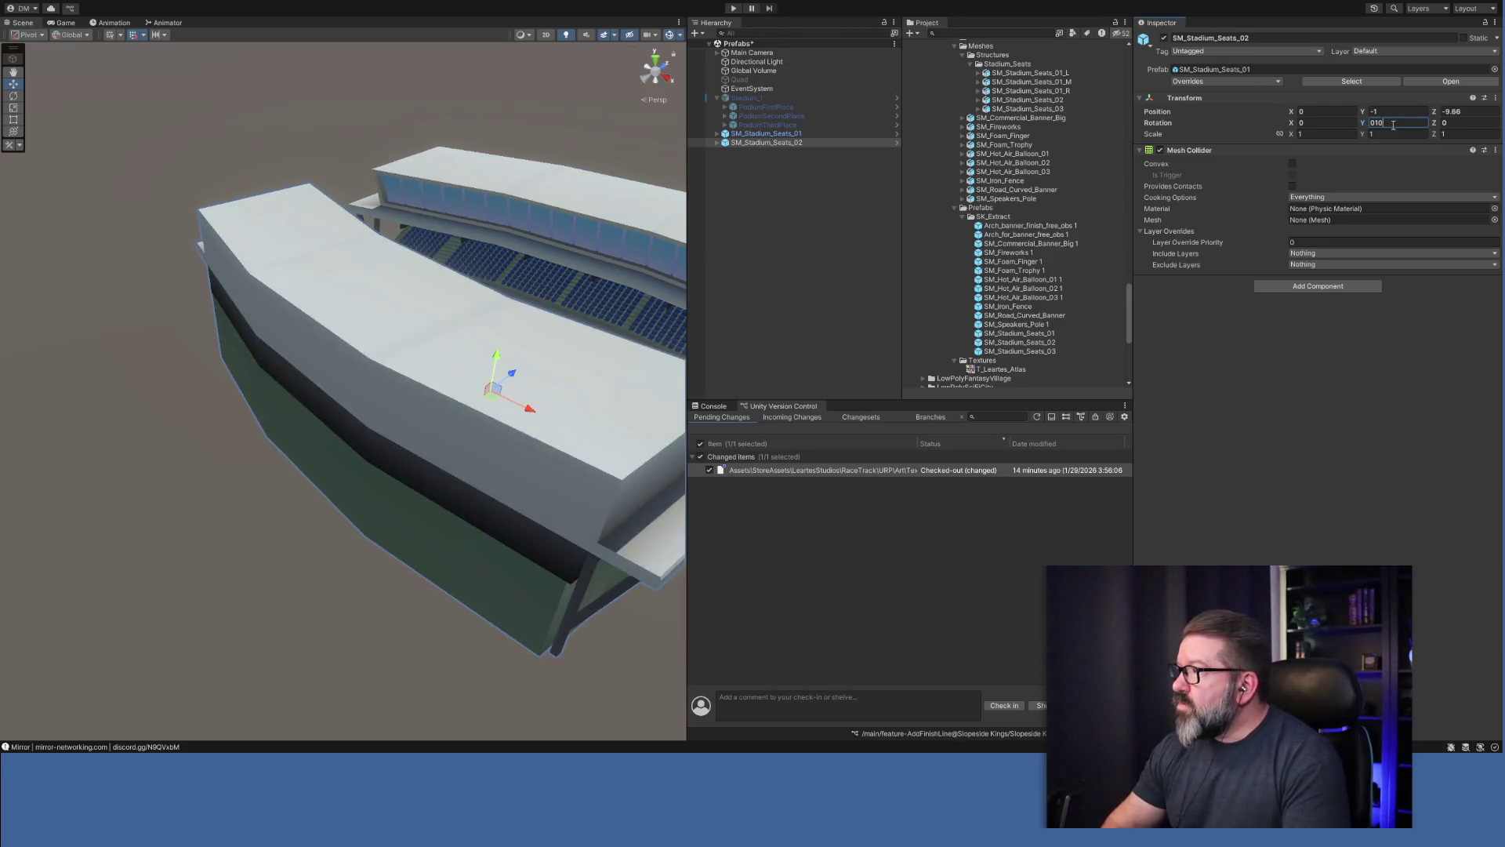
text(0)
key(Tab)
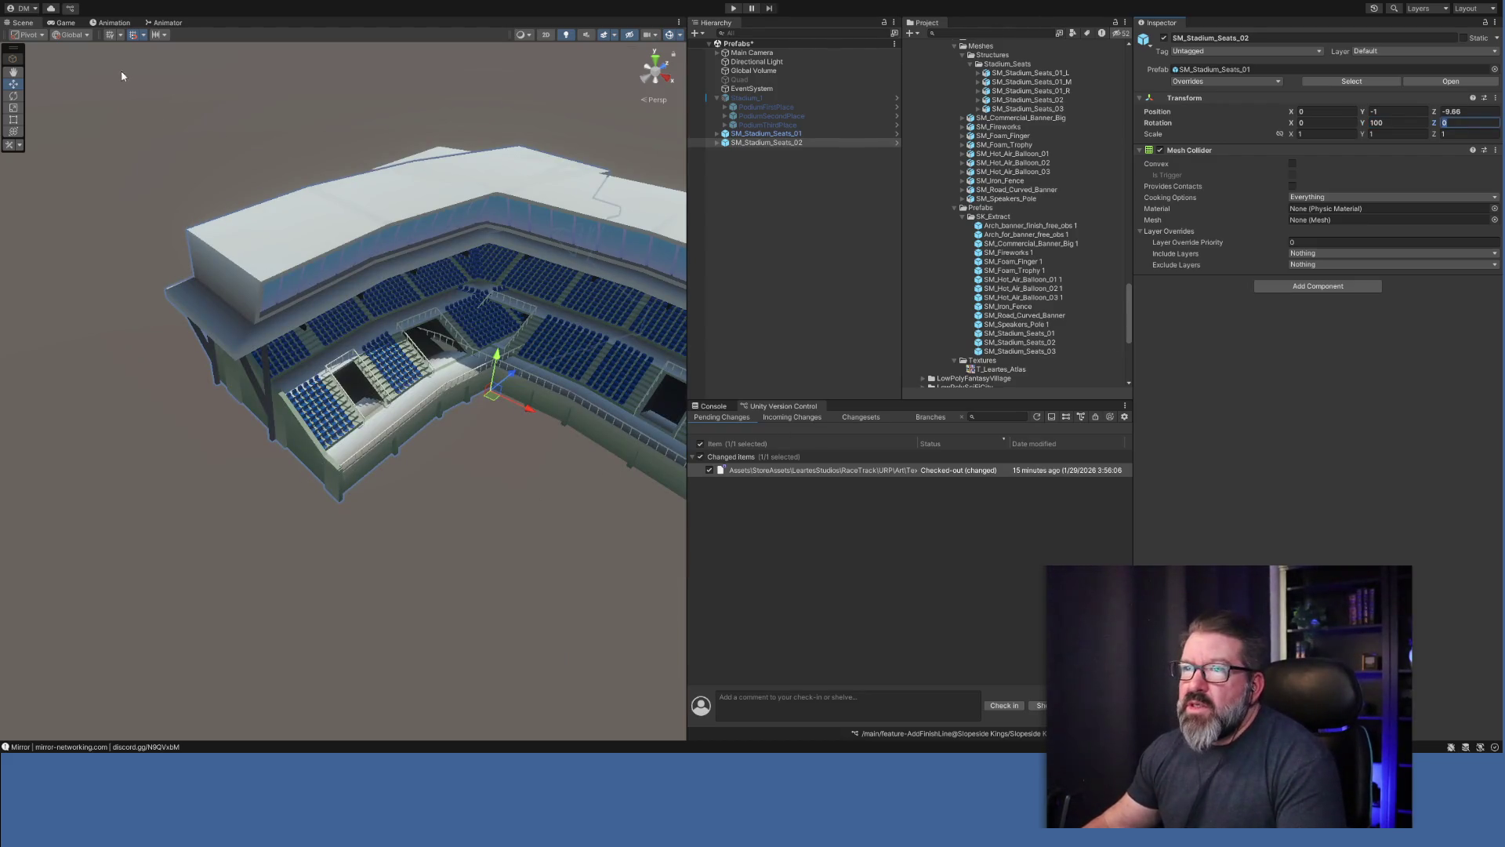
key(Return)
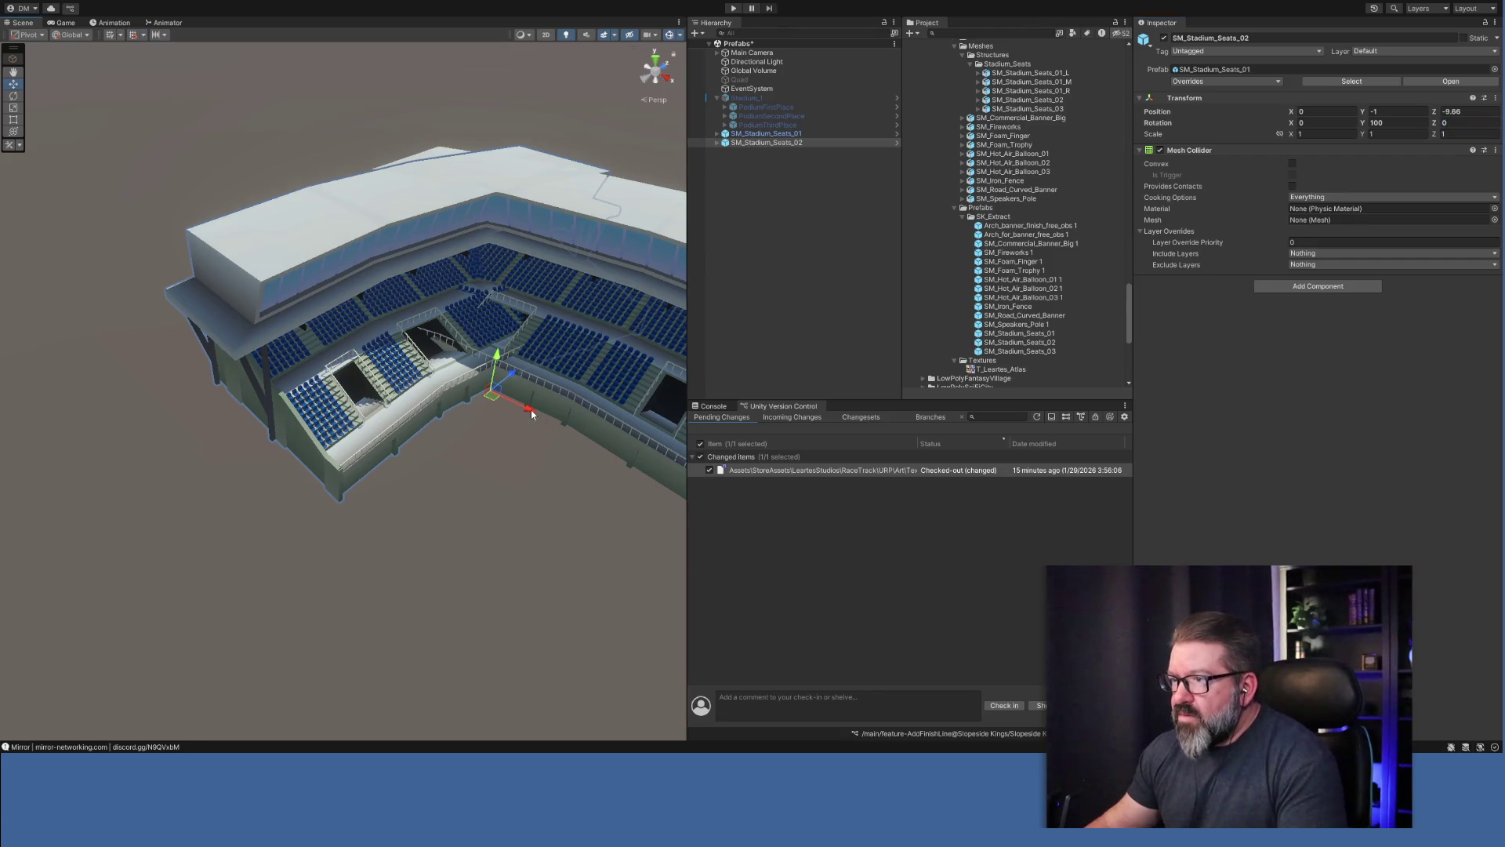
mouse_move(492, 396)
mouse_down()
mouse_move(129, 401)
mouse_move(386, 441)
mouse_move(218, 436)
mouse_up()
Fit SM_Stadium_Seats_02 snugly against the first stand, discarding an extra duplicate.
drag(51, 412, 62, 407)
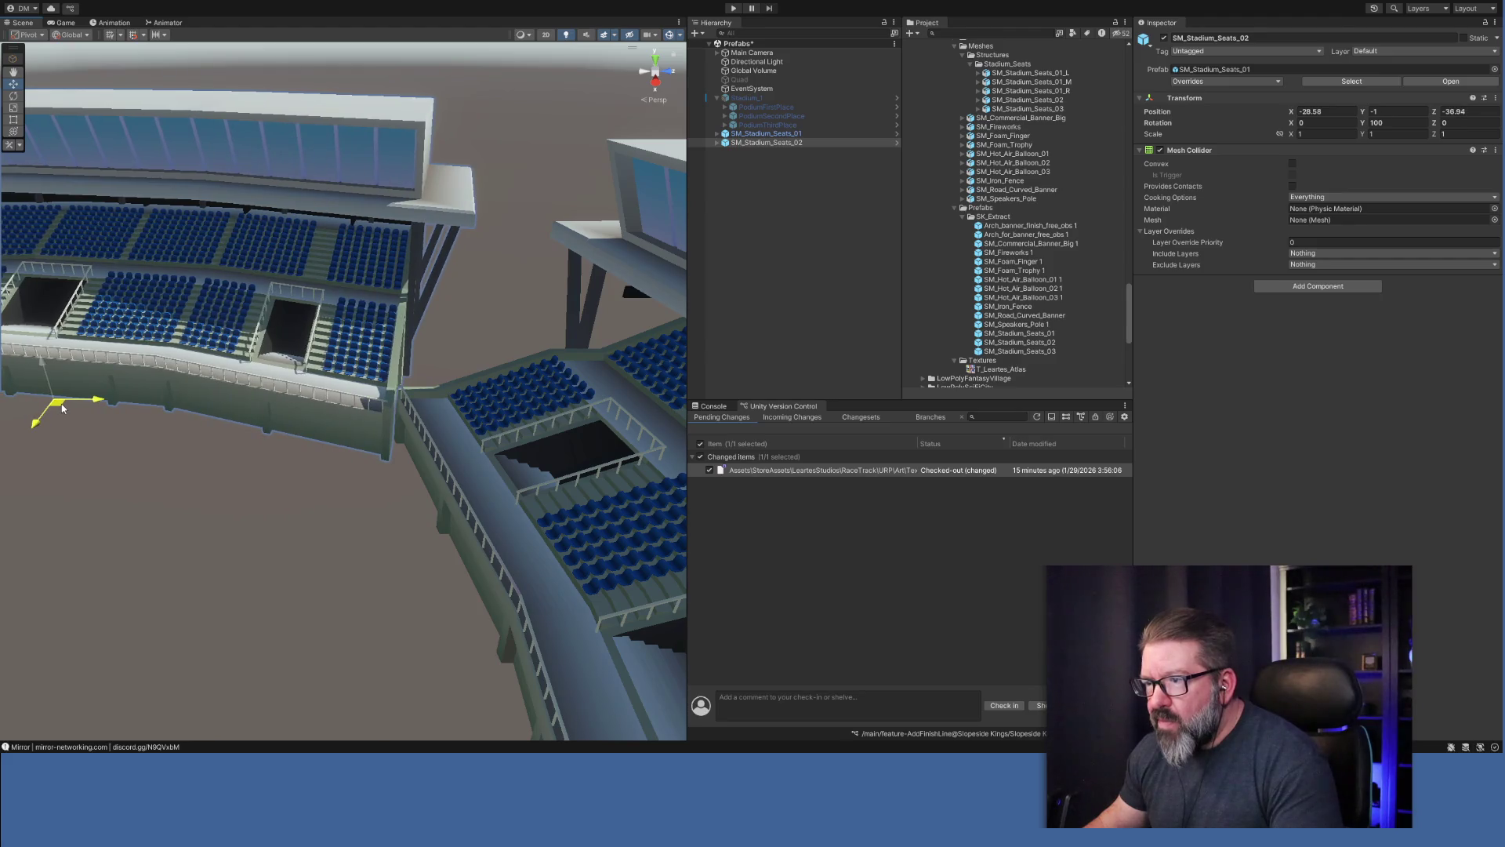
drag(294, 448, 592, 464)
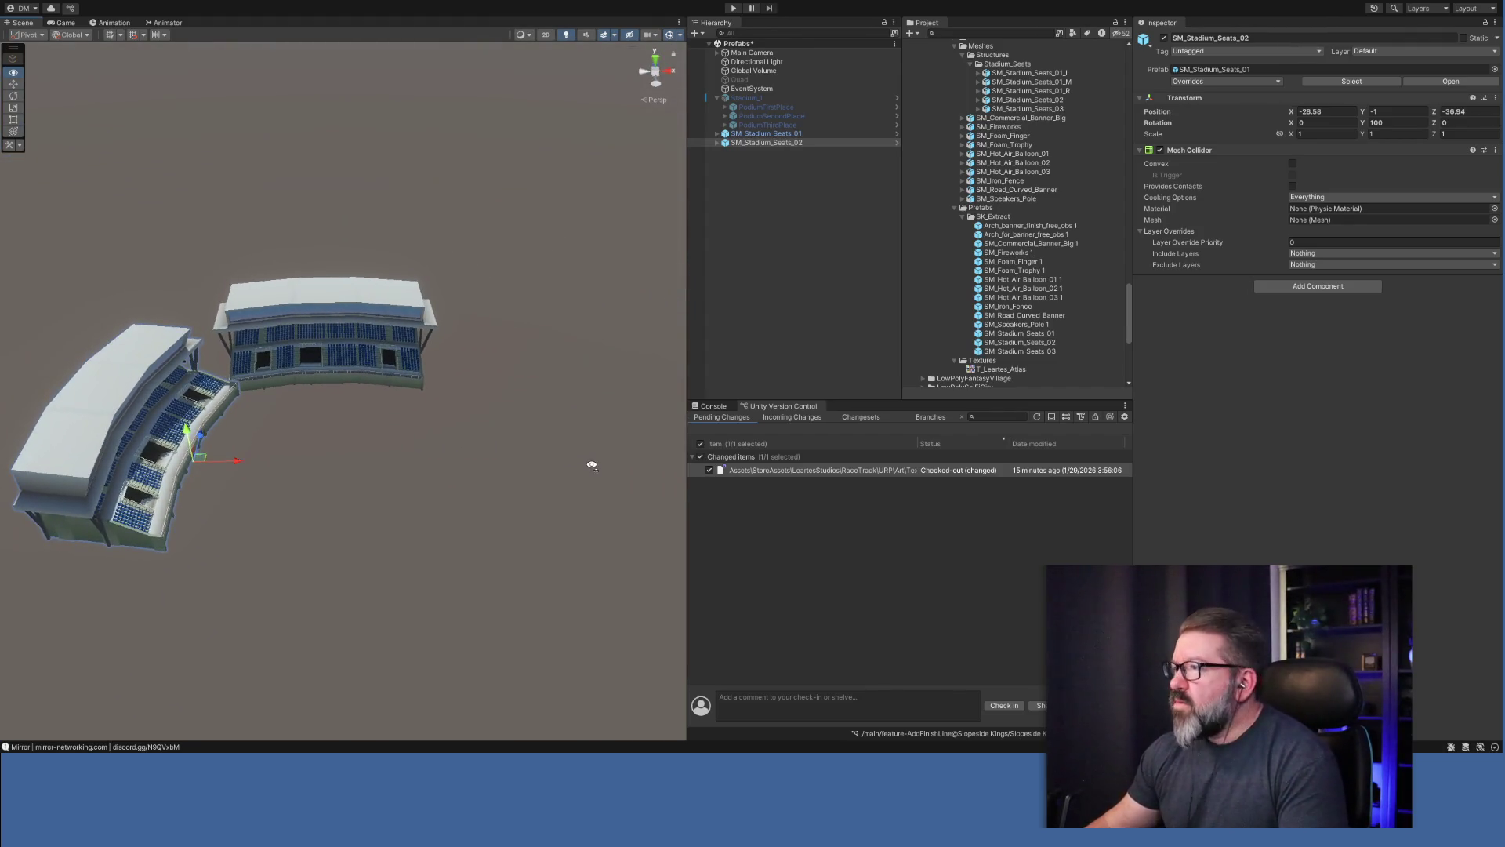
click(764, 143)
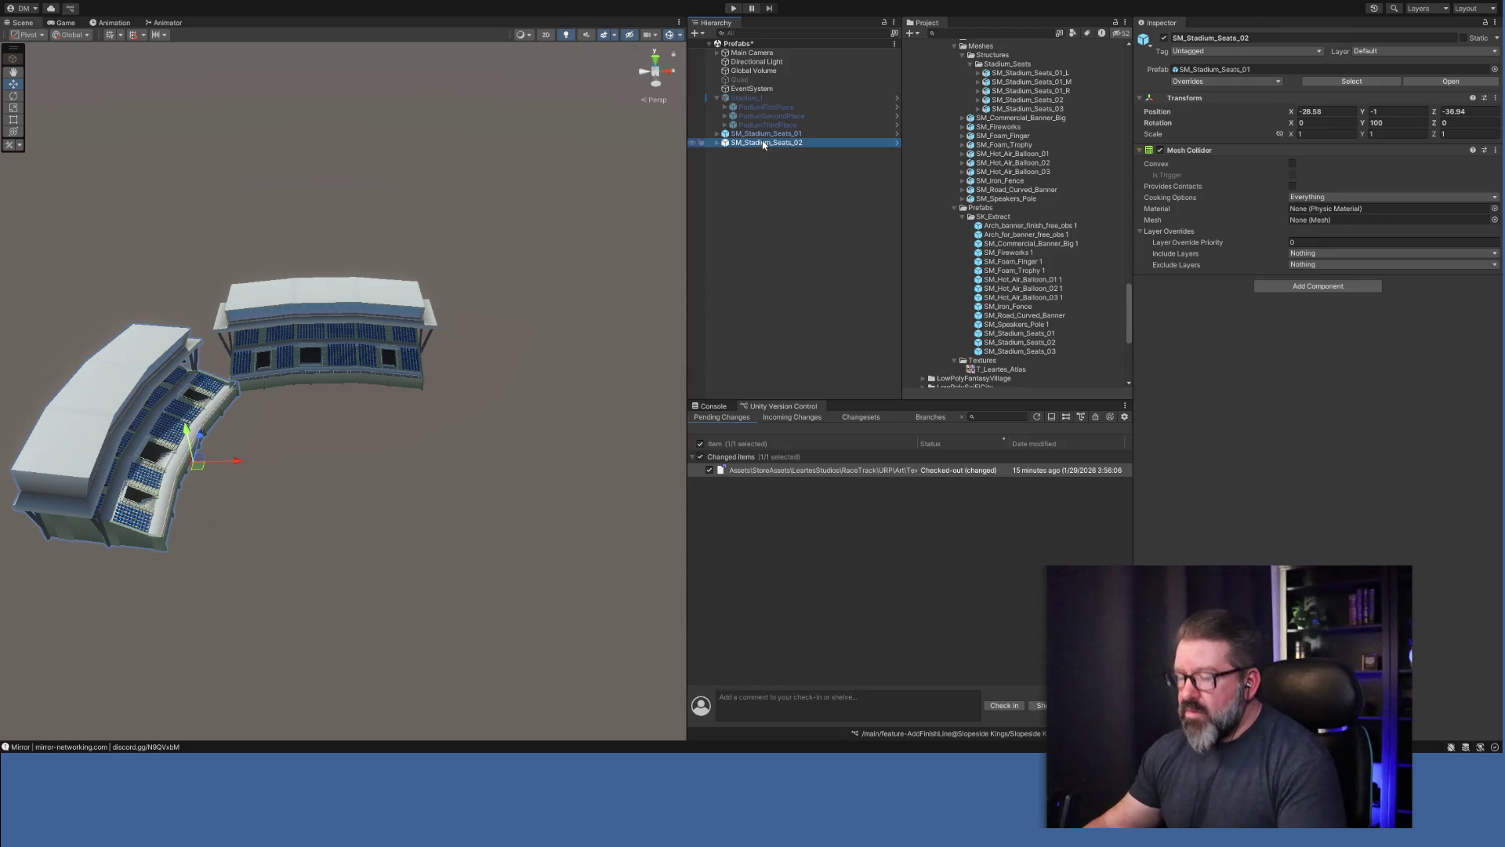
key(ctrl+d)
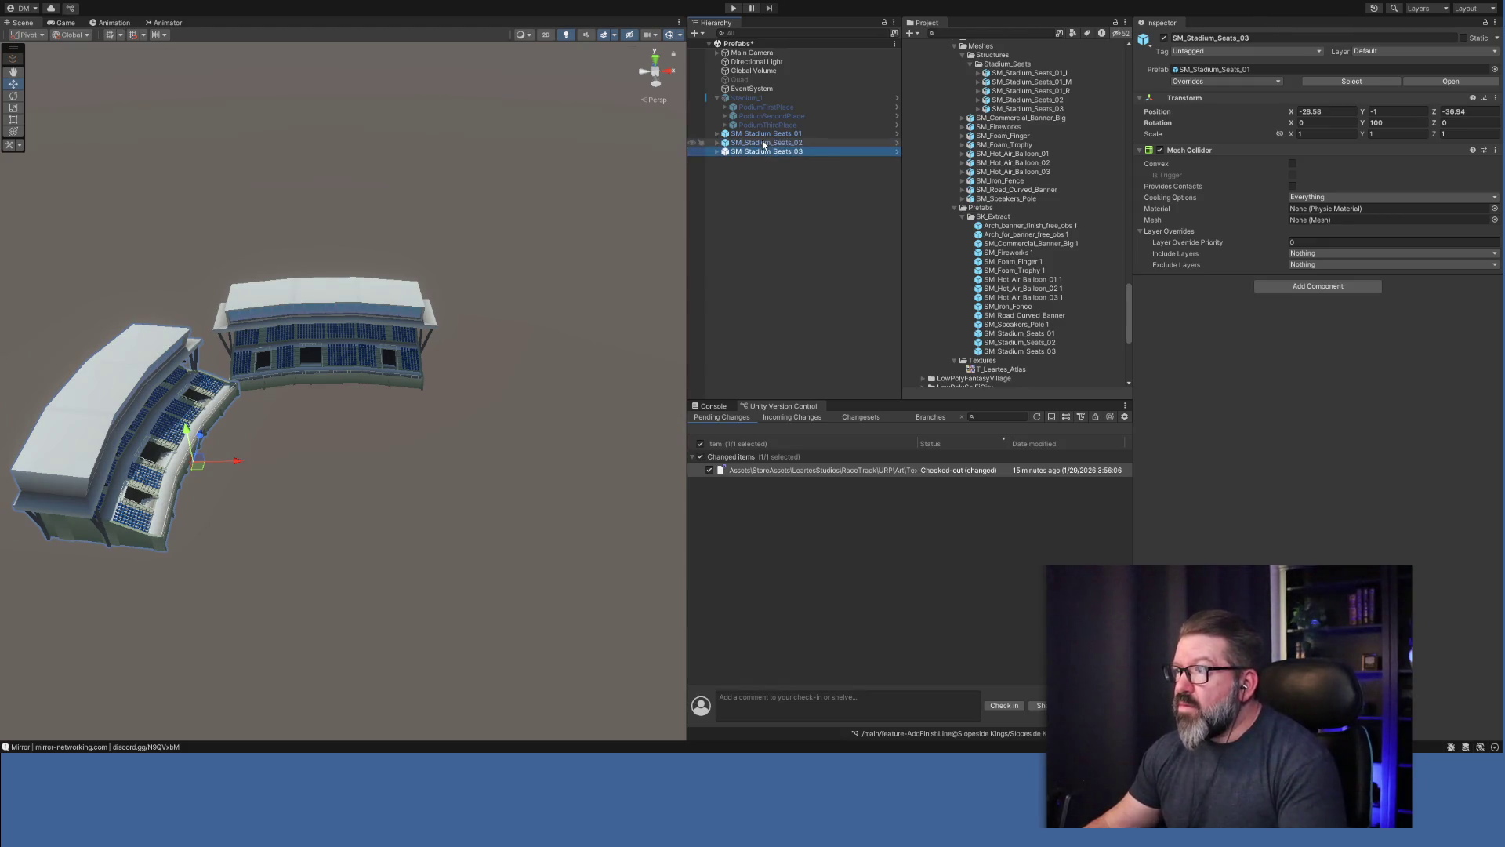
click(1410, 134)
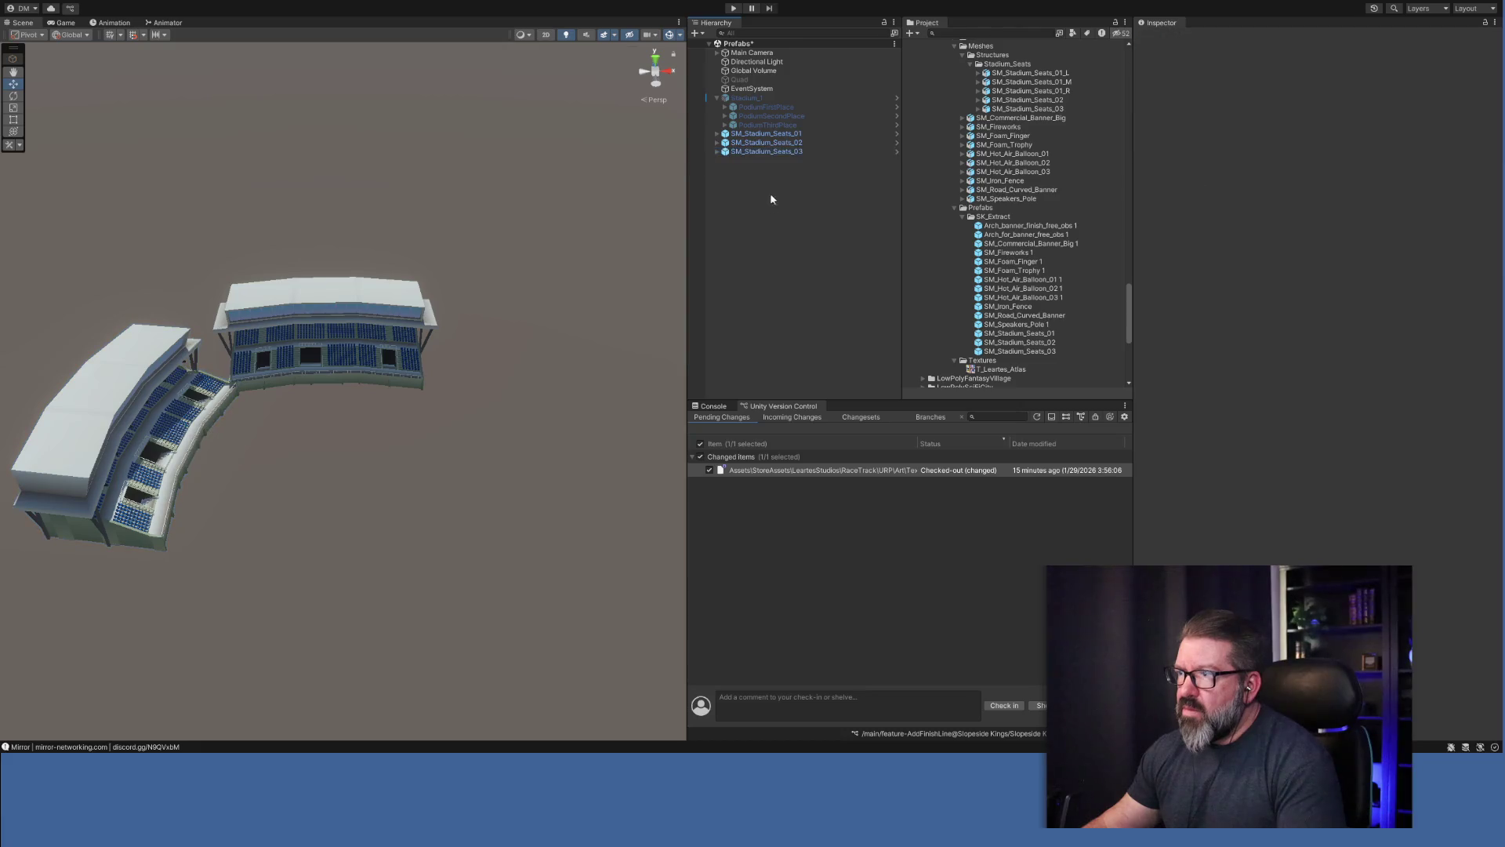
key(Delete)
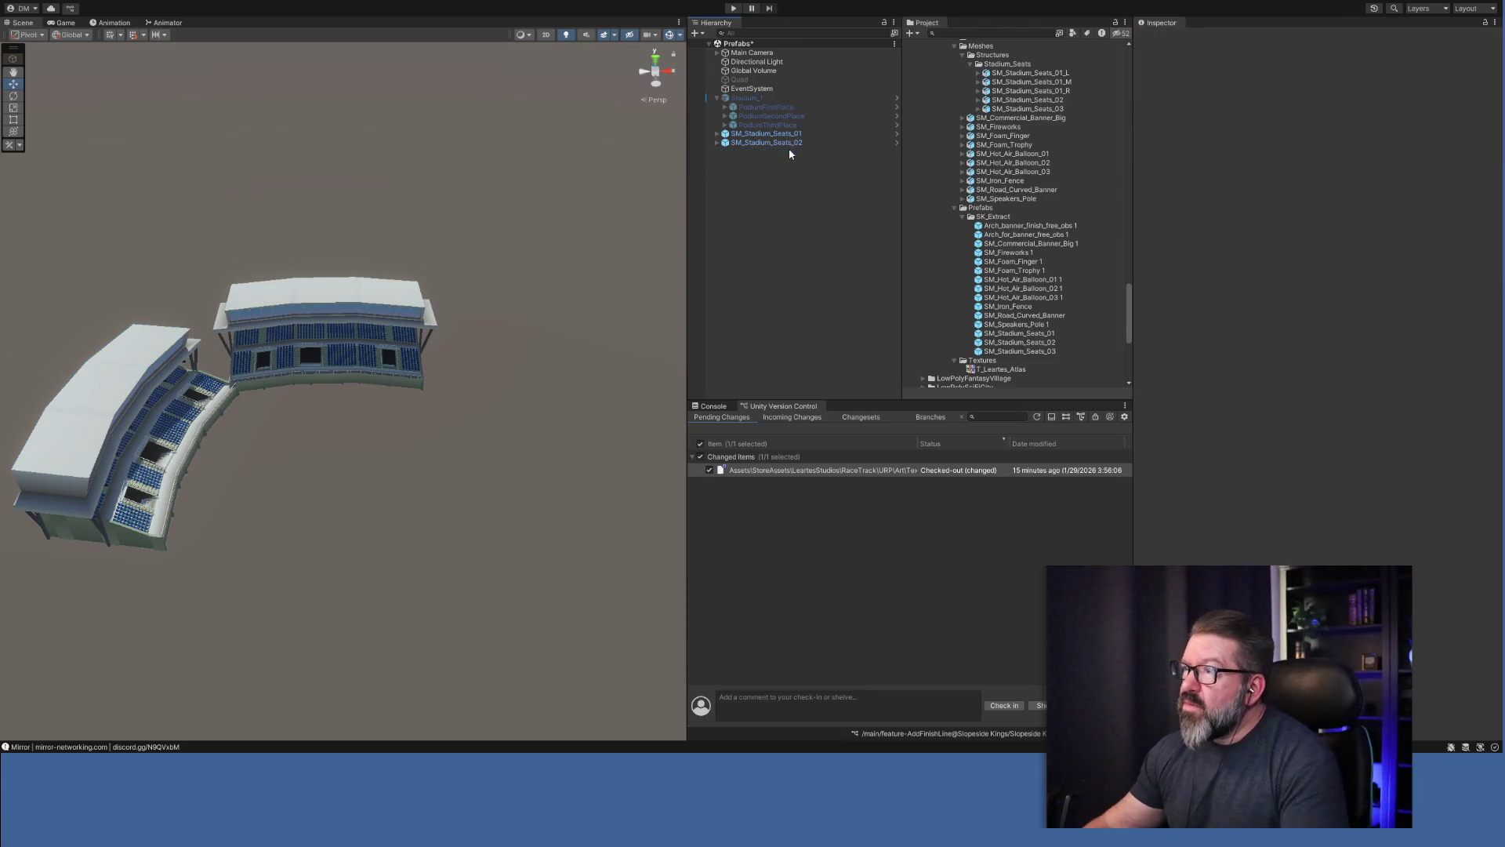
Duplicate SM_Stadium_Seats_02 as SM_Stadium_Seats_03, rotated -100 on Y at X 28.58.
click(782, 144)
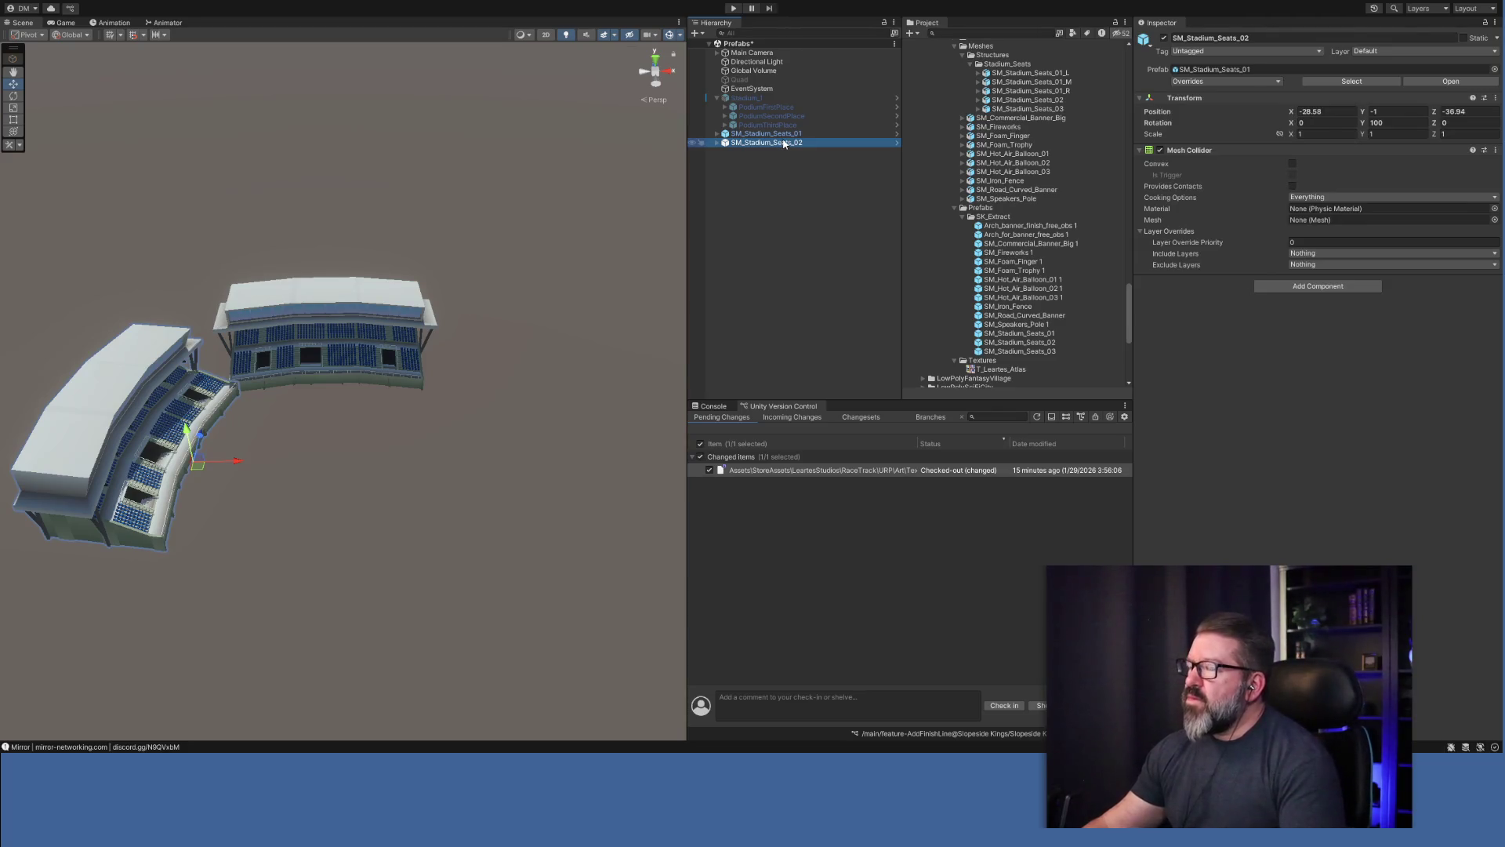
key(ctrl+d)
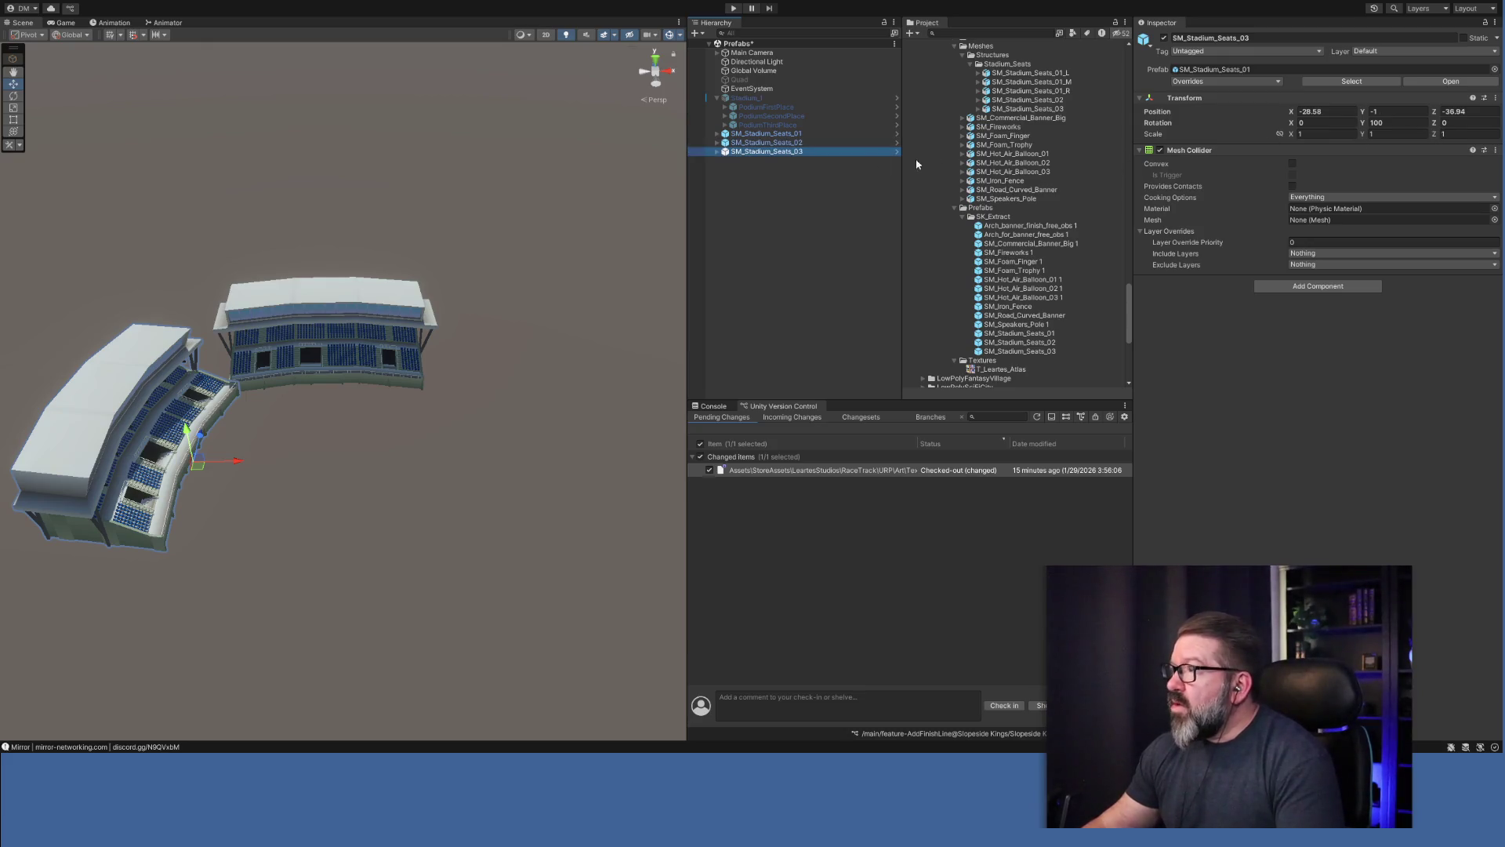
click(1409, 122)
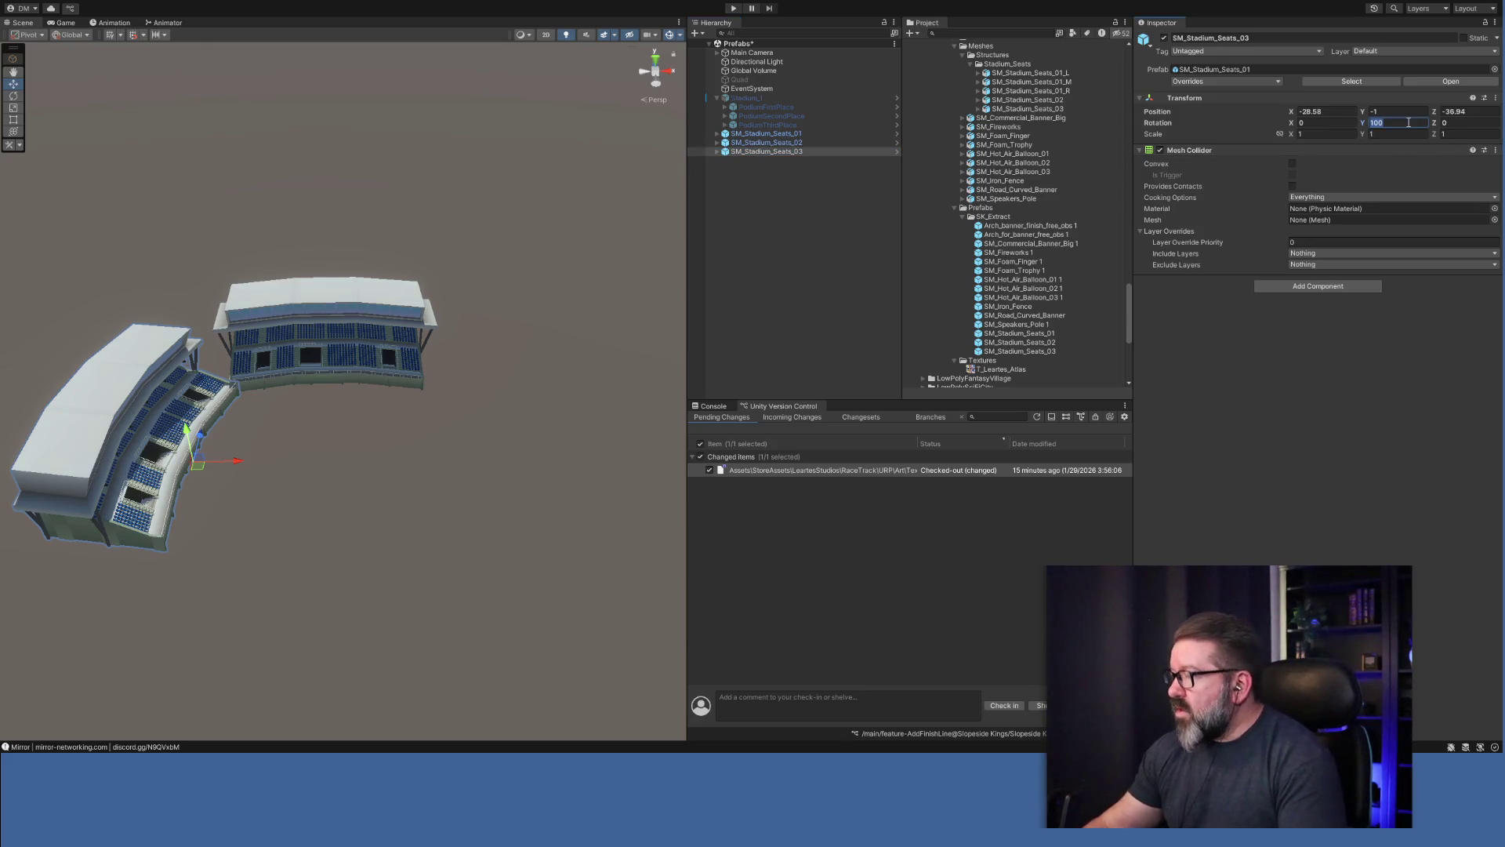
text(-100)
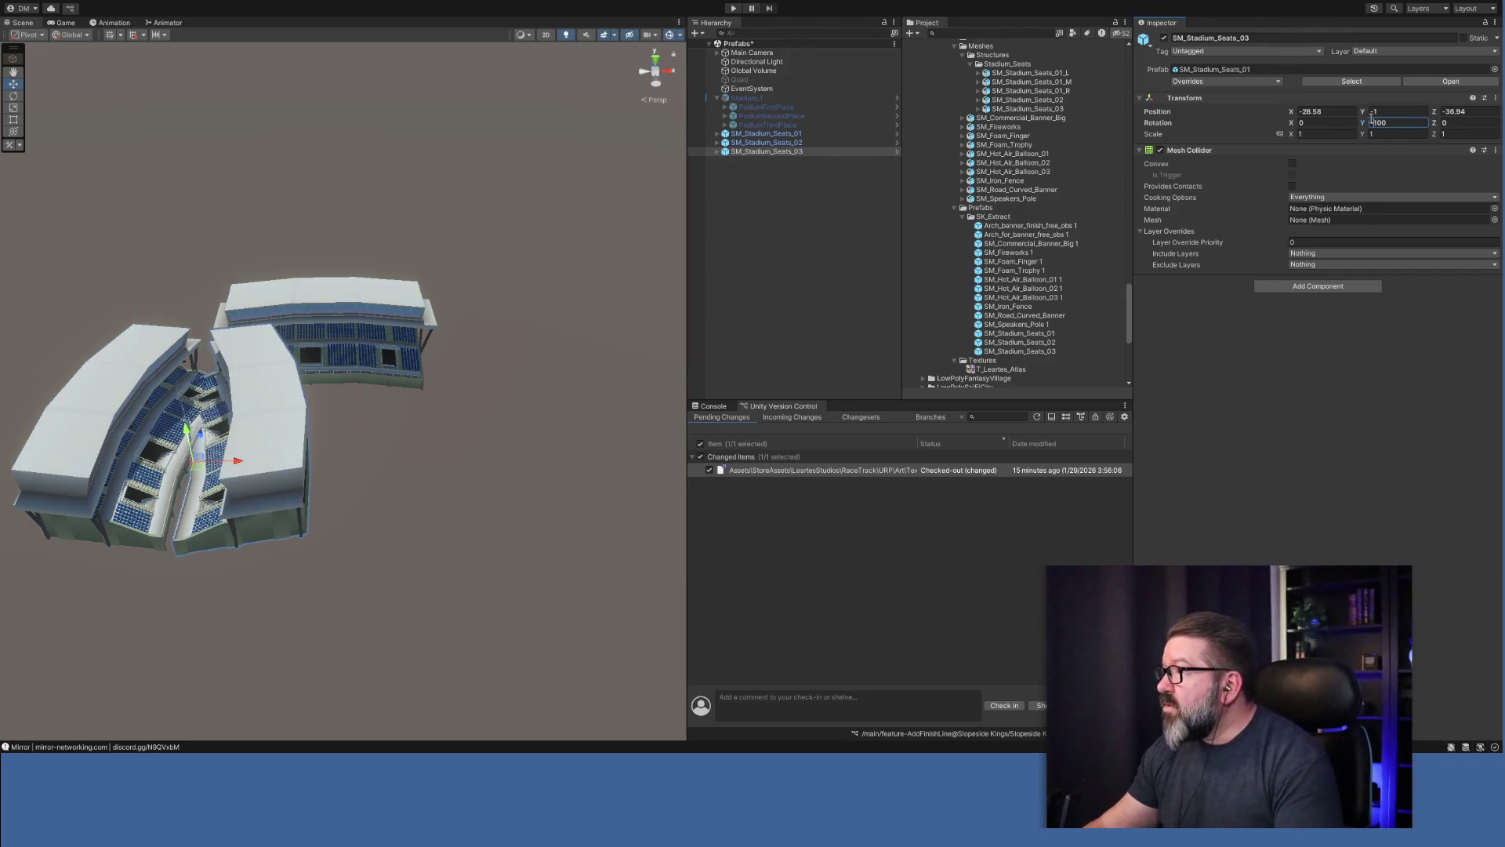
click(796, 144)
click(798, 153)
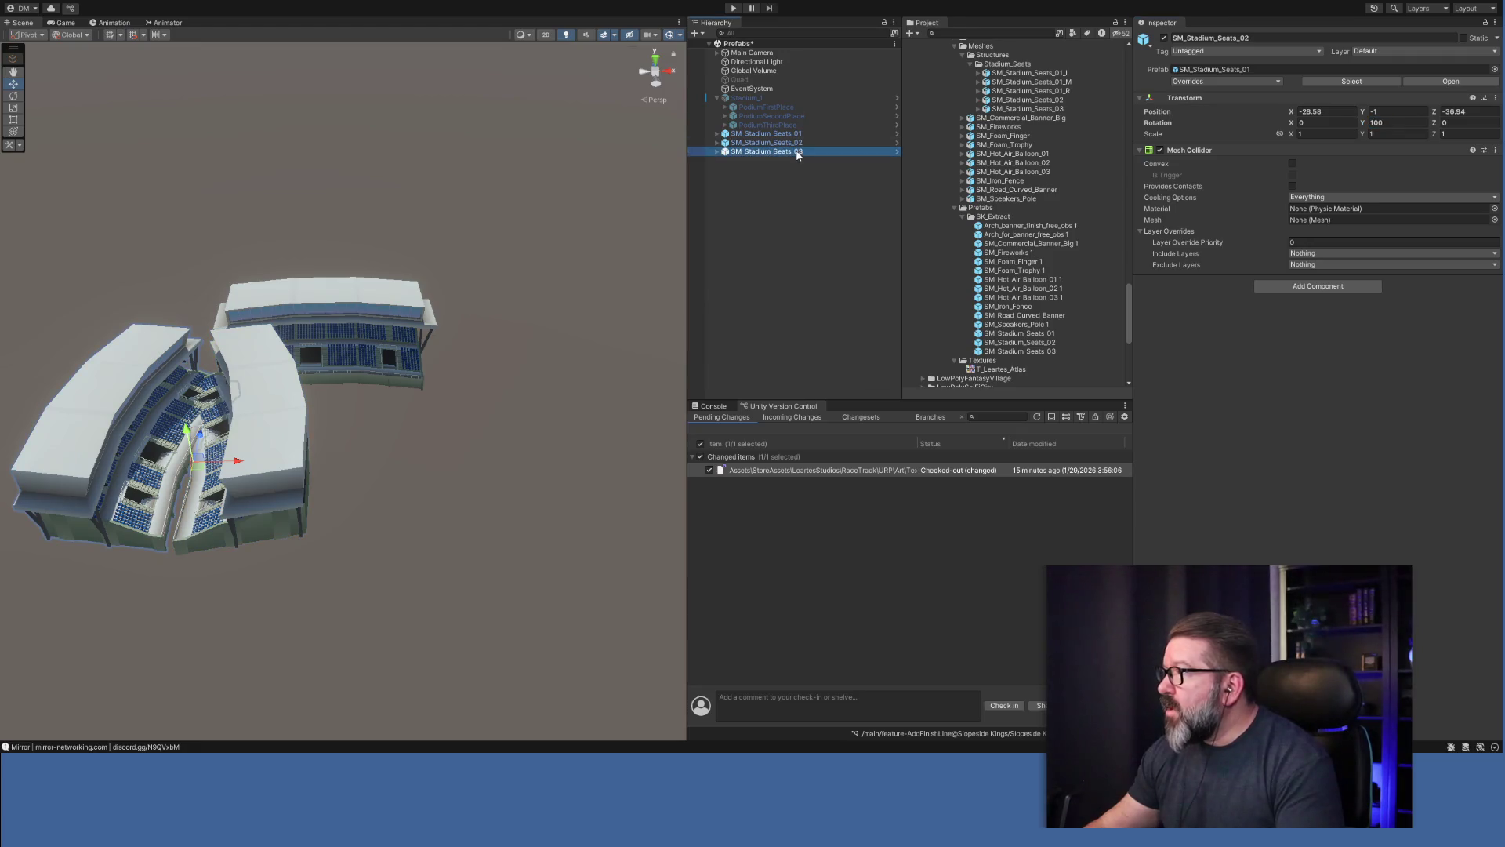
click(1304, 111)
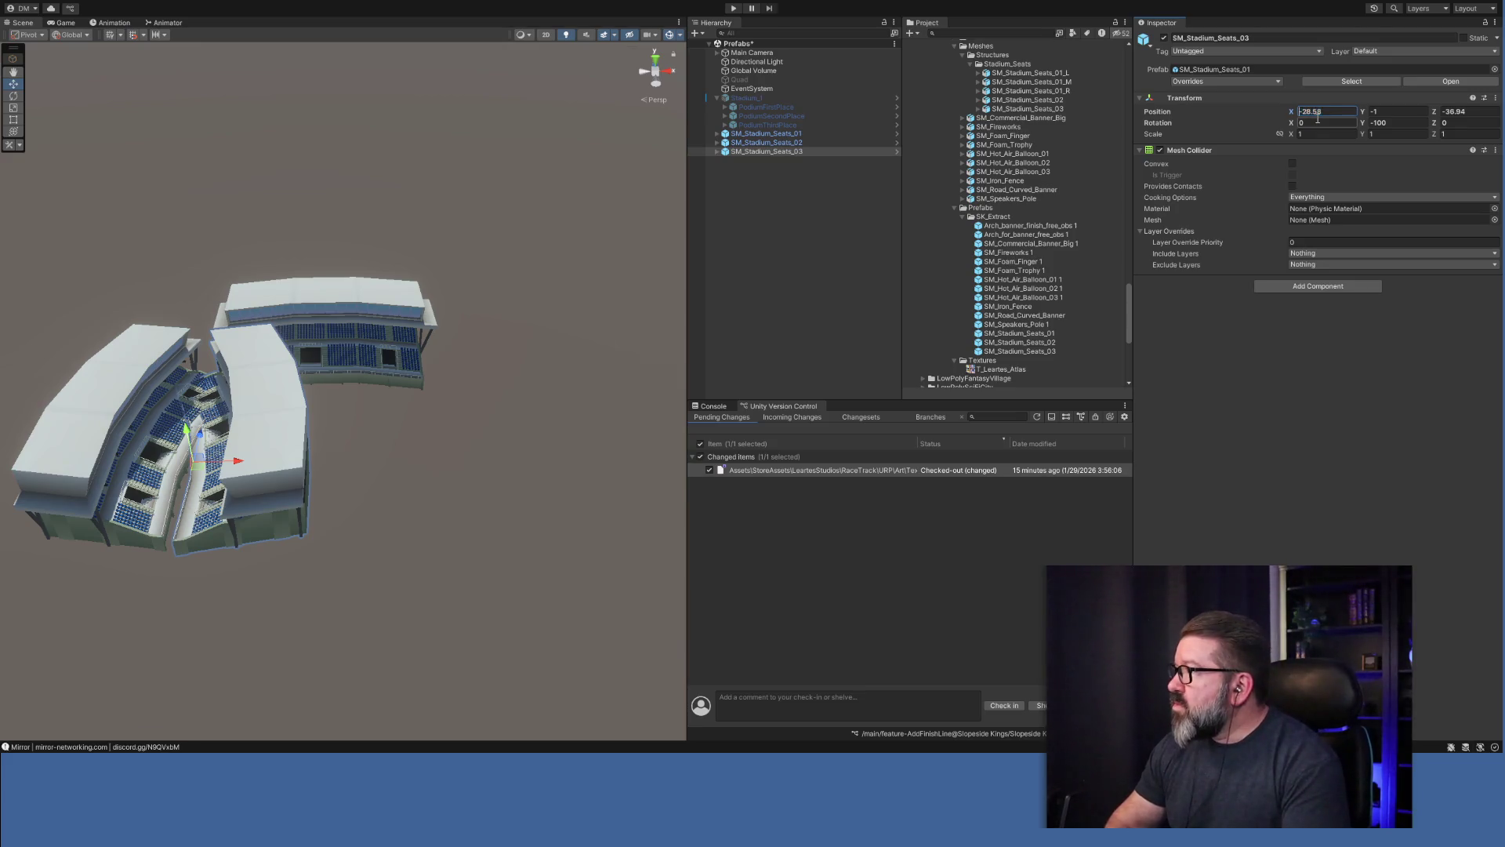
key(Delete)
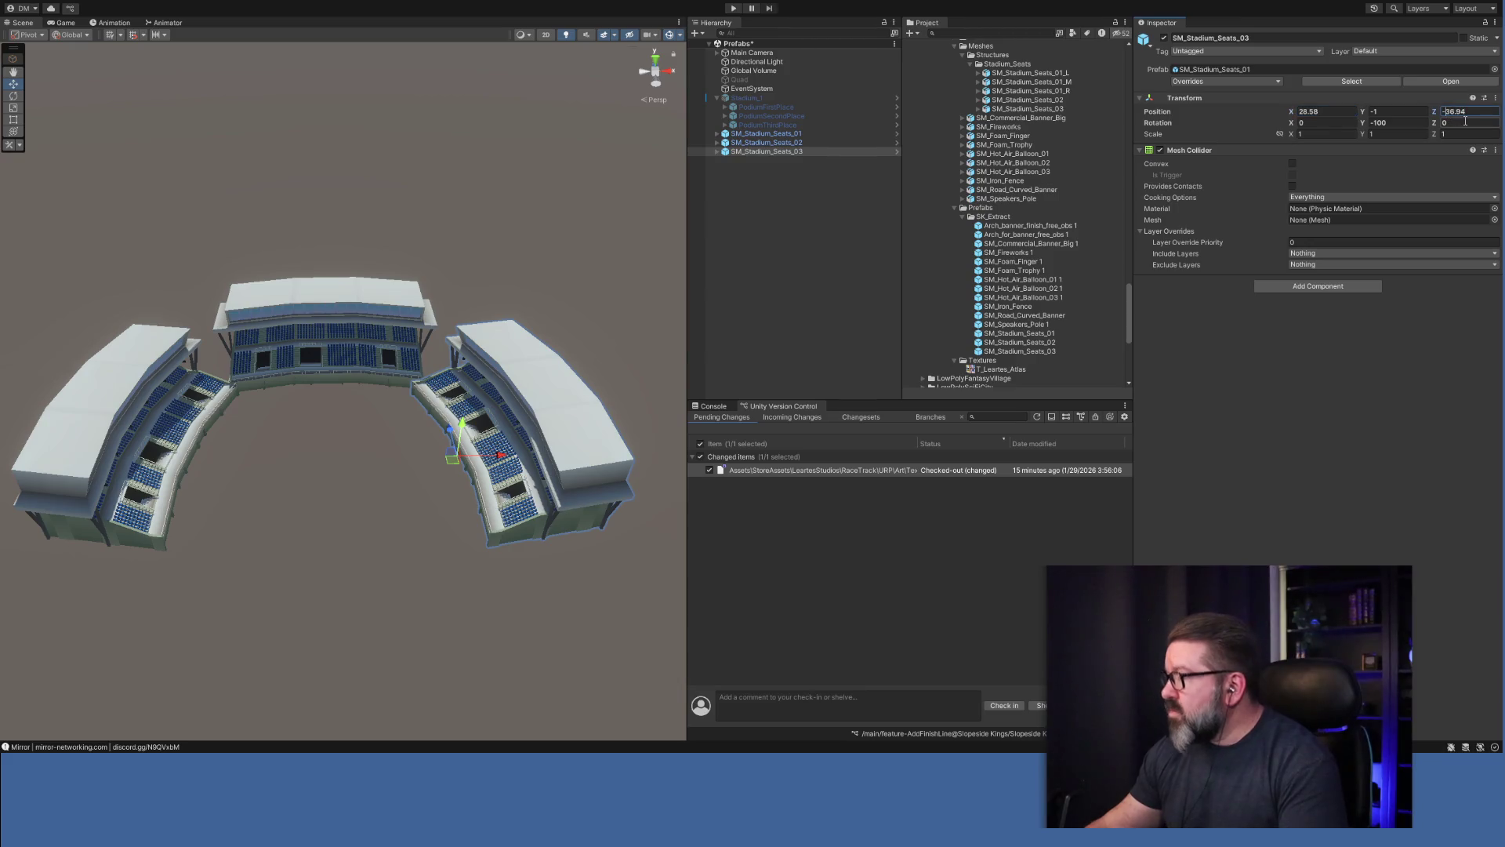
key(Delete)
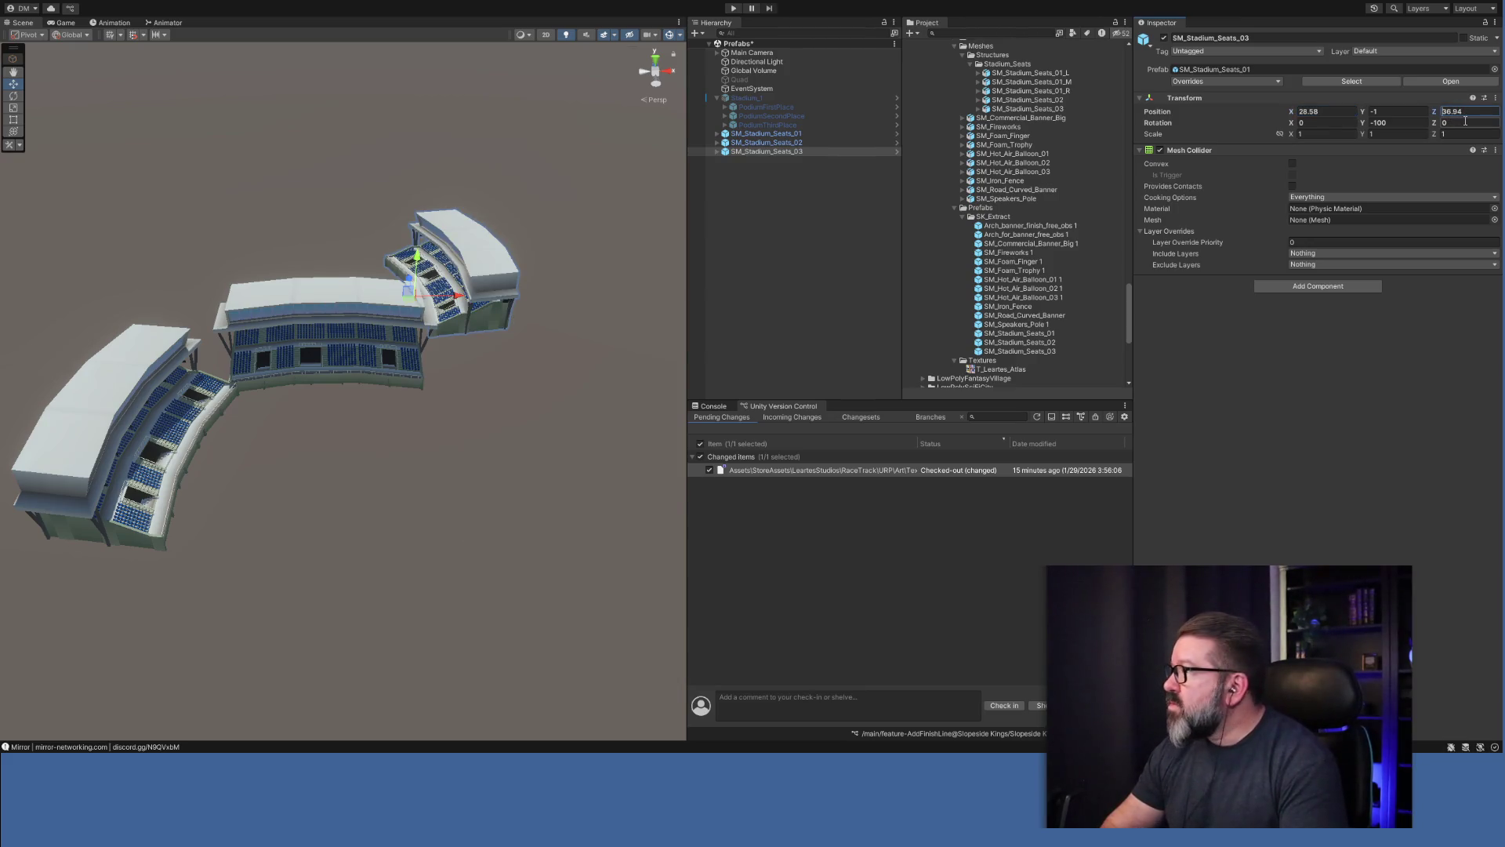
text(-)
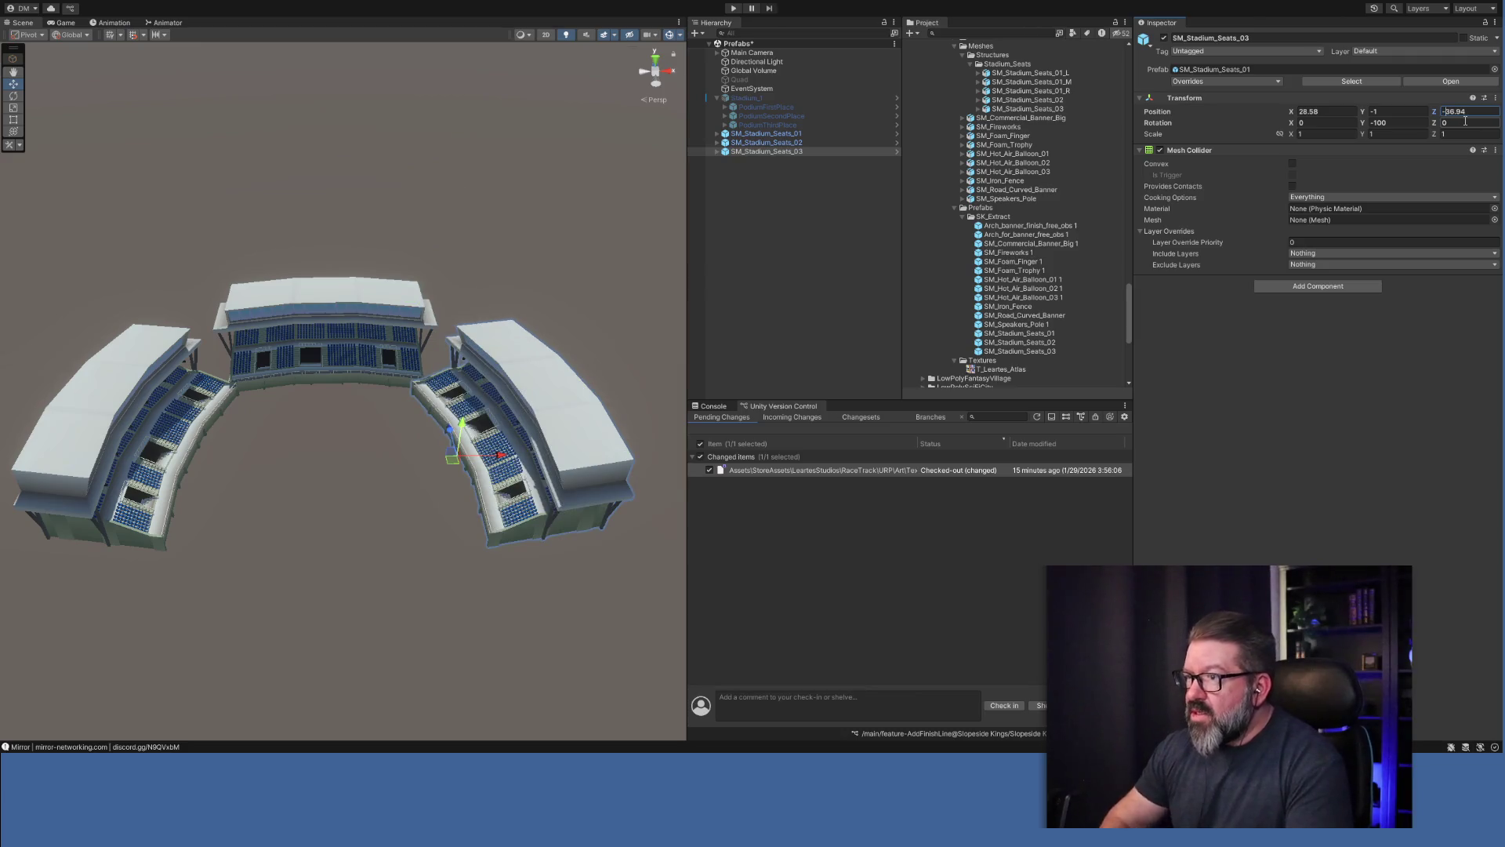
scroll(394, 475, up, 10)
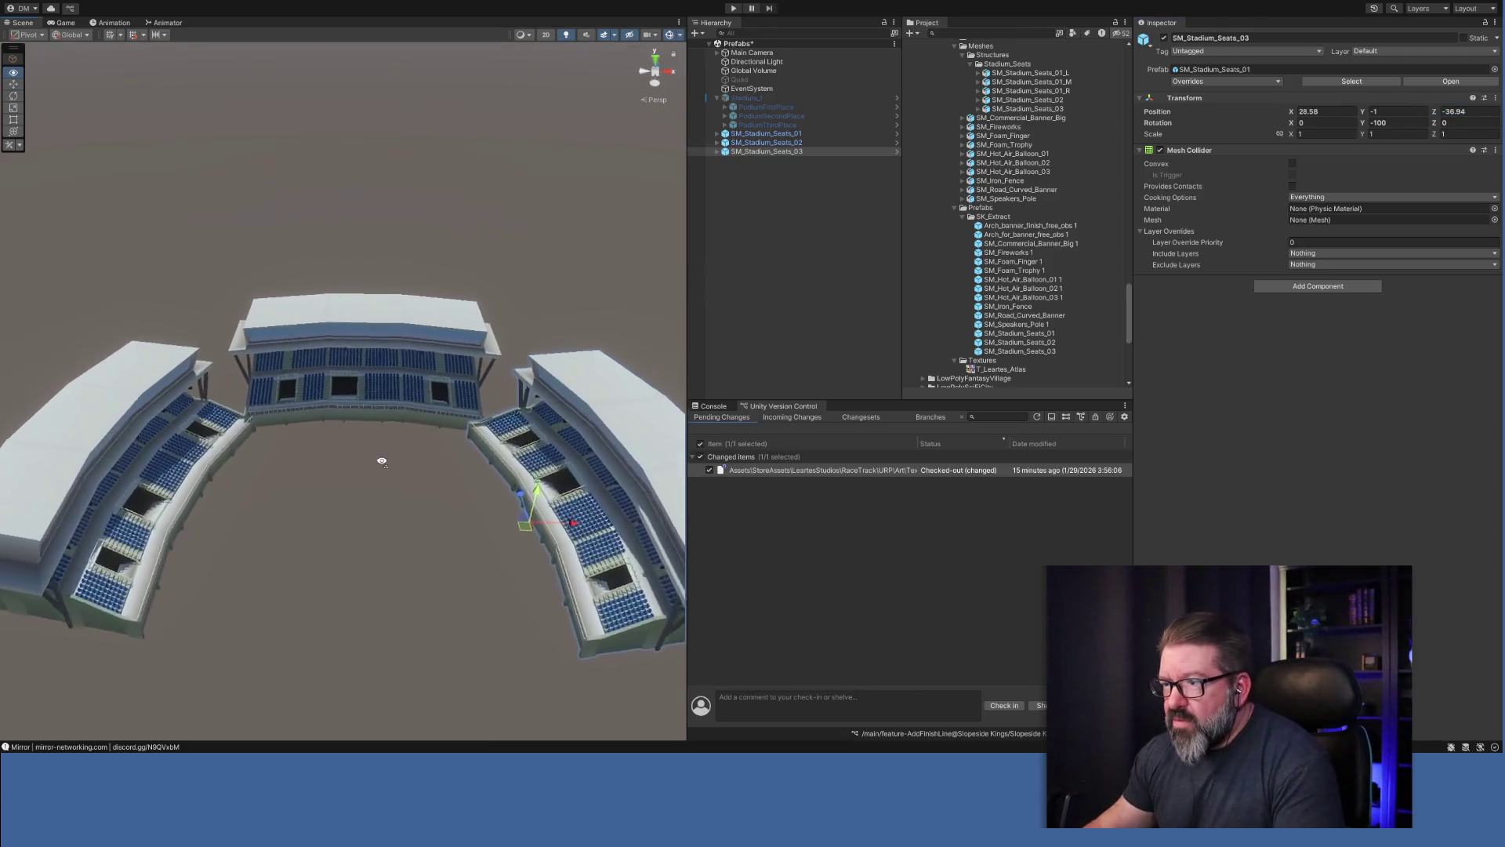
Move the mirrored stand closer to the other stands.
mouse_move(406, 458)
mouse_down()
mouse_move(305, 506)
mouse_move(594, 480)
mouse_move(451, 467)
mouse_move(457, 543)
mouse_up()
click(424, 451)
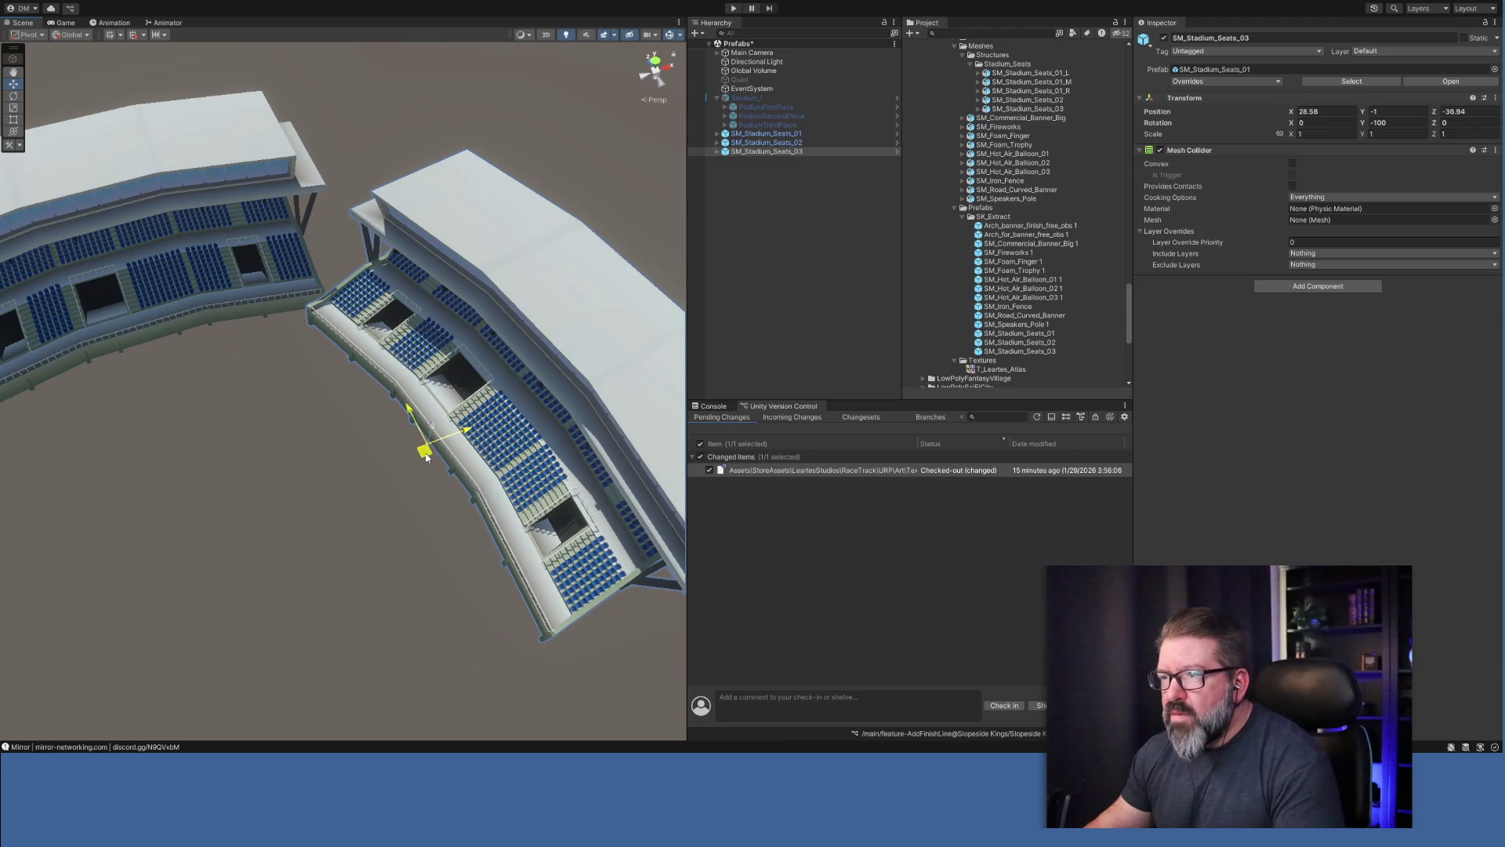
mouse_move(426, 456)
mouse_down()
mouse_move(418, 435)
mouse_move(363, 447)
mouse_move(440, 422)
mouse_move(591, 416)
mouse_move(175, 426)
mouse_move(55, 369)
mouse_move(314, 392)
mouse_move(588, 345)
mouse_move(497, 384)
mouse_up()
key(w)
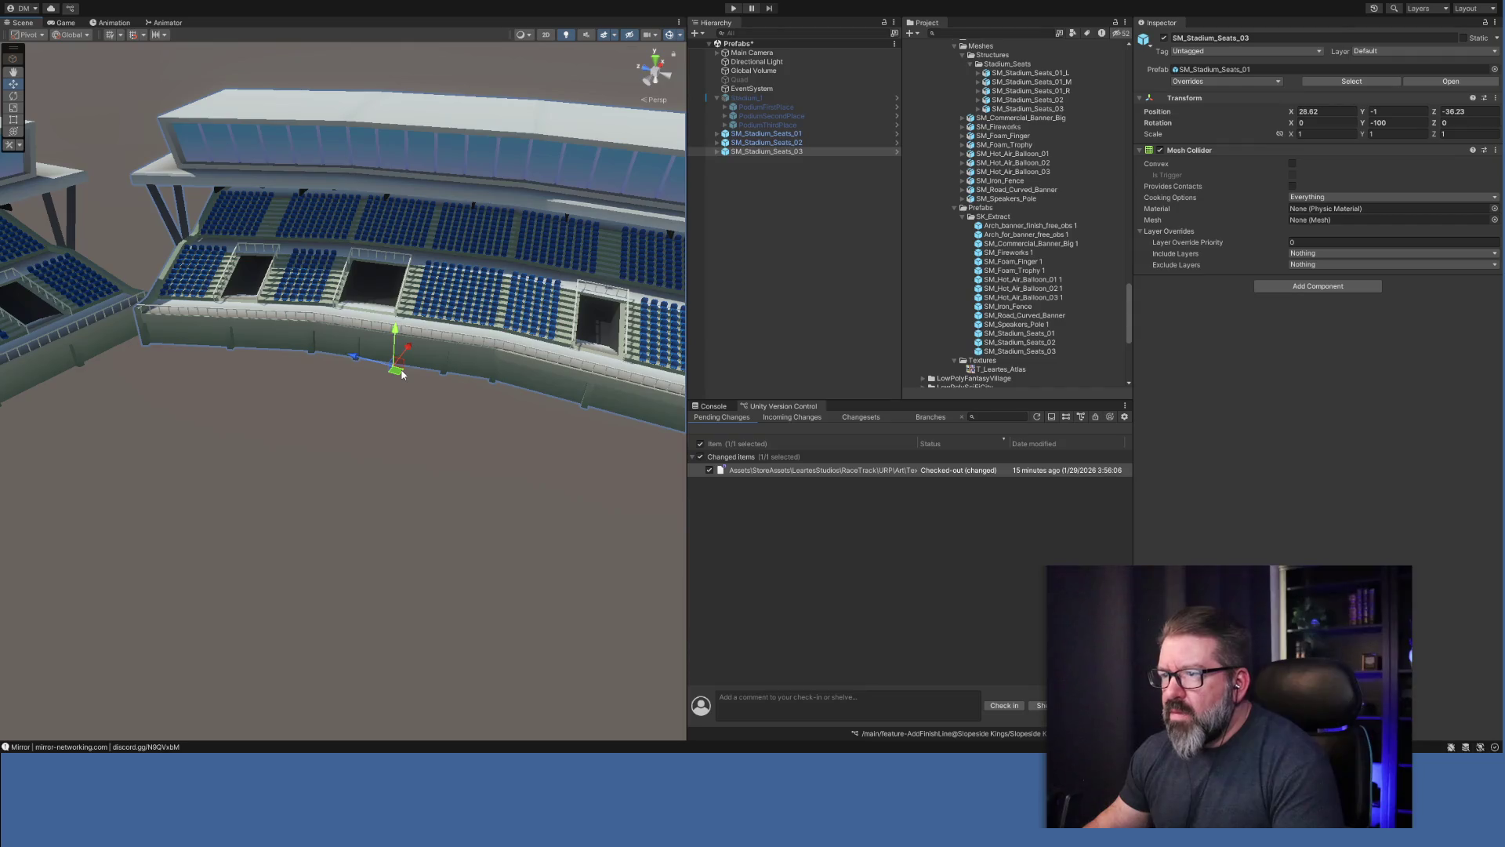
mouse_move(401, 374)
mouse_down()
mouse_move(359, 357)
mouse_move(612, 443)
mouse_move(598, 437)
mouse_move(797, 312)
mouse_up()
Slide SM_Stadium_Seats_03 along X to 29.3, then select PodiumFirstPlace.
mouse_move(744, 366)
mouse_down()
mouse_move(723, 384)
mouse_move(666, 347)
mouse_move(538, 370)
mouse_move(564, 308)
mouse_move(561, 364)
mouse_up()
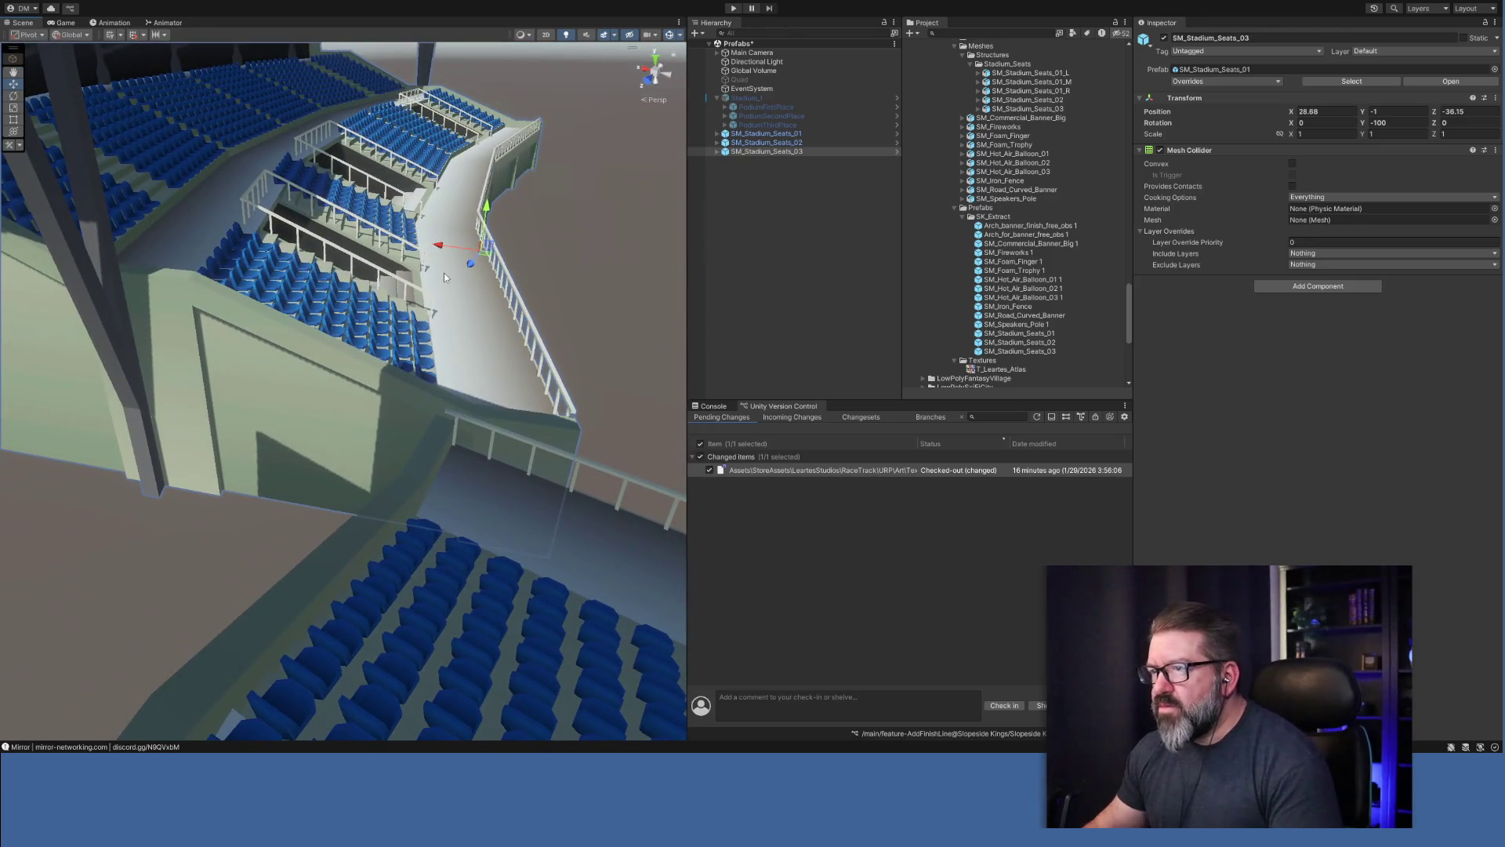
mouse_move(440, 247)
mouse_down()
mouse_move(420, 353)
mouse_move(336, 386)
mouse_move(89, 415)
mouse_move(80, 515)
mouse_move(107, 511)
mouse_move(111, 447)
mouse_move(71, 290)
mouse_up()
scroll(72, 290, down, 4)
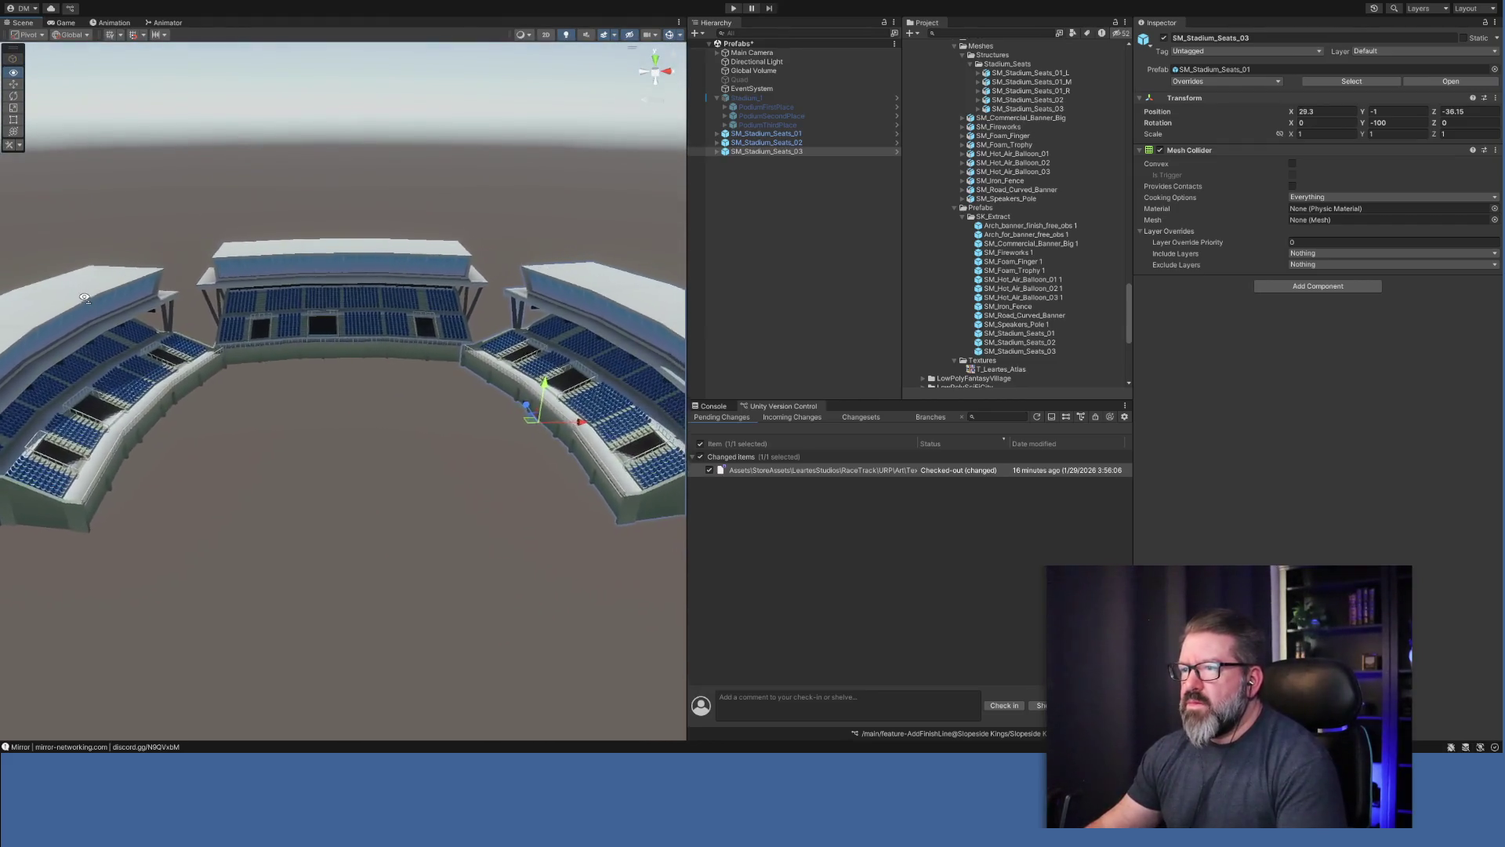
click(764, 107)
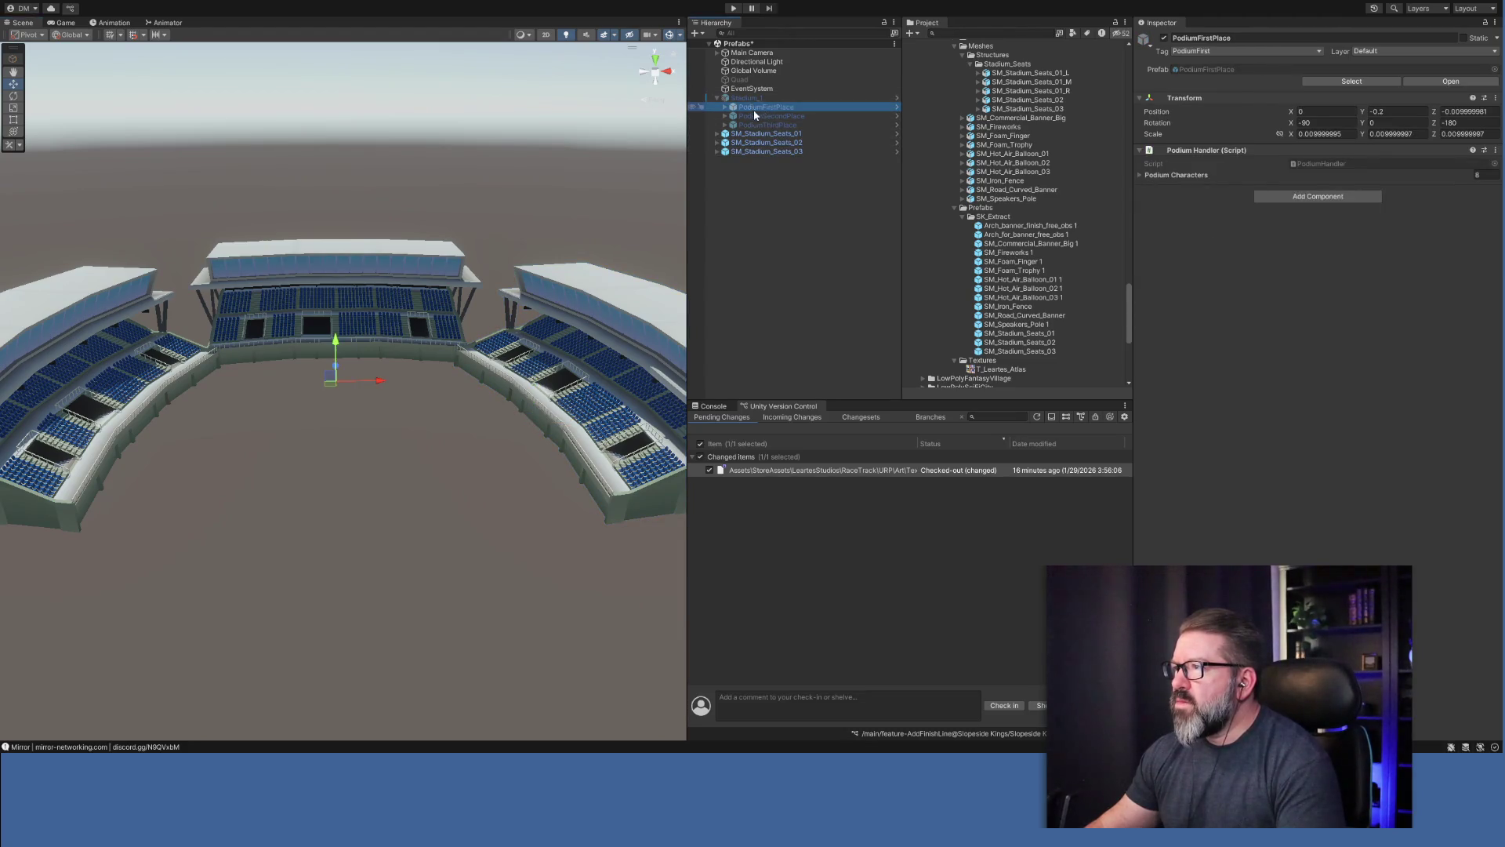
Reactivate the Stadium_1 shell and expand SM_Stadium_Seats_03 to show its _R, _M and _L pieces.
click(746, 98)
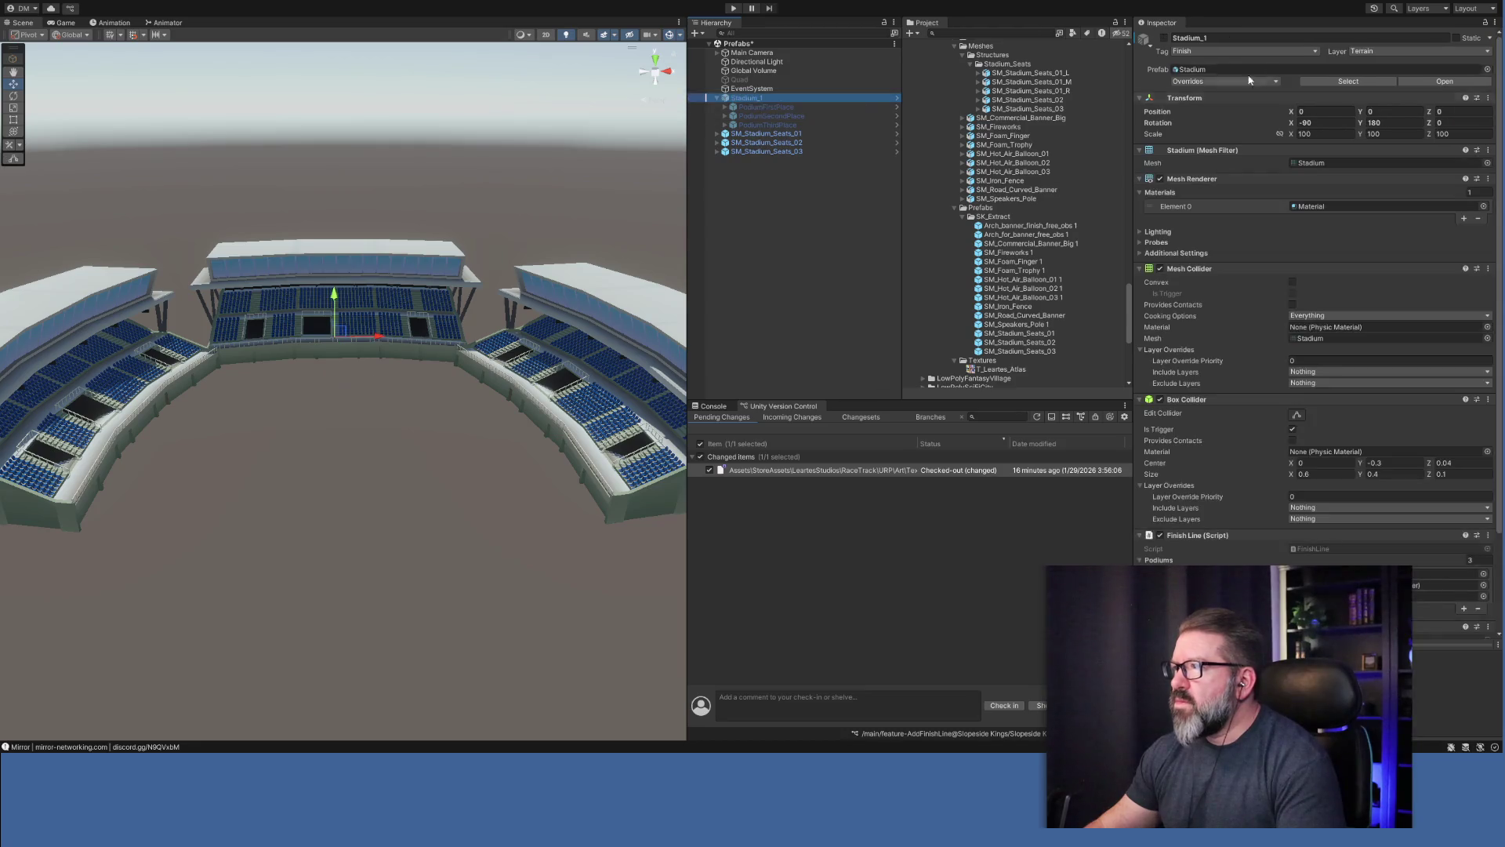
click(1164, 38)
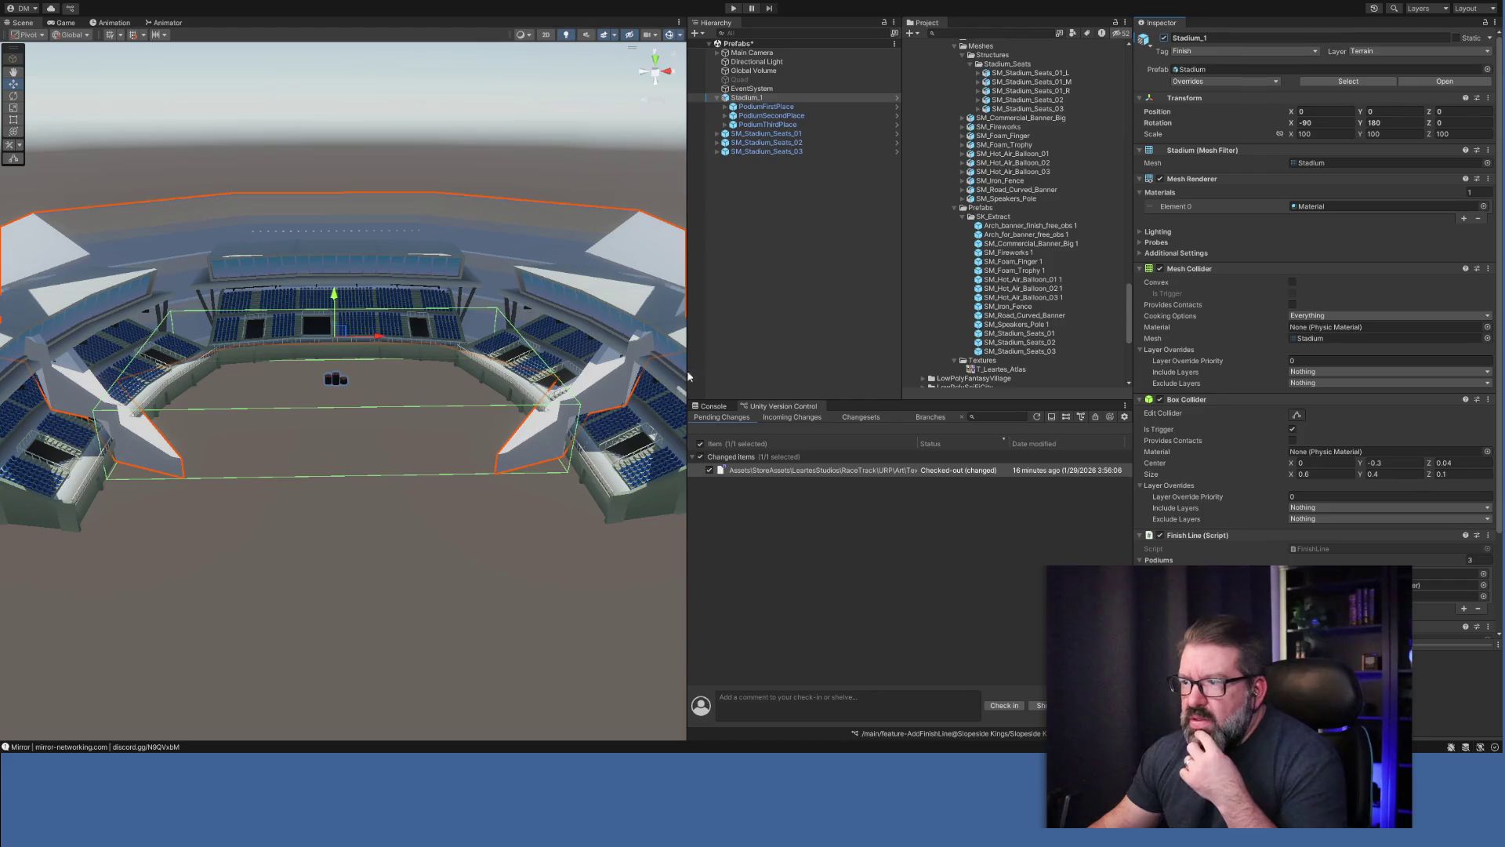
click(747, 152)
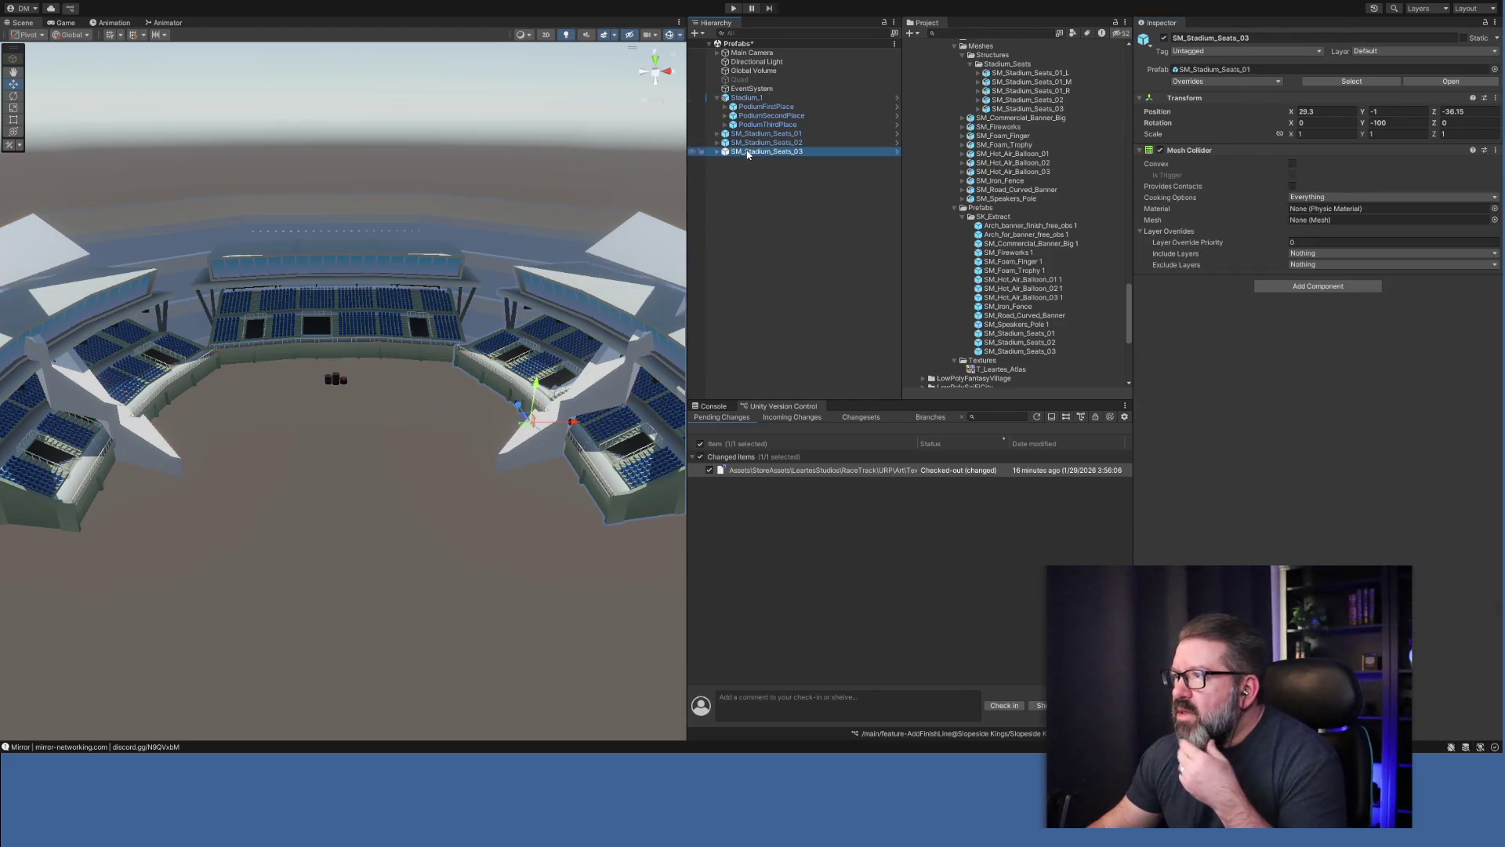
click(716, 151)
click(764, 179)
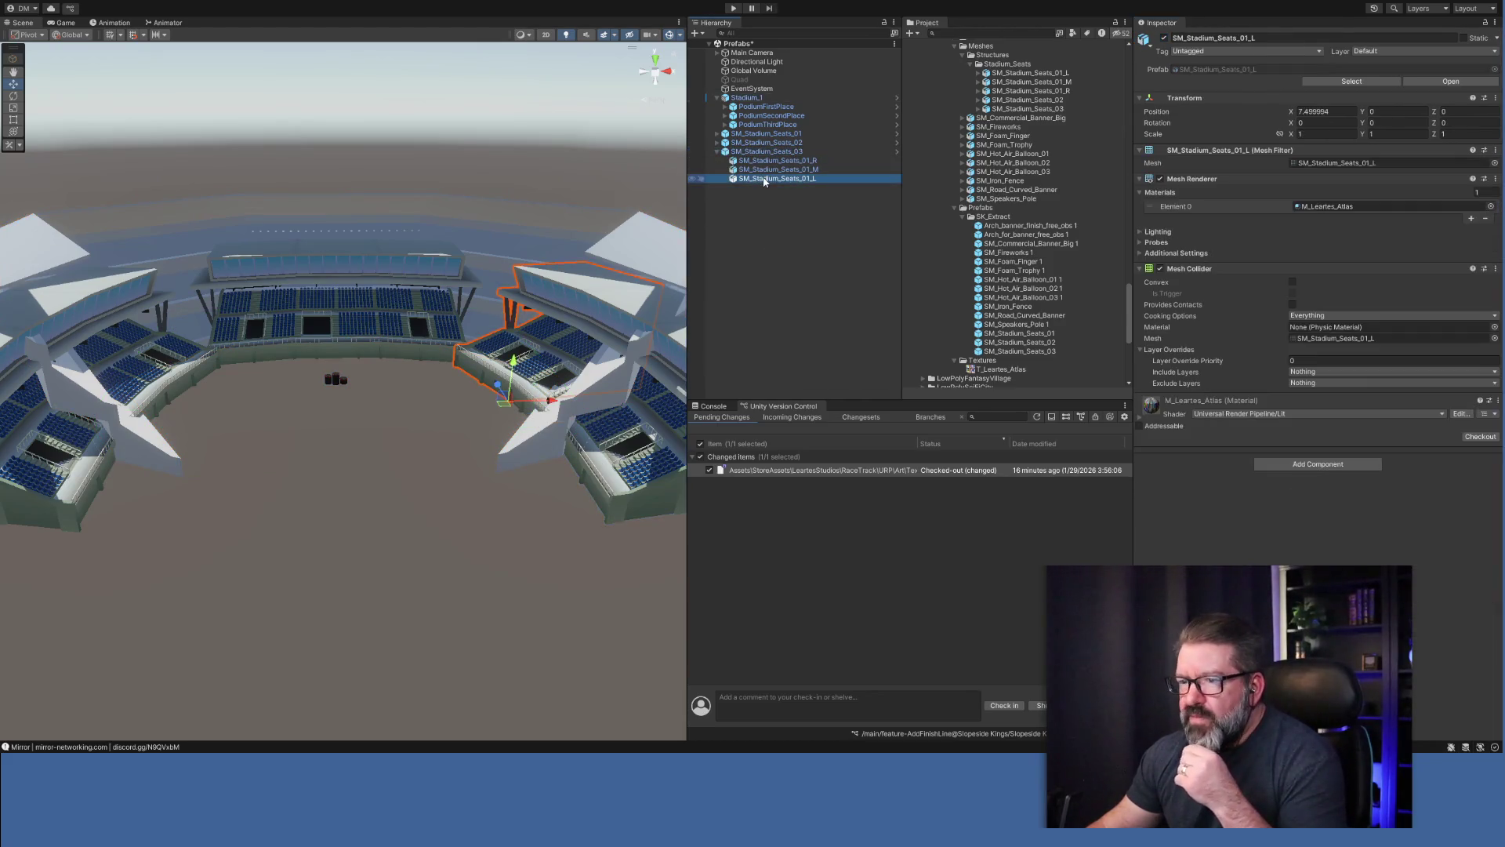
Delete SM_Stadium_Seats_01_R from the third stand and SM_Stadium_Seats_01_L from the second stand.
click(783, 170)
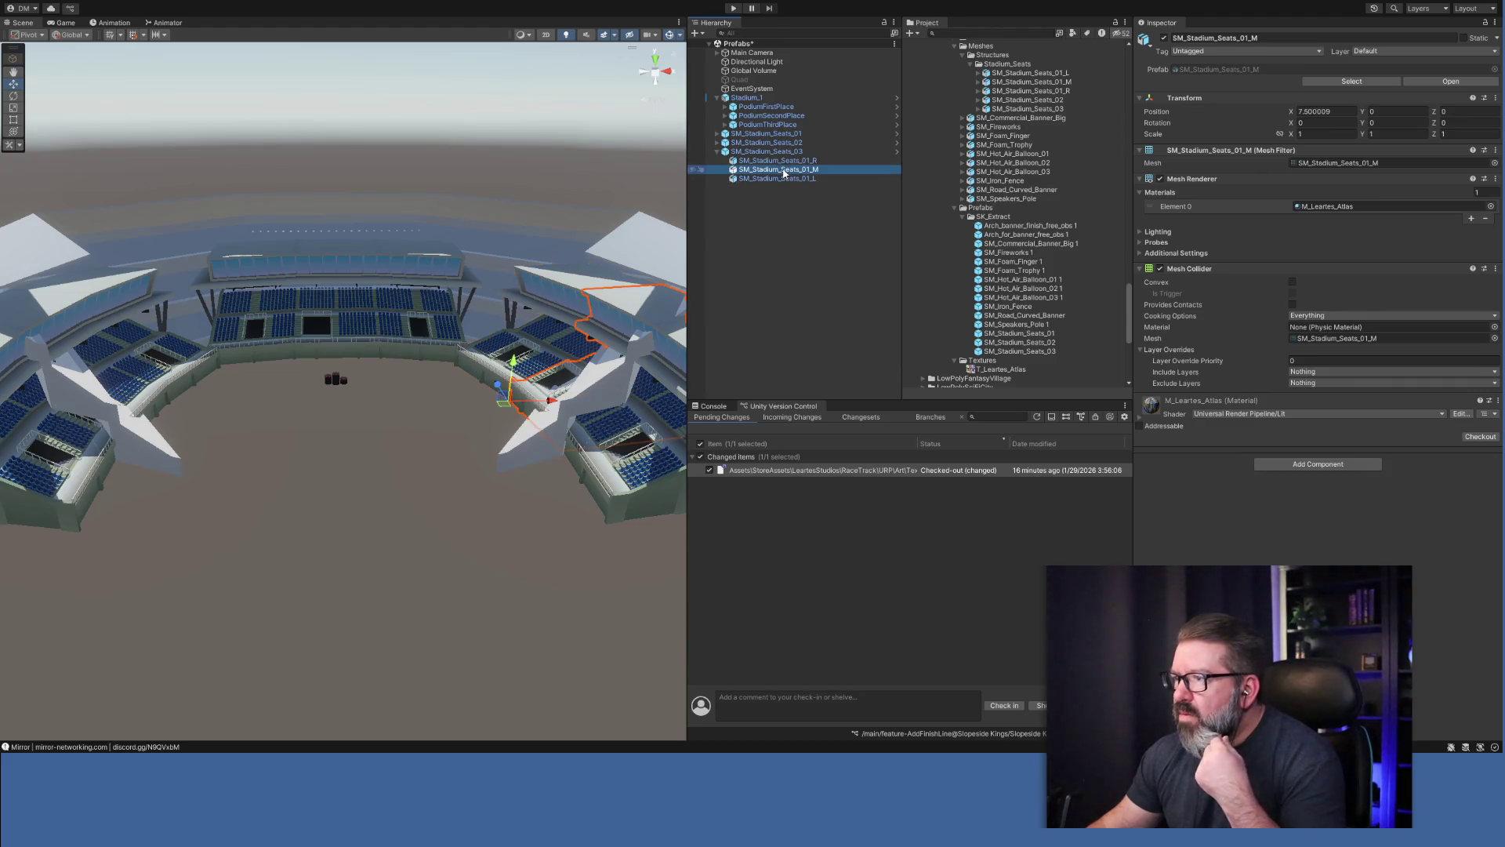
click(791, 161)
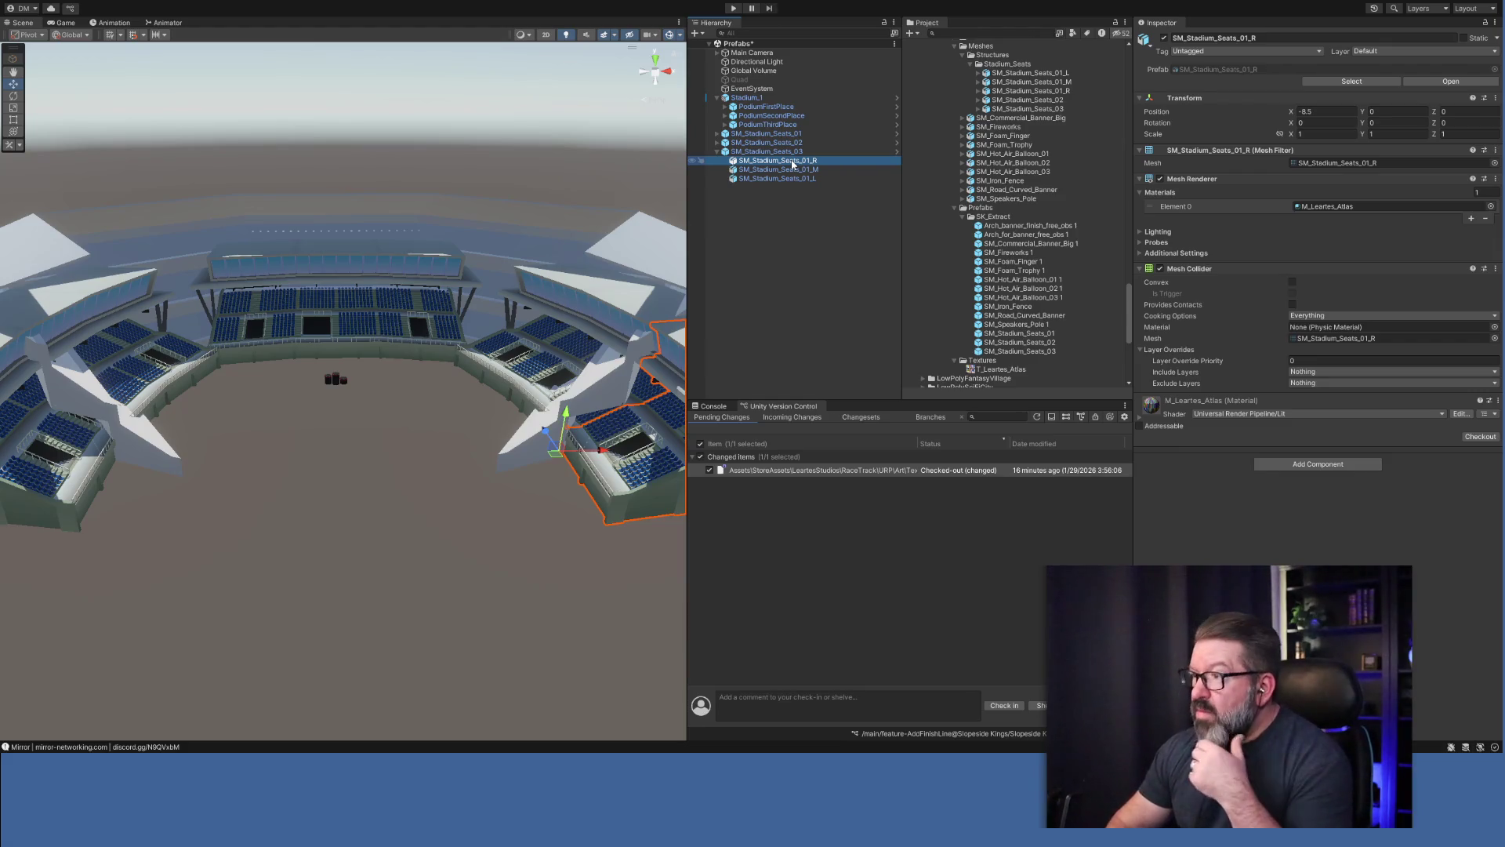
key(Delete)
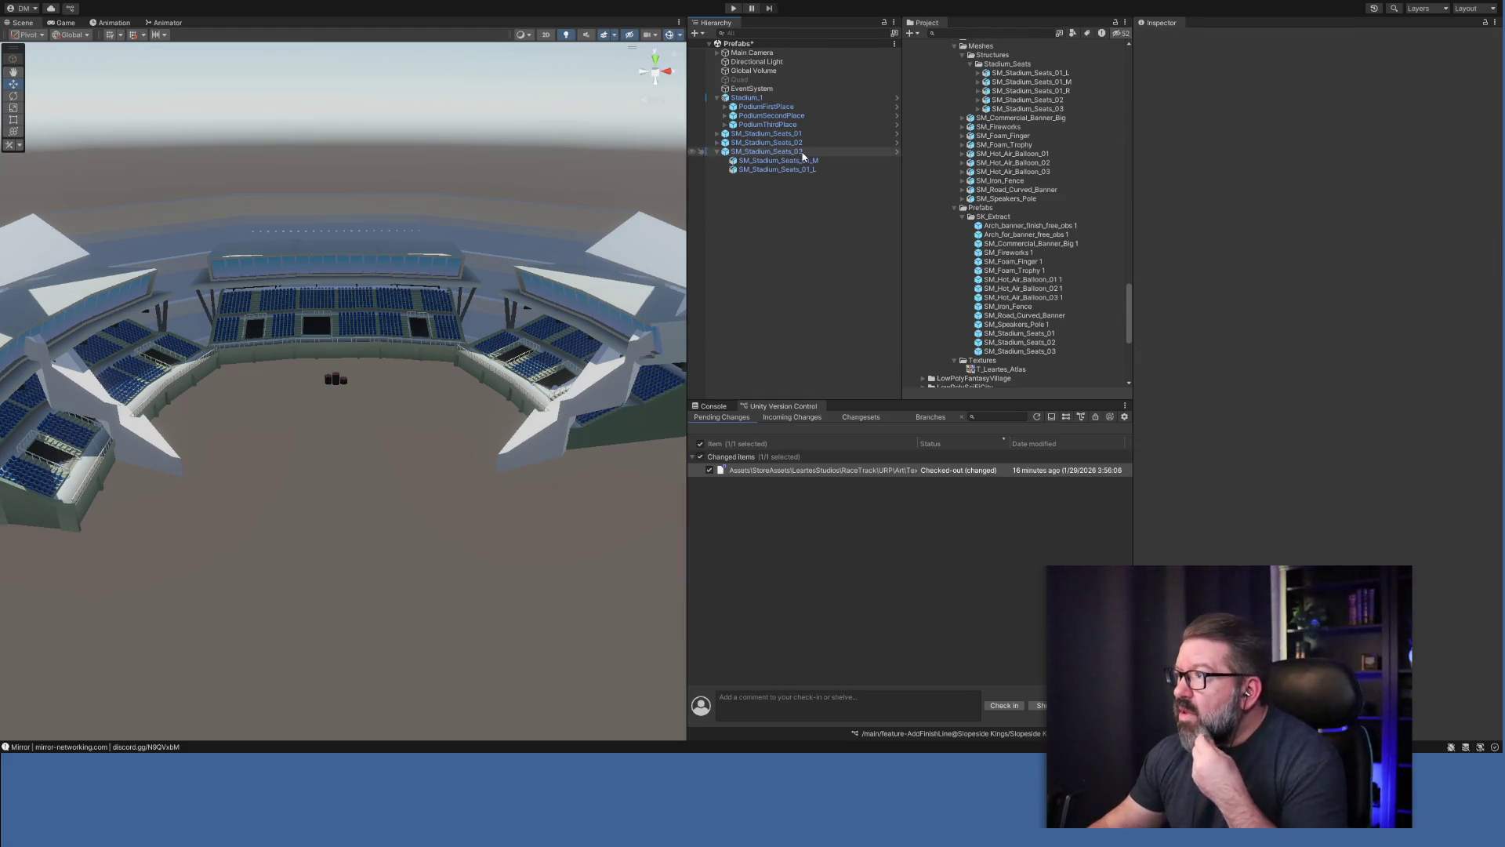
click(720, 146)
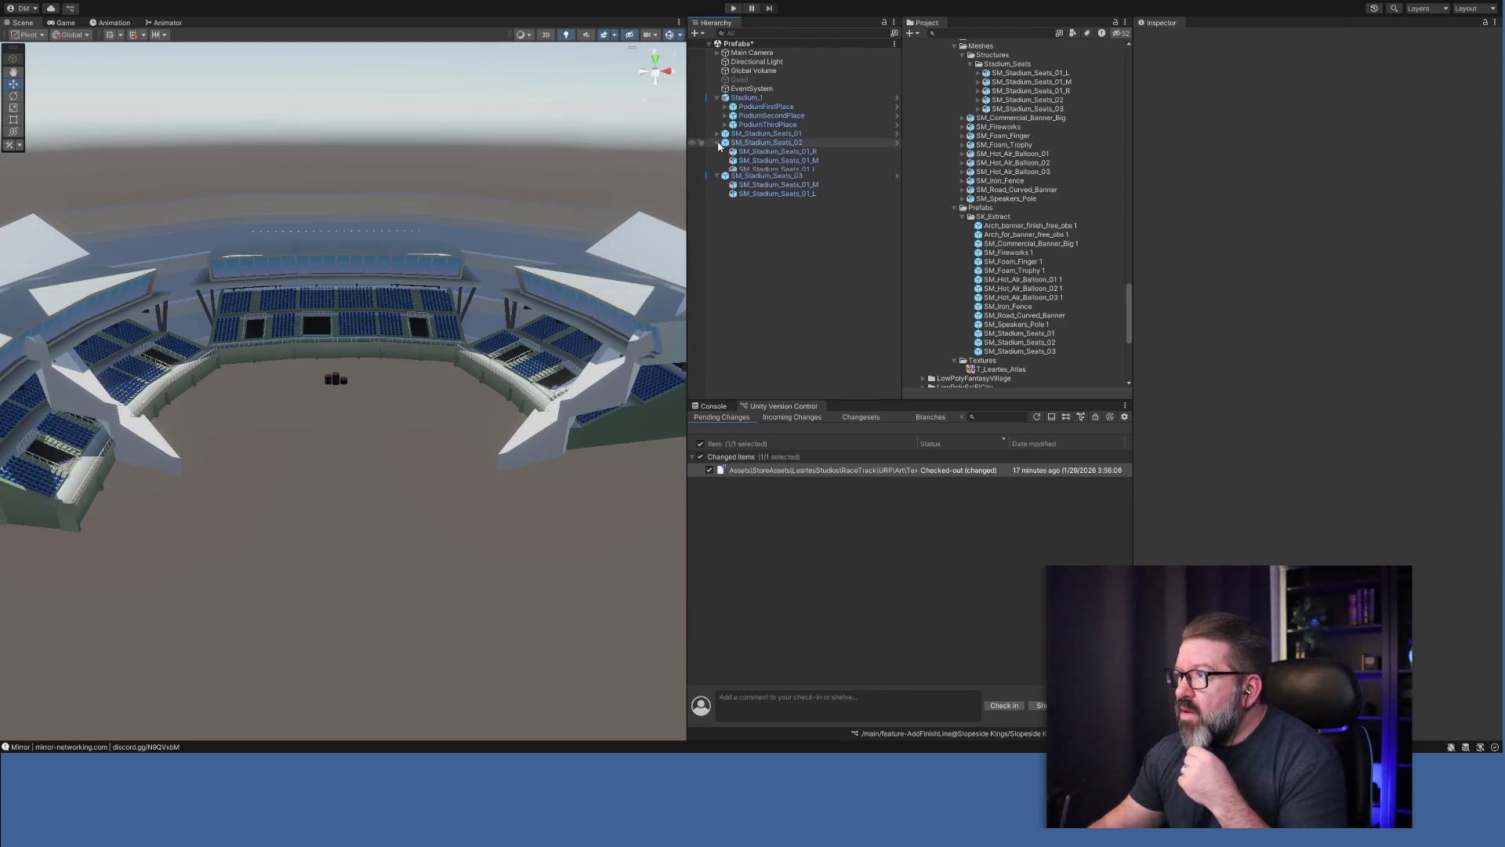
click(772, 151)
click(772, 169)
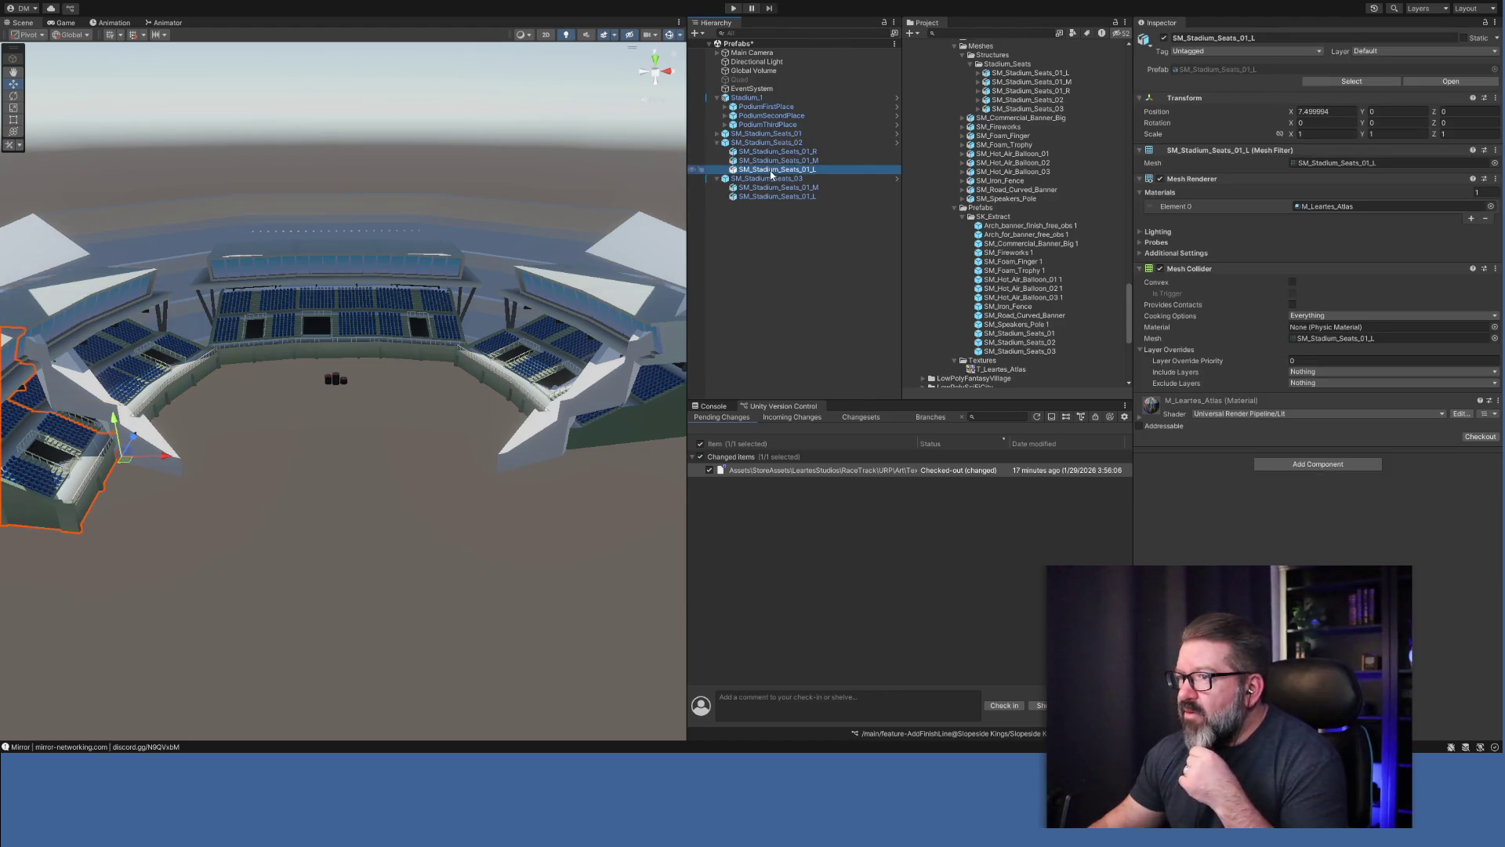
key(Delete)
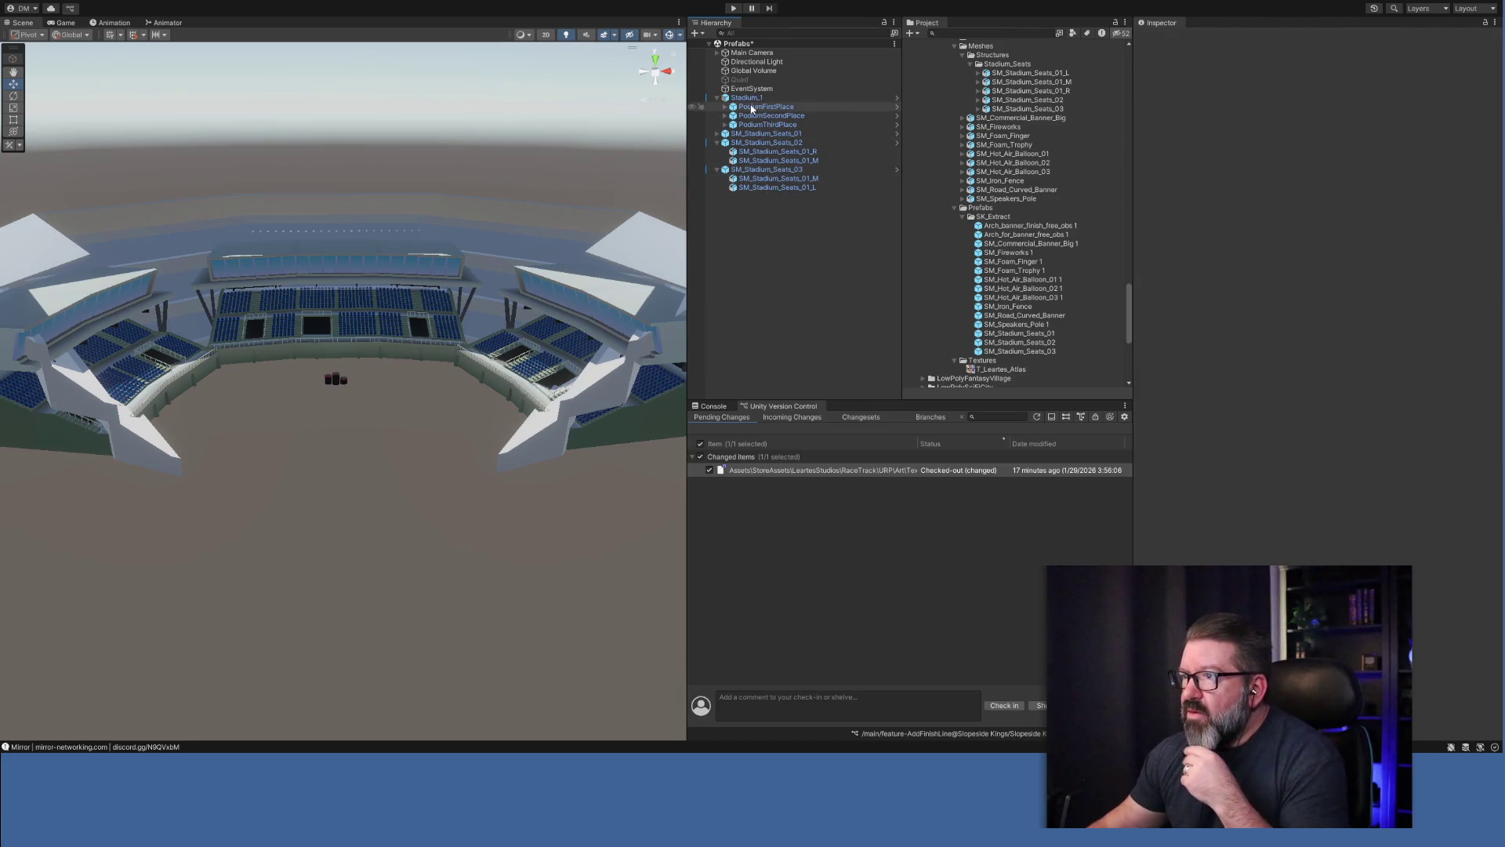
Deactivate the Stadium_1 arena shell so only the seating stands show.
click(746, 98)
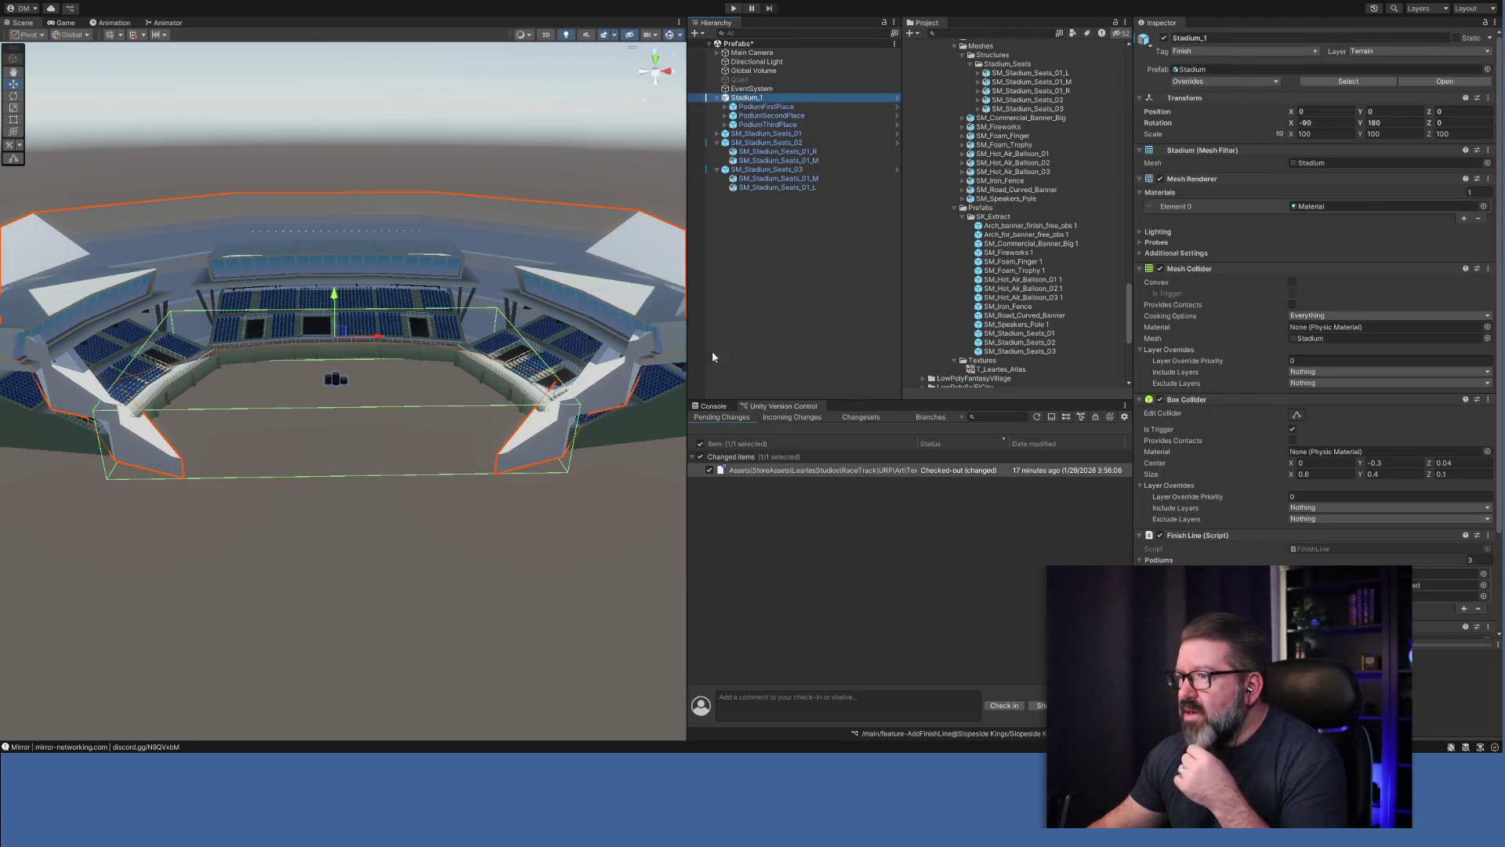
mouse_move(326, 562)
alt+mouse_down()
mouse_move(449, 580)
mouse_move(200, 581)
mouse_move(307, 577)
alt+mouse_up()
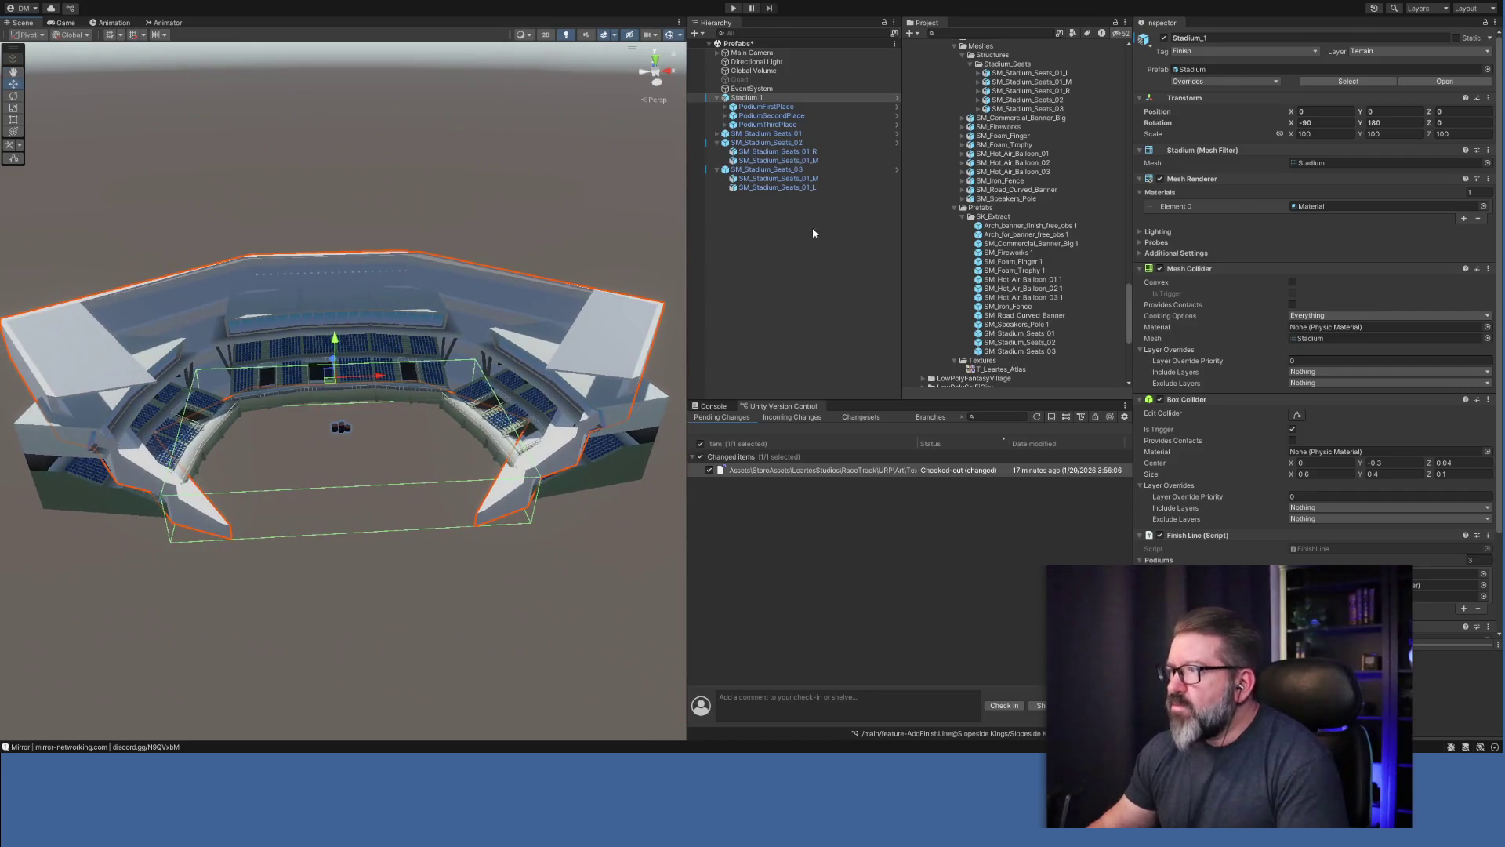
click(1164, 39)
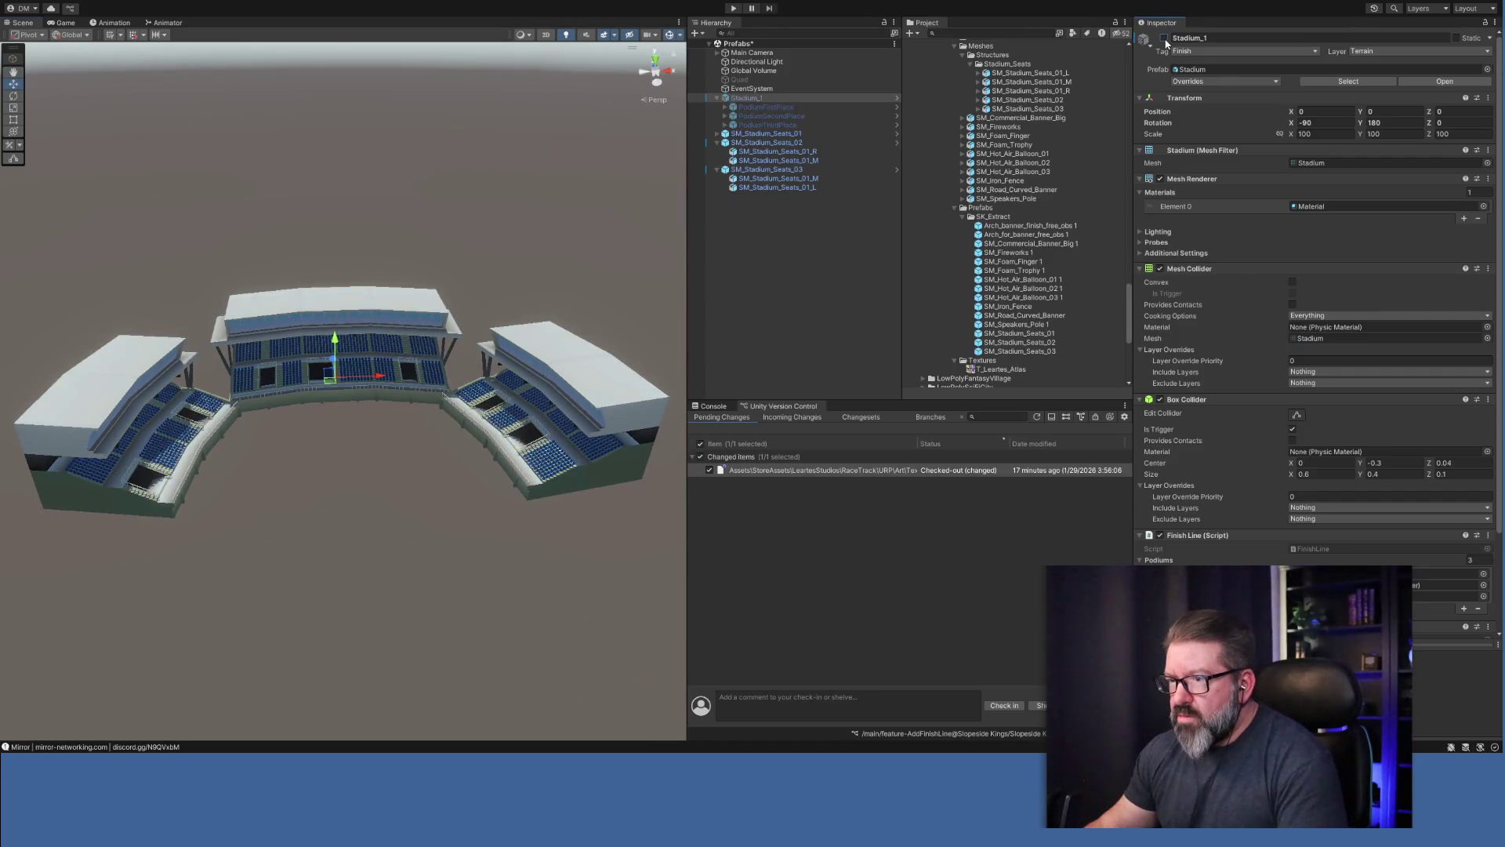
click(1164, 38)
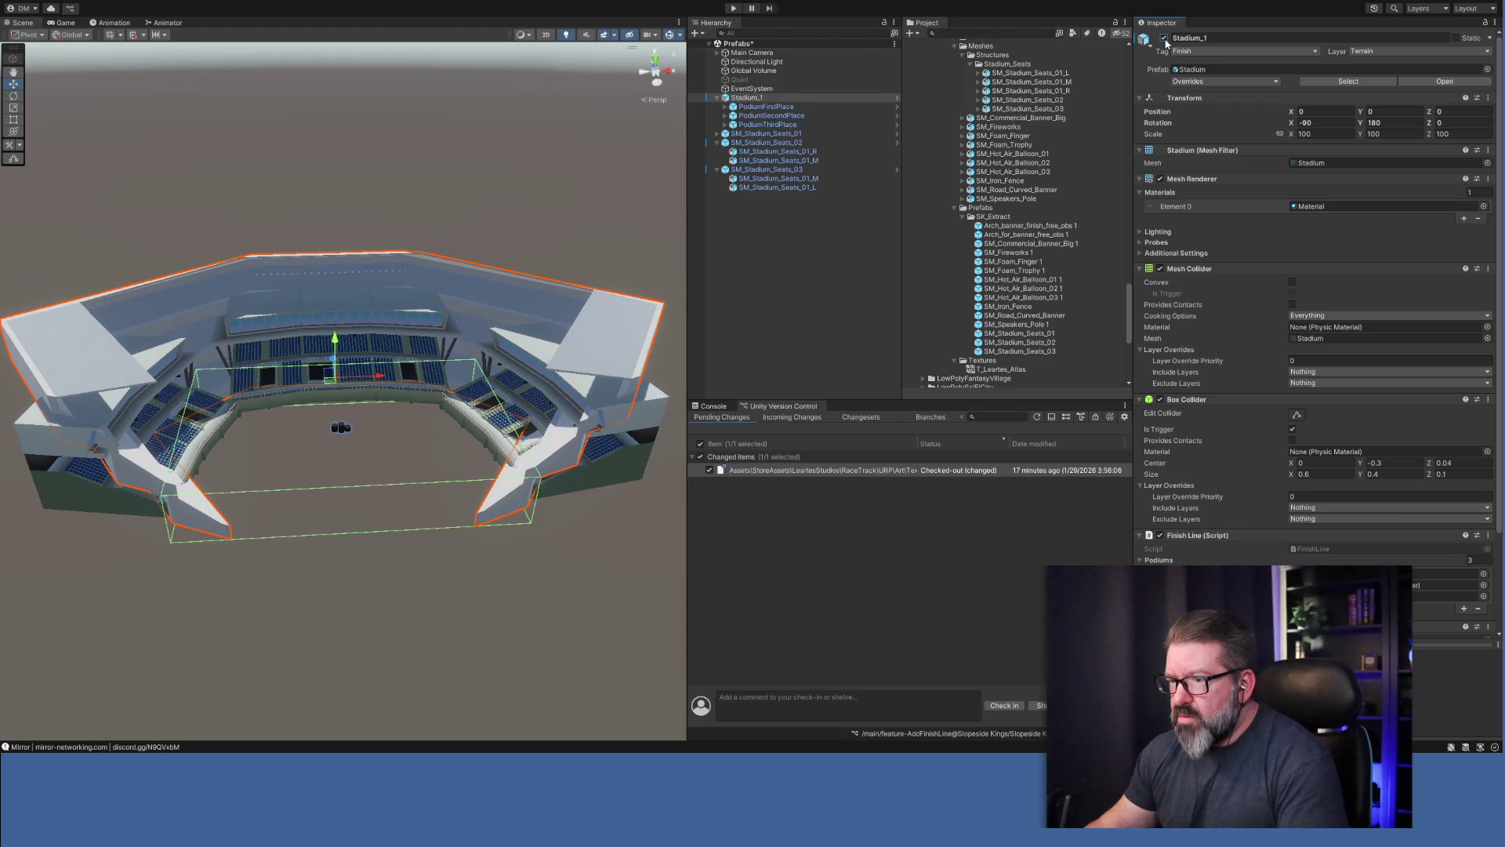
click(1164, 39)
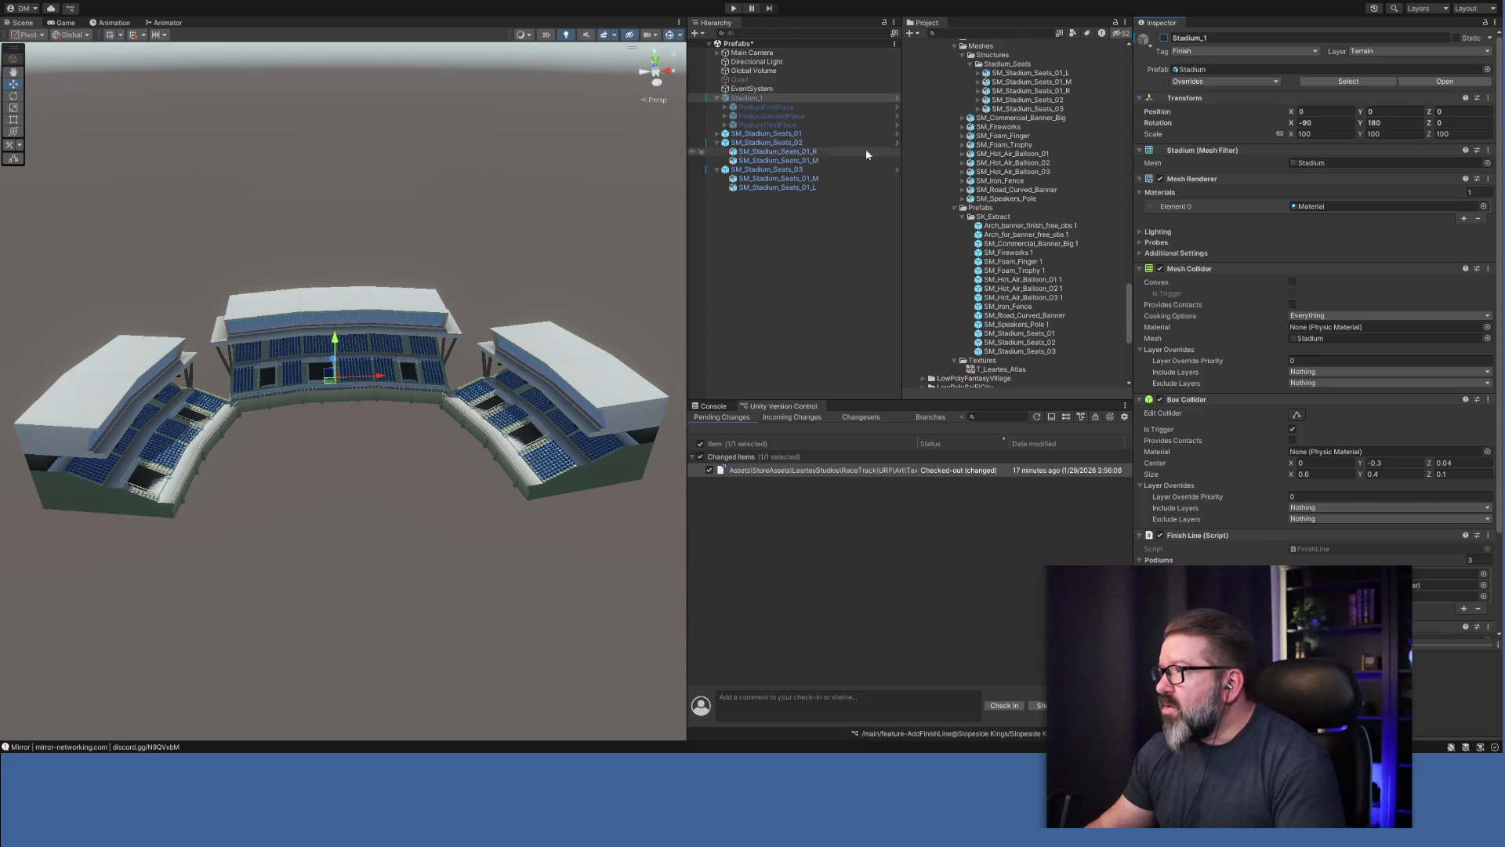
Browse the stadium seat, hot air balloon and road banner mesh assets, collapsing Stadium_Seats.
scroll(1031, 275, up, 3)
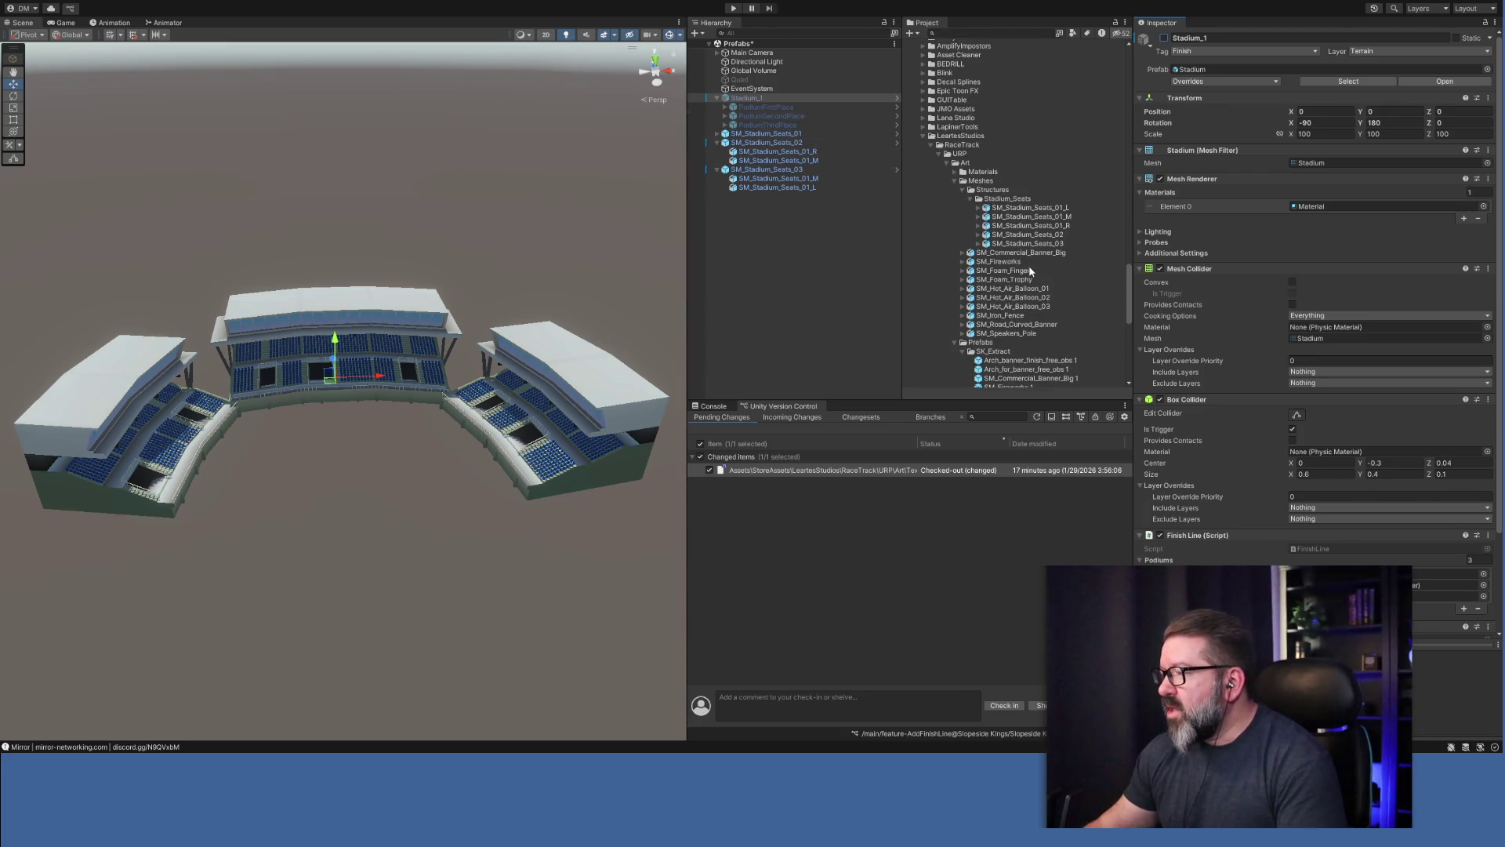
click(1050, 227)
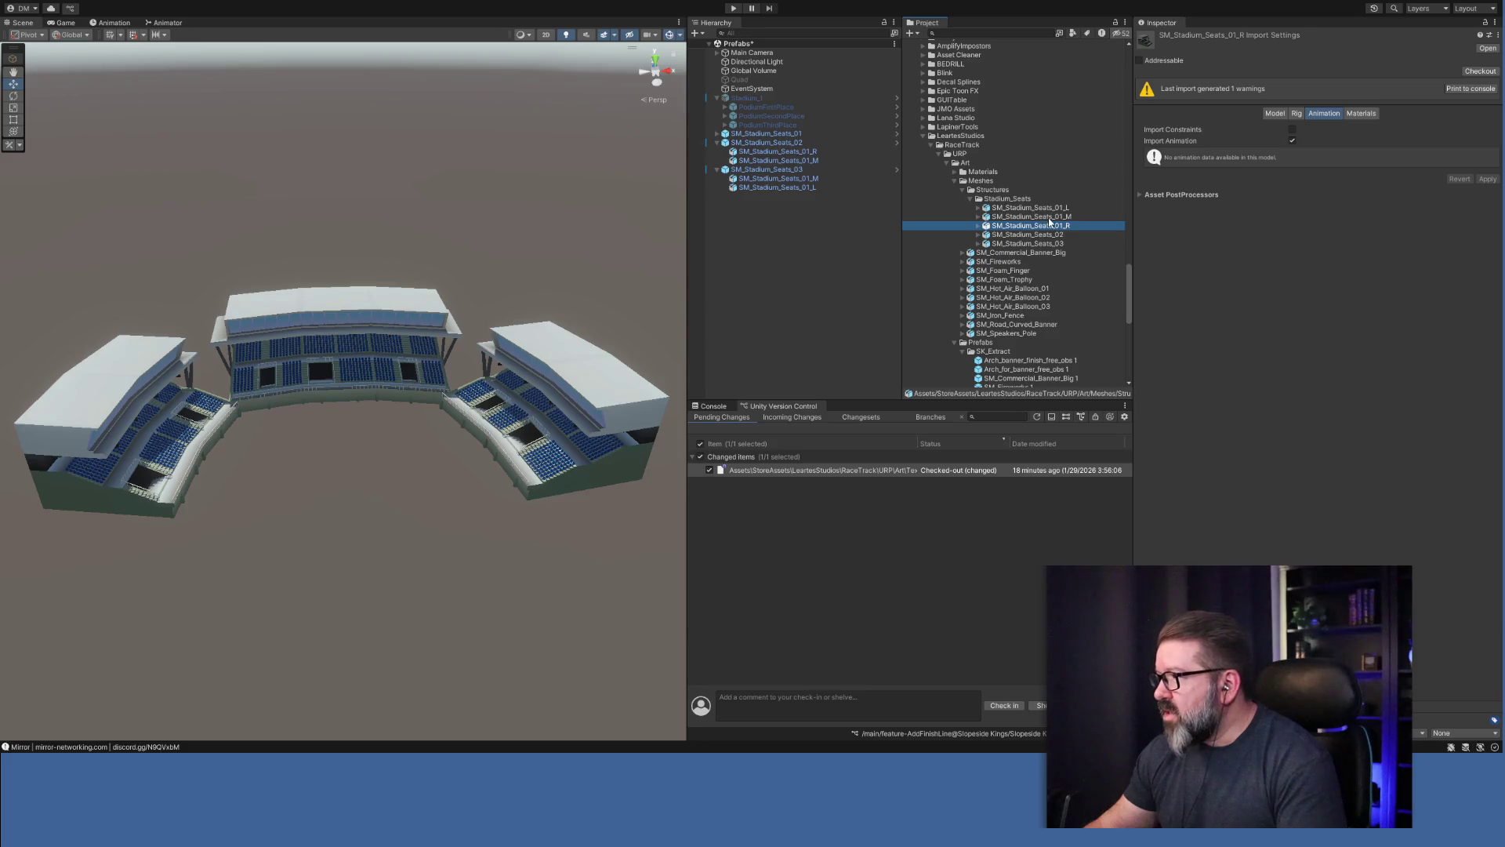
click(1049, 219)
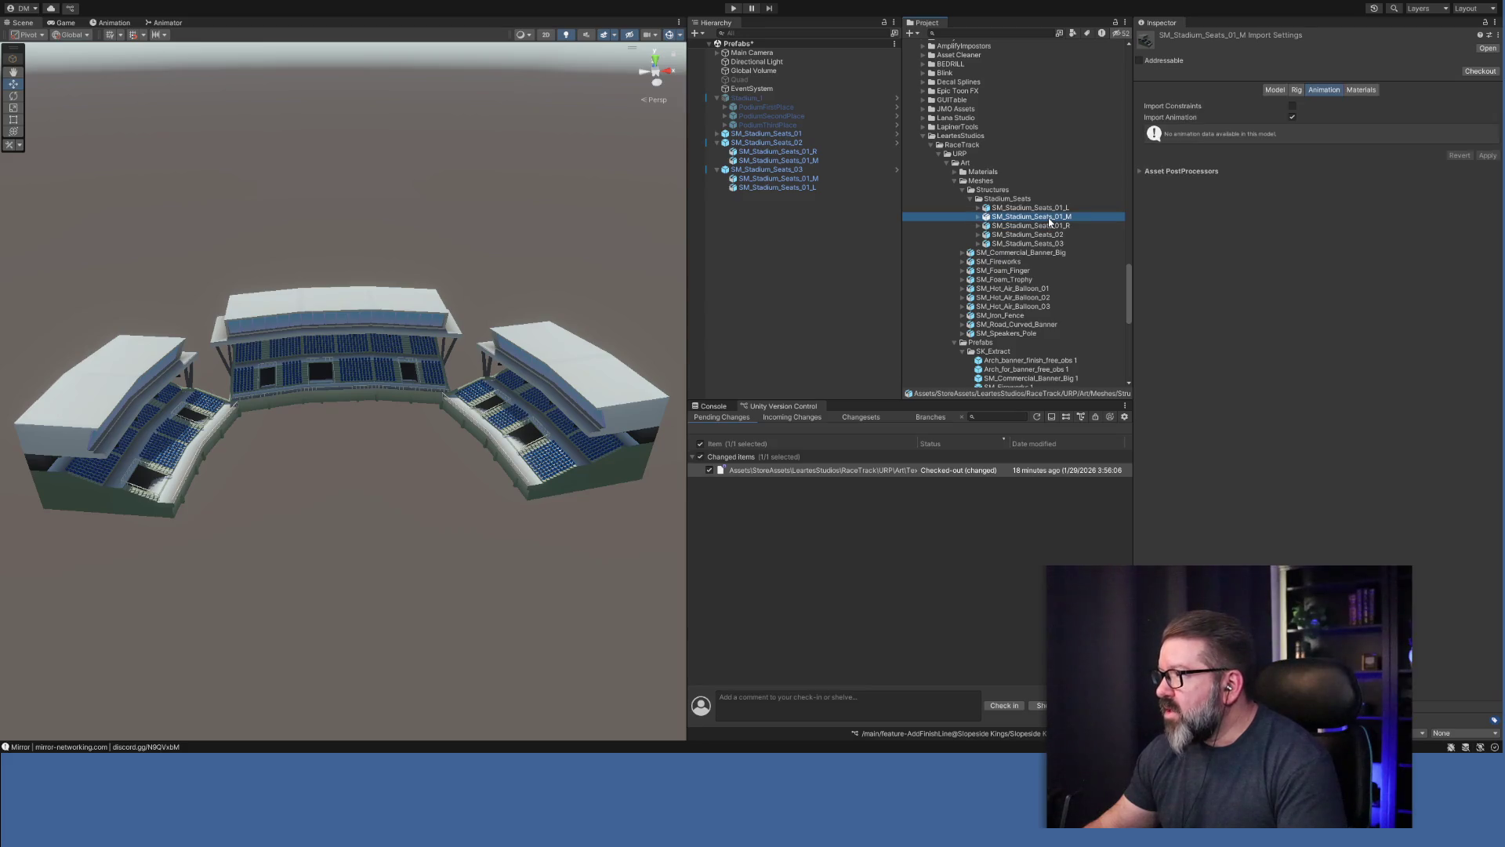
click(971, 199)
click(994, 244)
click(1003, 262)
click(1009, 280)
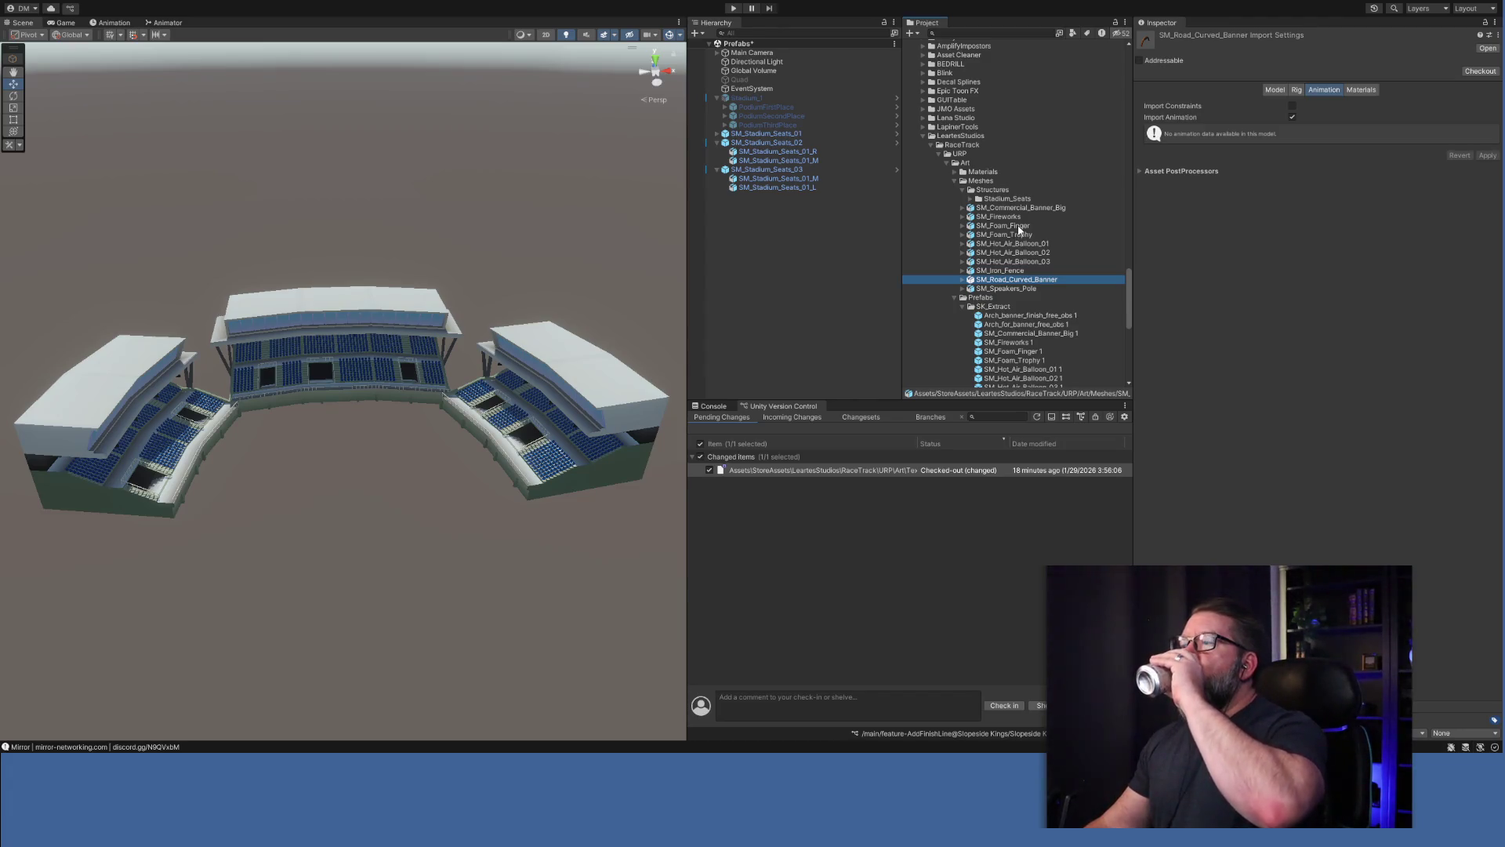
scroll(1016, 314, down, 5)
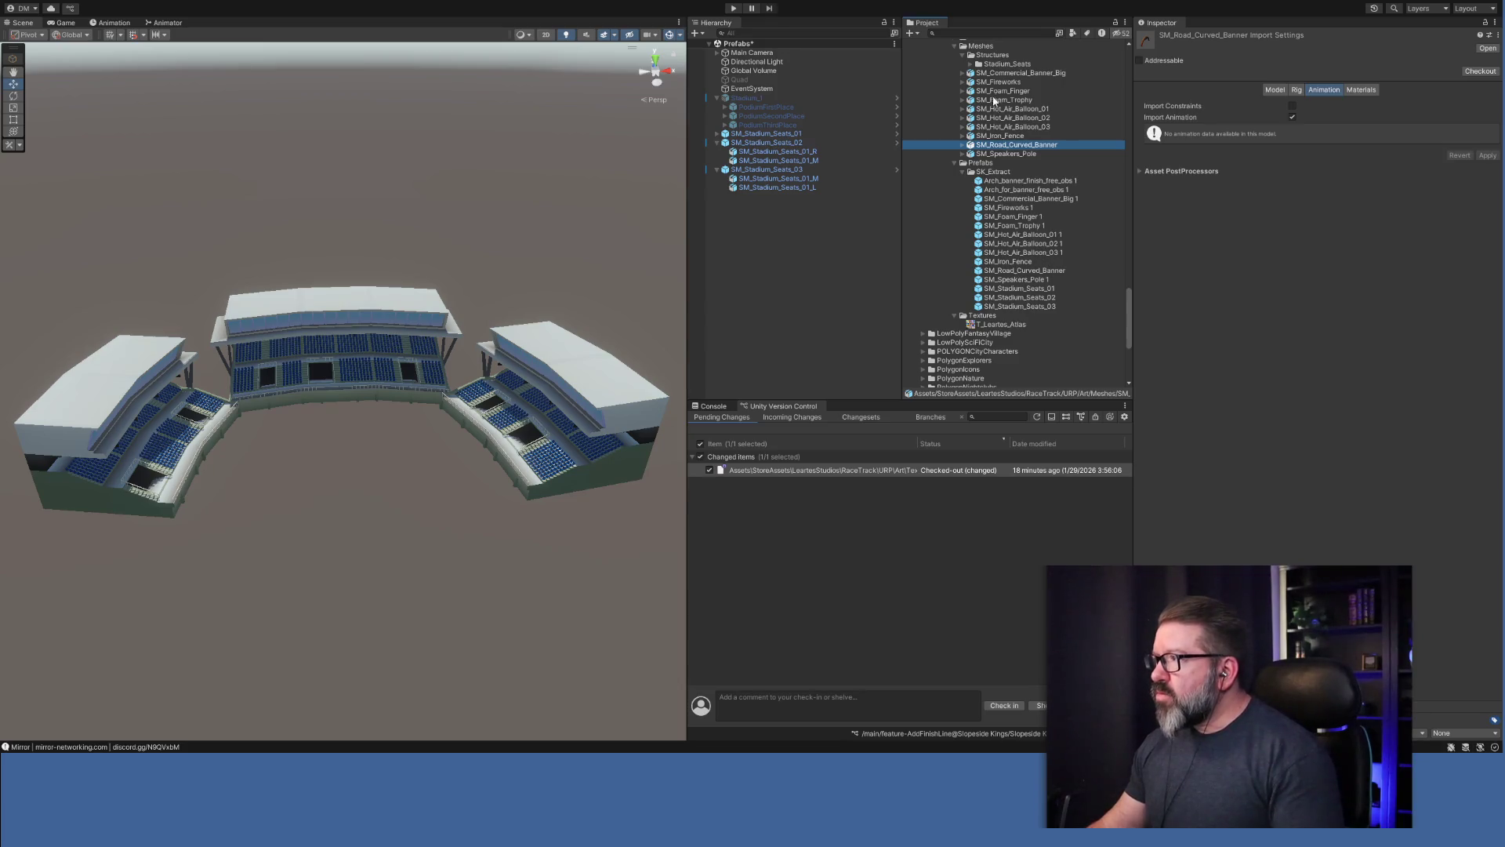
scroll(996, 172, up, 1)
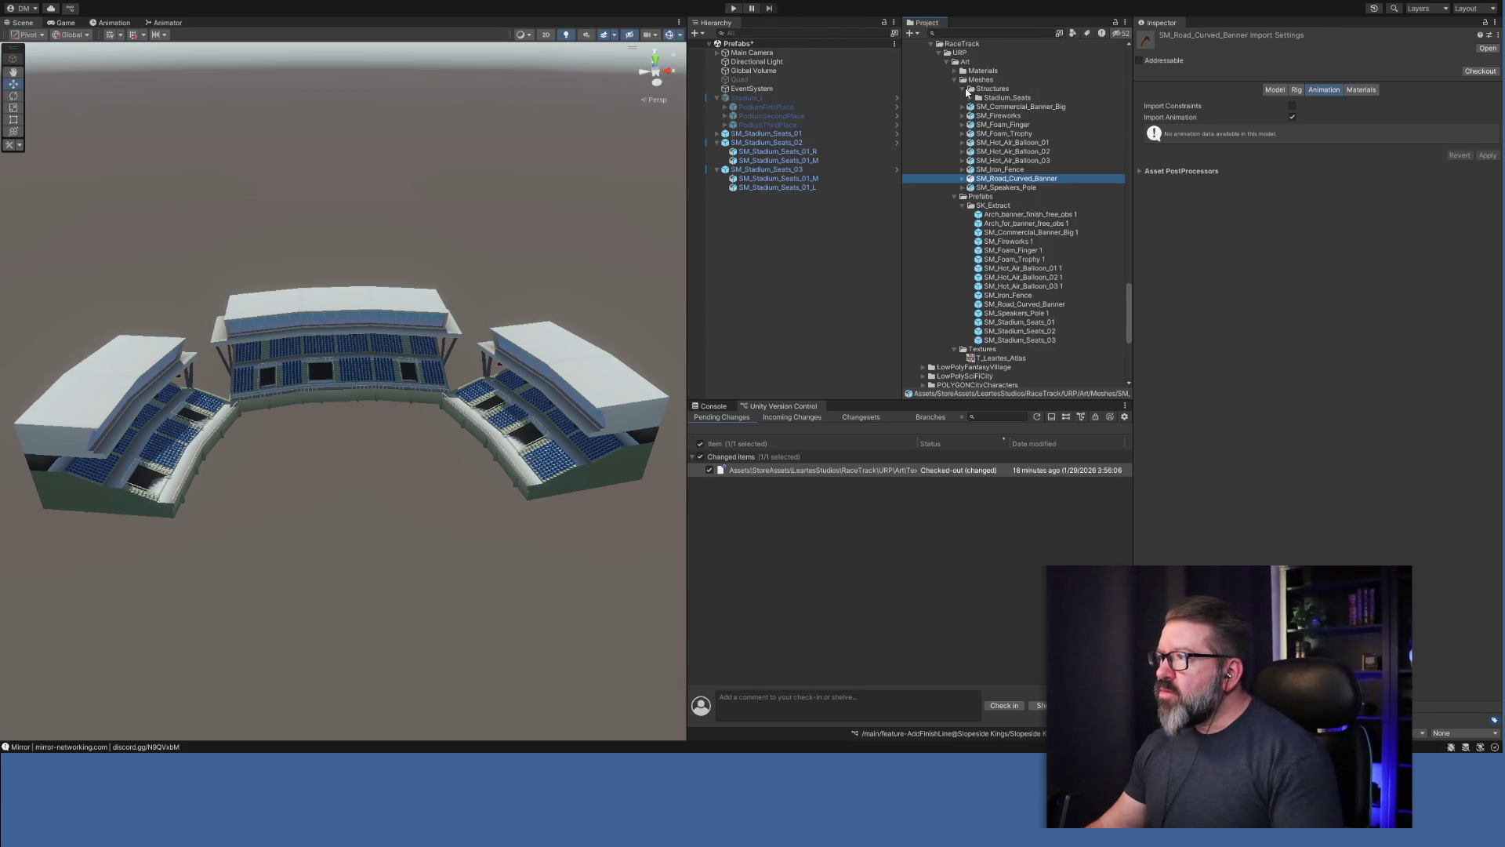
Collapse the Structures and Meshes folders and inspect the SM_Stadium_Seats_01, _02 and _03 prefabs.
click(970, 89)
click(964, 90)
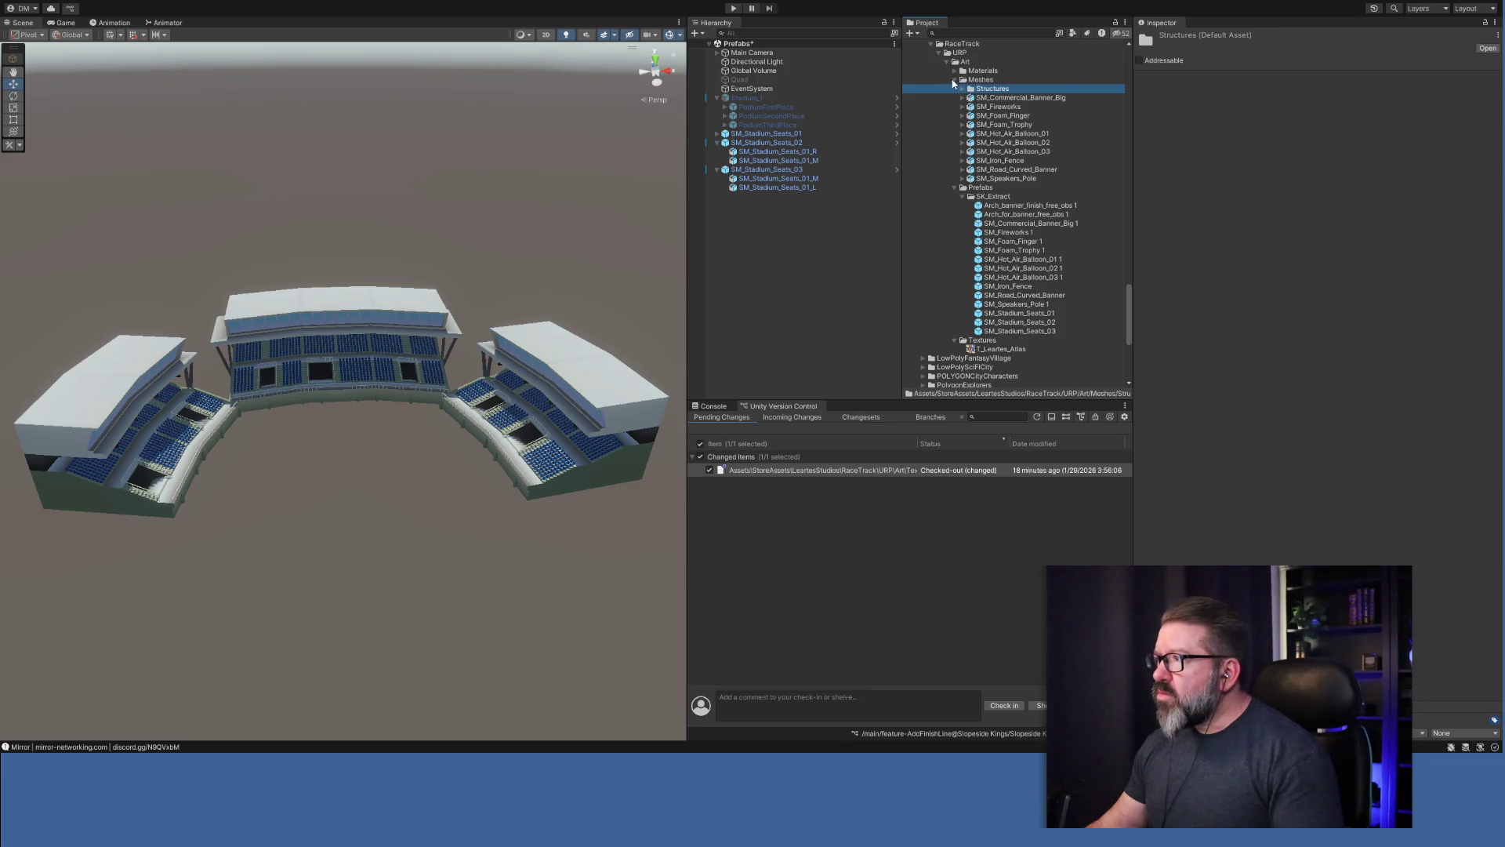
click(953, 80)
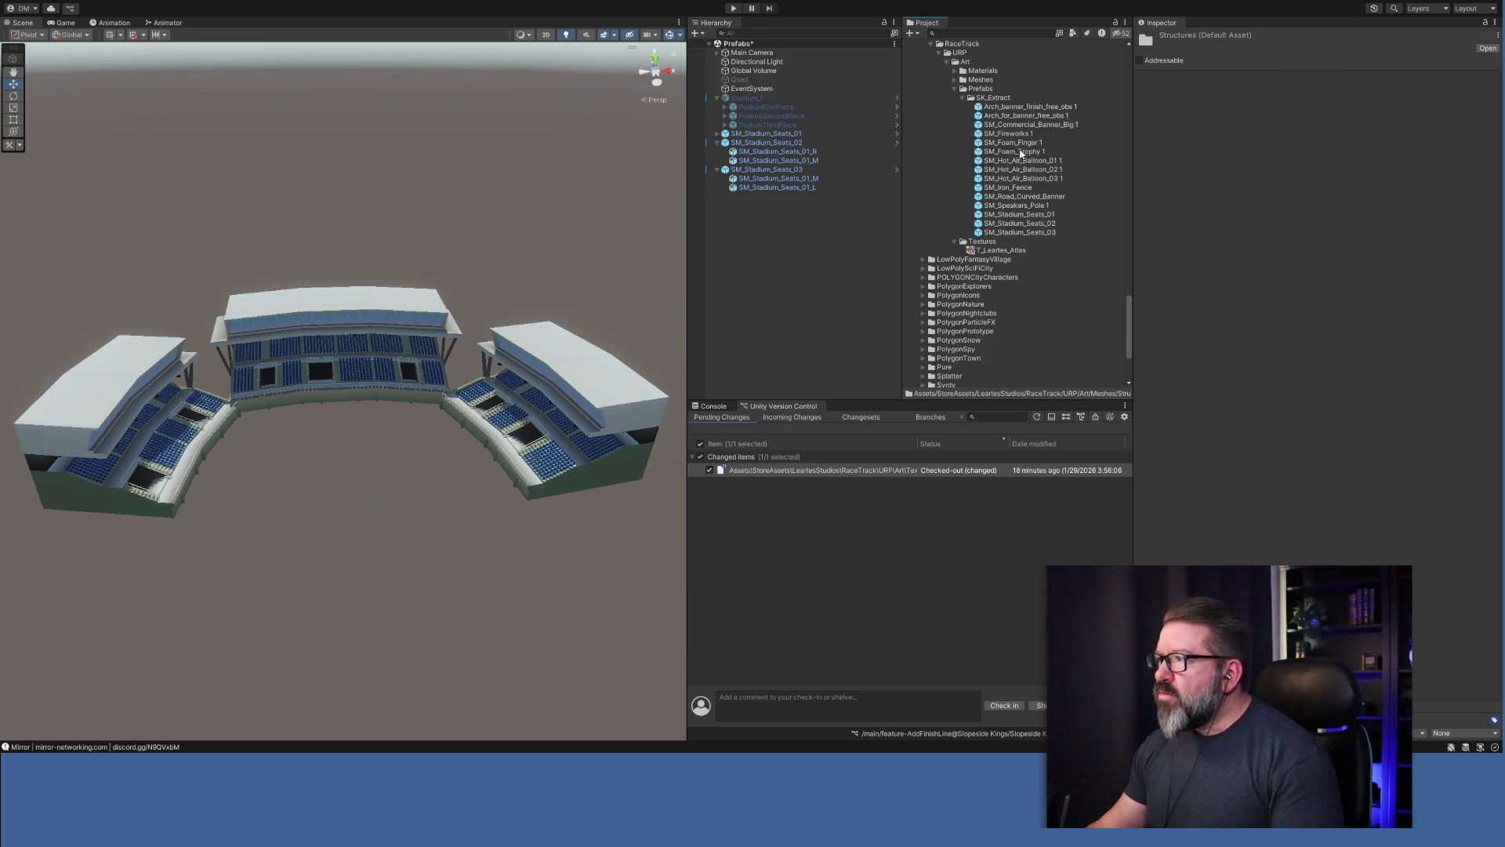
click(1030, 108)
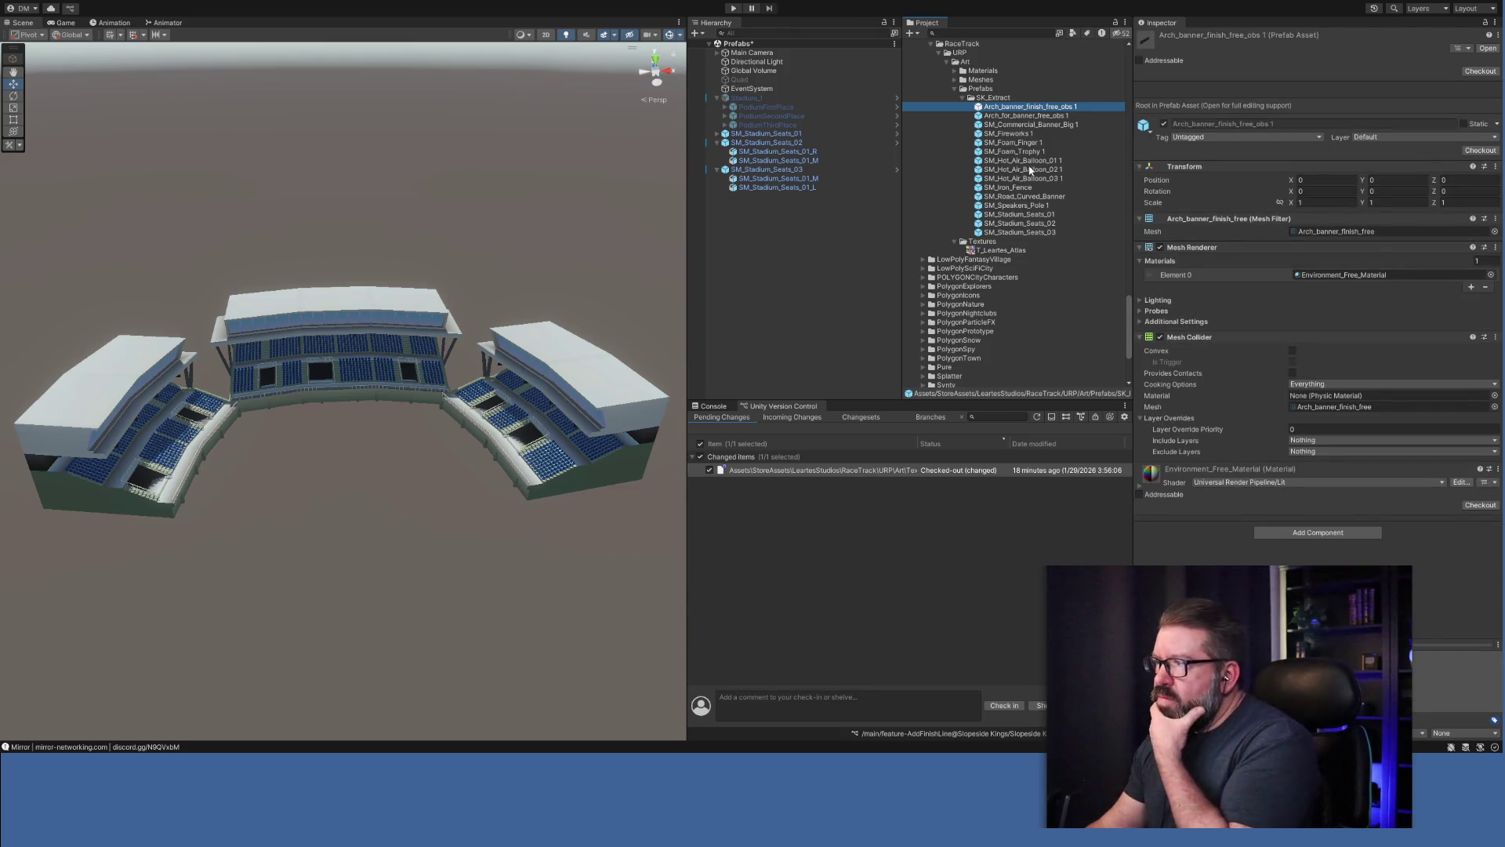
click(1036, 215)
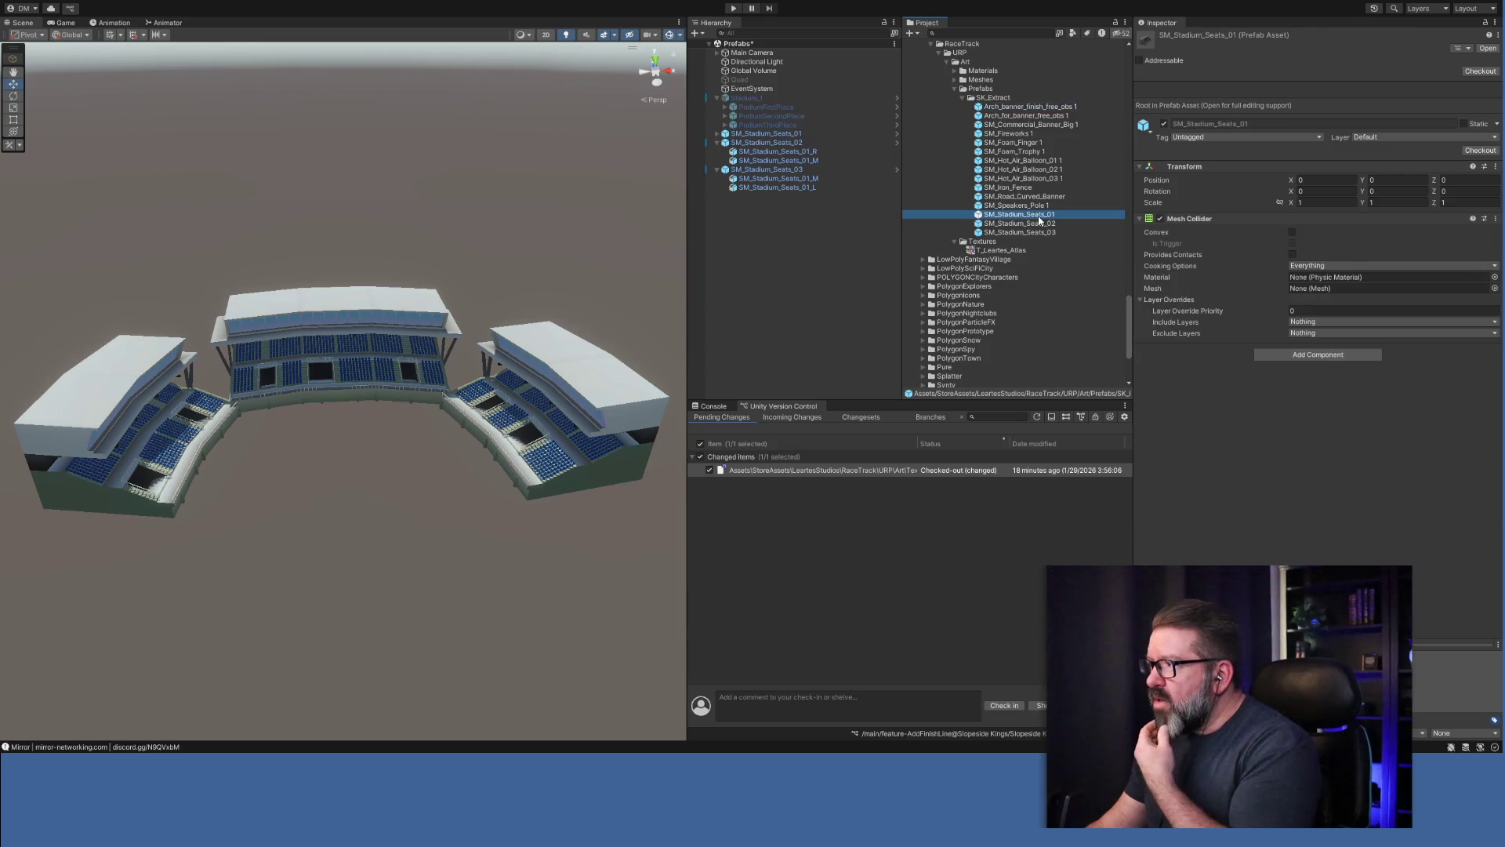
click(1037, 224)
click(1037, 233)
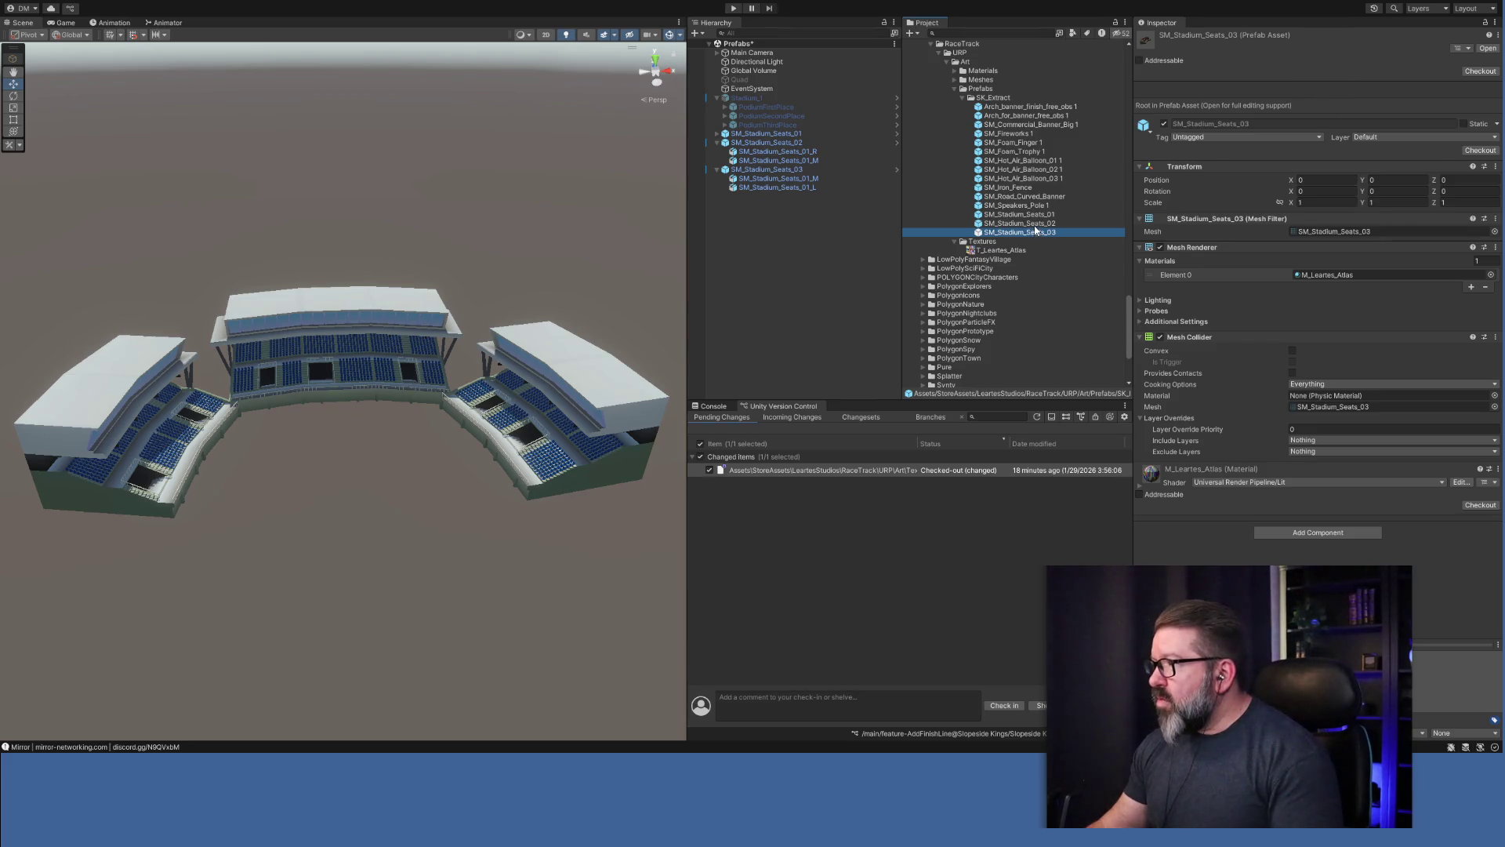
Place an SM_Stadium_Seats_02 prefab as SM_Stadium_Seats_04 at Position Y -1.
mouse_move(1035, 227)
mouse_down()
mouse_move(767, 229)
mouse_move(384, 469)
mouse_move(472, 445)
mouse_move(474, 403)
mouse_move(541, 501)
mouse_move(517, 548)
mouse_move(586, 535)
mouse_move(572, 476)
mouse_move(612, 689)
mouse_move(592, 461)
mouse_move(470, 360)
mouse_move(494, 413)
mouse_move(472, 551)
mouse_move(199, 513)
mouse_up()
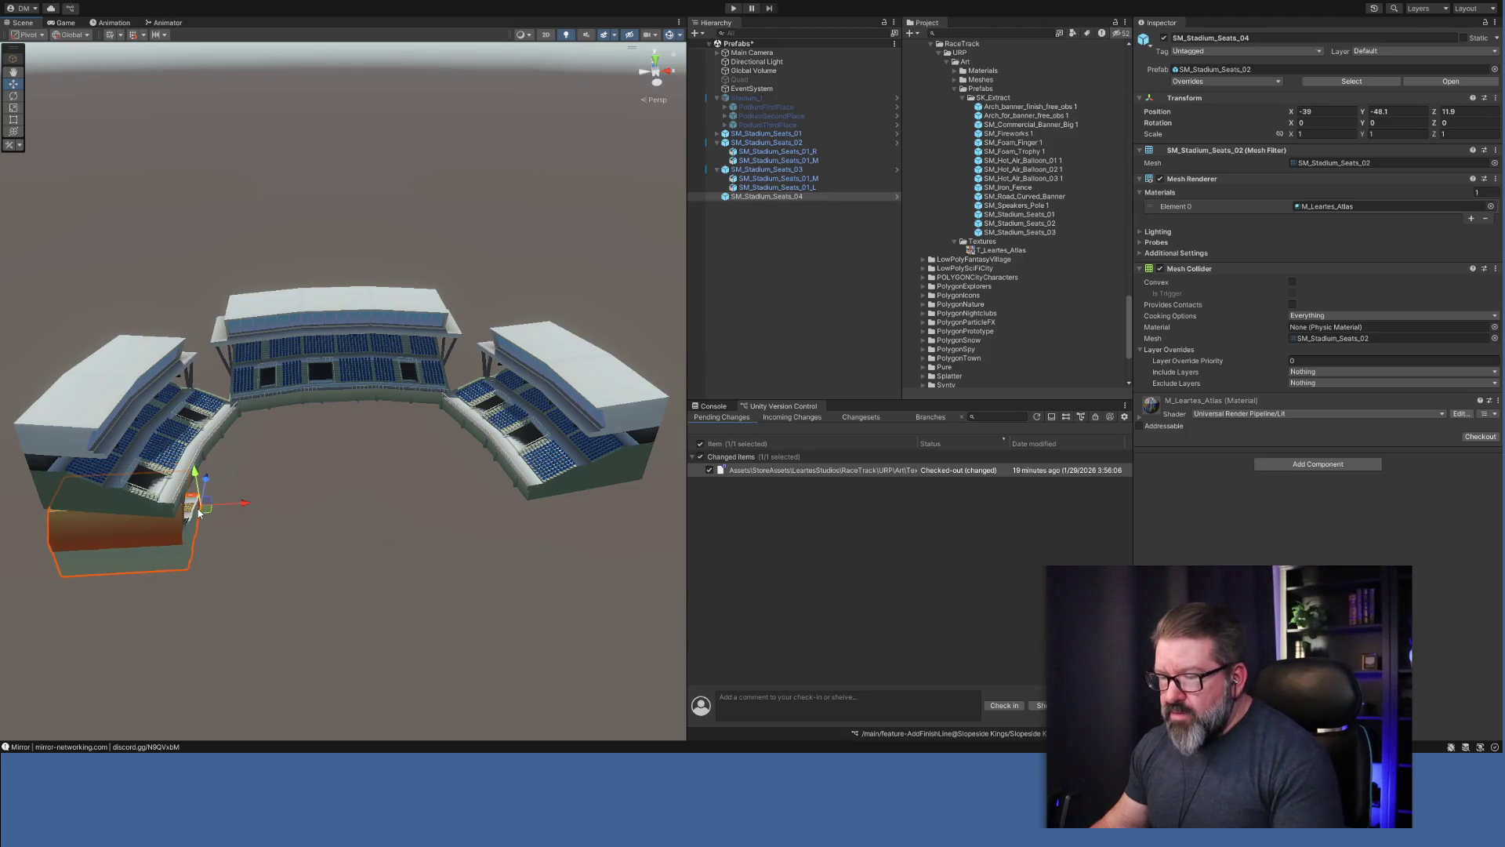
click(1393, 111)
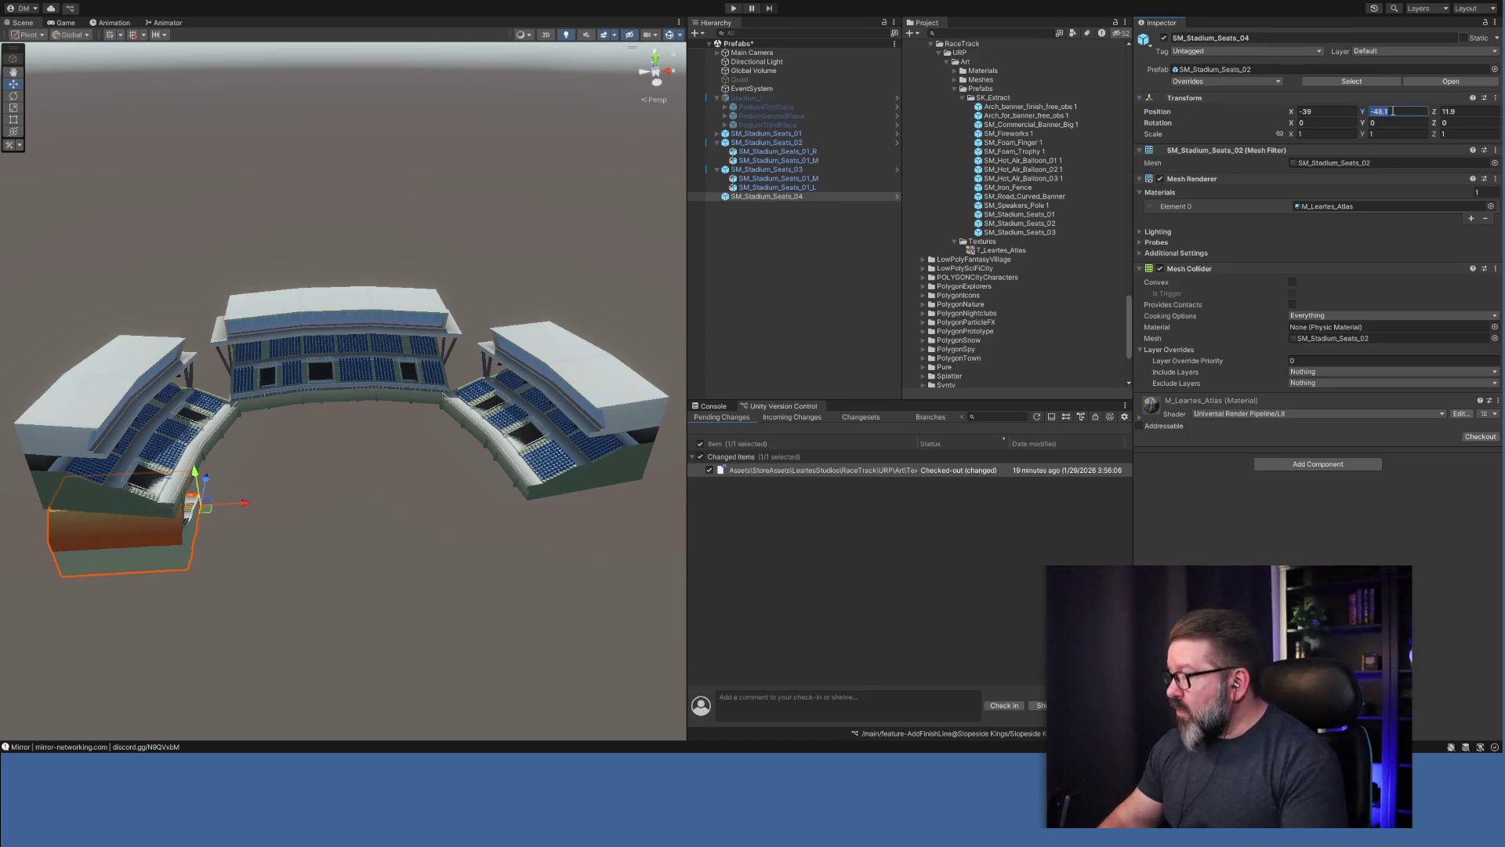
text(-1)
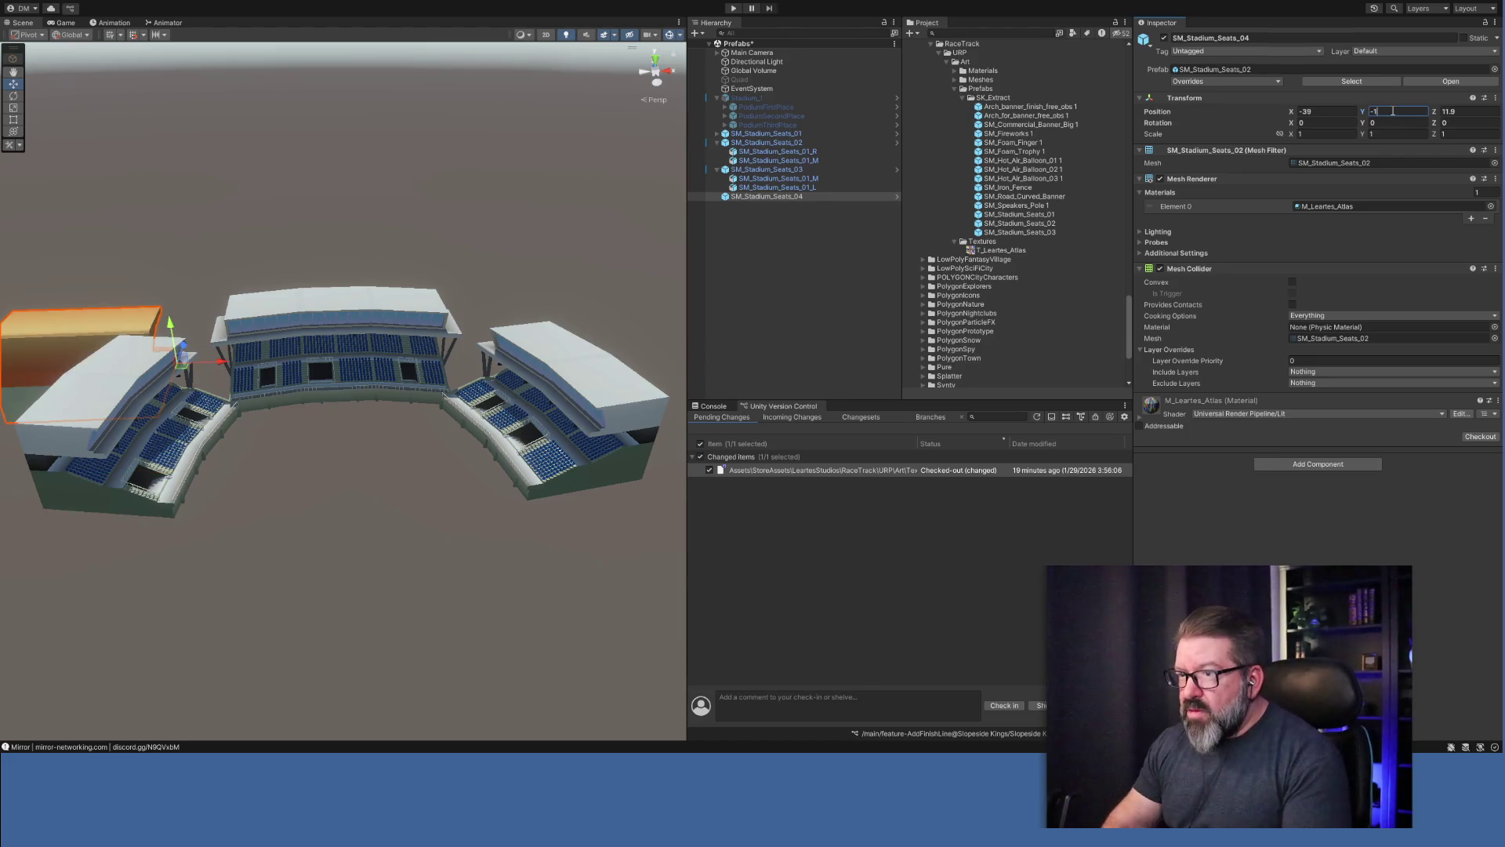
drag(216, 352, 232, 475)
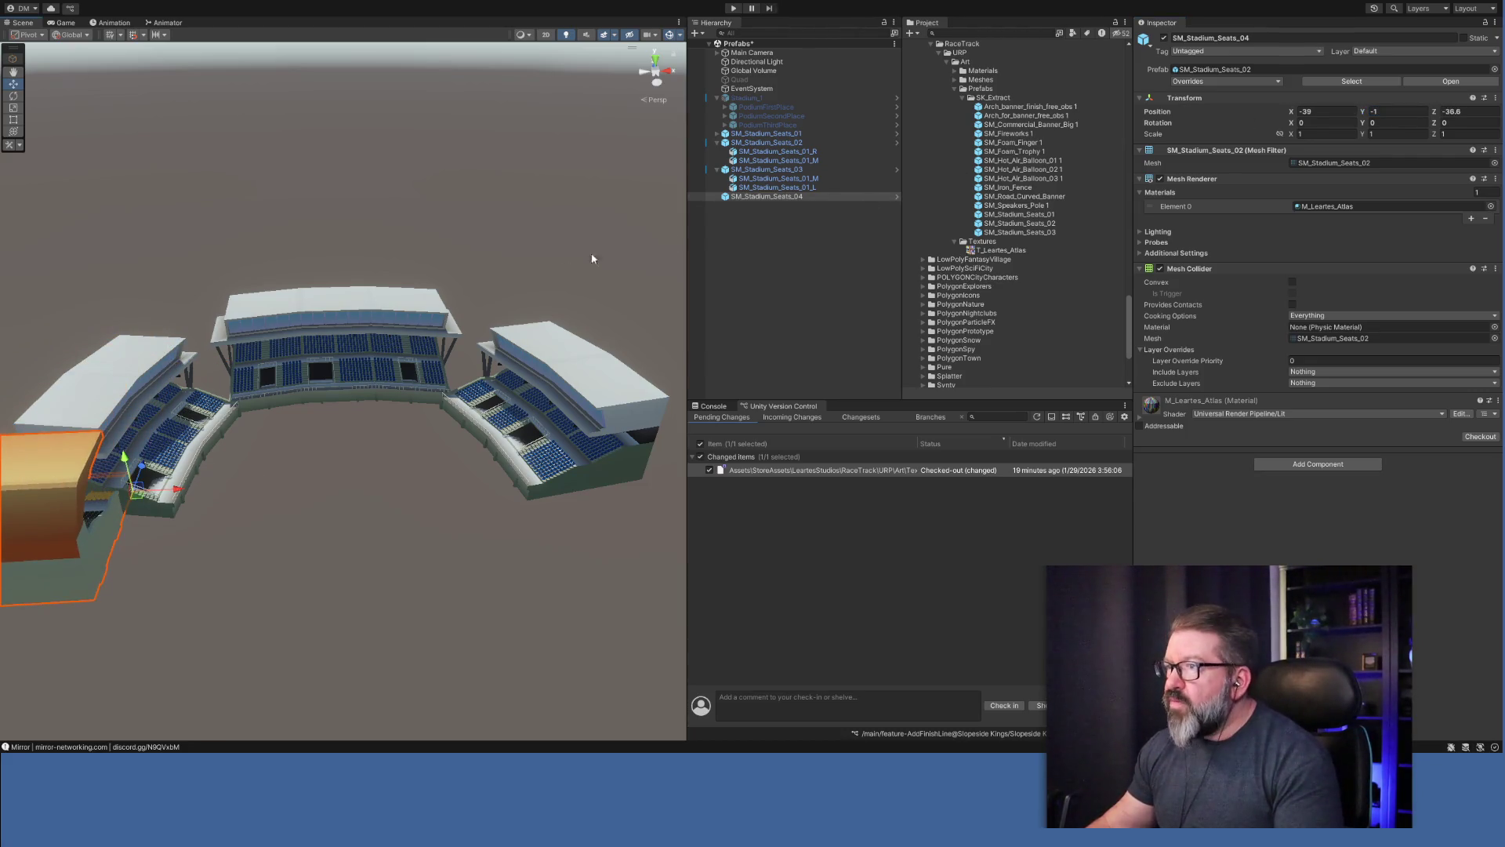
Rotate SM_Stadium_Seats_04 to 88.382 on Y and butt it against the seating at X -29.18, Z -75.81.
key(e)
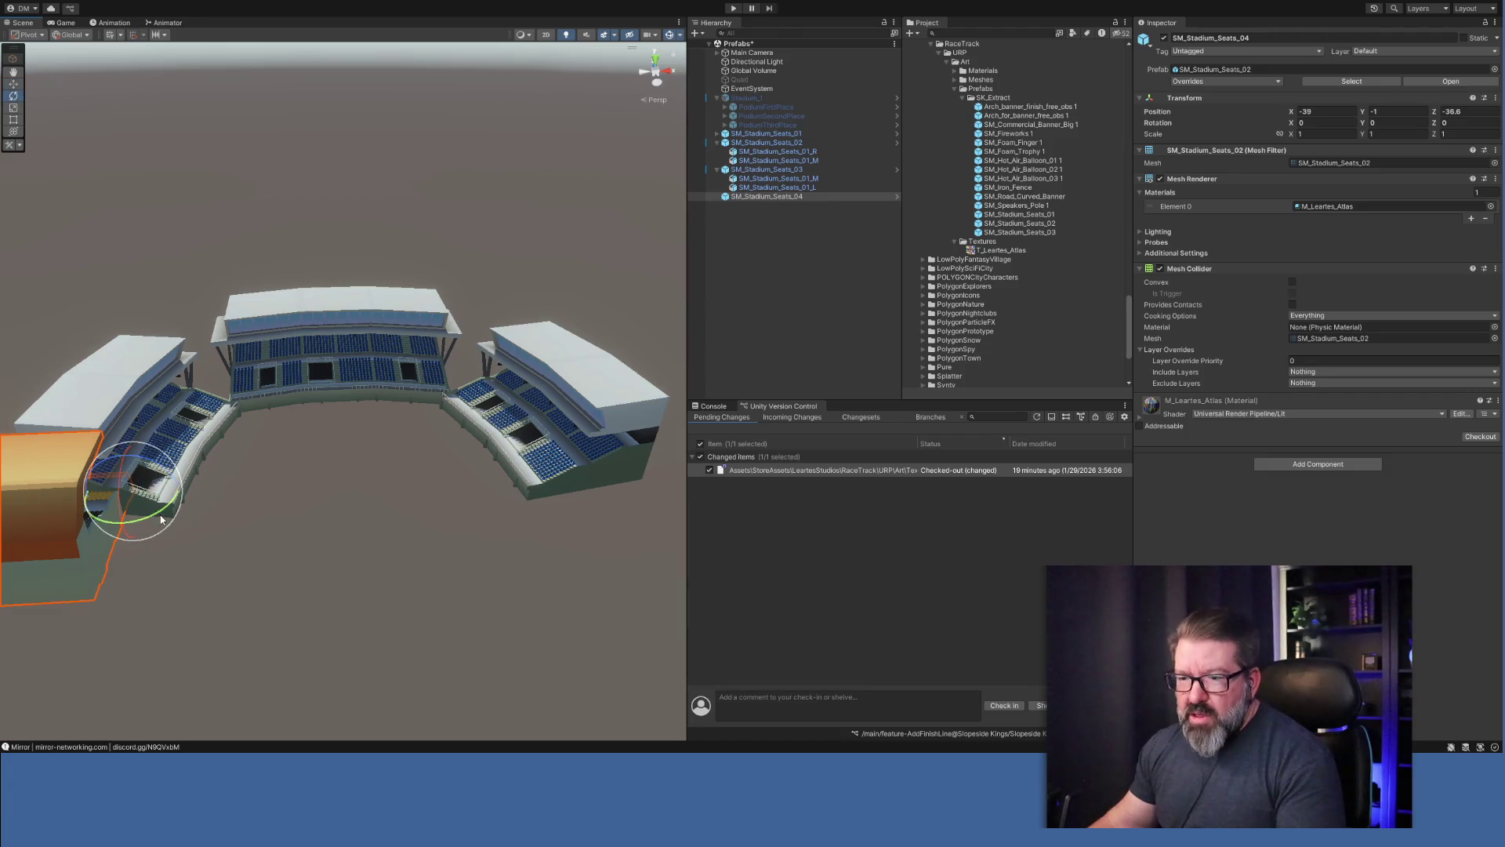
mouse_move(163, 510)
mouse_down()
mouse_move(94, 544)
mouse_move(31, 544)
mouse_up()
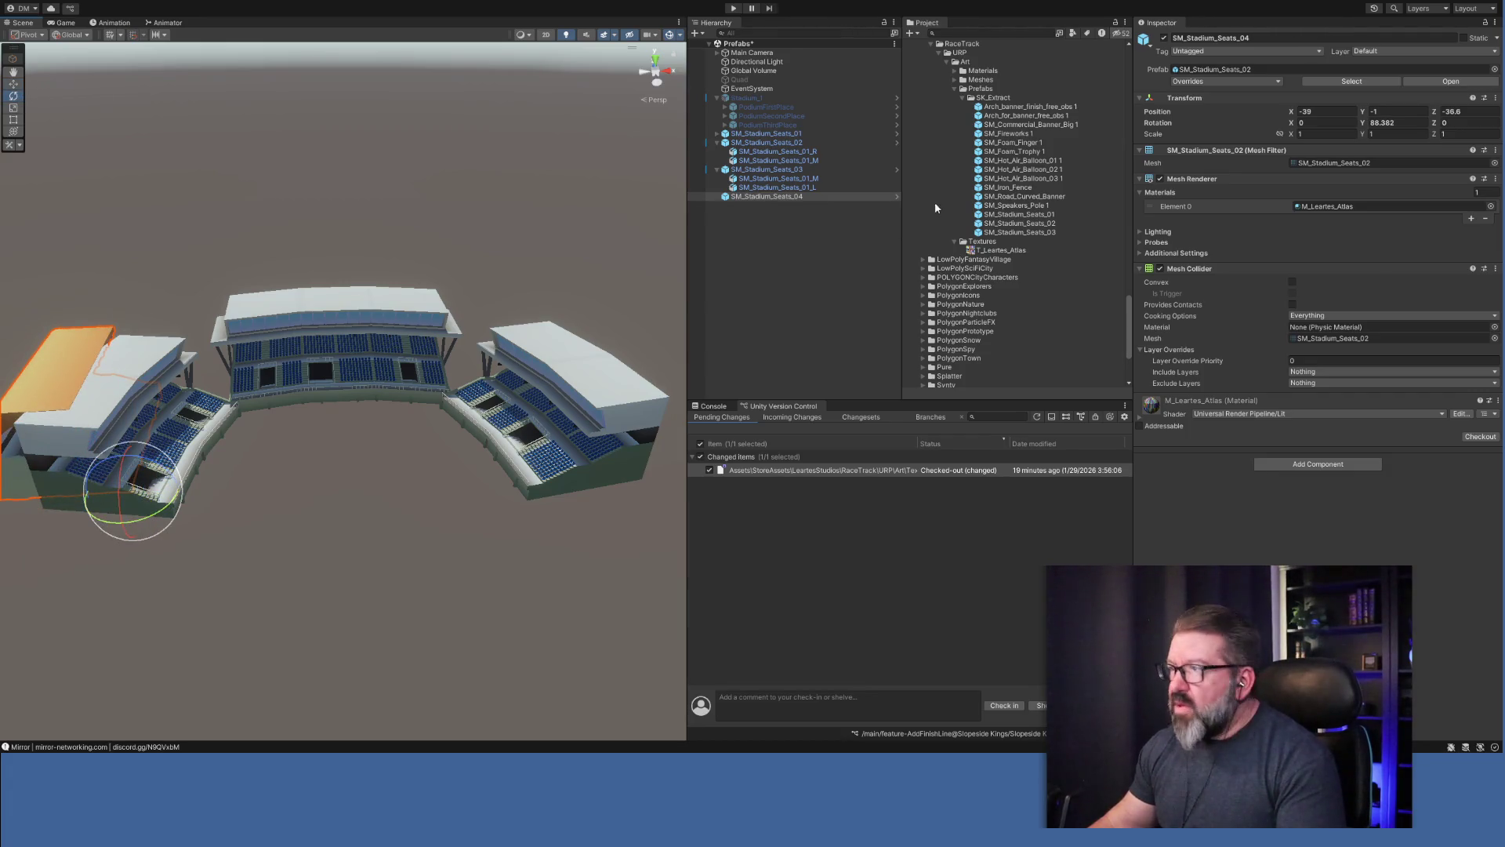
key(w)
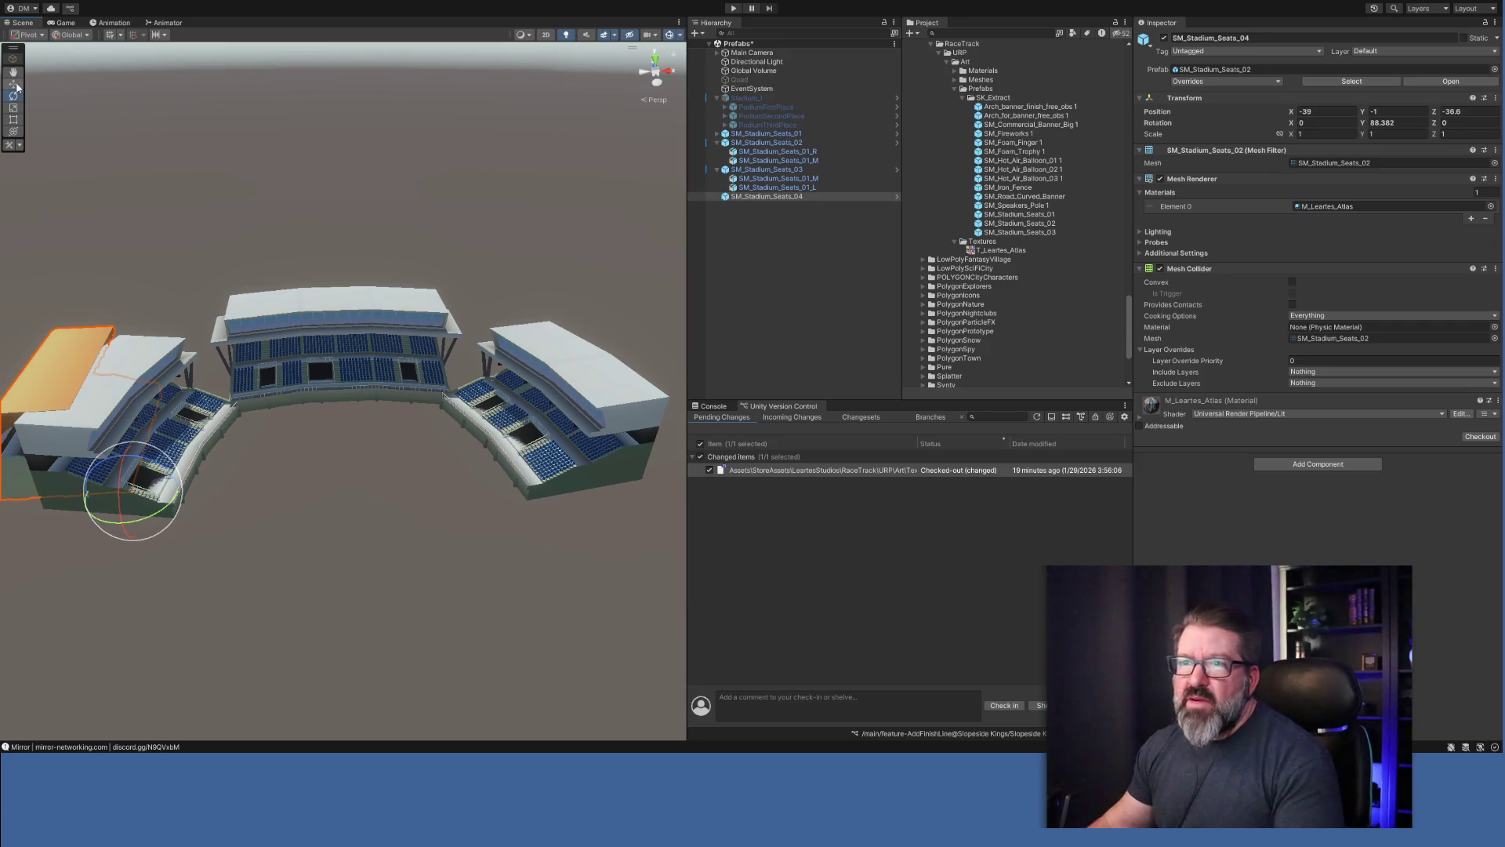
mouse_move(131, 501)
mouse_down()
mouse_move(149, 717)
mouse_move(157, 702)
mouse_move(140, 707)
mouse_up()
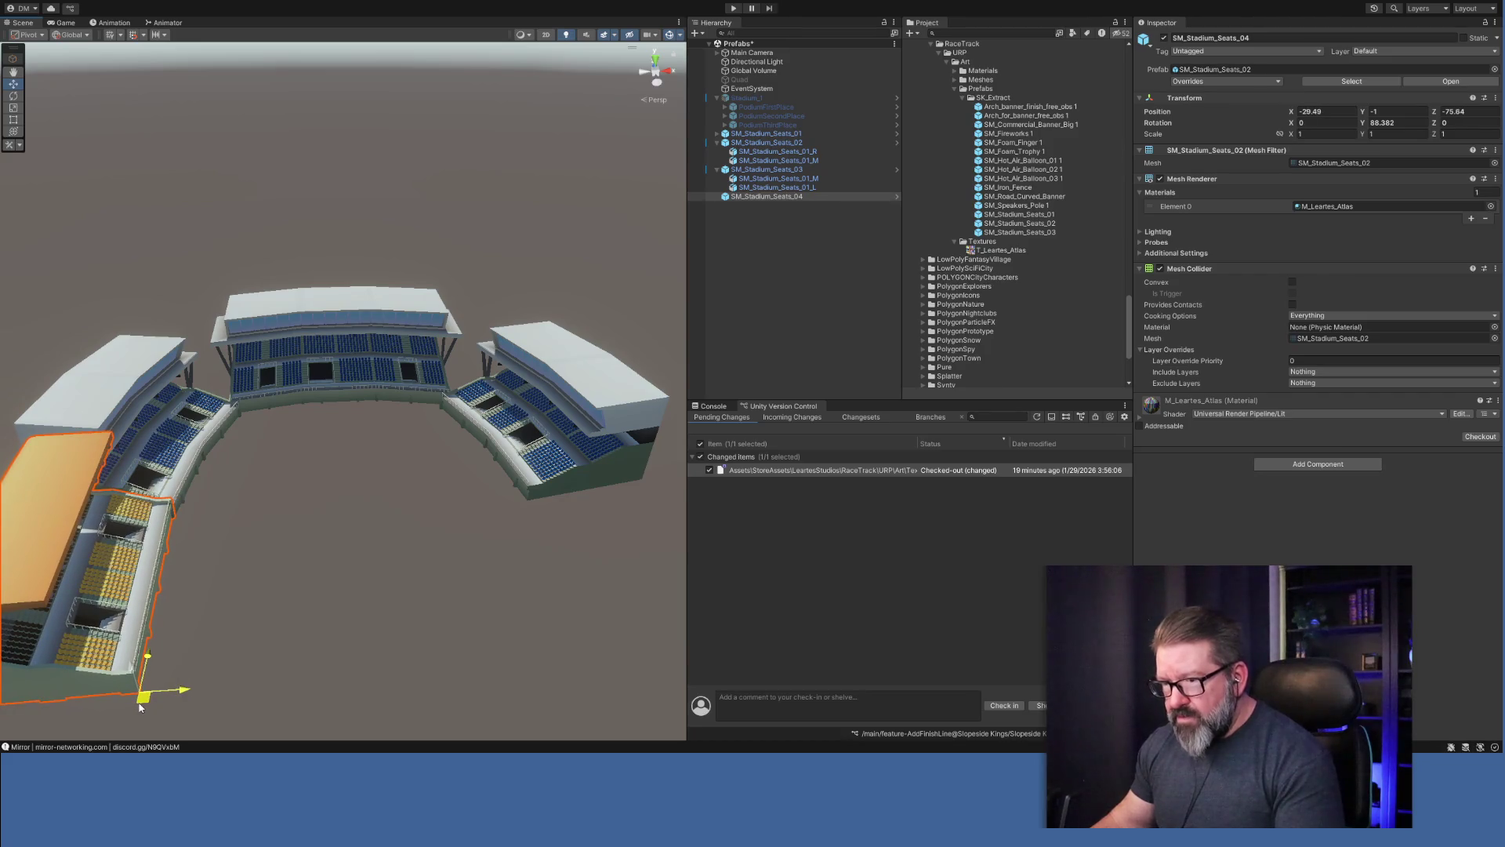
mouse_move(289, 638)
mouse_down()
mouse_move(373, 624)
mouse_move(232, 648)
mouse_move(64, 645)
mouse_move(58, 623)
mouse_up()
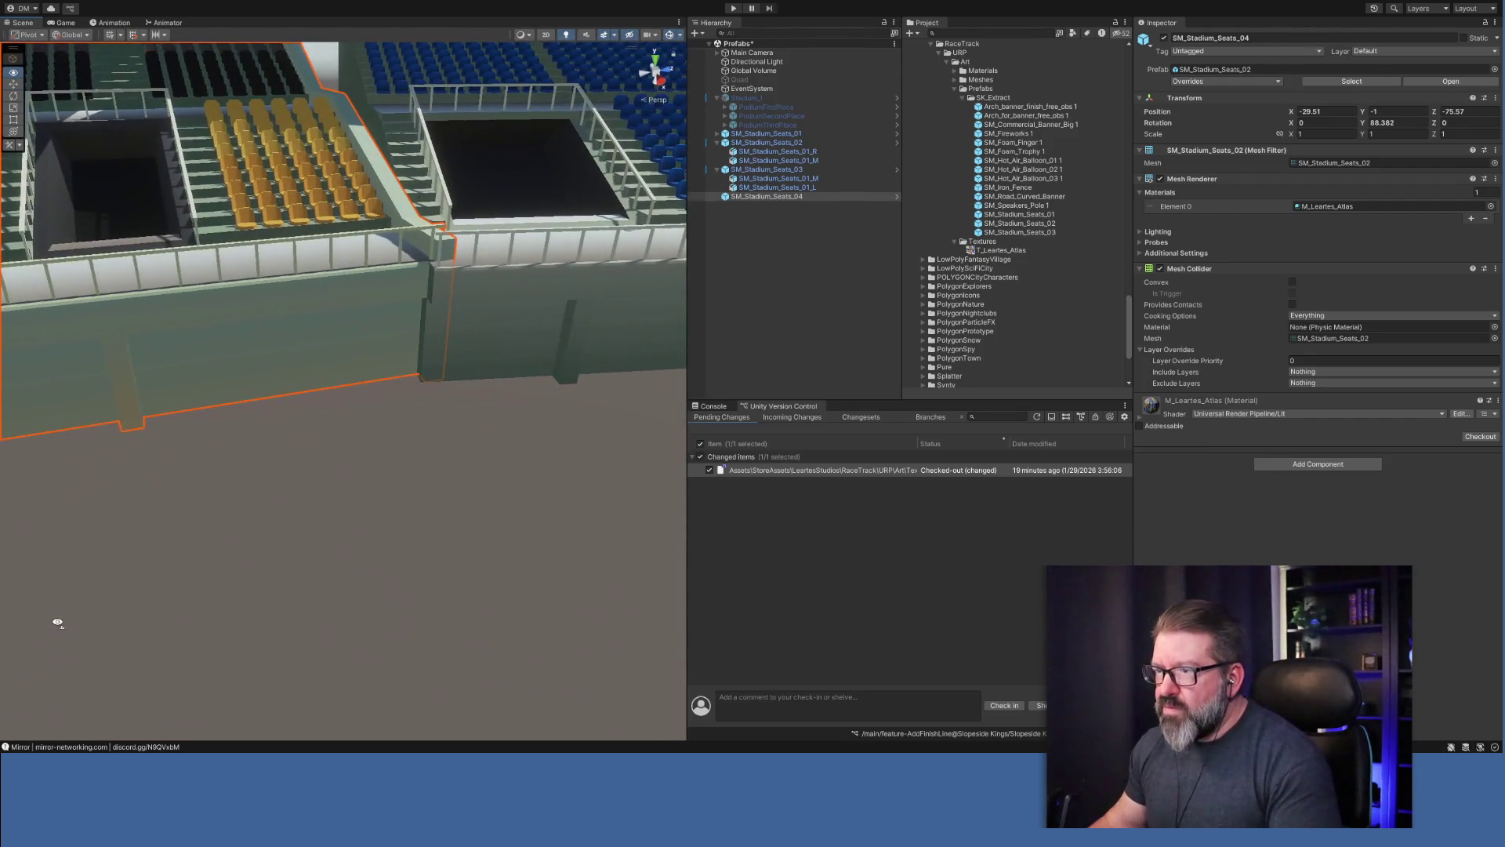
scroll(68, 609, down, 10)
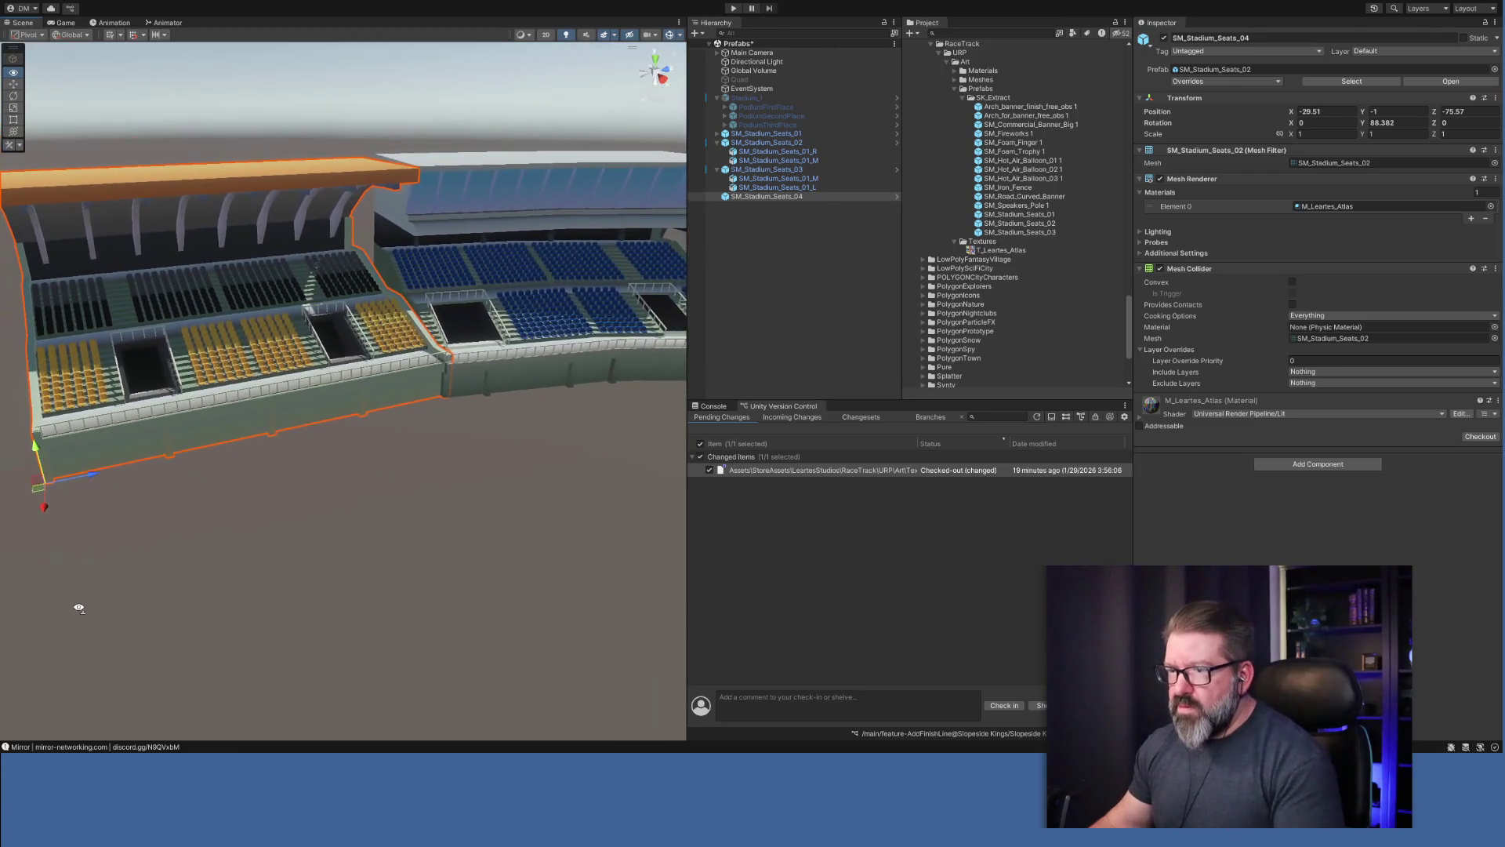
drag(42, 508, 85, 481)
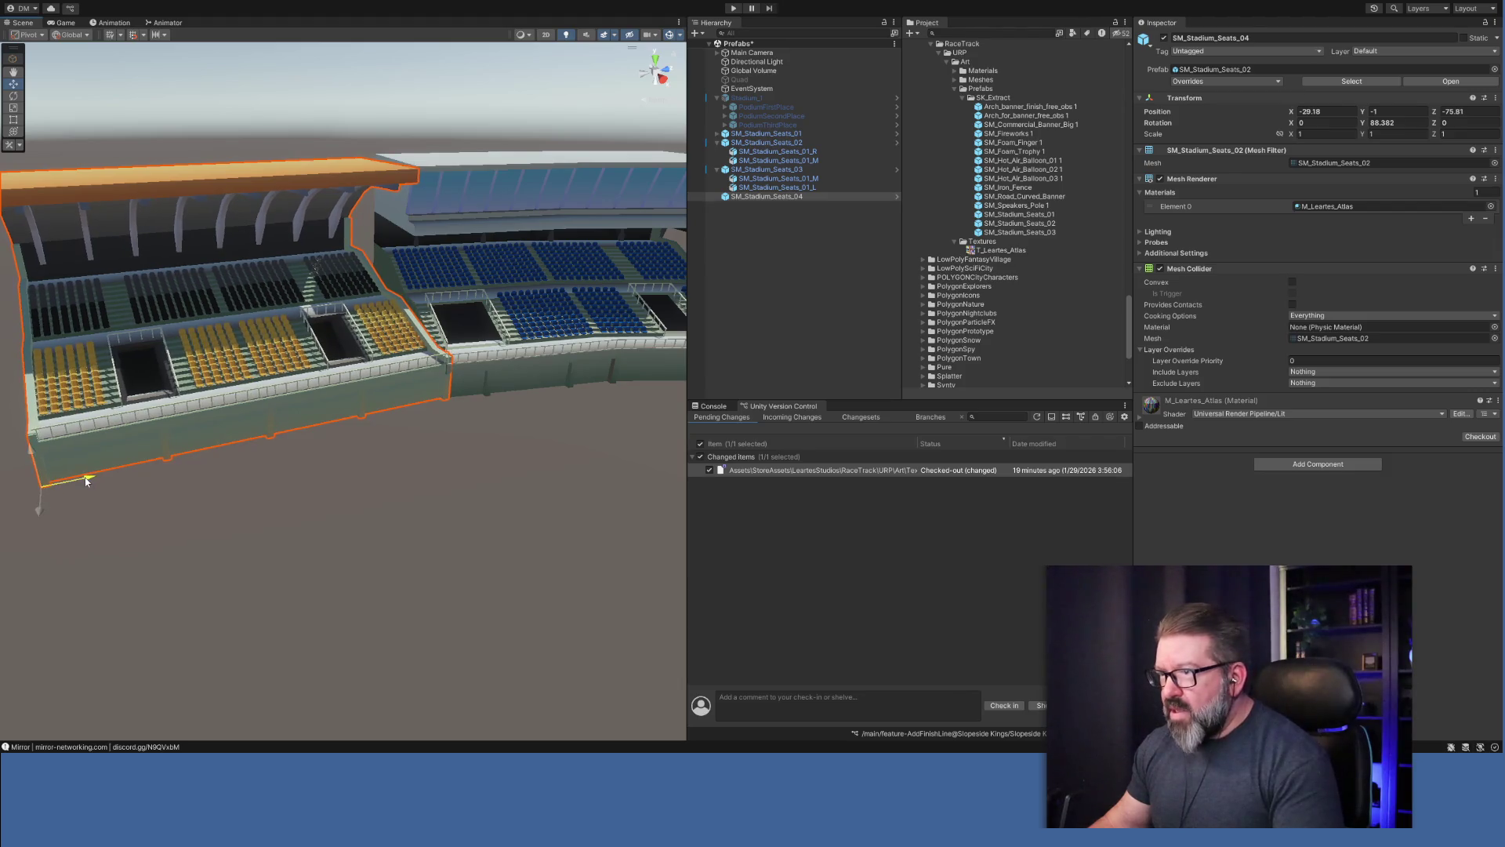
mouse_move(162, 521)
mouse_down()
mouse_move(522, 548)
mouse_move(496, 542)
mouse_up()
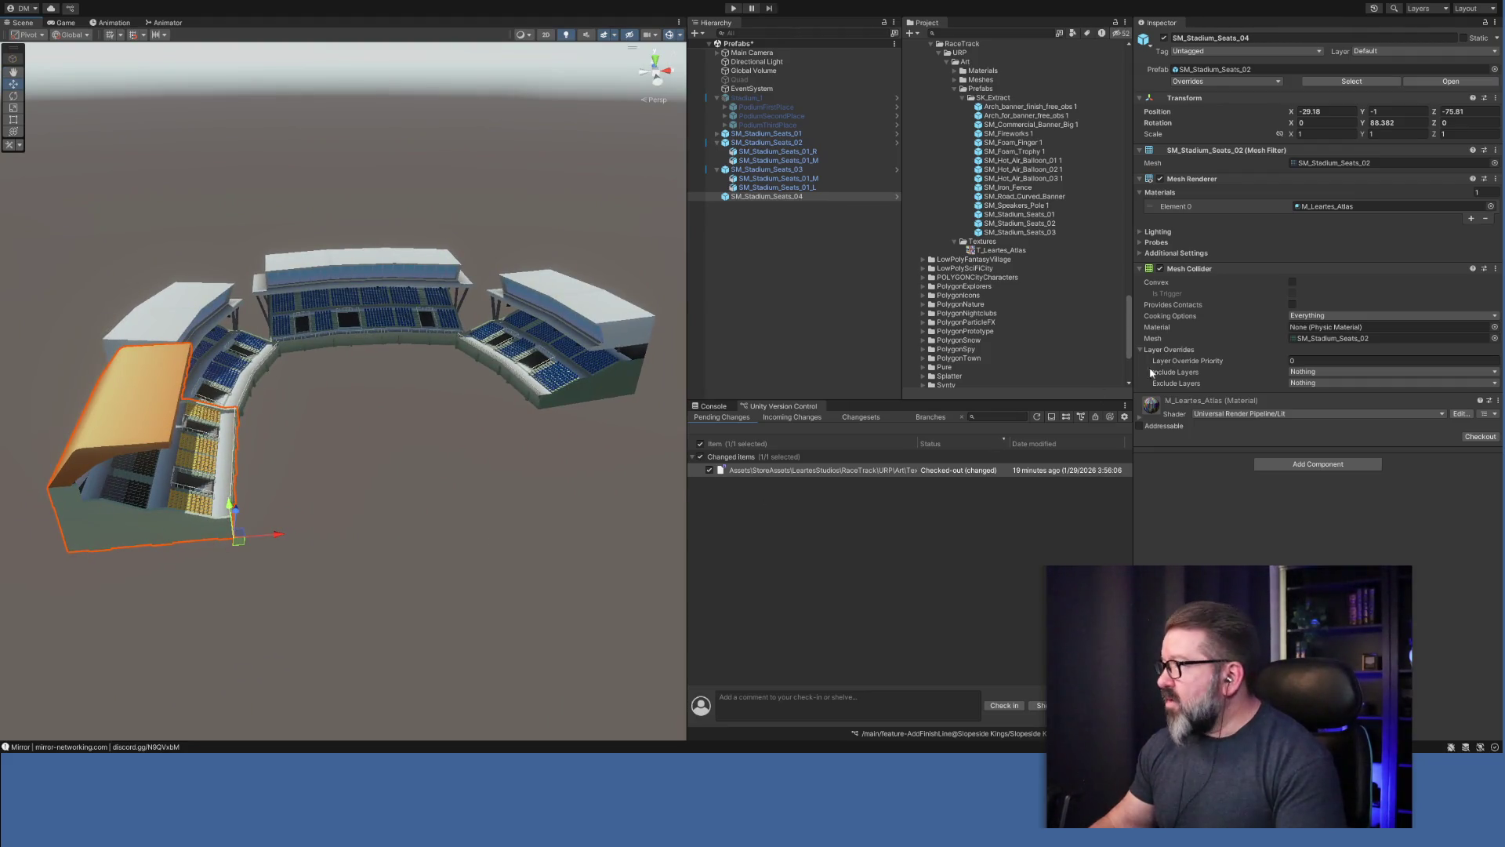
click(1007, 233)
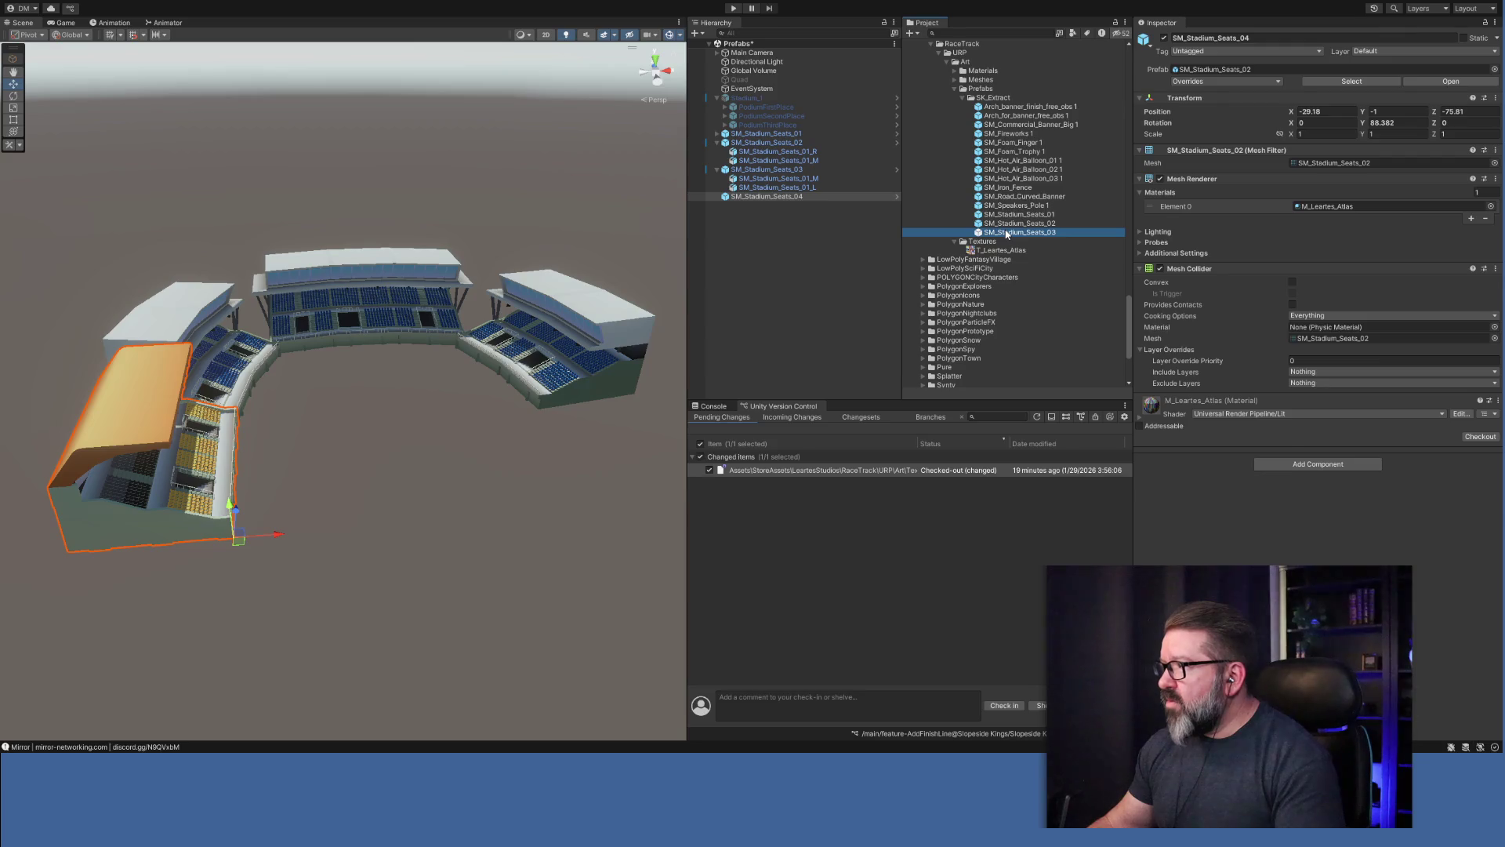
Place a new SM_Stadium_Seats_03 copy near the arena front, angled inward.
mouse_move(1012, 234)
mouse_down()
mouse_move(689, 337)
mouse_move(497, 447)
mouse_move(487, 490)
mouse_move(468, 432)
mouse_move(730, 271)
mouse_move(548, 369)
mouse_move(463, 393)
mouse_move(829, 330)
mouse_move(784, 251)
mouse_move(752, 246)
mouse_up()
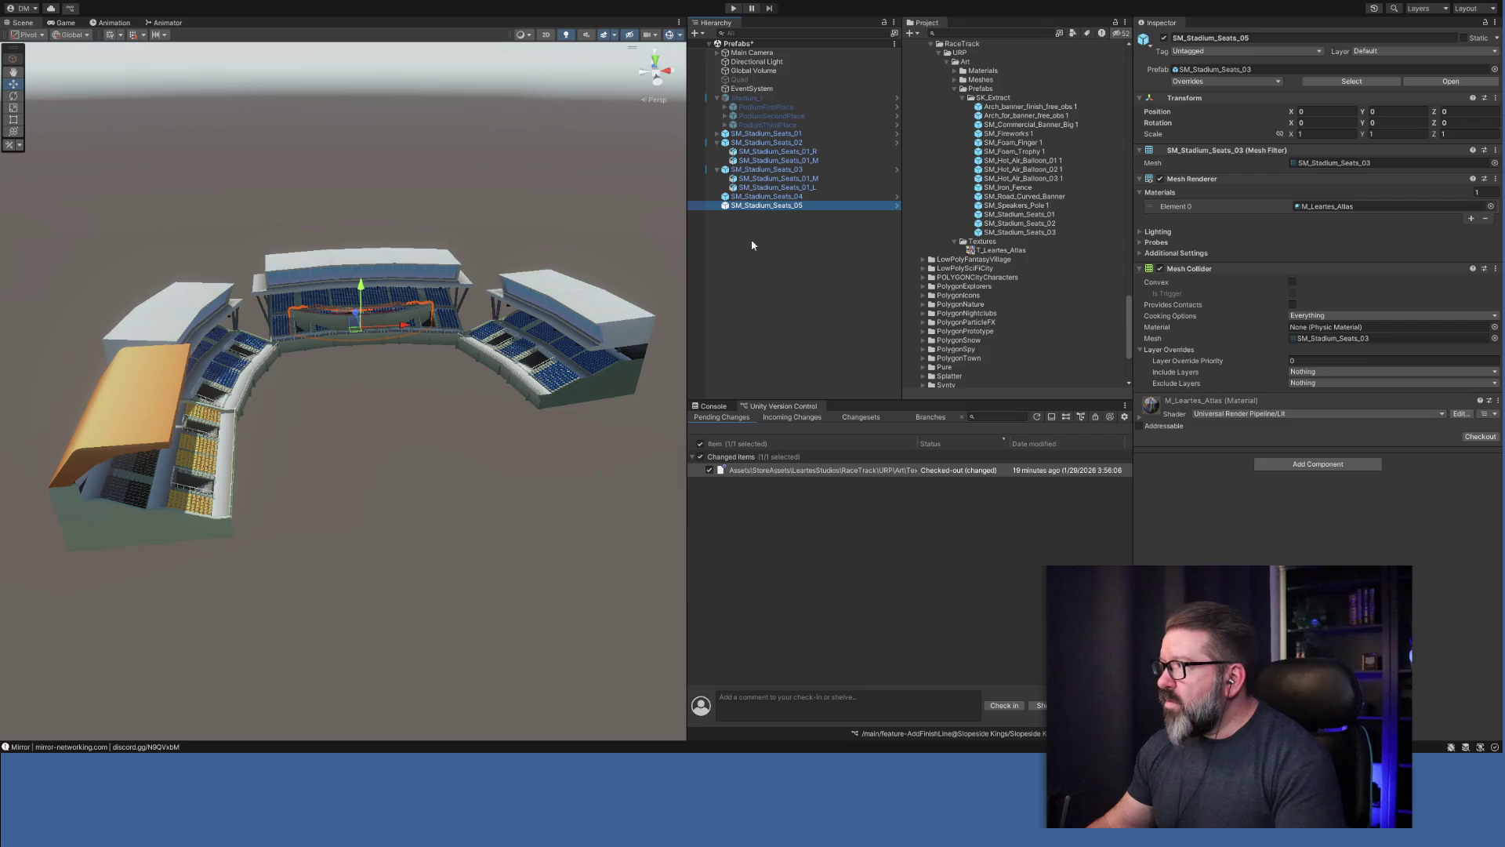
mouse_move(356, 316)
mouse_down()
mouse_move(364, 360)
mouse_move(435, 458)
mouse_move(599, 451)
mouse_up()
mouse_move(1363, 124)
mouse_down()
mouse_move(1098, 114)
mouse_move(1285, 114)
mouse_up()
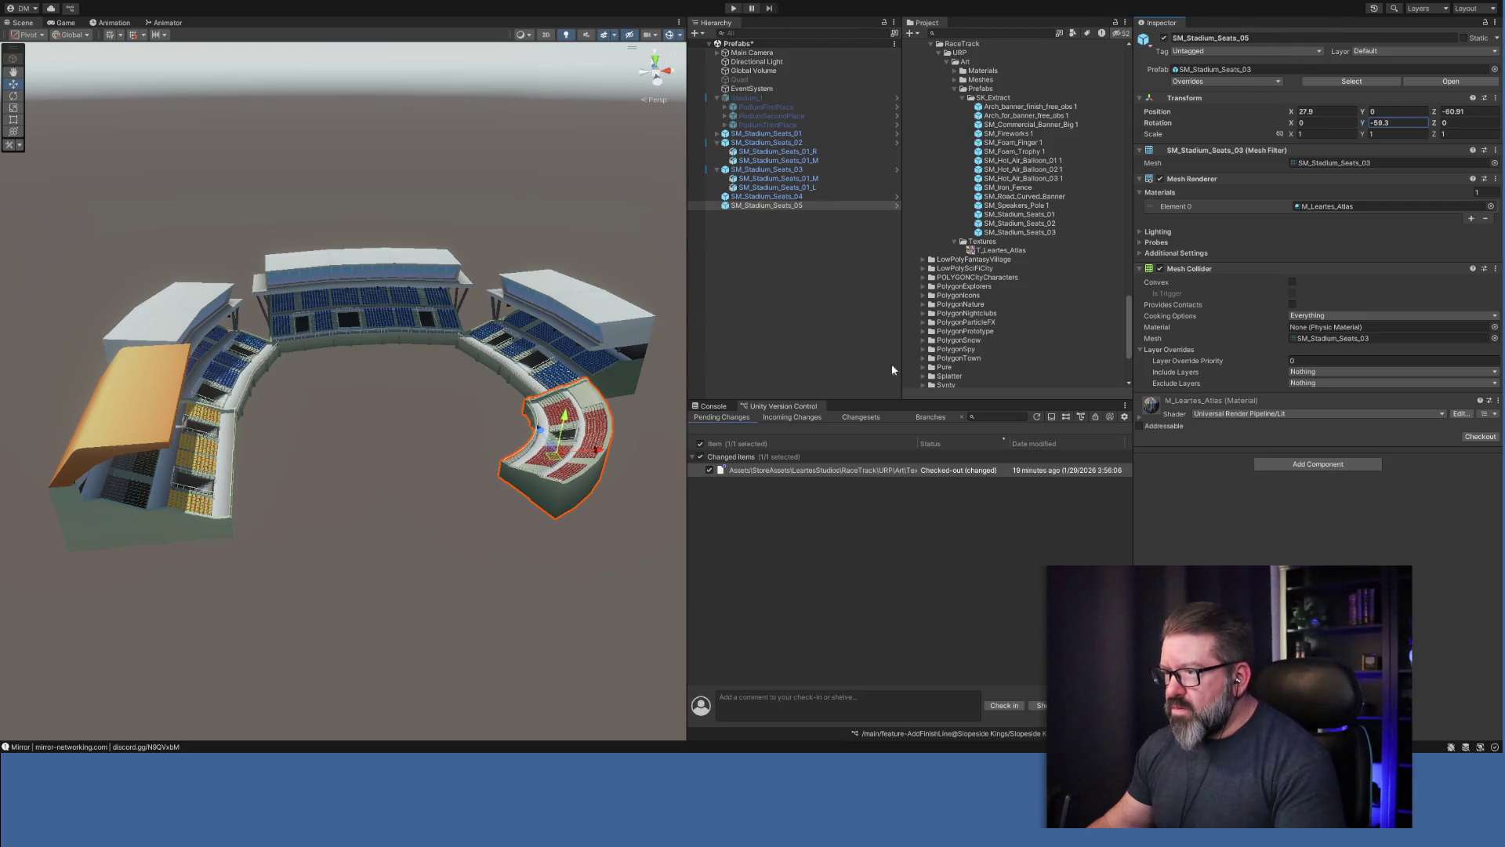
drag(571, 466, 777, 464)
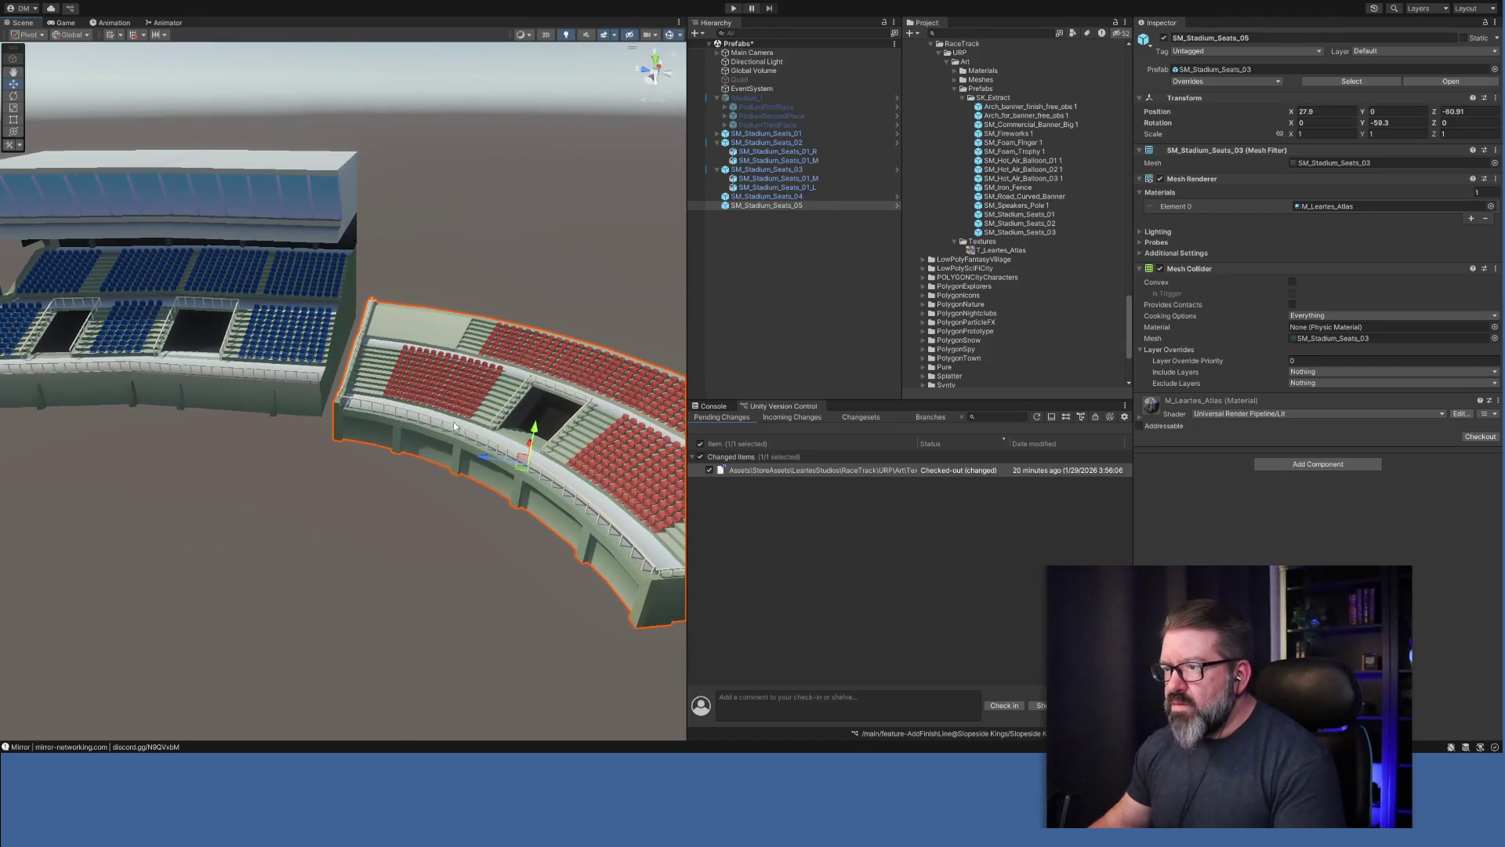
Set the new stand to Y -1, rotation -84.05, and slide it to X 34.03, Z -58.
mouse_move(528, 467)
mouse_down()
mouse_move(497, 432)
mouse_move(509, 435)
mouse_up()
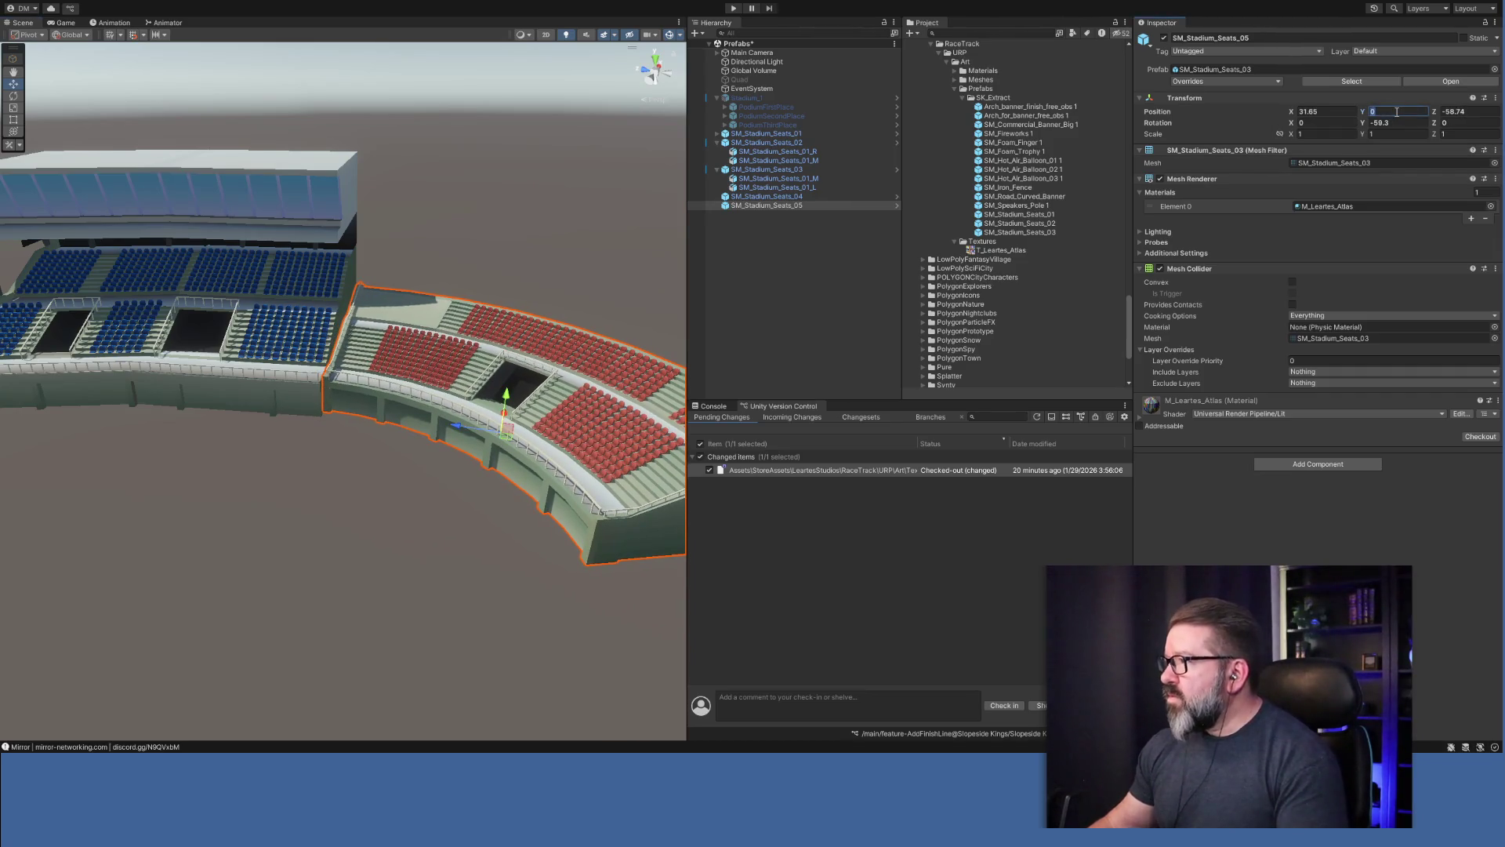
text(-1)
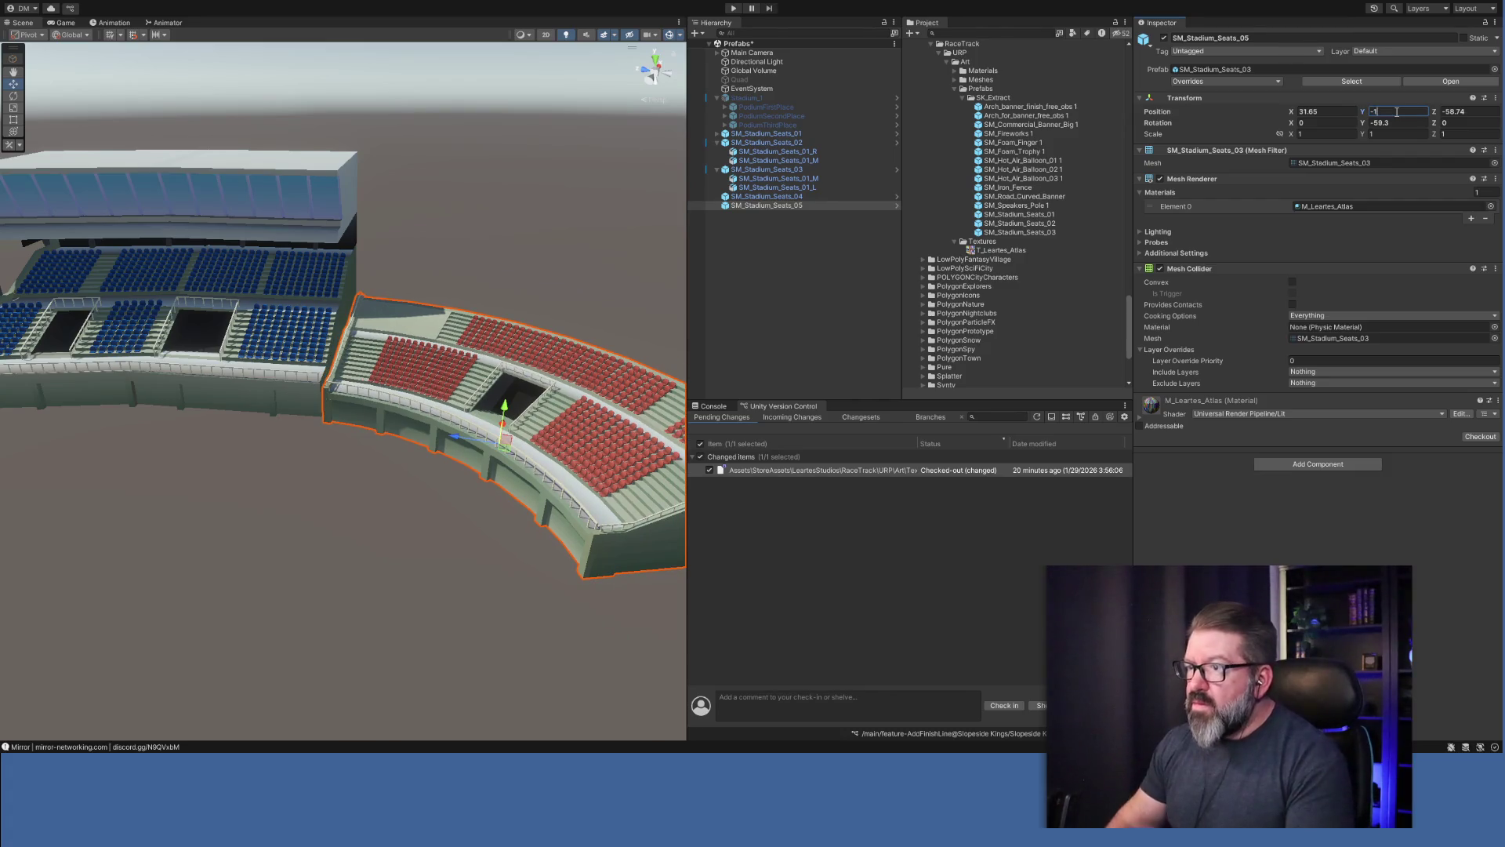
drag(1367, 124, 1277, 123)
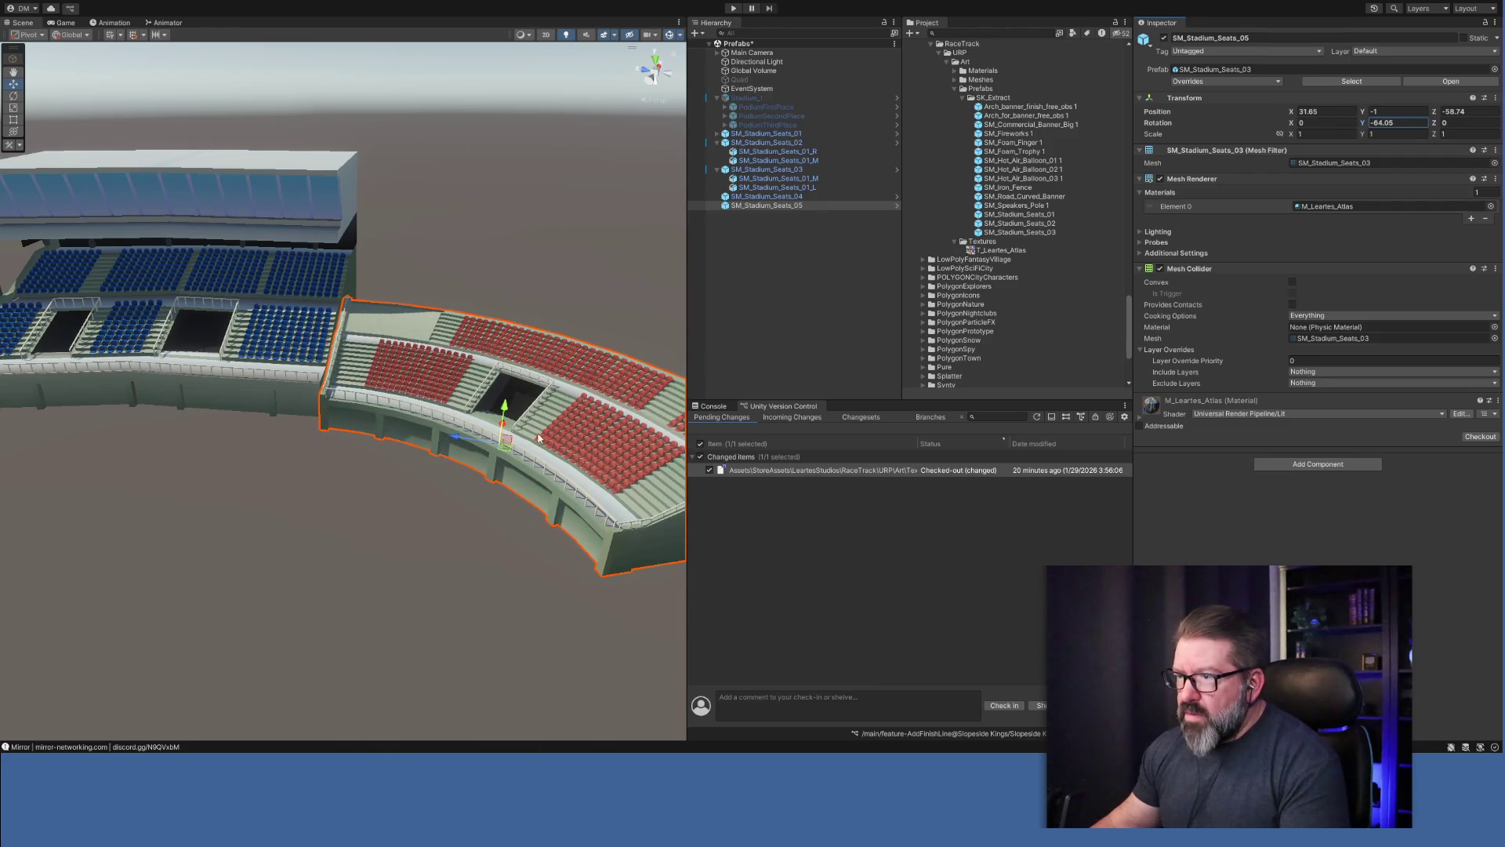
mouse_move(511, 445)
mouse_down()
mouse_move(502, 436)
mouse_move(561, 470)
mouse_move(259, 470)
mouse_move(175, 497)
mouse_move(205, 491)
mouse_move(206, 518)
mouse_up()
scroll(205, 517, up, 5)
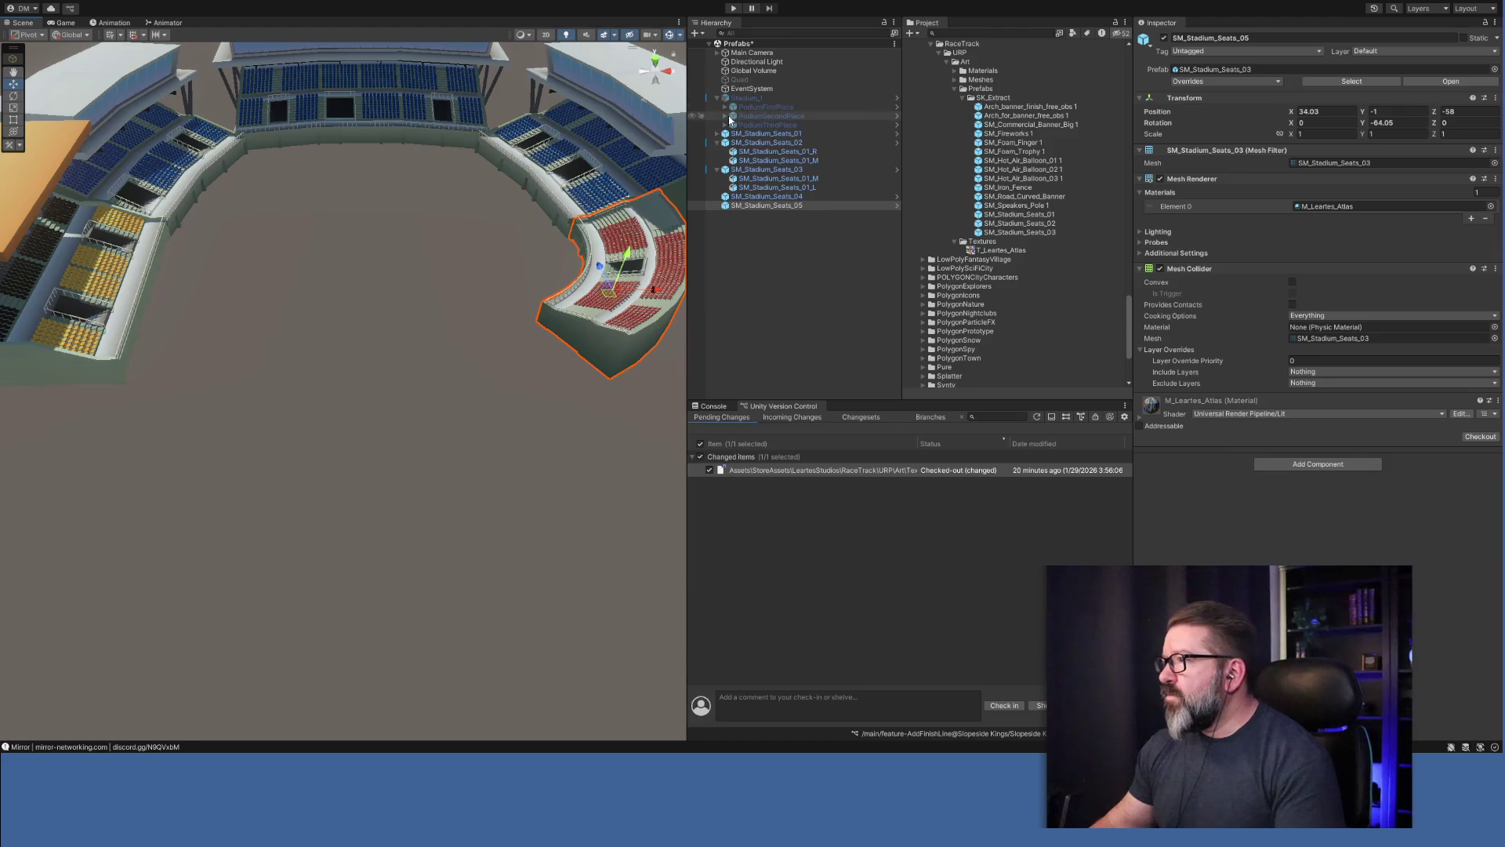
click(744, 97)
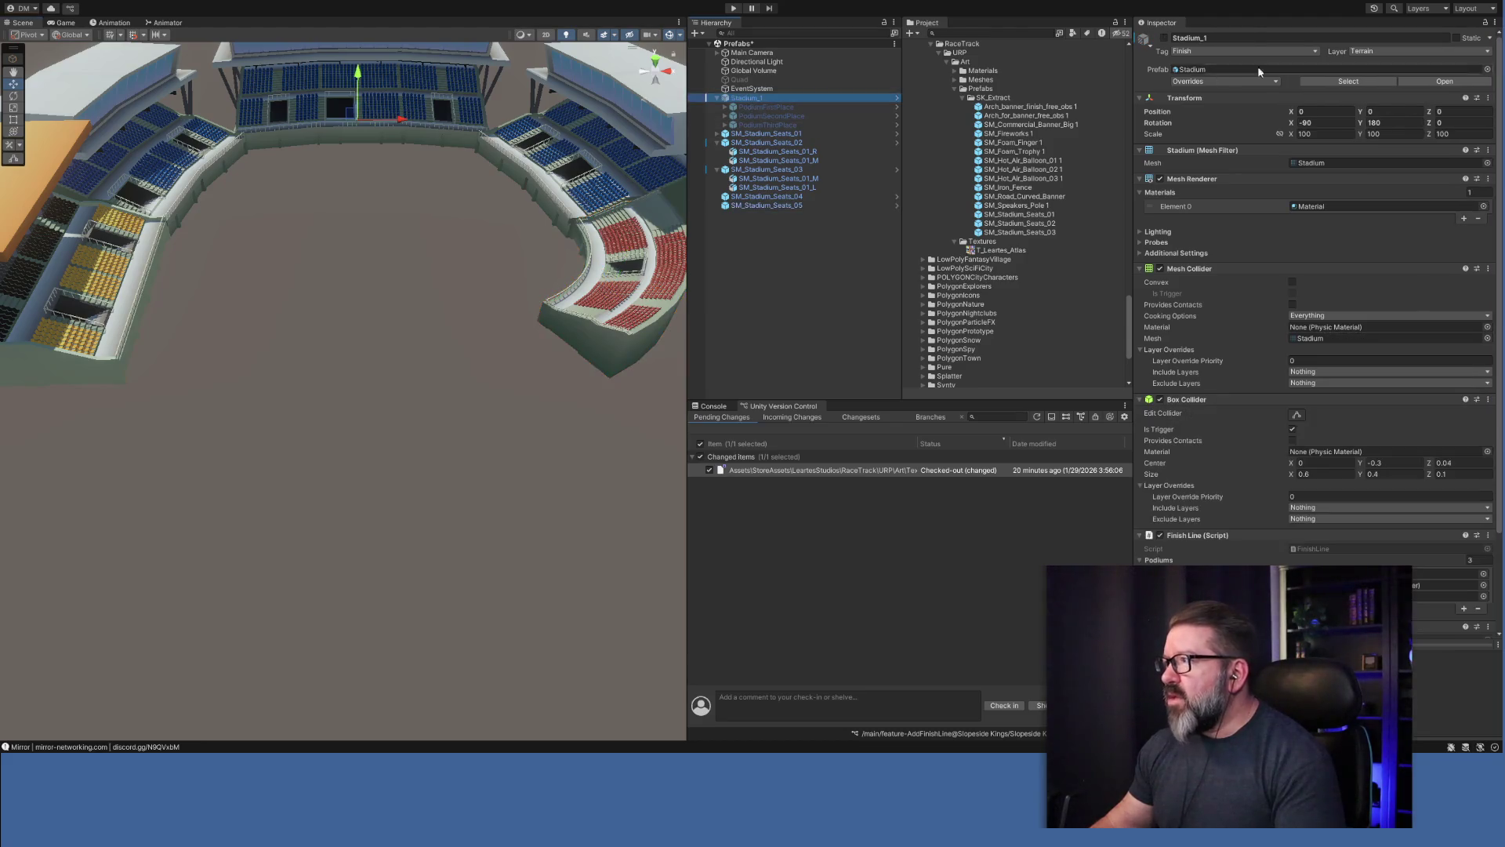
click(1163, 39)
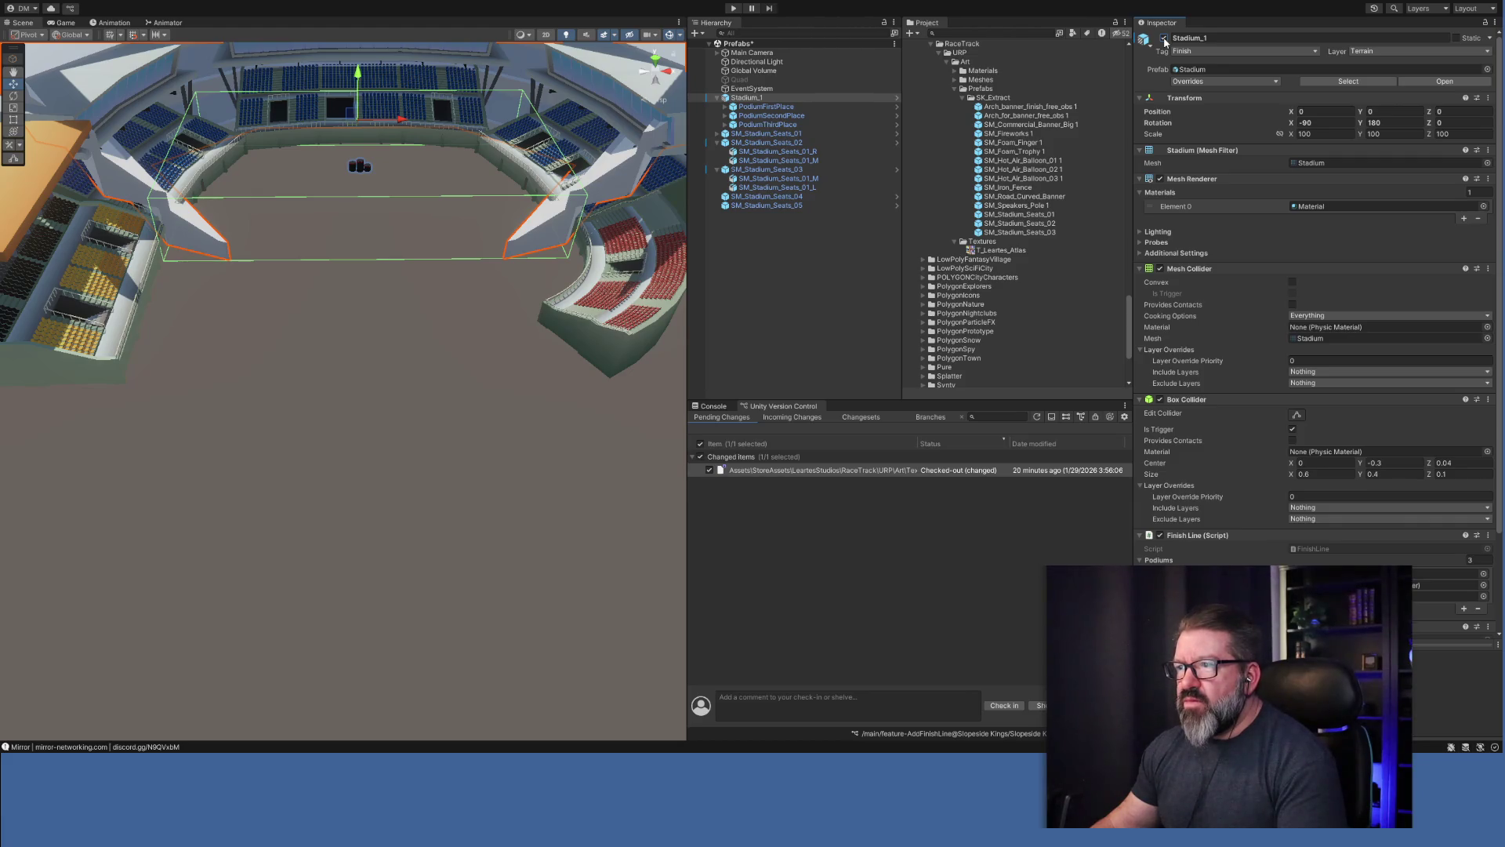
click(1164, 39)
mouse_move(427, 242)
mouse_down()
mouse_move(446, 269)
mouse_move(432, 282)
mouse_up()
scroll(446, 269, down, 6)
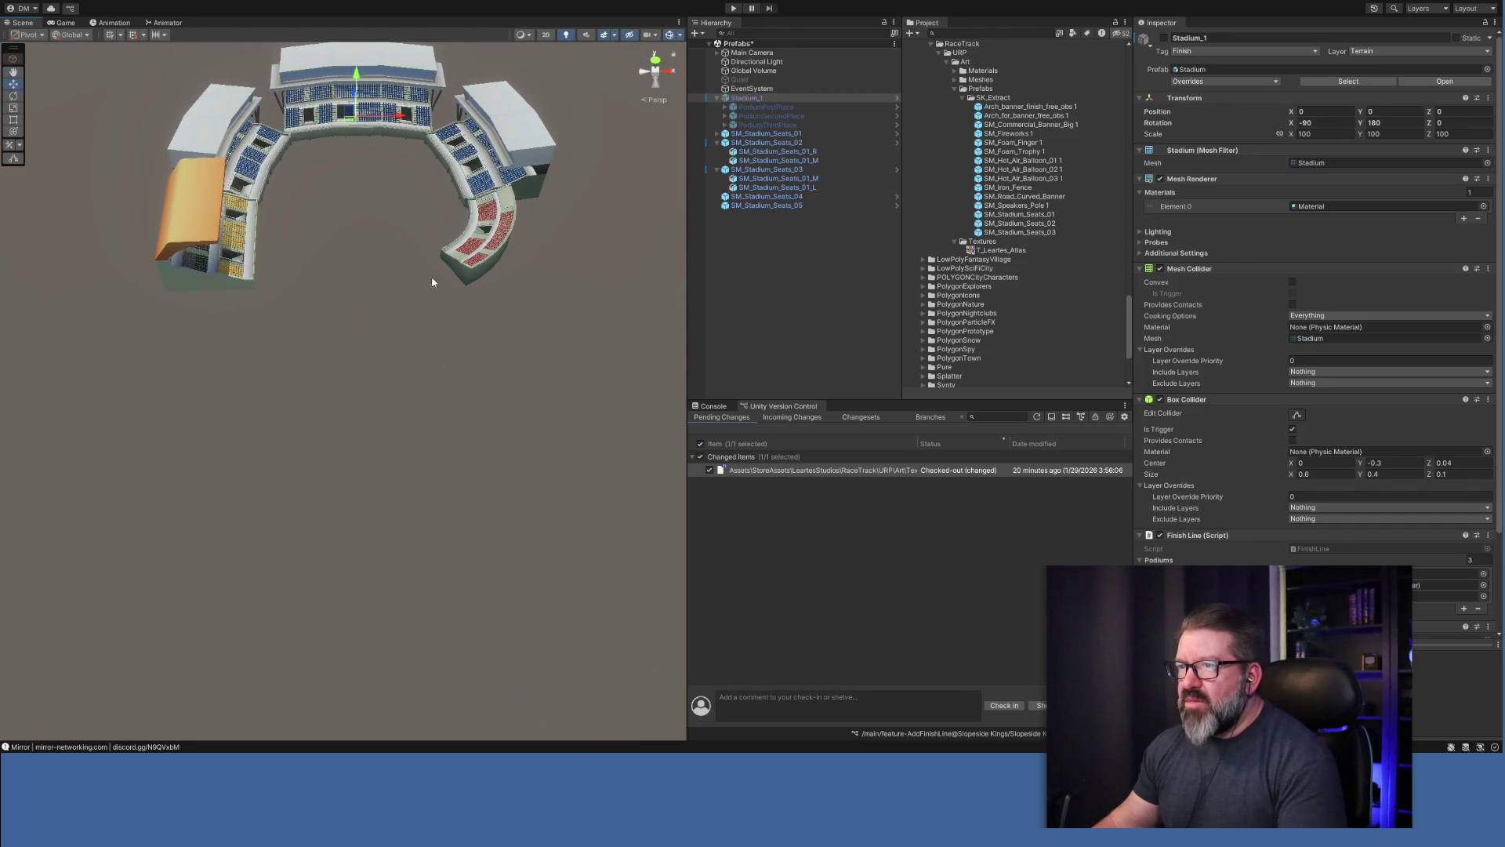
click(210, 240)
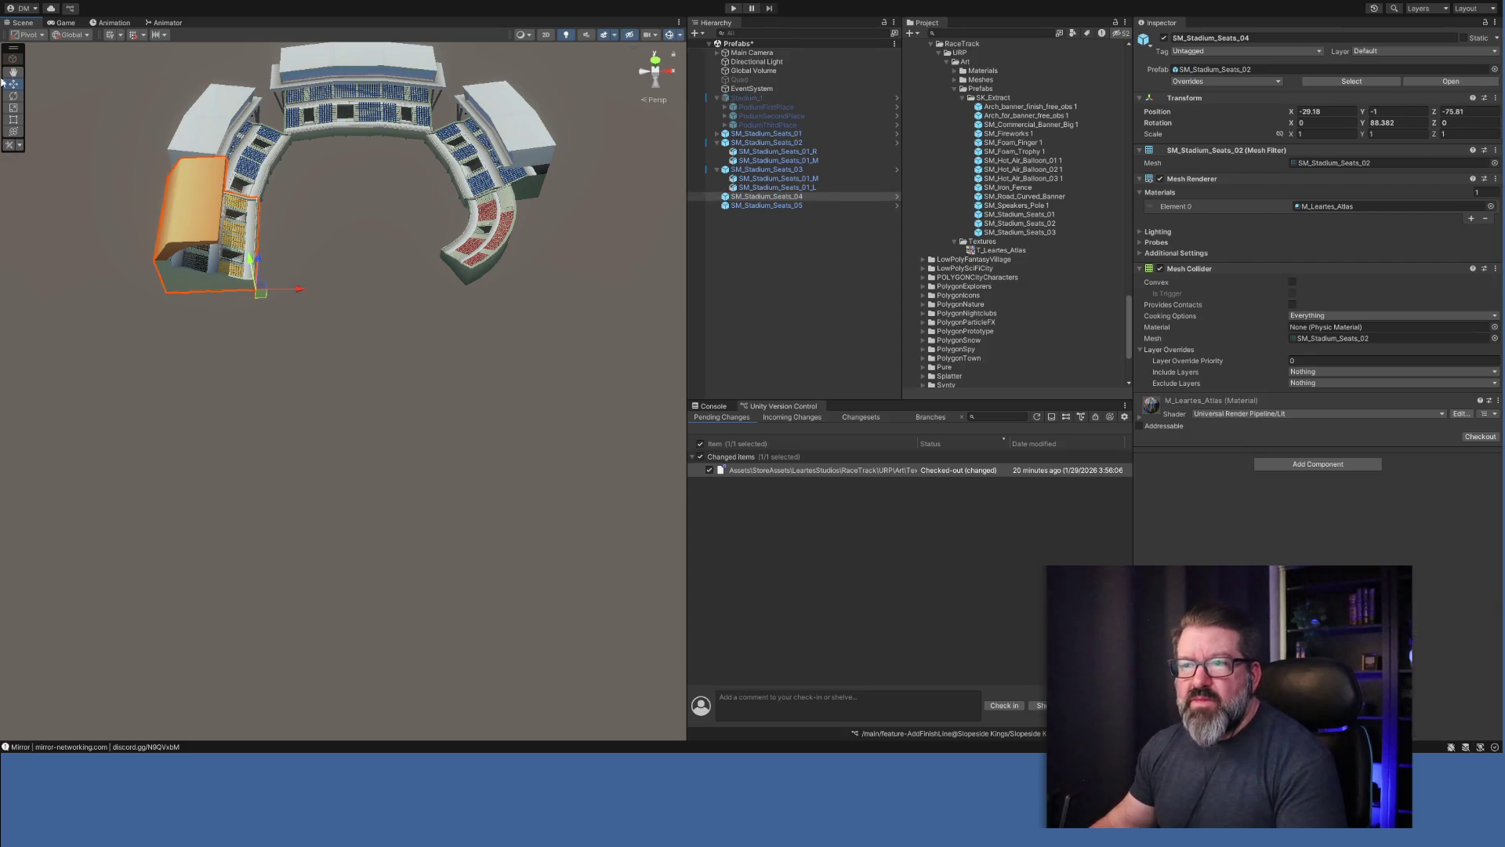
click(20, 97)
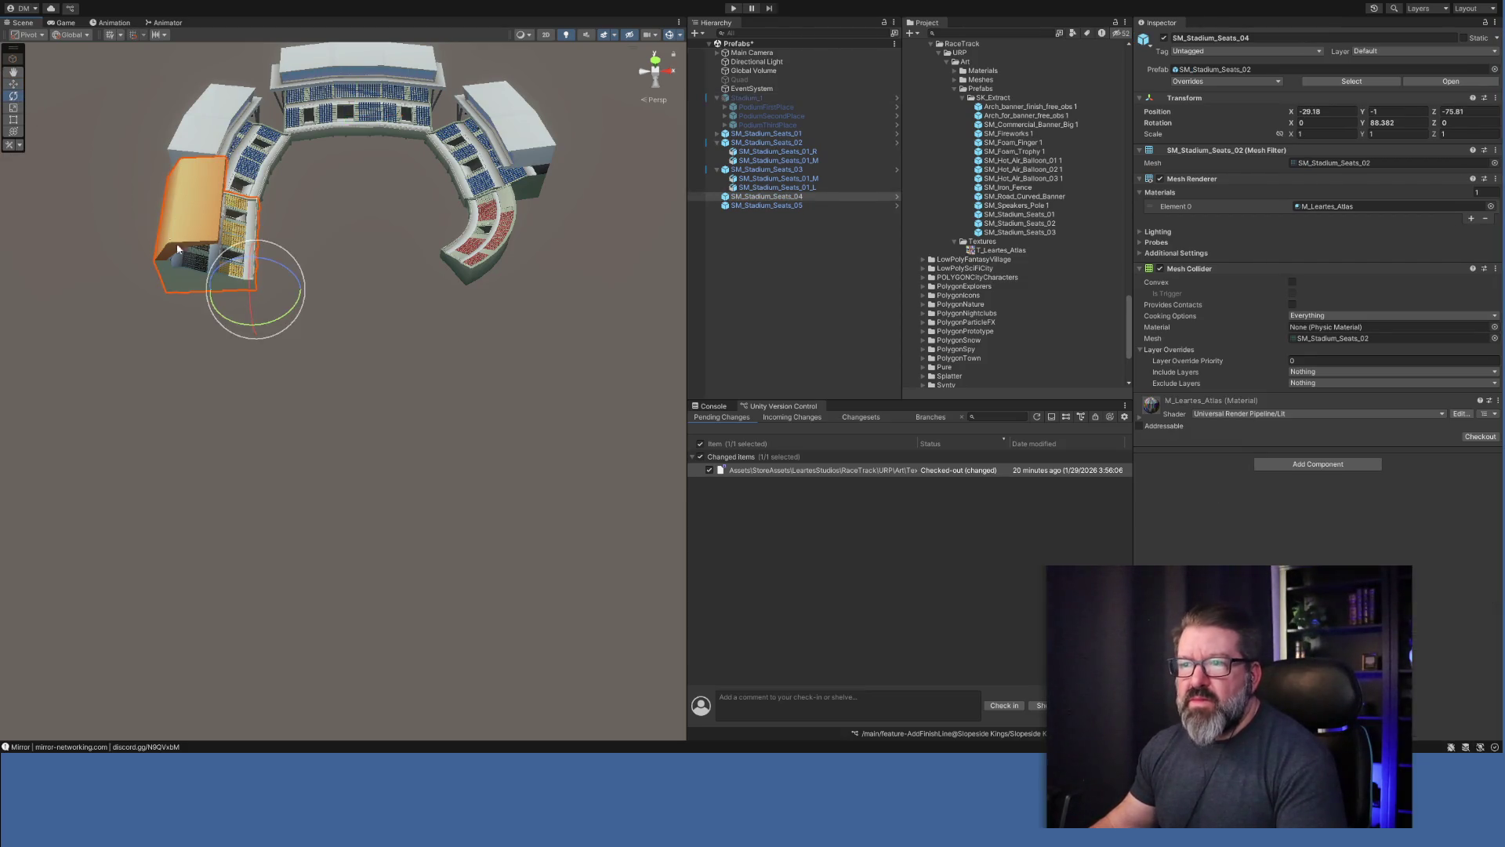
drag(289, 316, 153, 159)
Slide SM_Stadium_Seats_04 back along the arena's left side to X -33.3, Z -8.98.
click(15, 85)
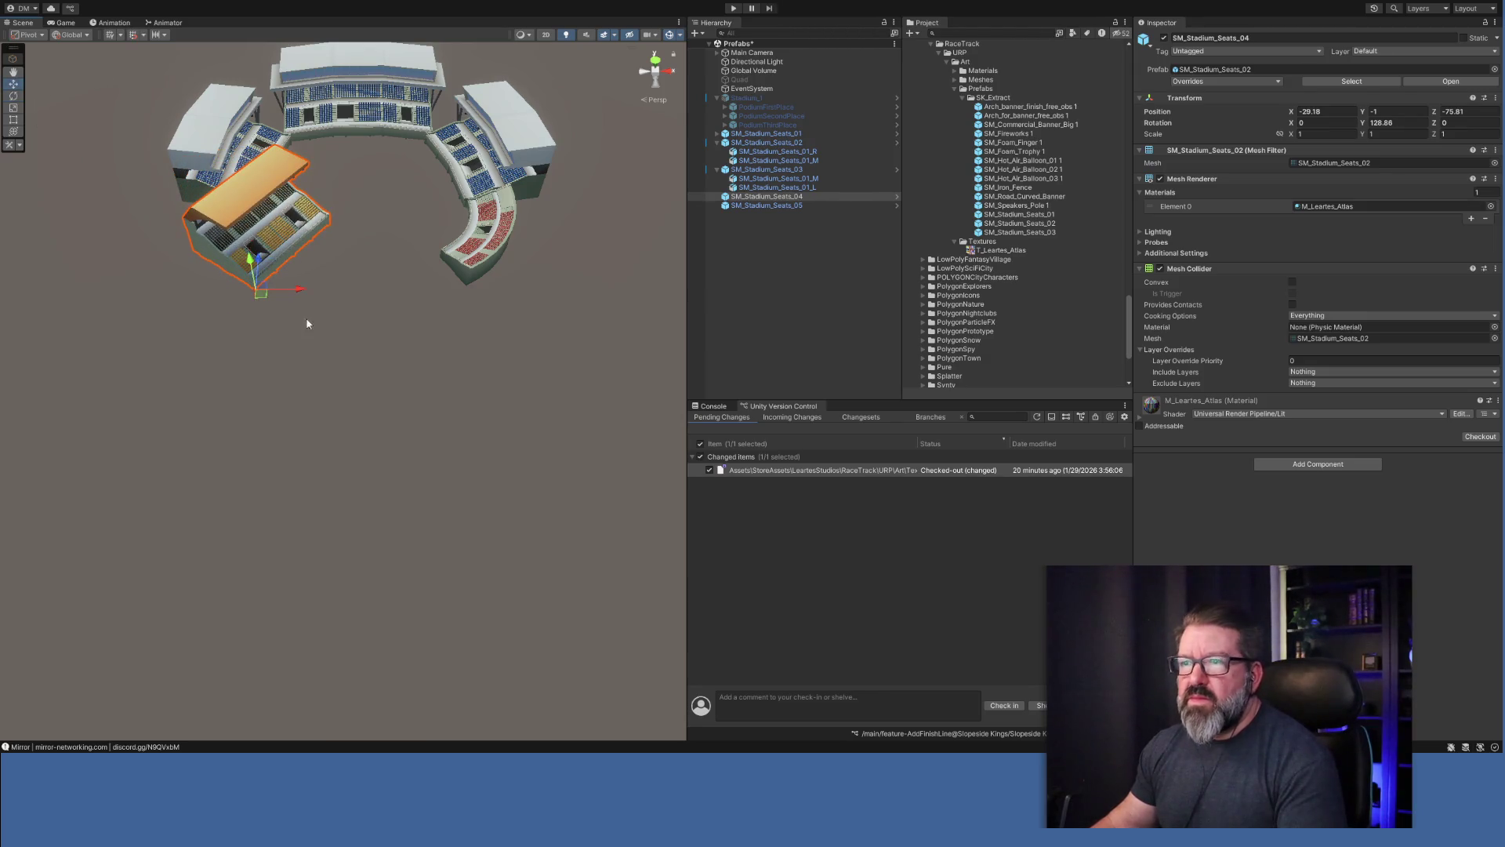
mouse_move(265, 302)
mouse_down()
mouse_move(269, 171)
mouse_move(326, 205)
mouse_move(319, 151)
mouse_move(176, 89)
mouse_up()
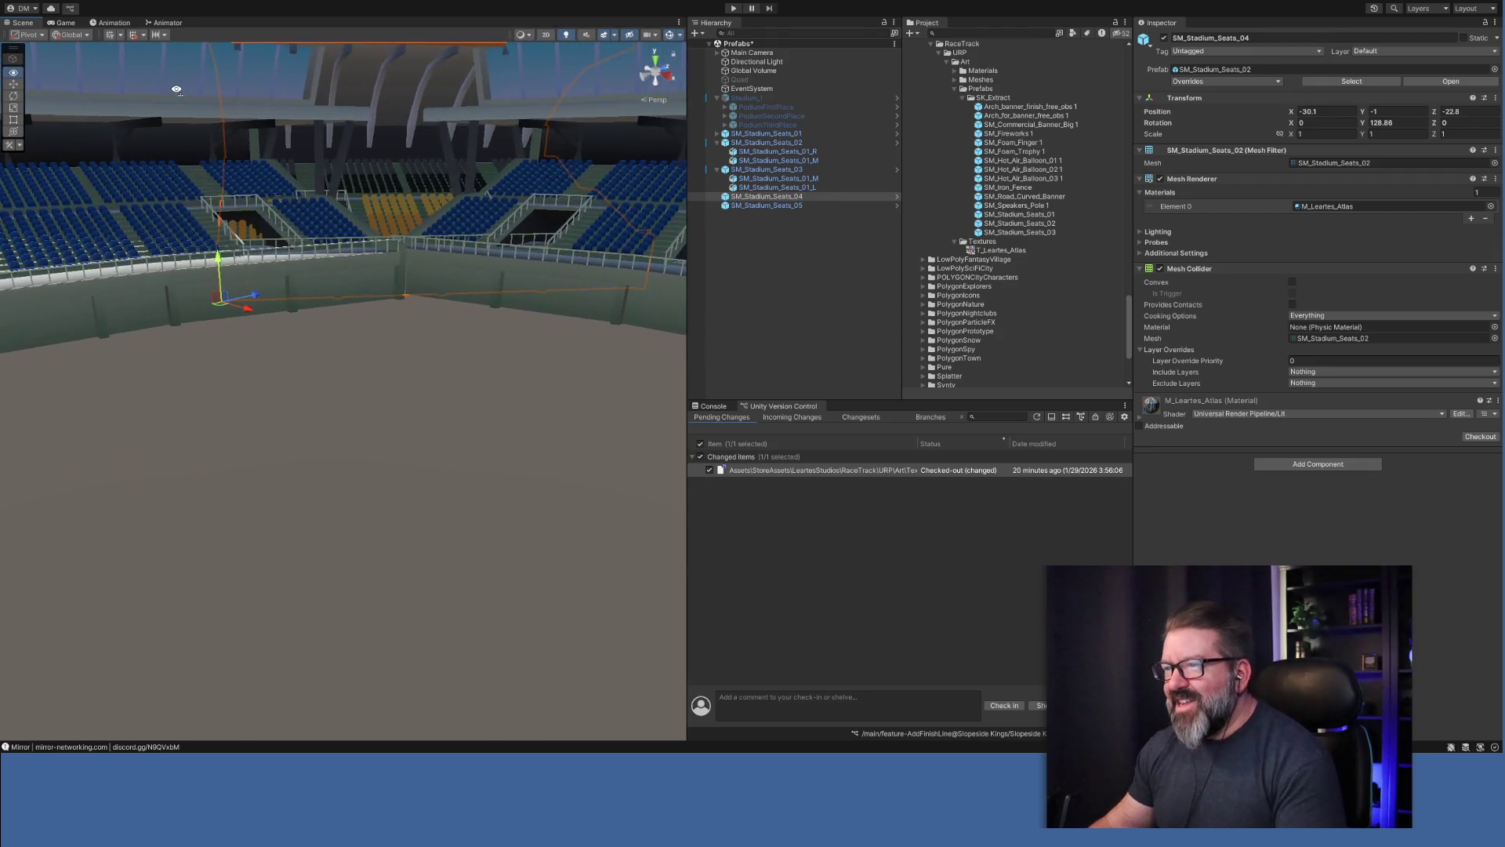
mouse_move(421, 242)
mouse_down()
mouse_move(440, 352)
mouse_move(441, 271)
mouse_move(483, 382)
mouse_move(511, 342)
mouse_up()
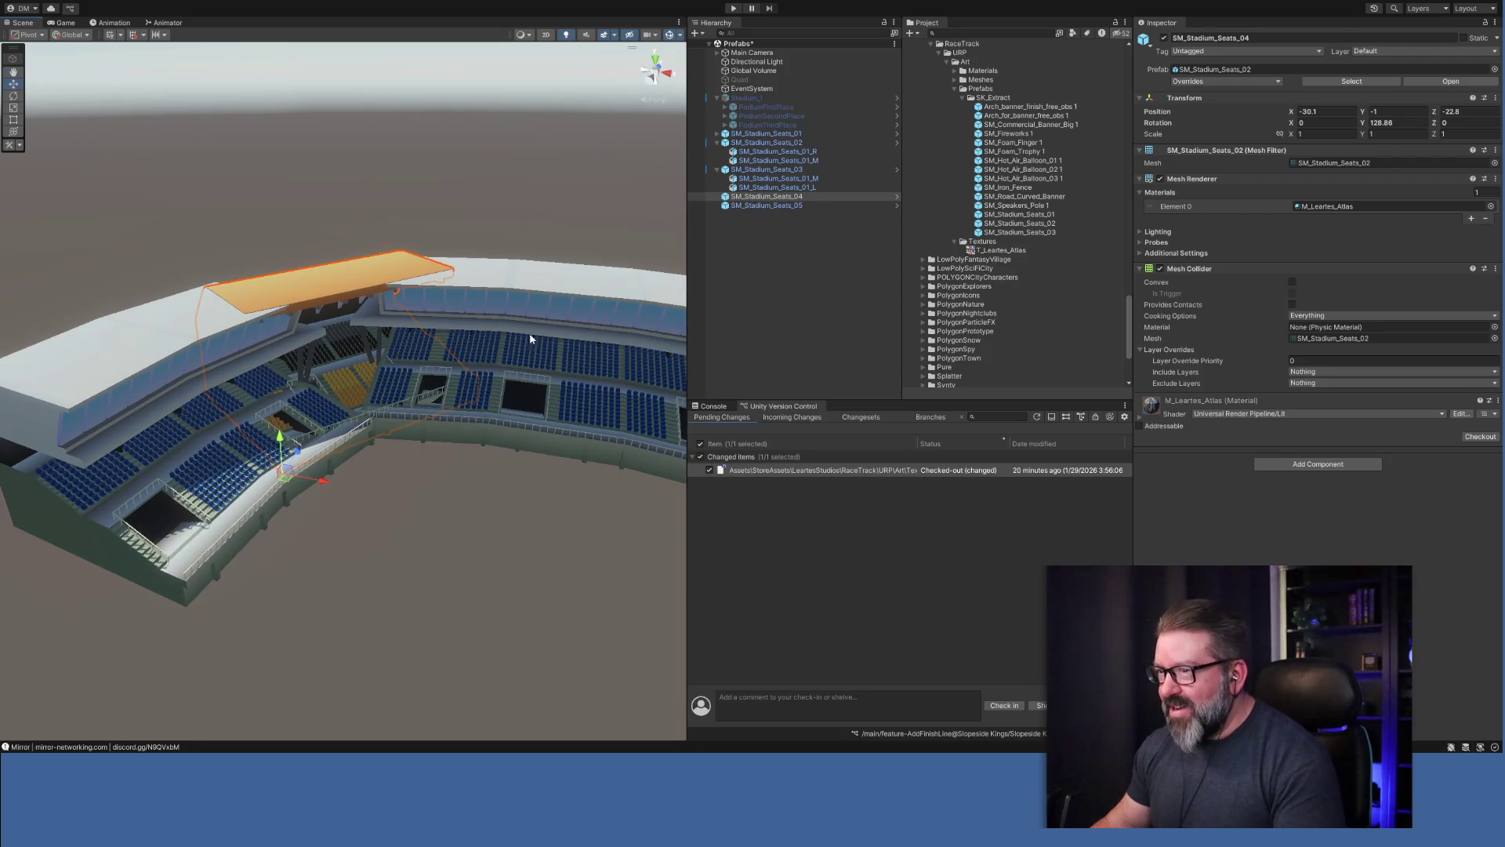
mouse_move(481, 340)
mouse_down()
mouse_move(544, 436)
mouse_move(659, 437)
mouse_move(710, 376)
mouse_move(695, 312)
mouse_move(648, 379)
mouse_move(643, 467)
mouse_up()
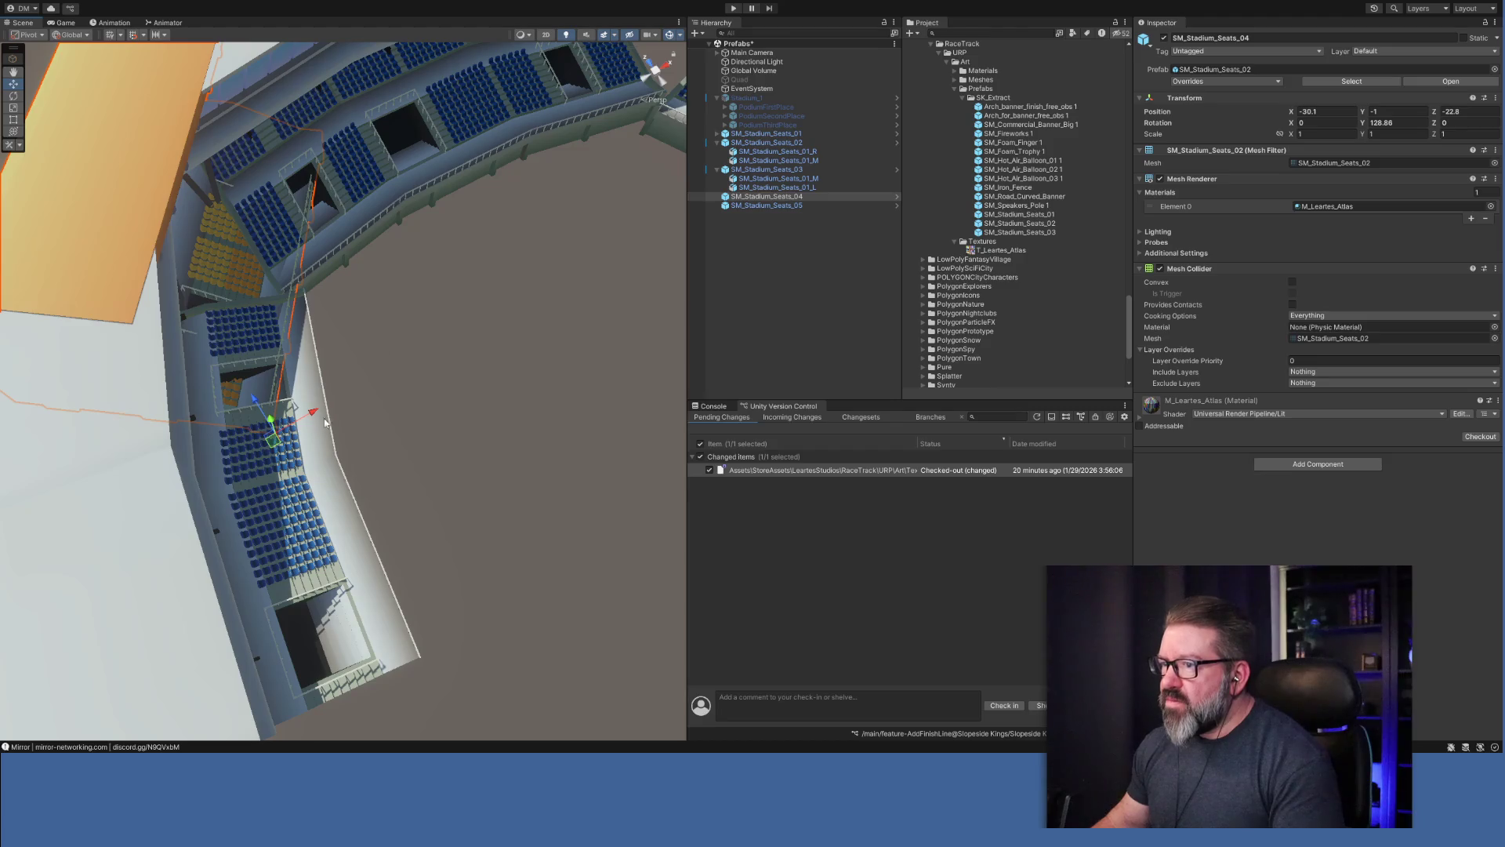
mouse_move(280, 442)
mouse_down()
mouse_move(209, 440)
mouse_move(222, 406)
mouse_move(314, 345)
mouse_move(287, 398)
mouse_move(235, 405)
mouse_move(235, 436)
mouse_move(267, 466)
mouse_move(638, 407)
mouse_move(392, 352)
mouse_move(130, 264)
mouse_move(199, 278)
mouse_up()
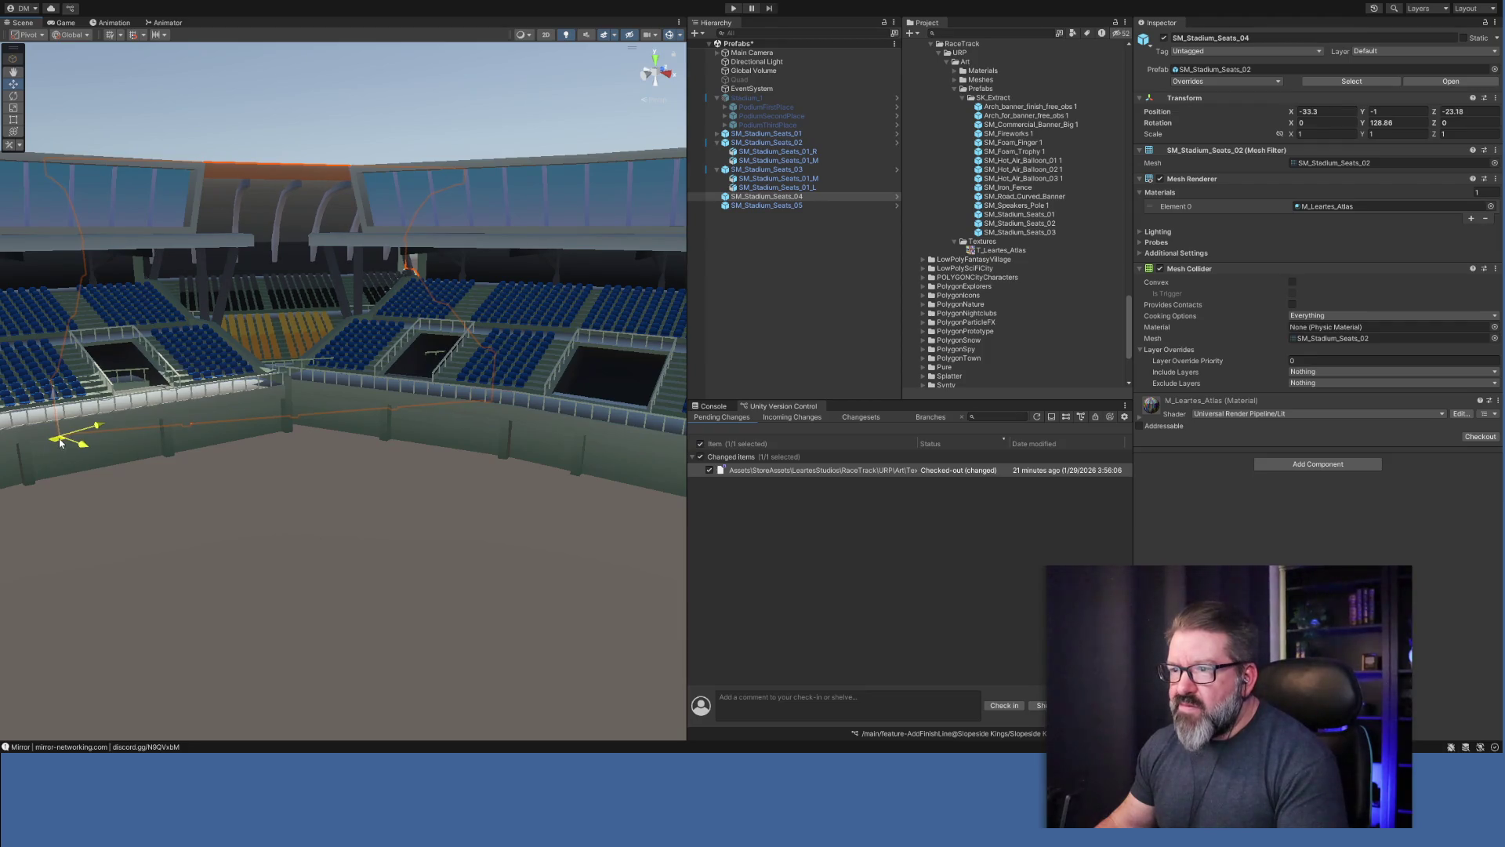
scroll(356, 486, down, 5)
mouse_move(387, 510)
mouse_down()
mouse_move(517, 440)
mouse_move(453, 621)
mouse_move(410, 622)
mouse_move(497, 665)
mouse_move(843, 588)
mouse_move(1144, 440)
mouse_move(330, 423)
mouse_move(468, 490)
mouse_move(431, 467)
mouse_up()
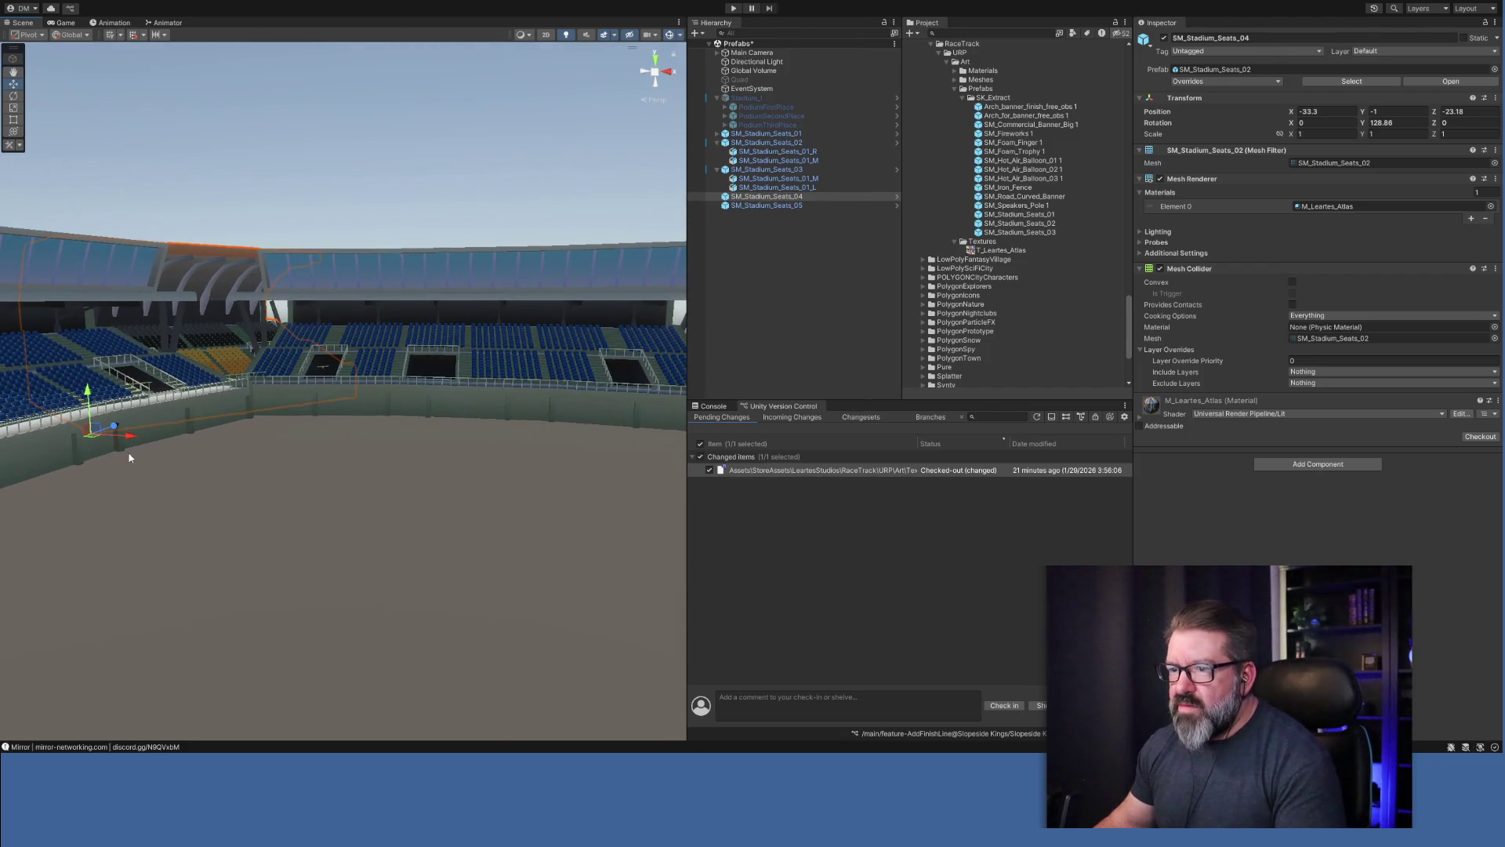
mouse_move(114, 426)
mouse_down()
mouse_move(185, 409)
mouse_move(272, 312)
mouse_move(252, 306)
mouse_move(222, 561)
mouse_up()
Turn SM_Stadium_Seats_04 to 133.396 on Y and fit it into the corner at X -33.58, Z -23.26.
scroll(222, 561, down, 10)
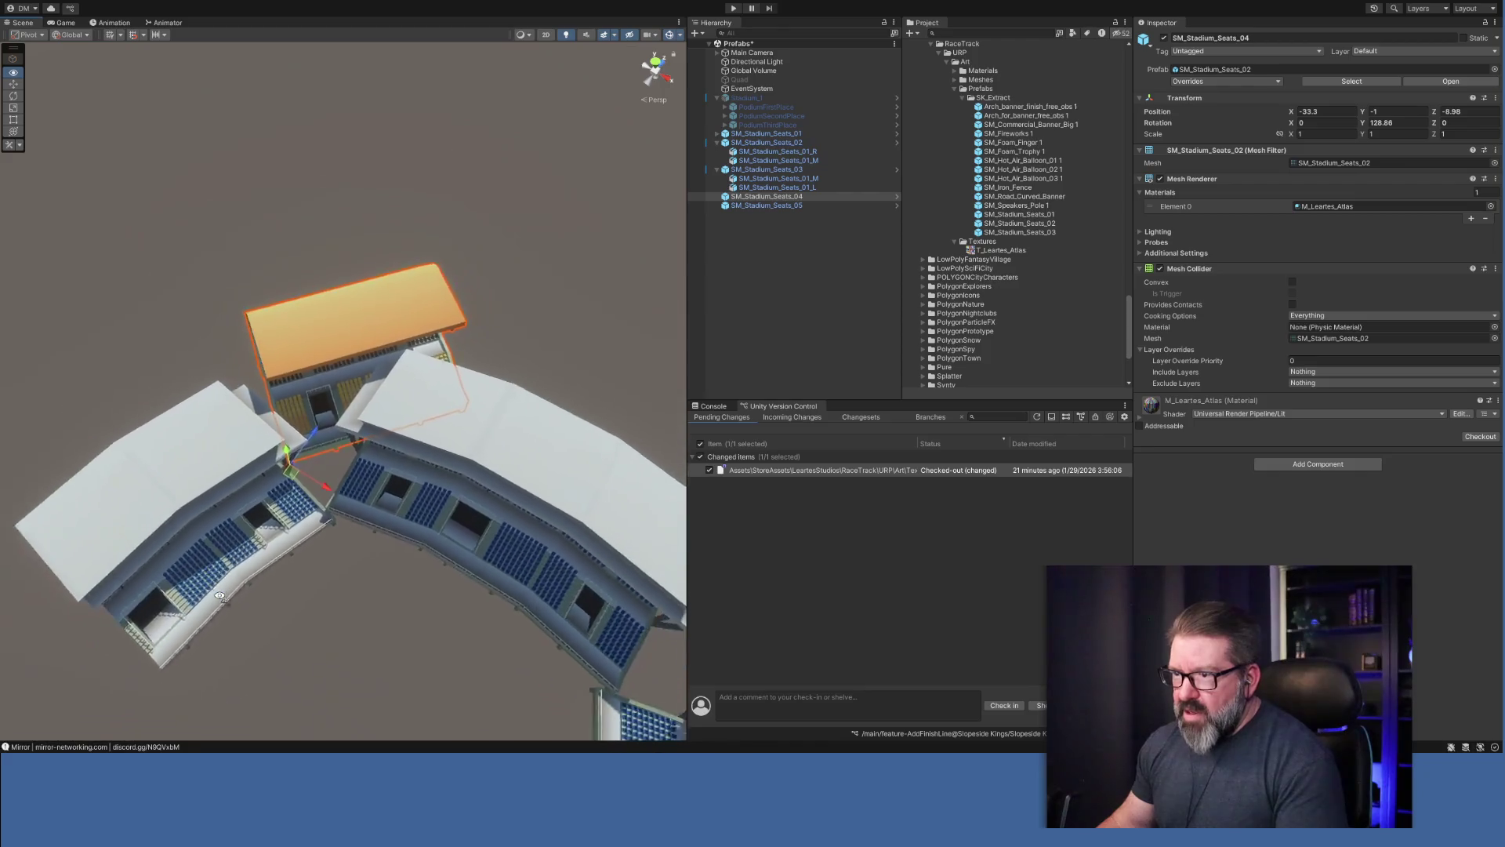
key(e)
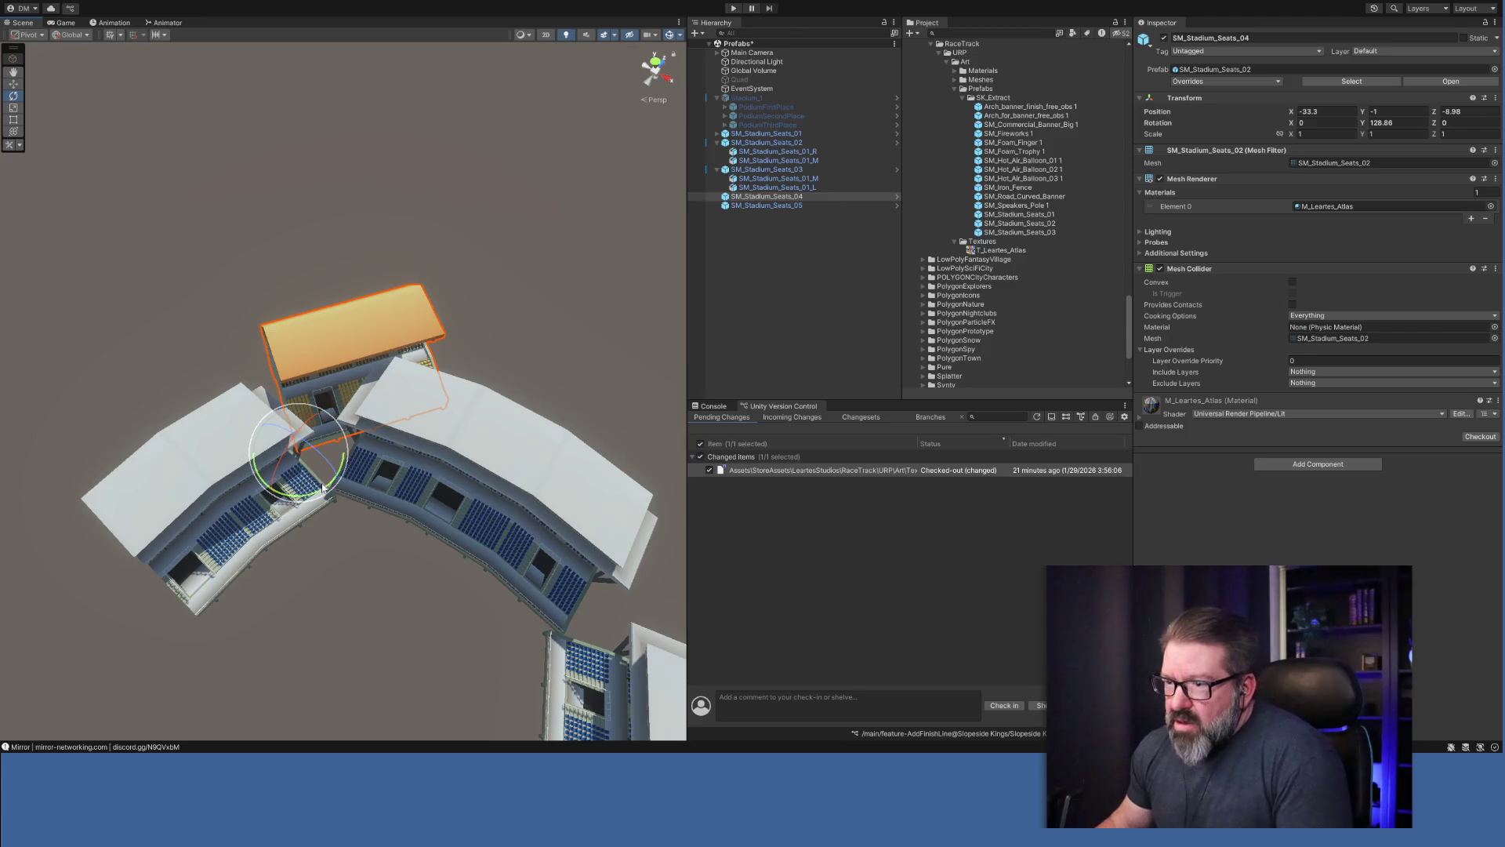
drag(322, 487, 317, 498)
click(13, 85)
drag(306, 469, 262, 525)
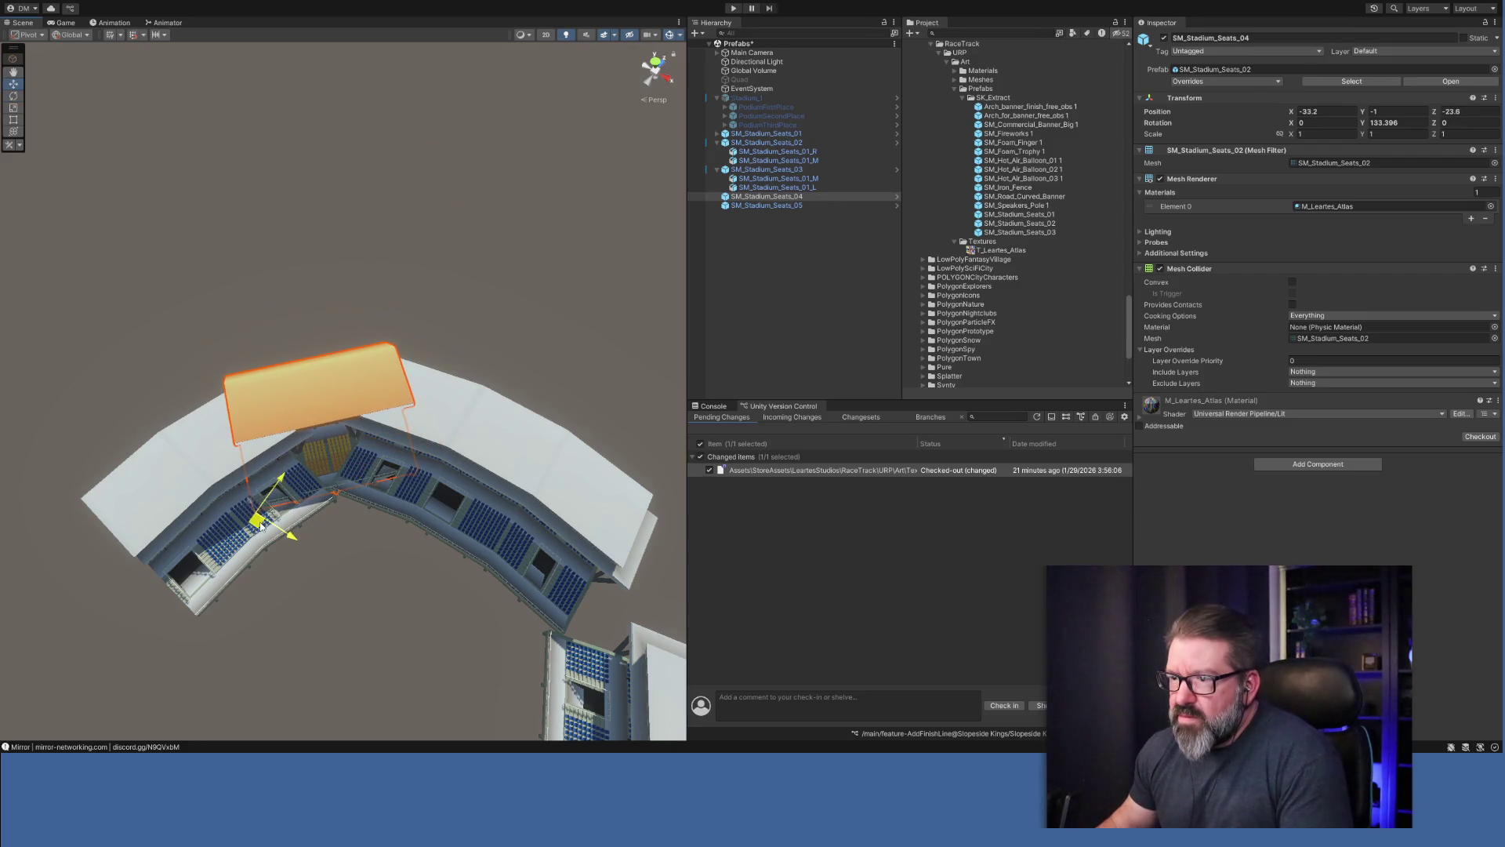
mouse_move(437, 645)
mouse_down()
mouse_move(427, 682)
mouse_move(504, 712)
mouse_move(447, 484)
mouse_move(397, 482)
mouse_up()
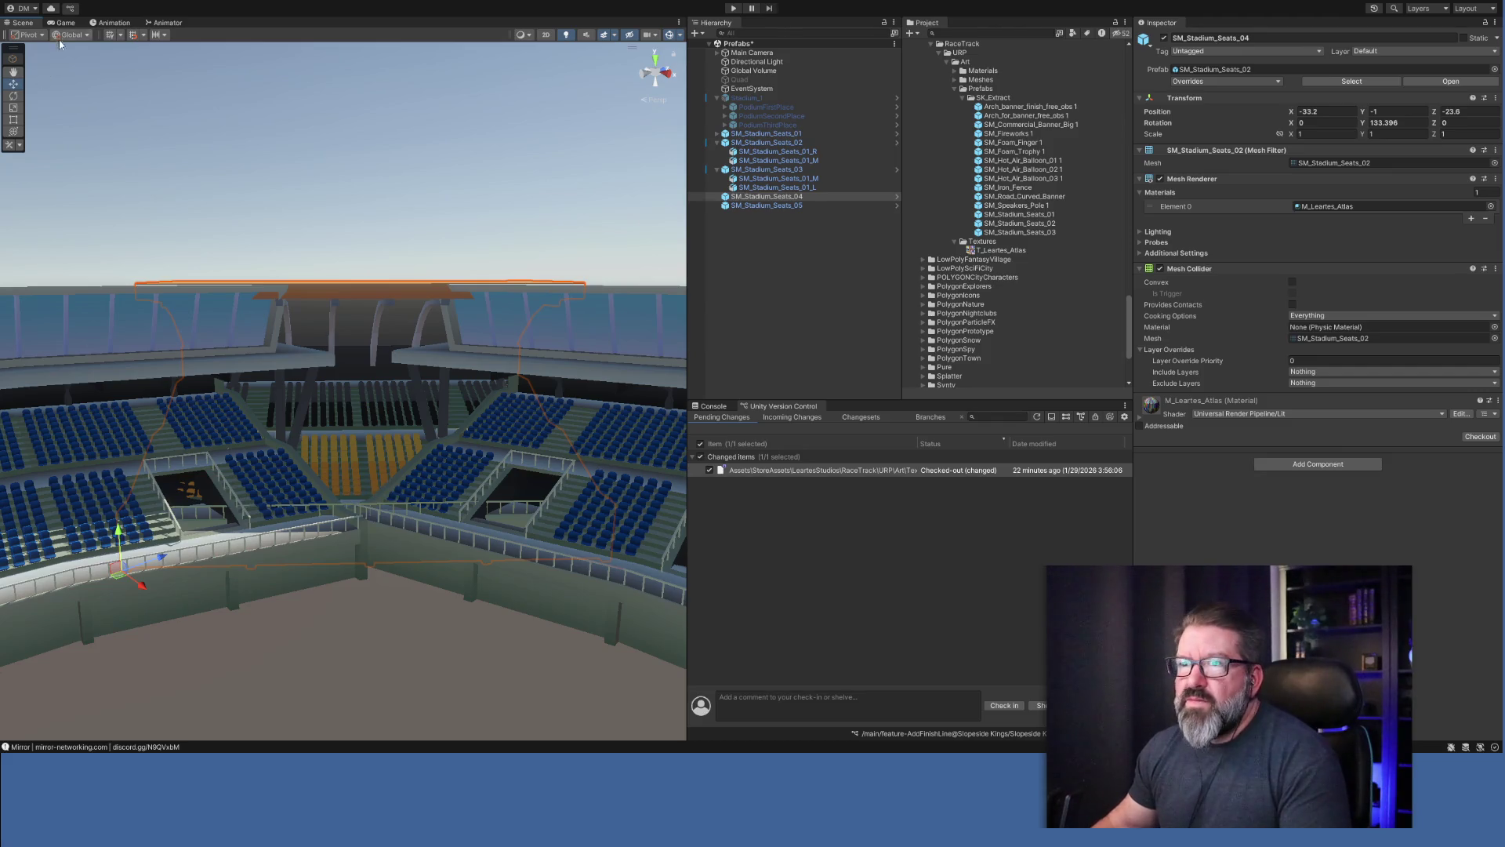
key(x)
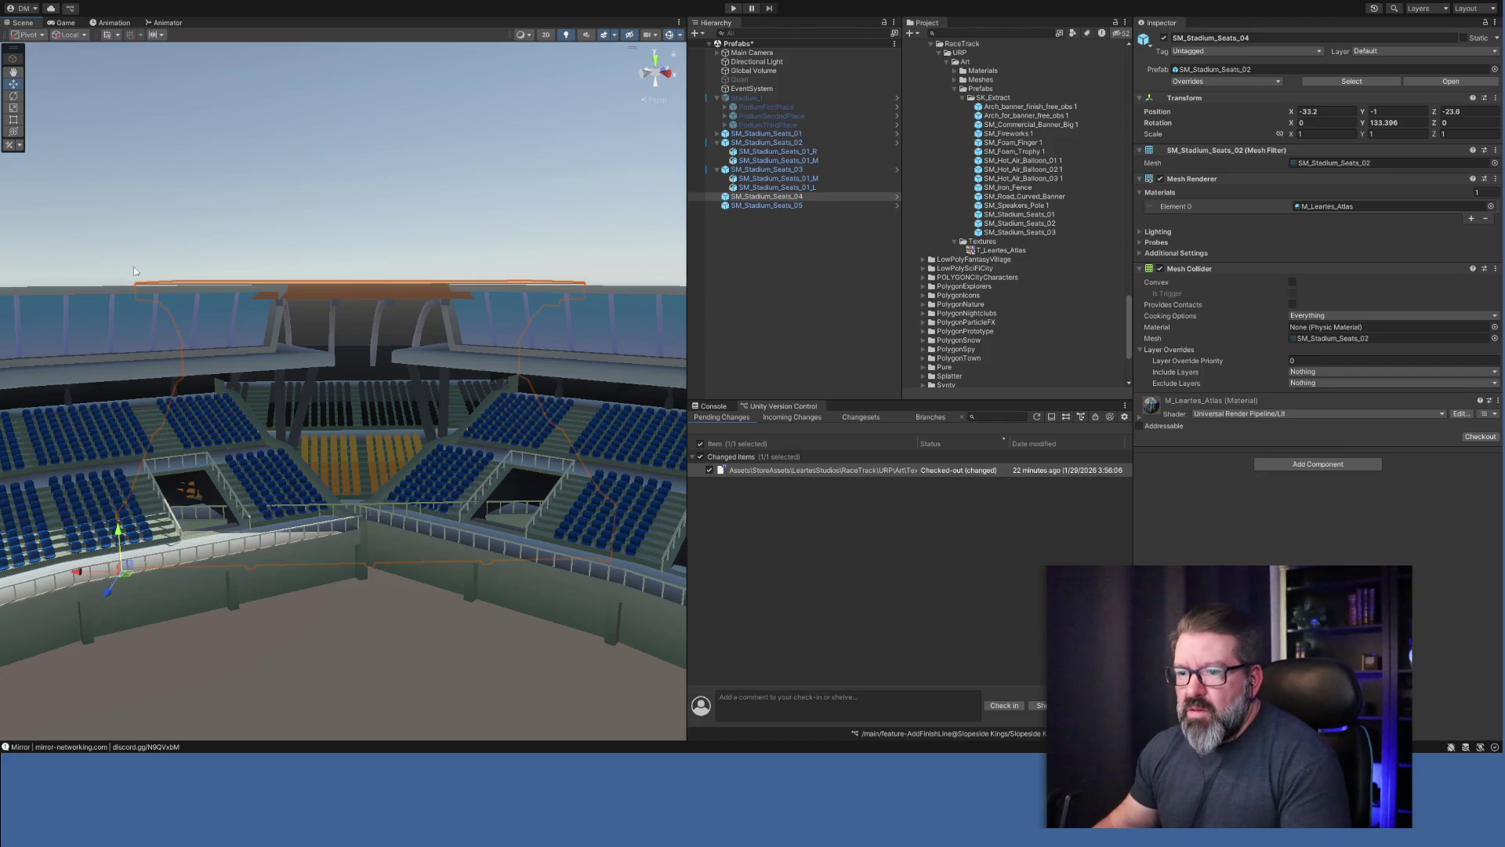
drag(105, 598, 107, 593)
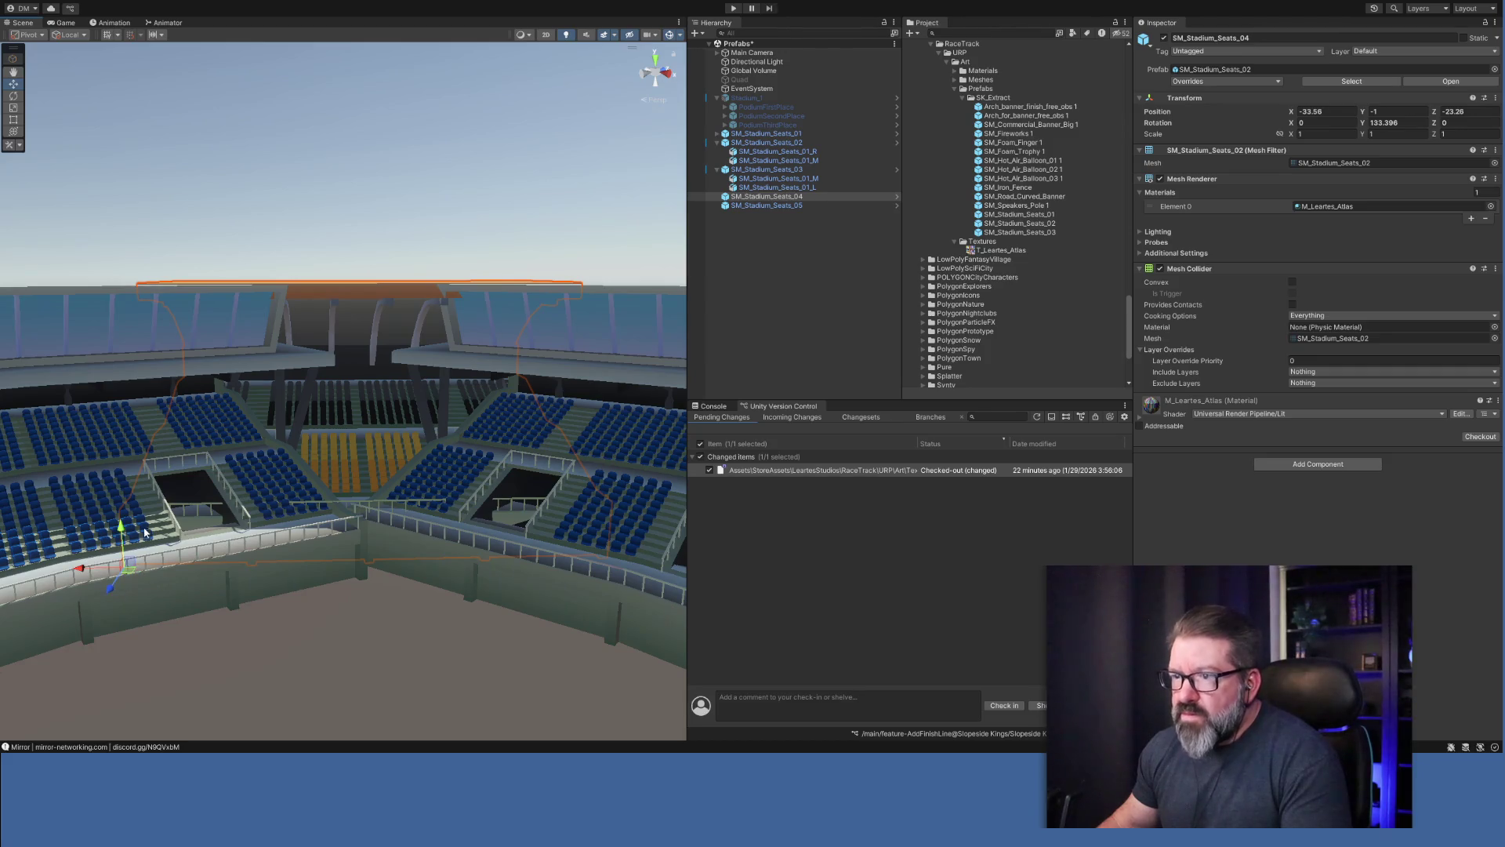
Set SM_Stadium_Seats_04's Position Y to -1.19.
click(1396, 112)
text(-1.25)
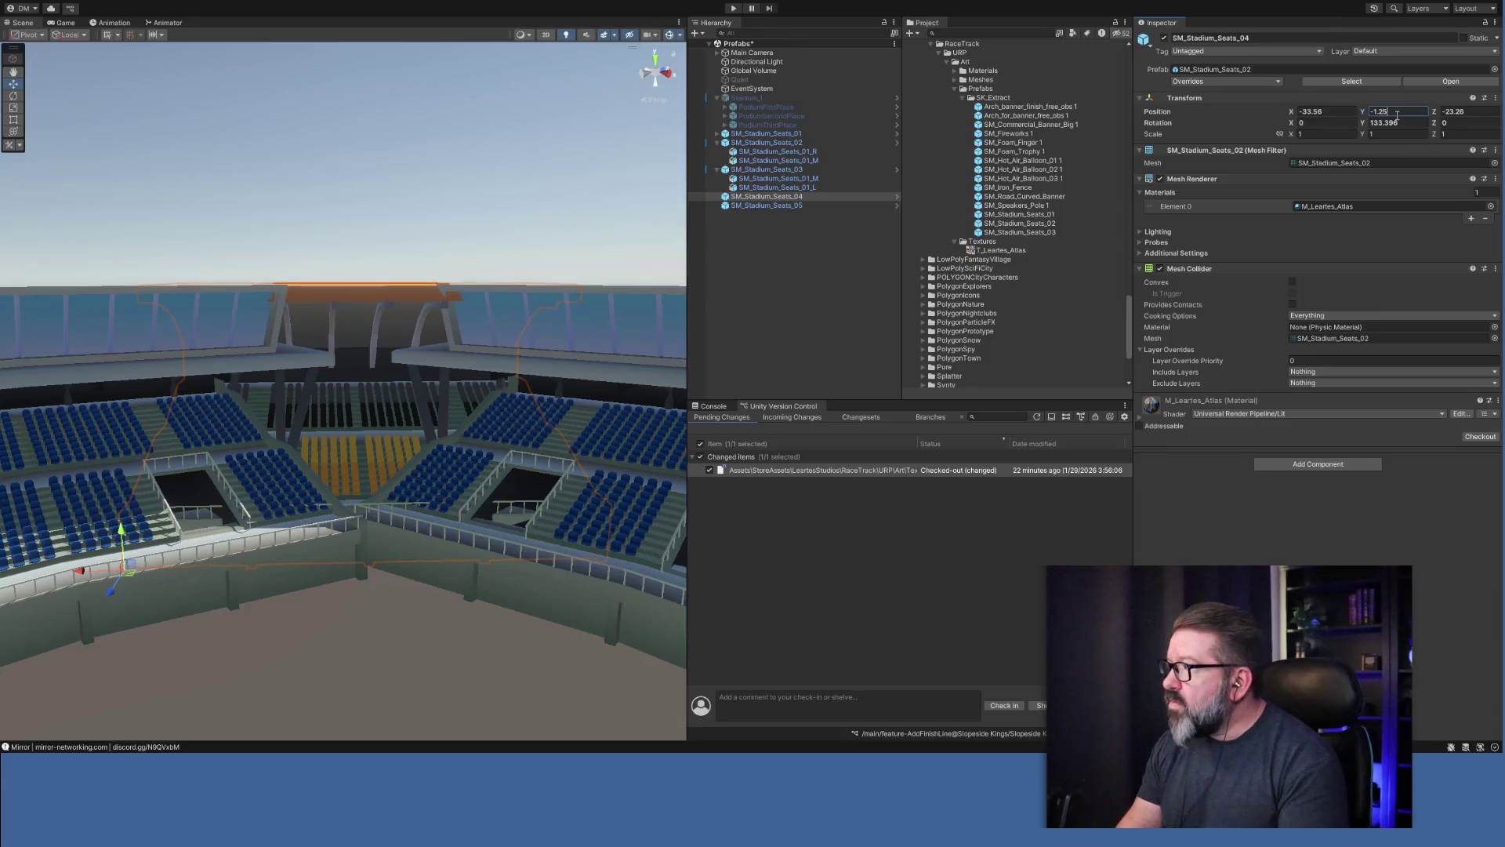
key(BackSpace)
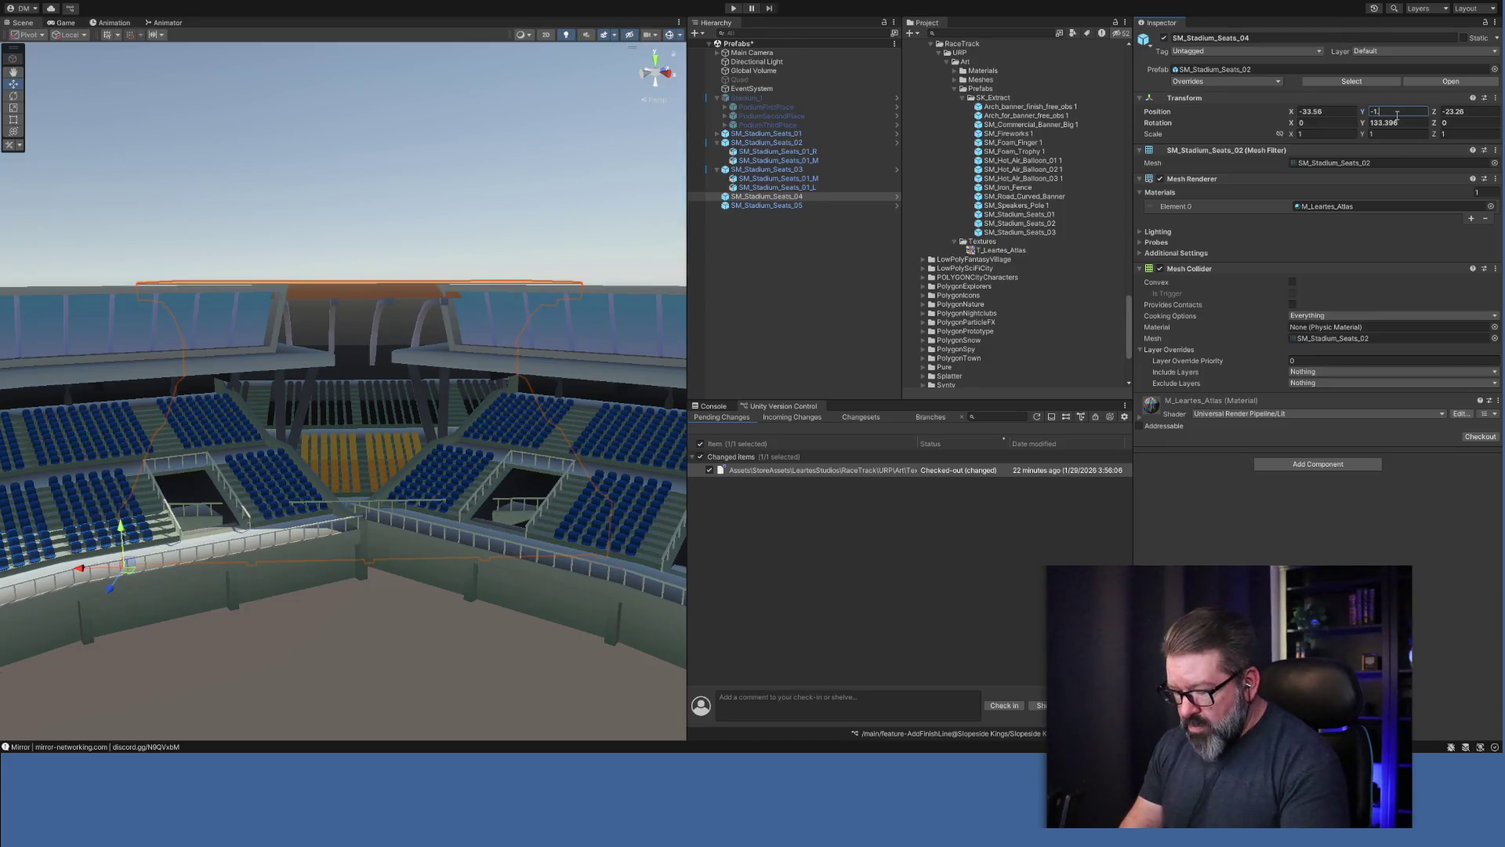
text(19)
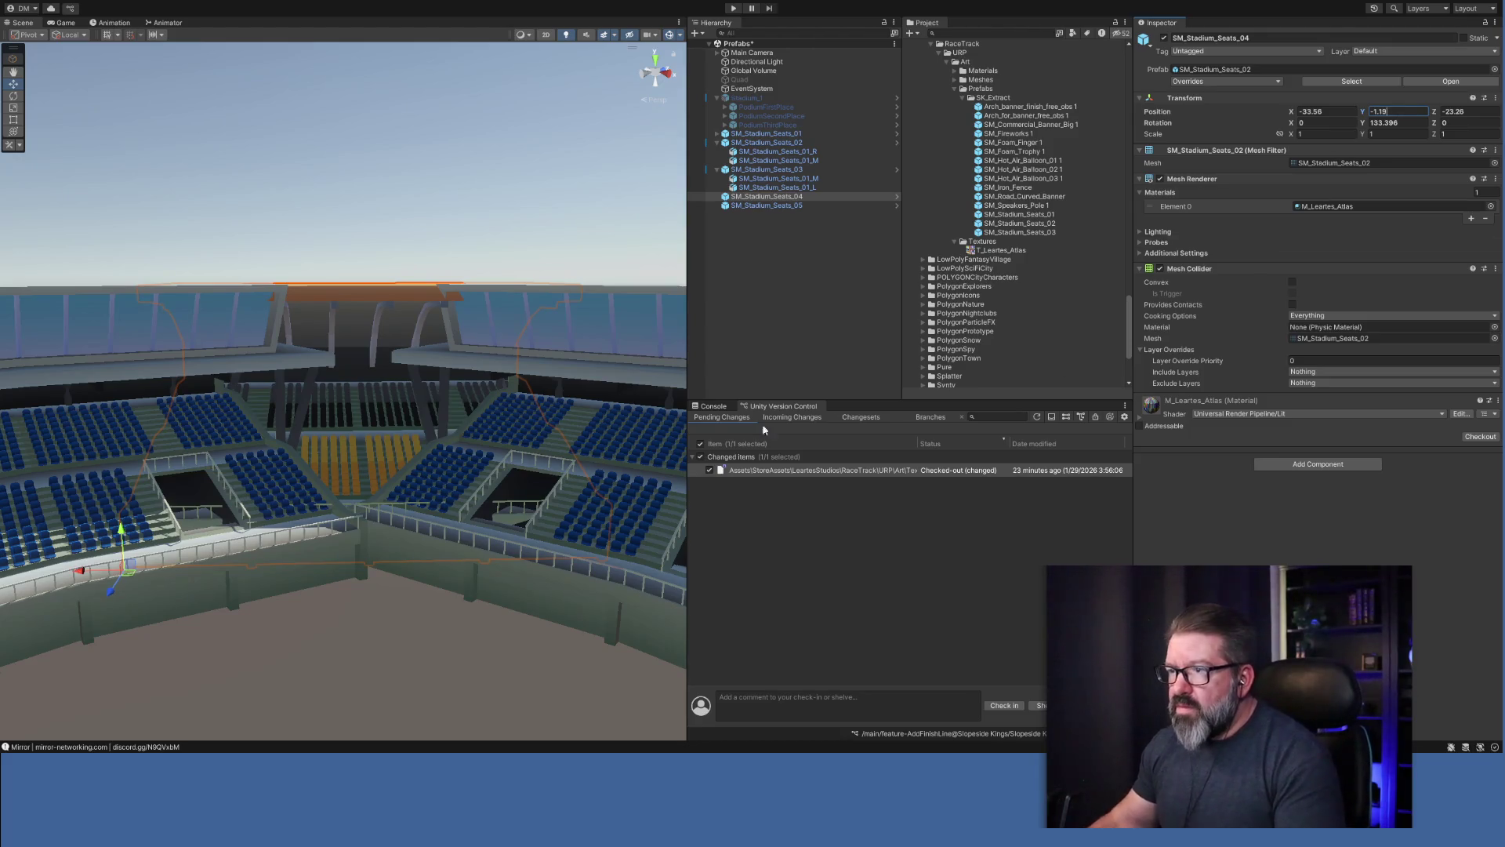
click(746, 328)
Fly the camera into the stadium to check the stands and select SM_Stadium_Seats_05.
key(w)
mouse_move(345, 470)
mouse_down()
mouse_move(345, 417)
mouse_move(356, 511)
mouse_up()
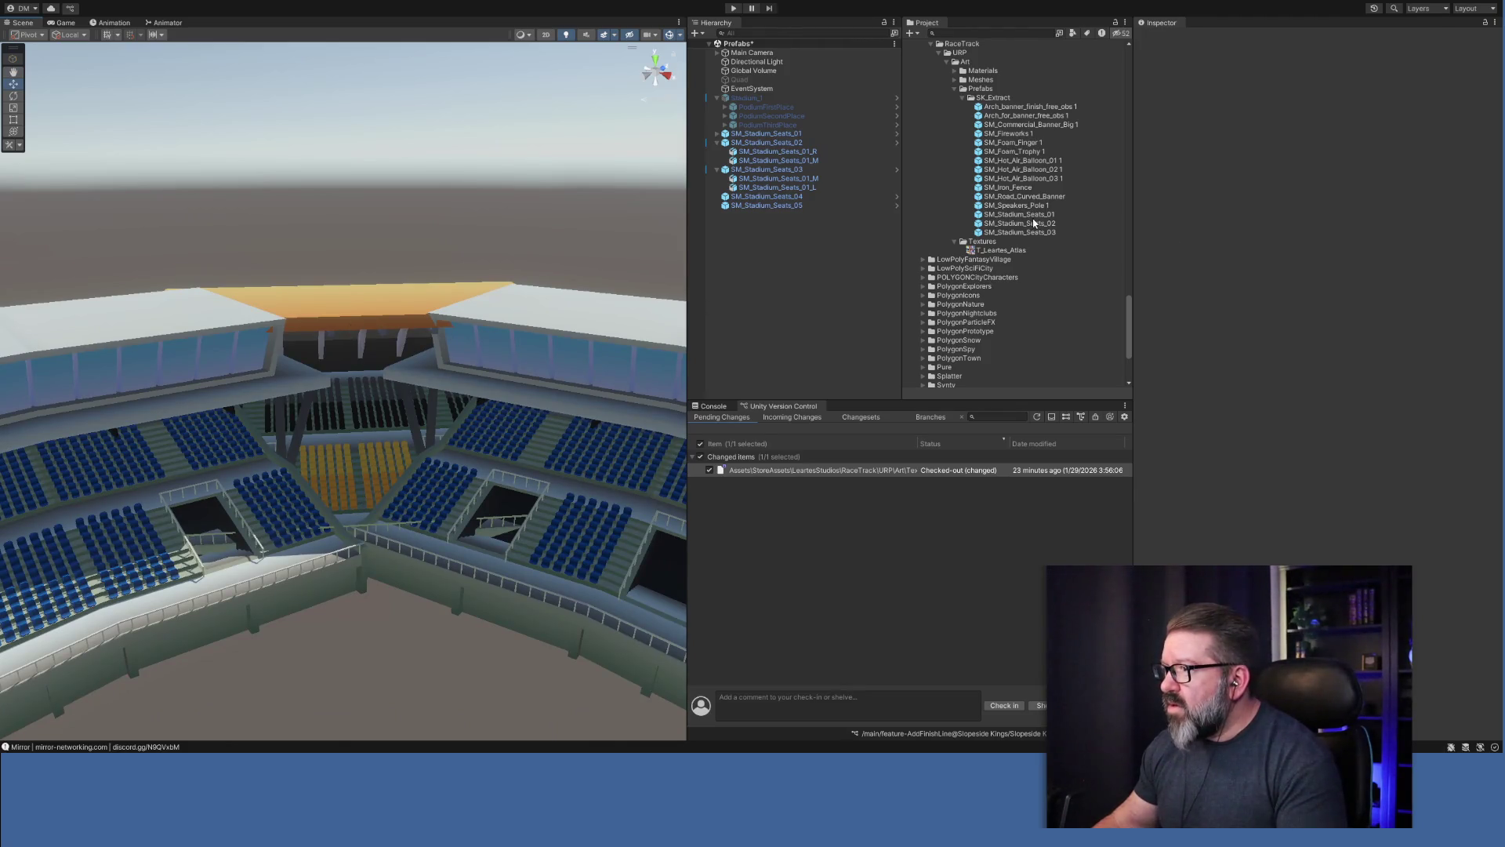
click(784, 196)
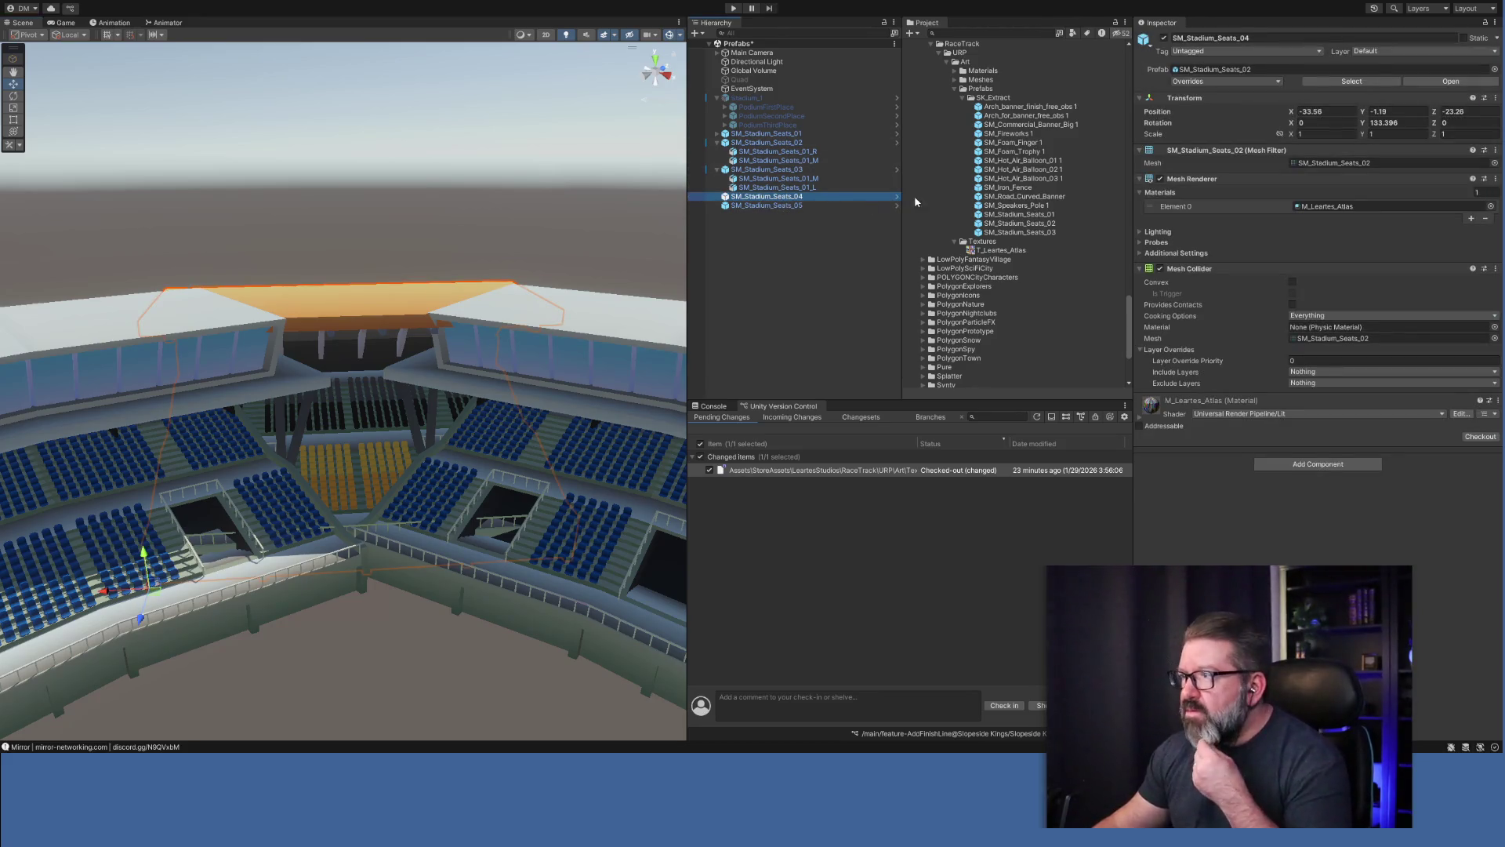
click(799, 205)
mouse_move(470, 384)
mouse_down()
mouse_move(446, 401)
mouse_move(602, 465)
mouse_move(508, 482)
mouse_up()
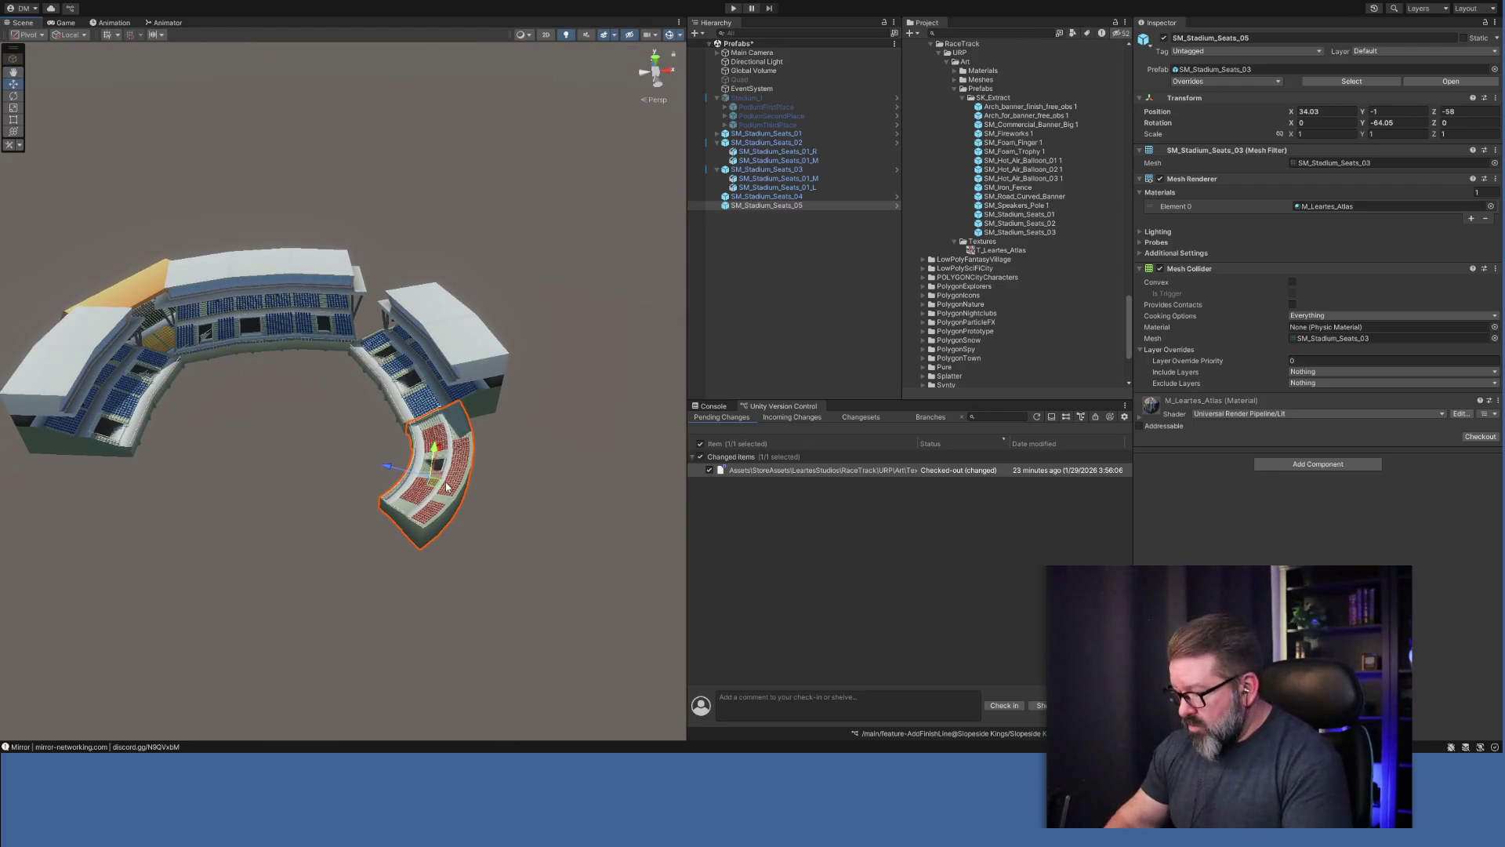
Delete SM_Stadium_Seats_05 and set SM_Stadium_Seats_04's Scale Y to 1.5.
key(Delete)
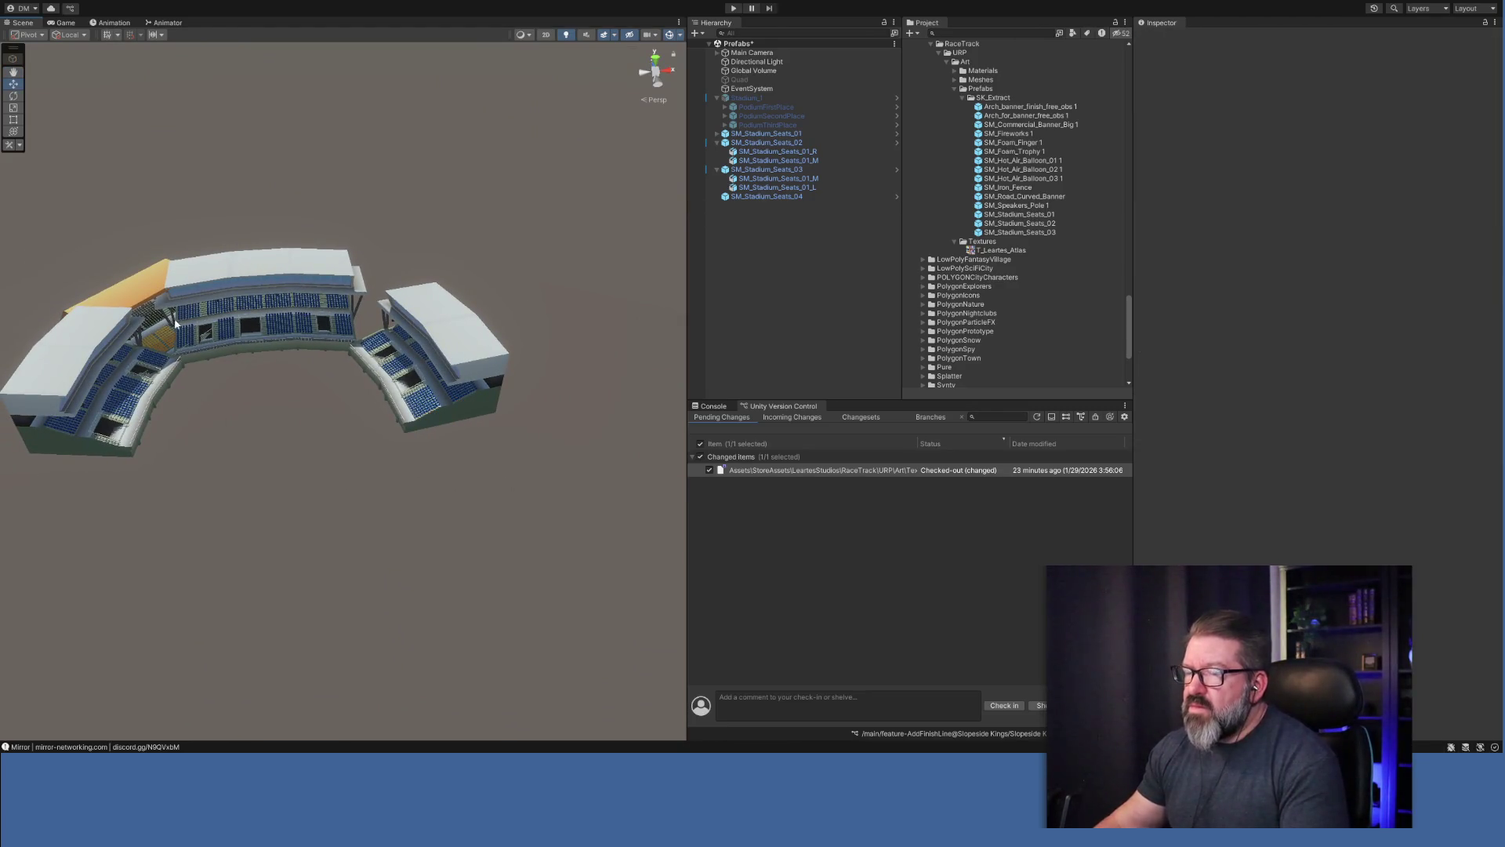
click(119, 298)
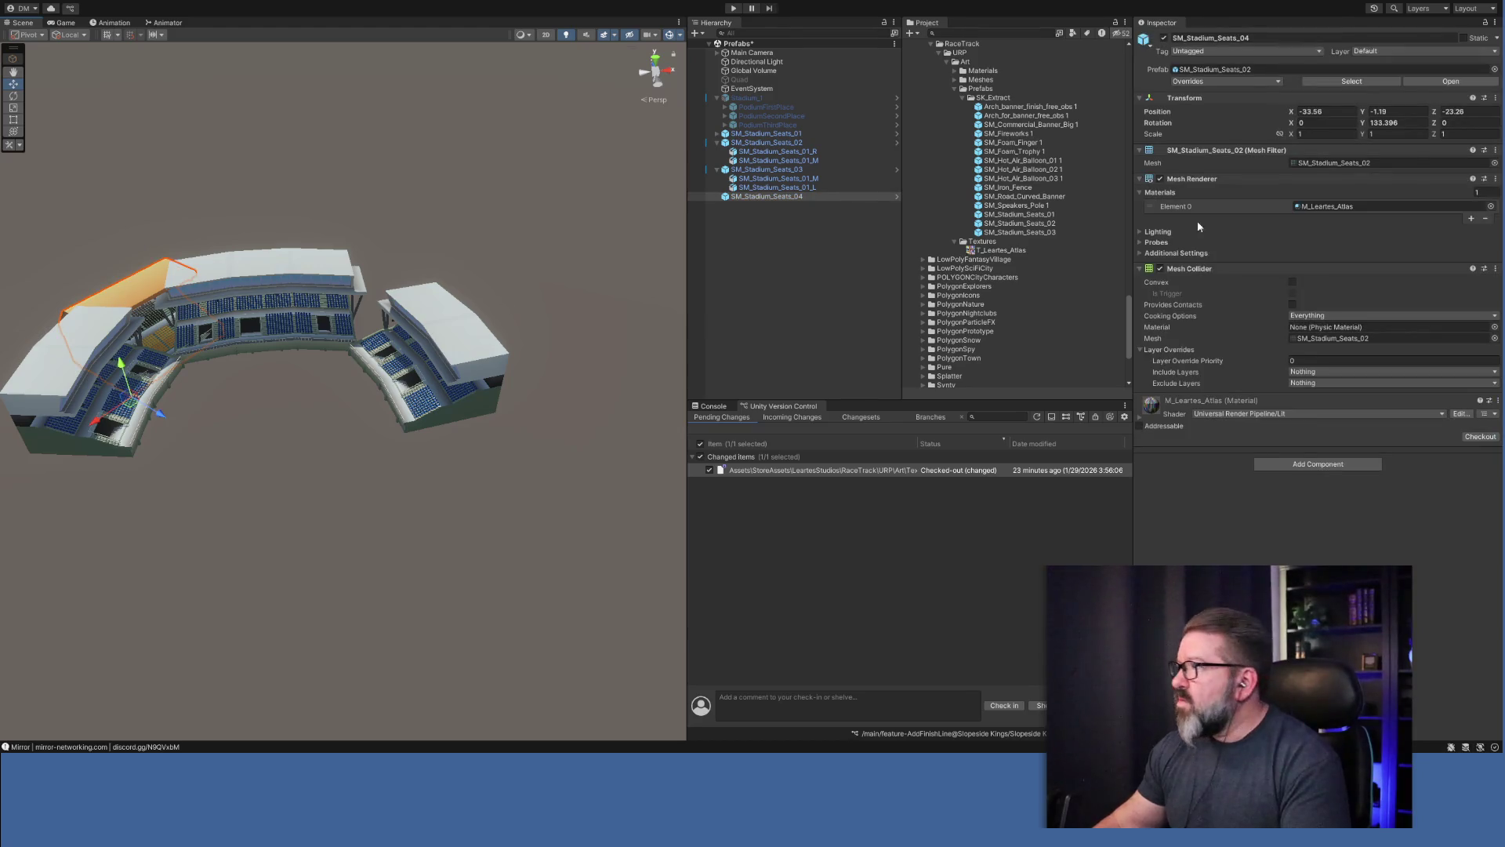
click(1411, 134)
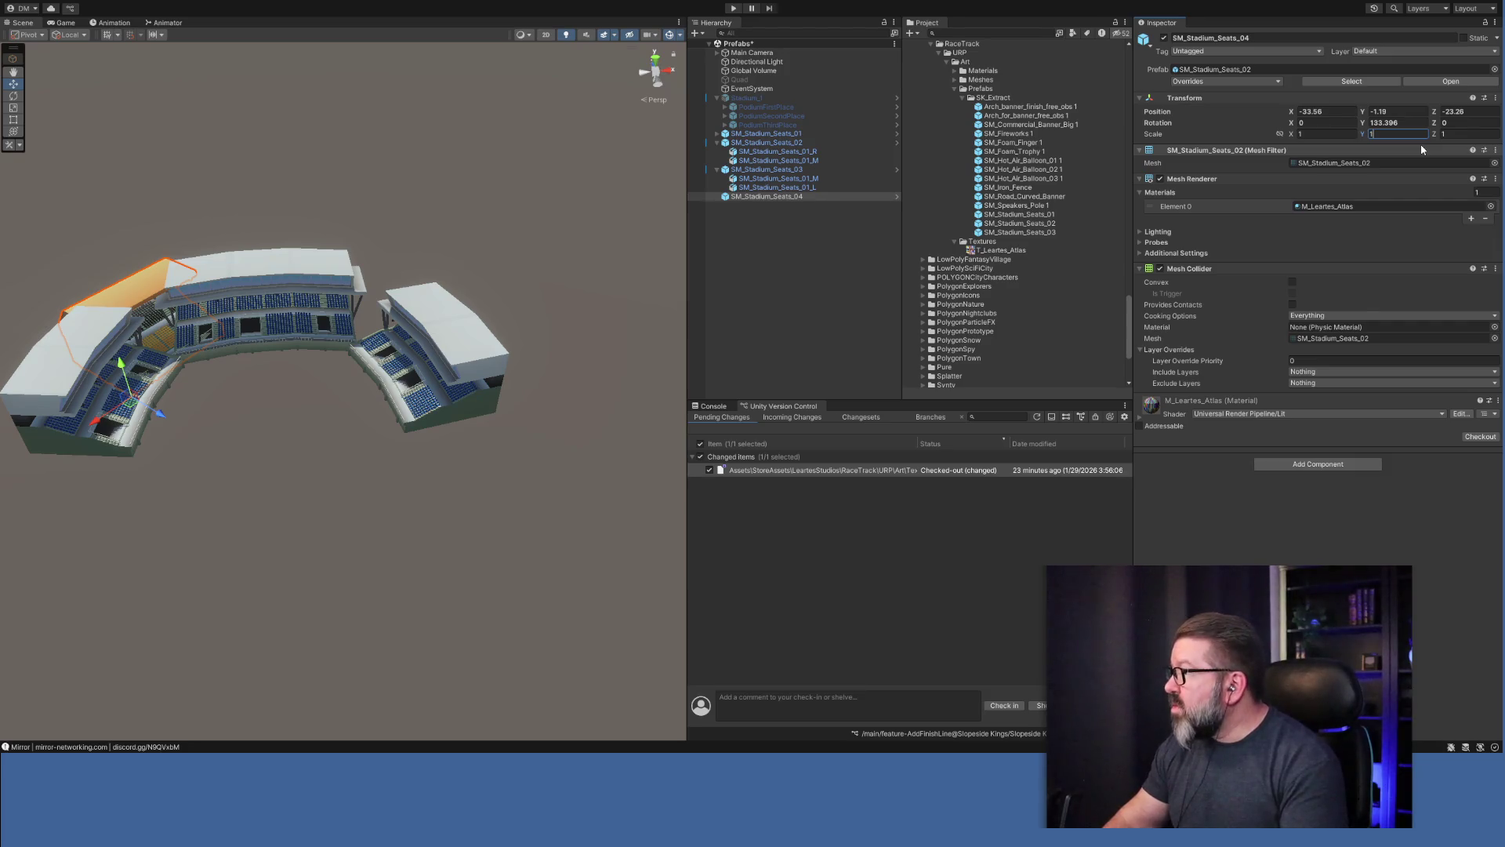
text(1.5)
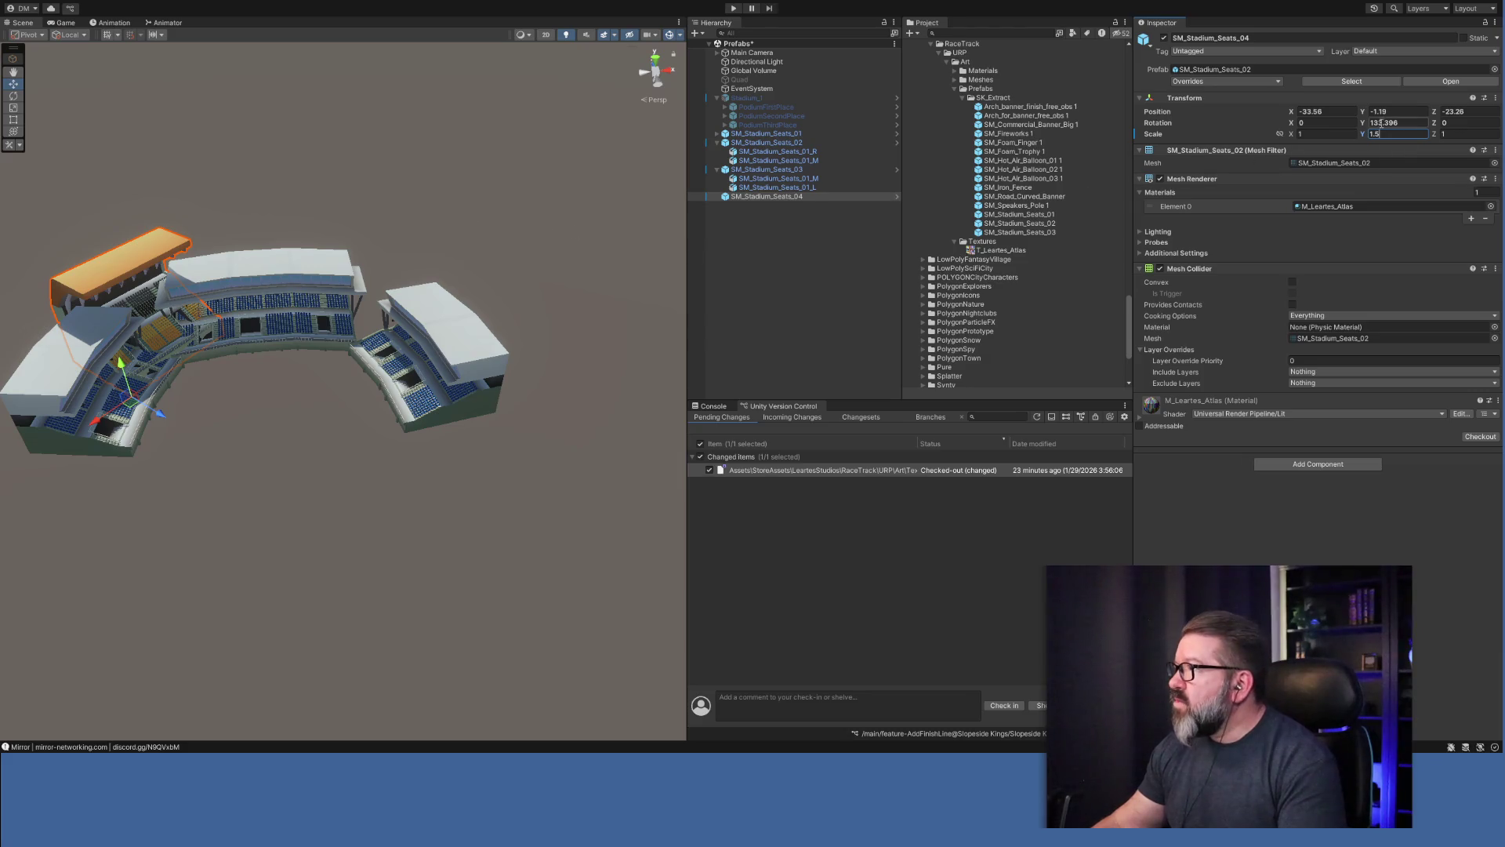
Sink SM_Stadium_Seats_04 into the ground to a Y position of about -10.1.
drag(1365, 112, 1343, 122)
mouse_move(312, 343)
mouse_down()
mouse_move(285, 350)
mouse_move(192, 268)
mouse_up()
click(1403, 112)
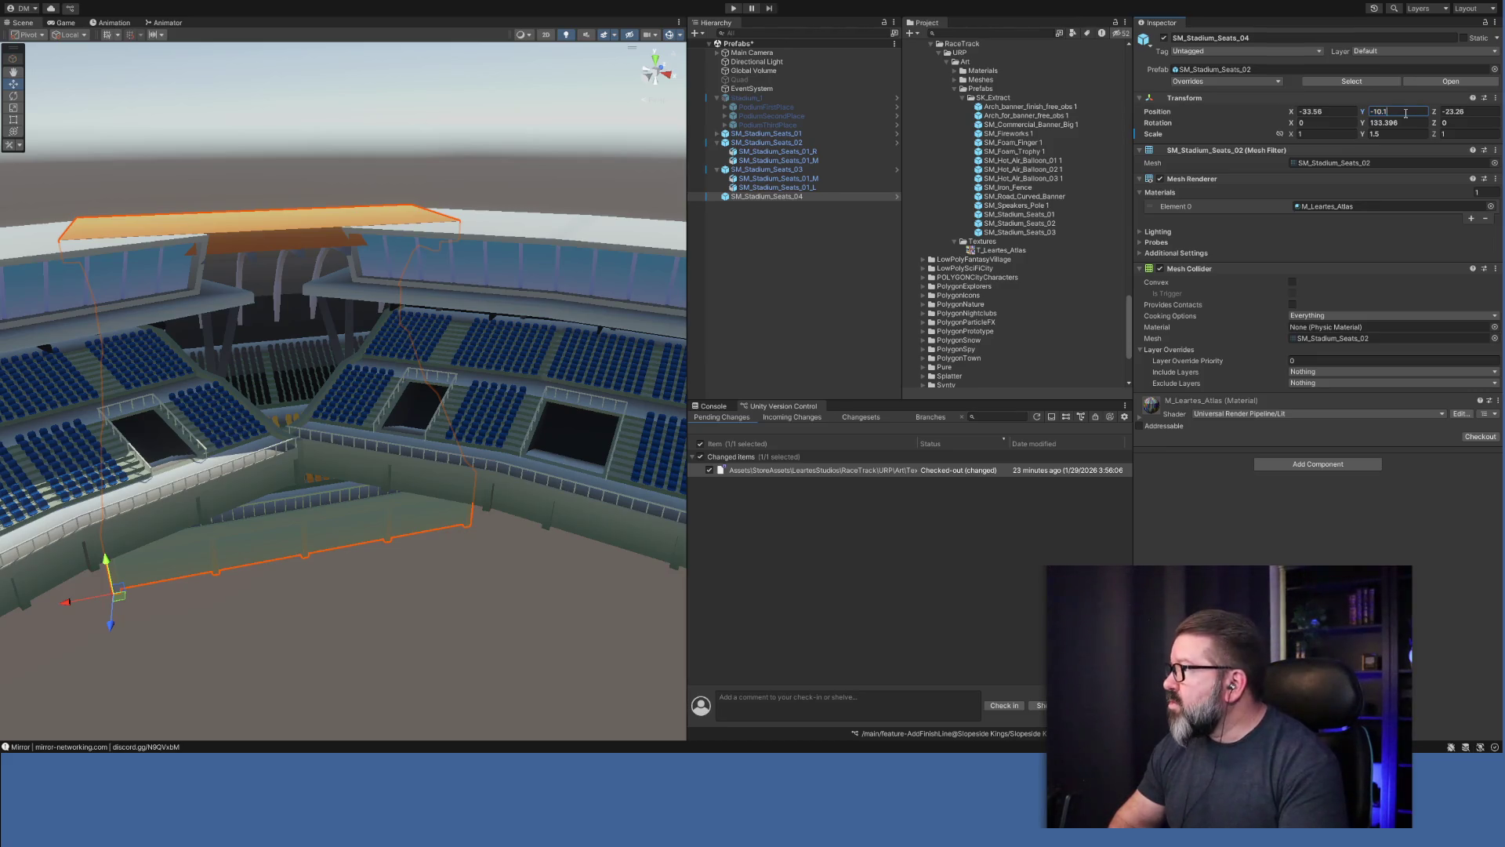
Set SM_Stadium_Seats_04's Position Y to -10.2.
key(BackSpace)
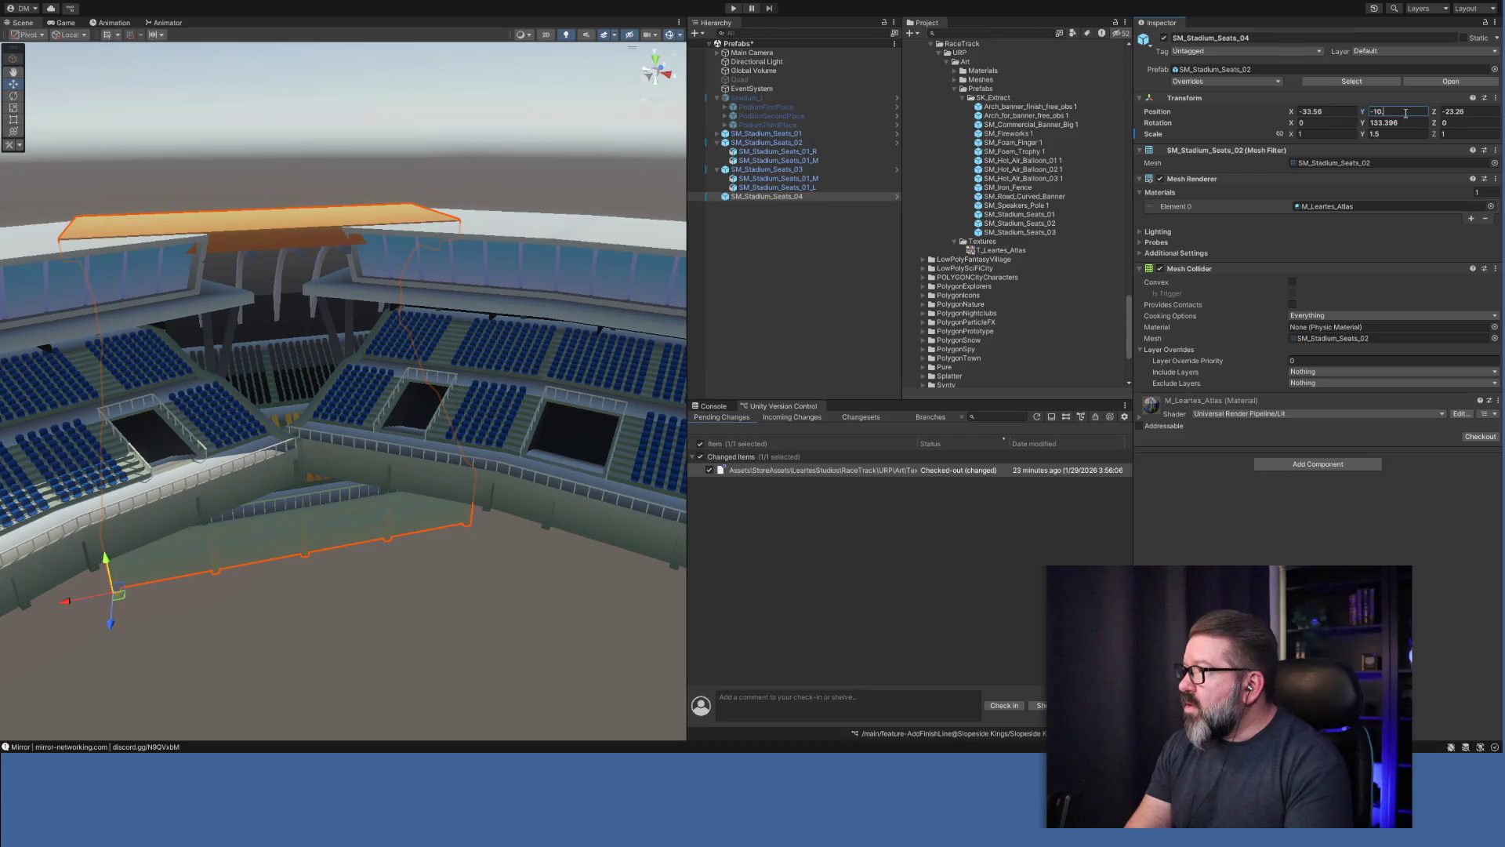
text(2)
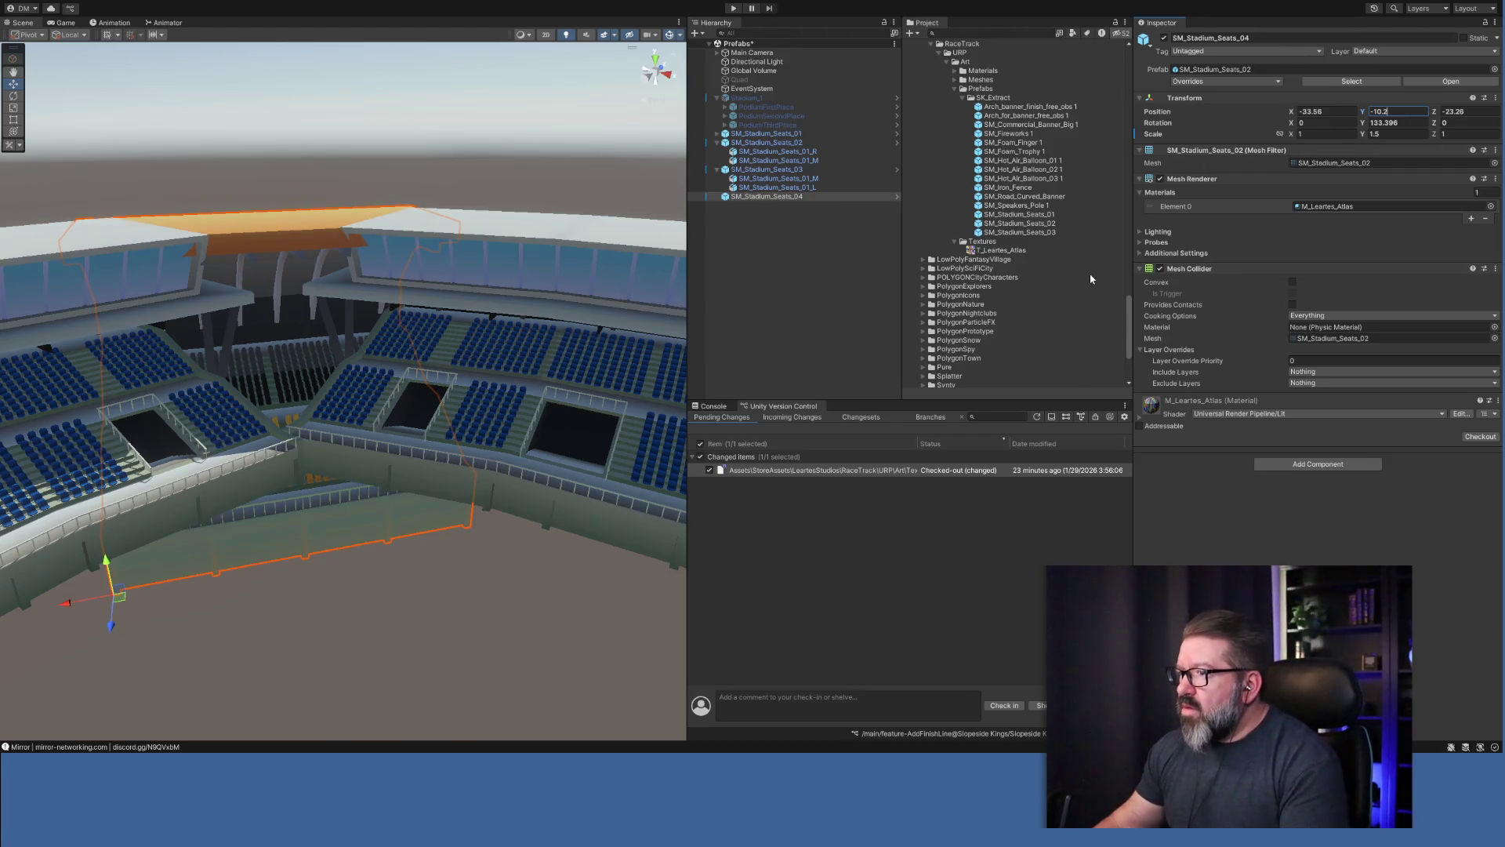
drag(116, 627, 114, 619)
Stretch the stand to Scale Y 1.7 and sink it to Position Y -13.76.
click(1362, 134)
drag(1362, 135, 1353, 133)
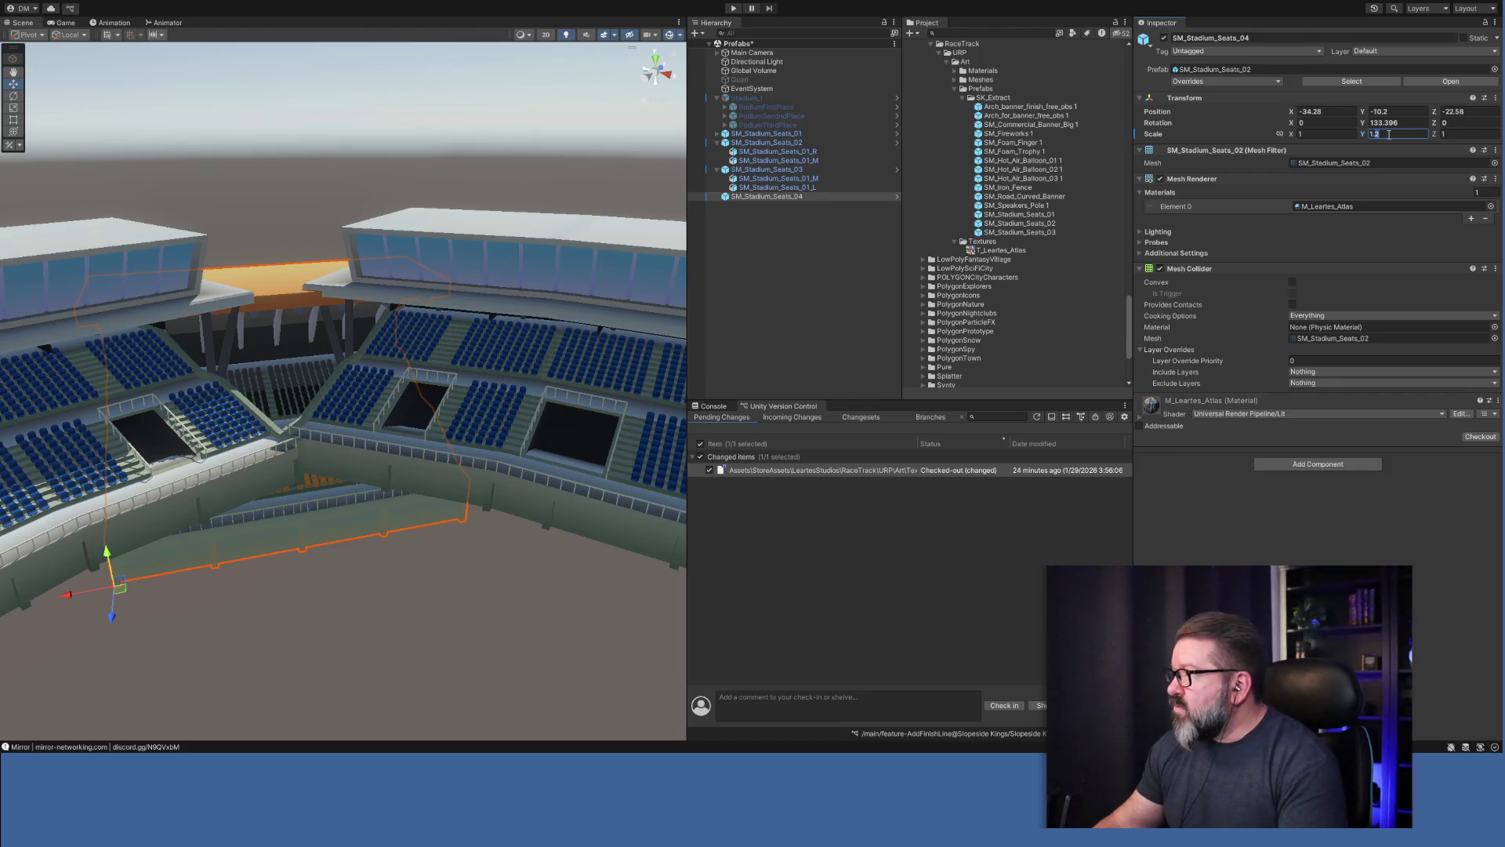
text(1.3)
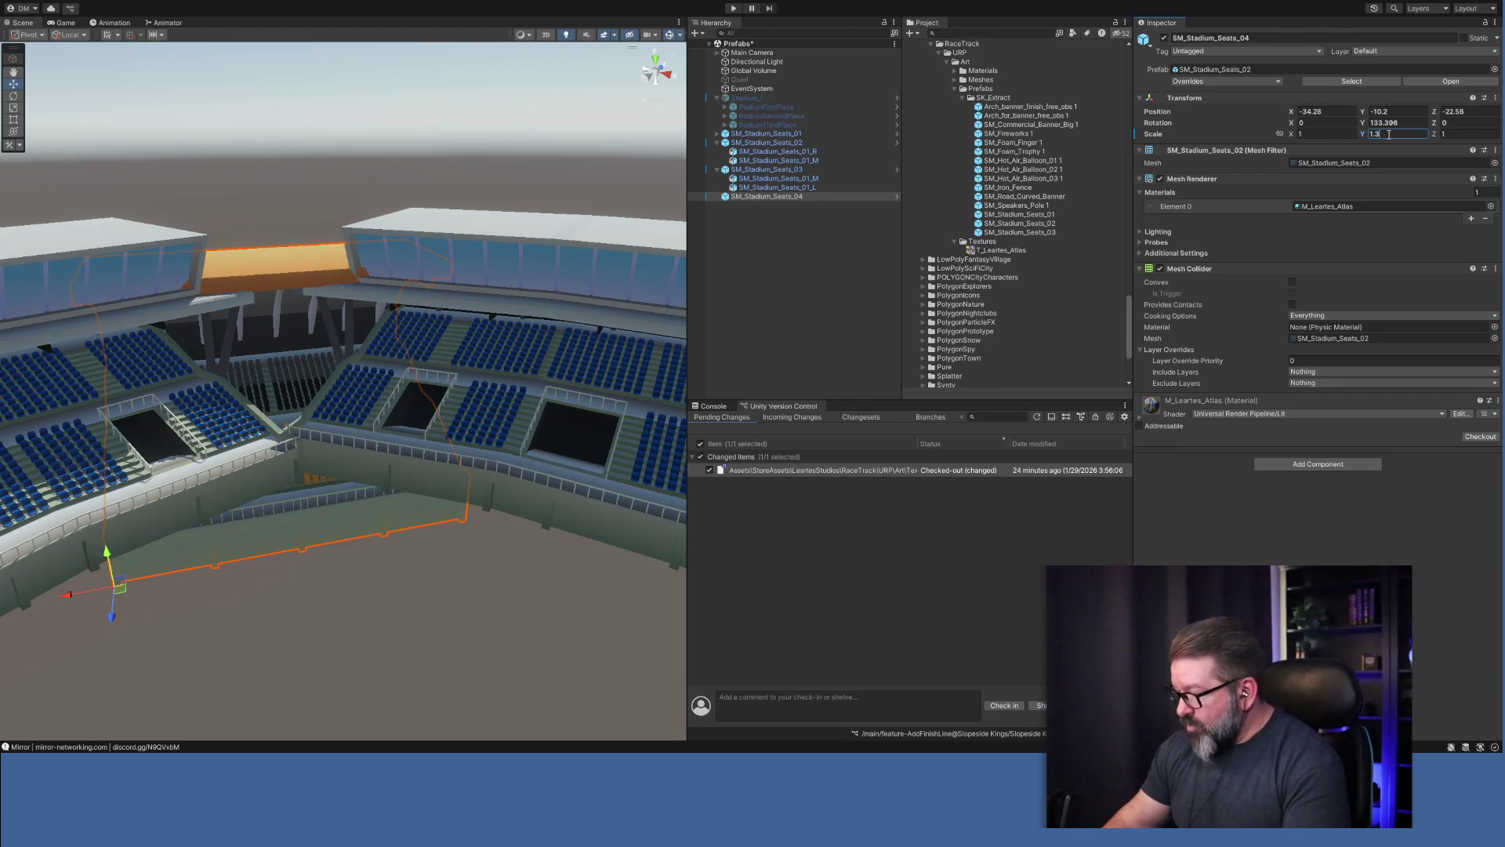
key(BackSpace)
text(5)
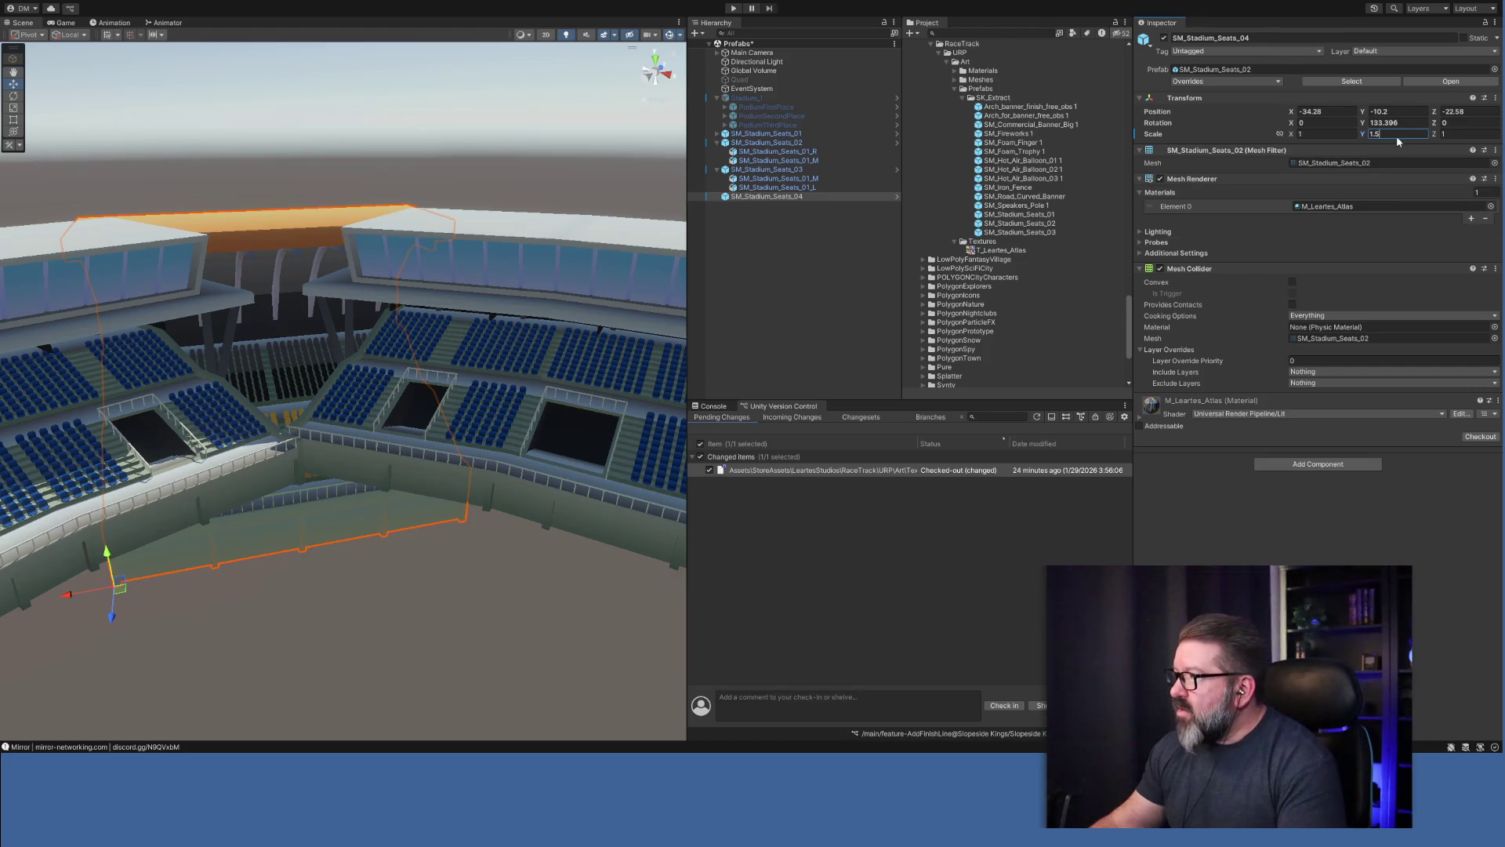
key(BackSpace)
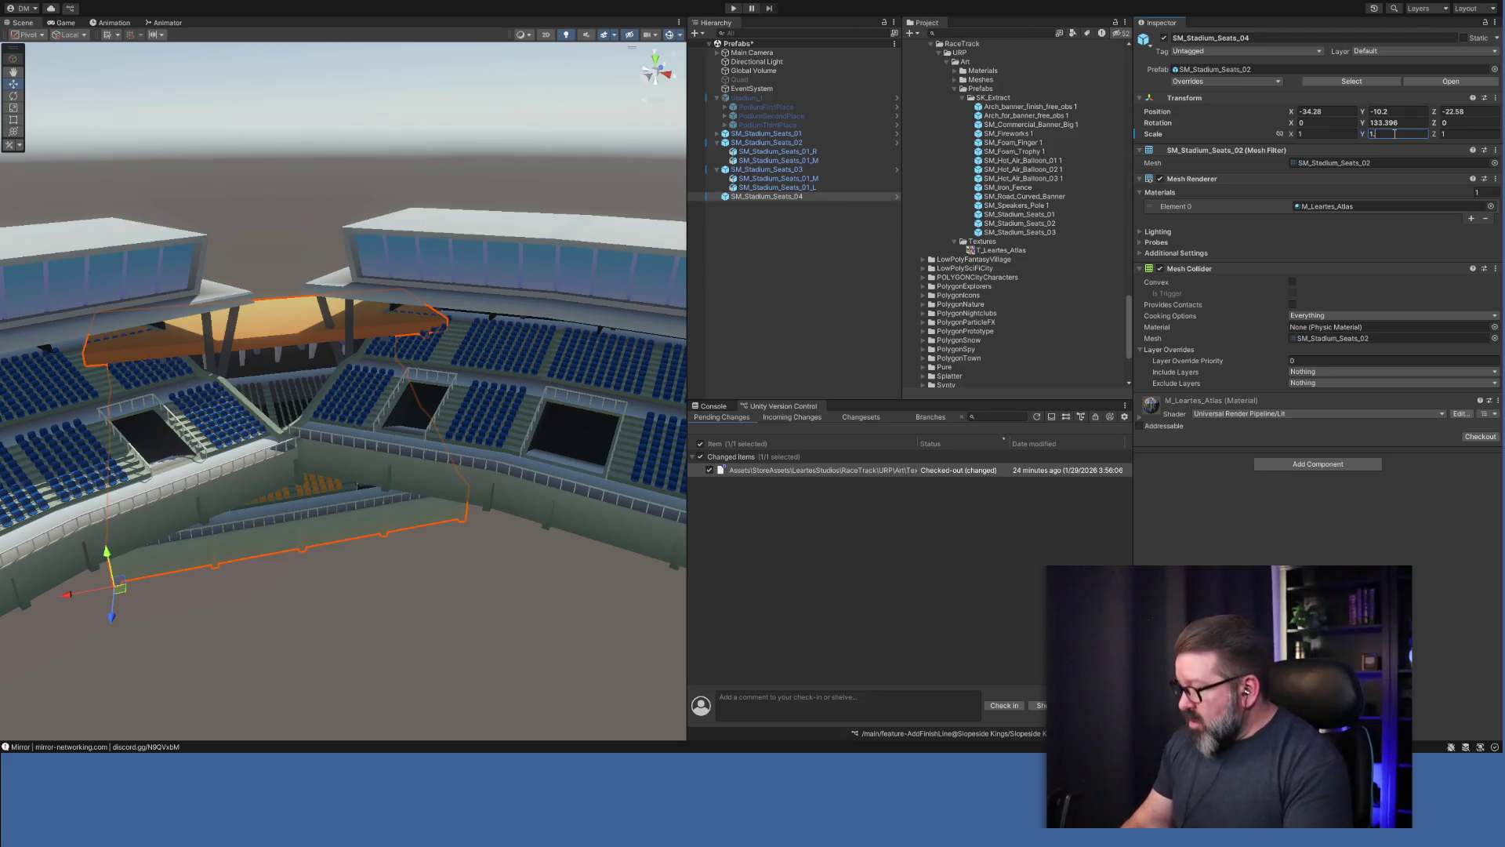
text(4)
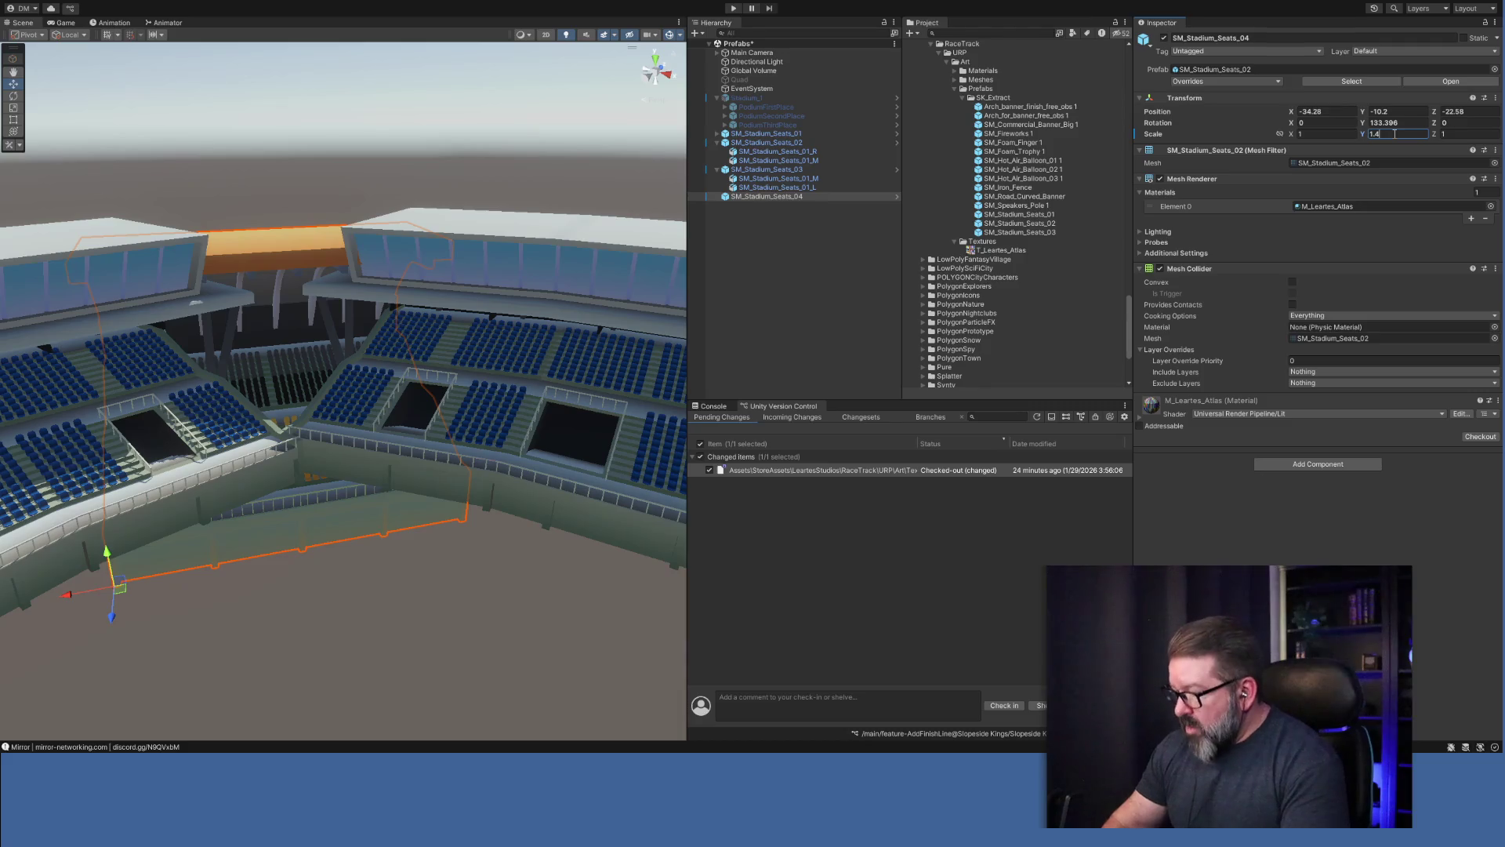
key(BackSpace)
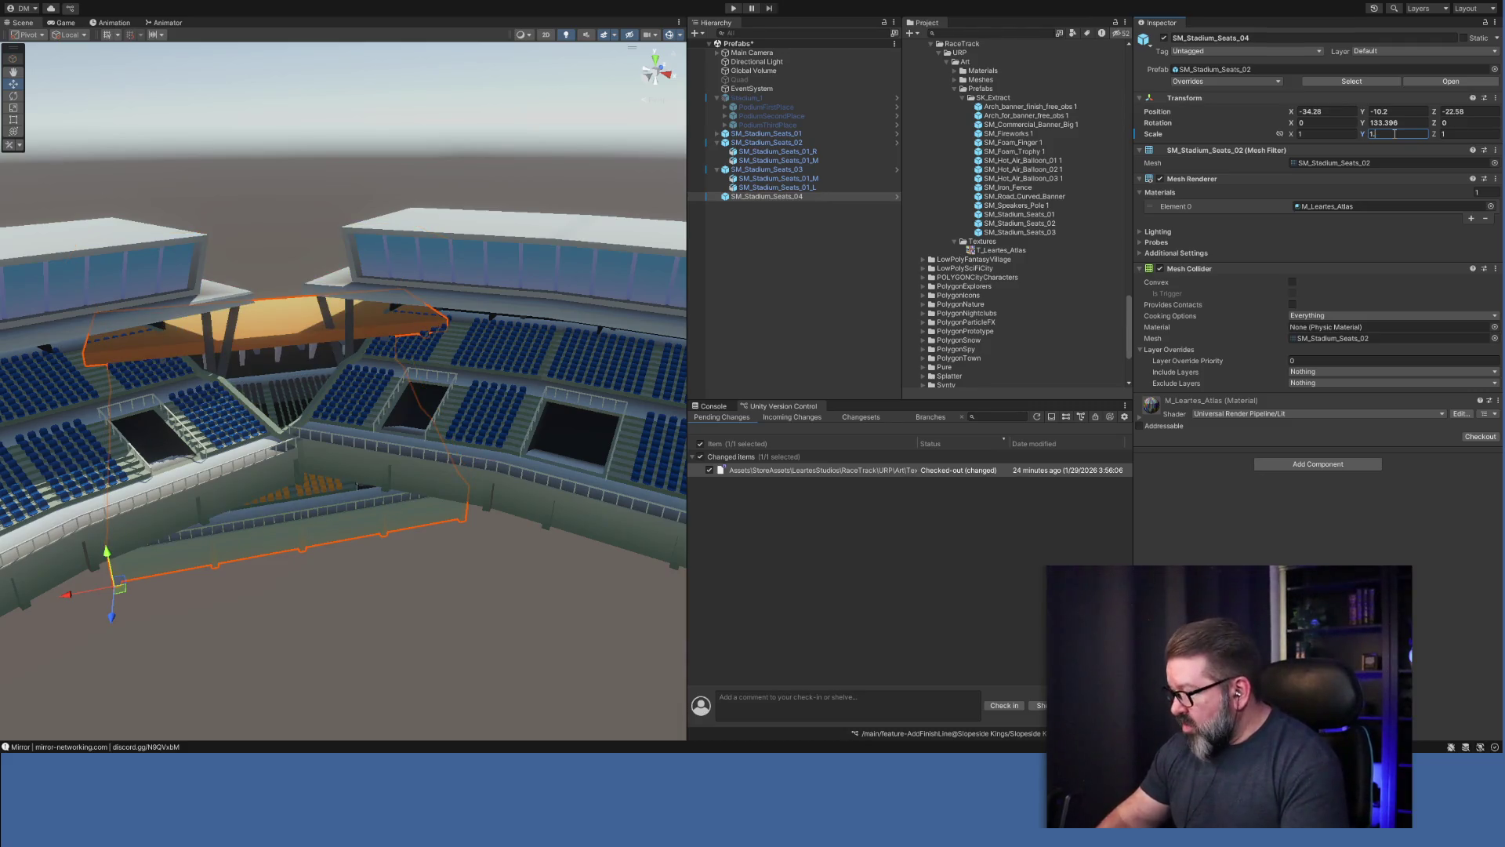
text(7)
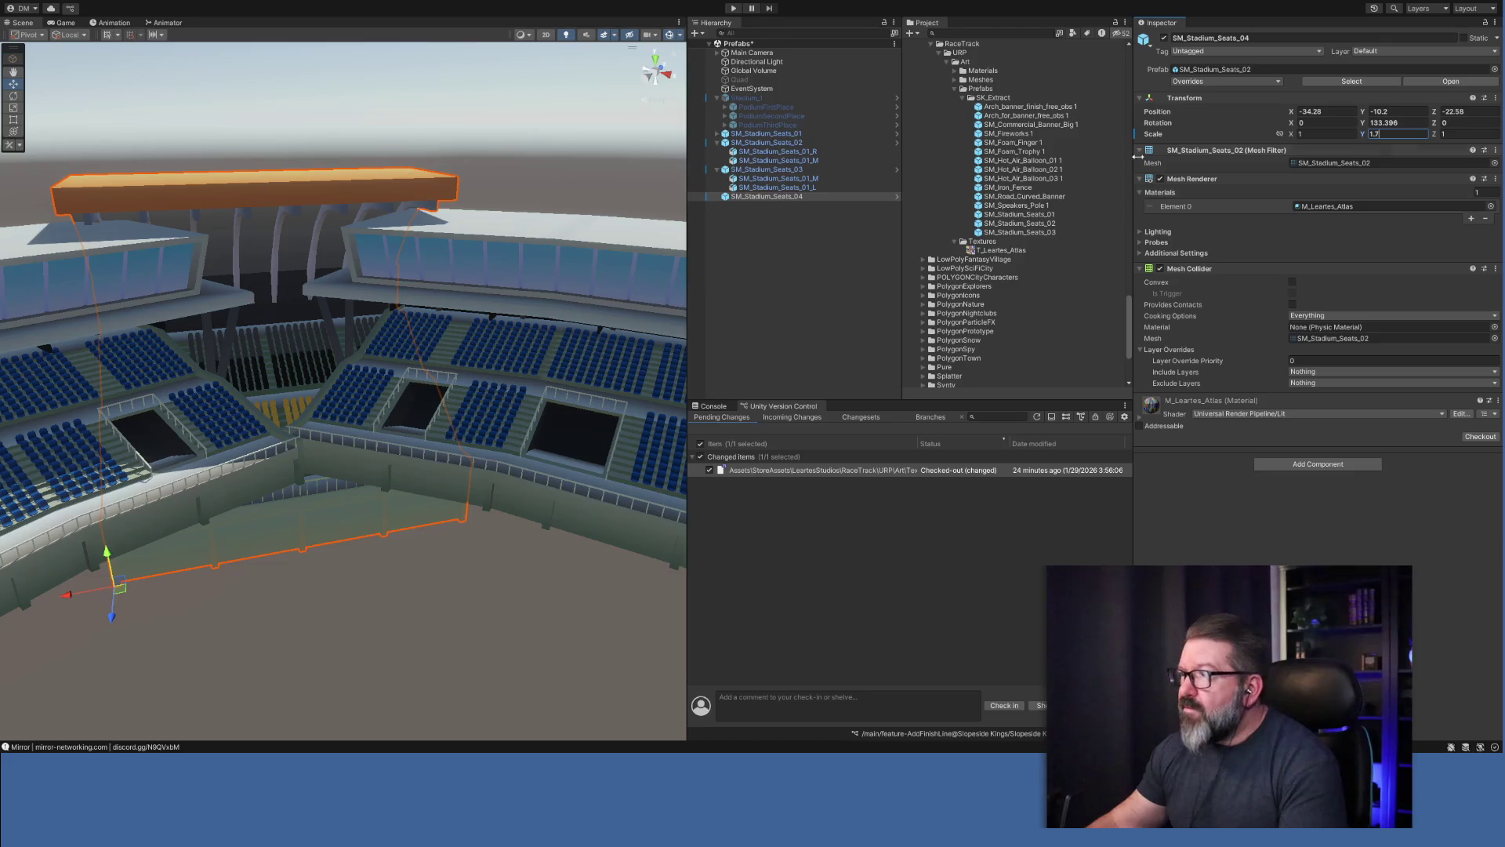
drag(1364, 112, 1315, 125)
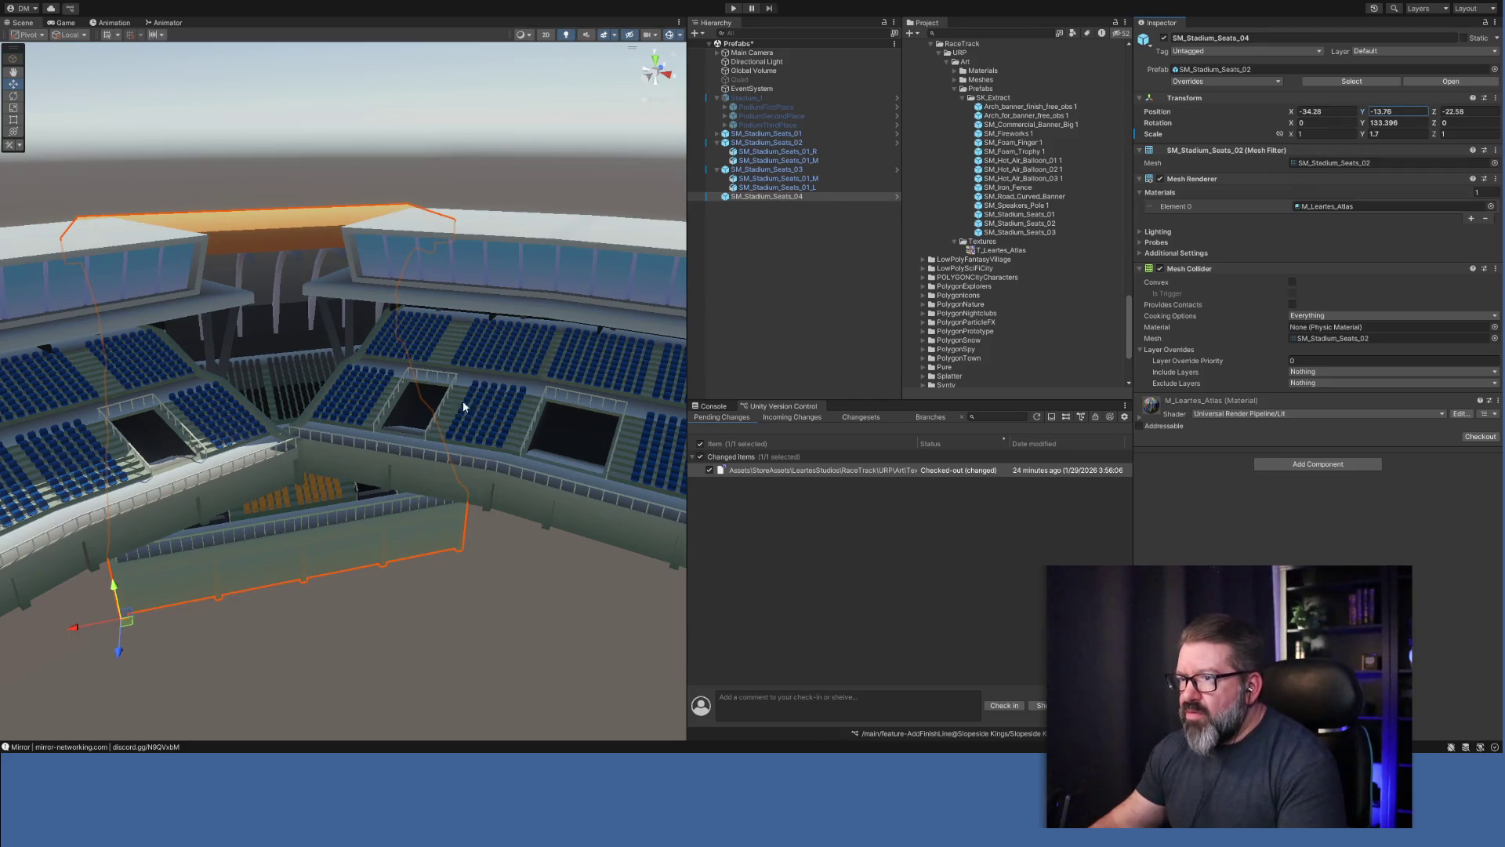
mouse_move(391, 476)
mouse_down()
mouse_move(346, 608)
mouse_move(390, 608)
mouse_move(407, 580)
mouse_up()
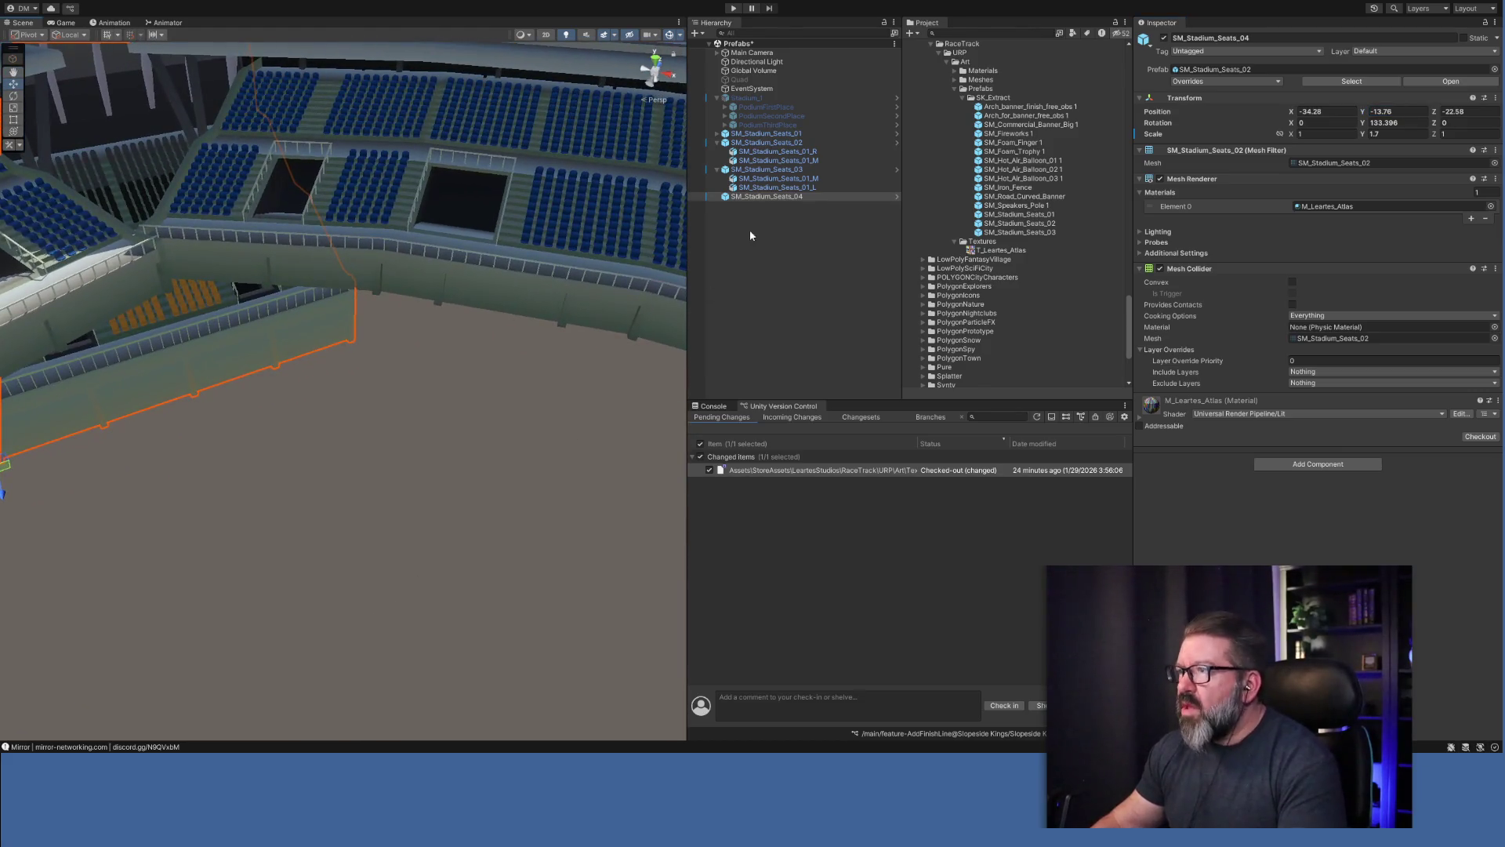
Enable the ground Quad and slide it in global space to Position Z -12.29.
click(741, 79)
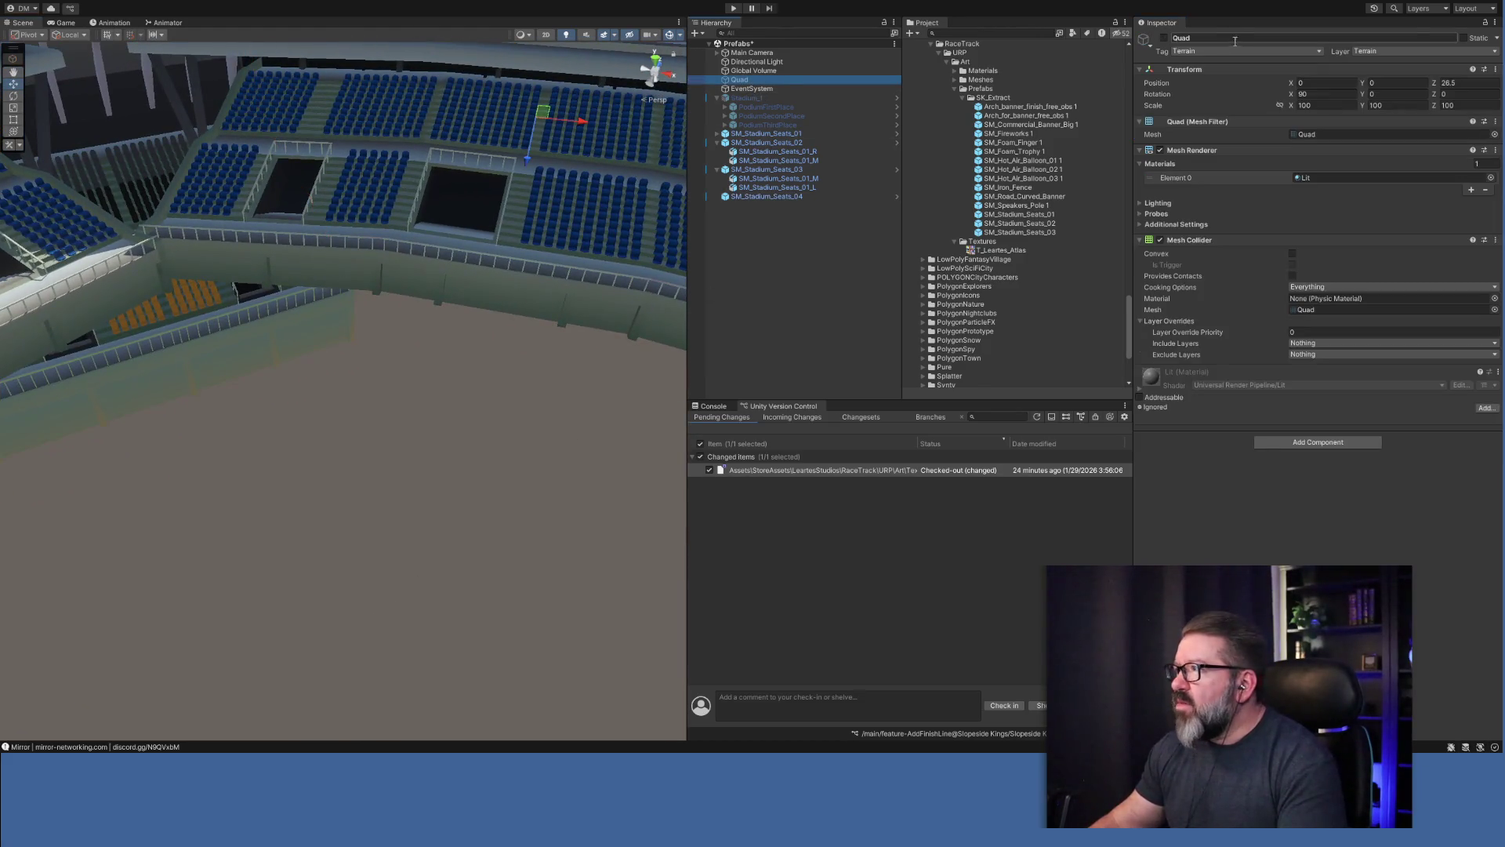
click(1164, 39)
mouse_move(367, 410)
mouse_down()
mouse_move(369, 363)
mouse_move(380, 510)
mouse_move(383, 401)
mouse_move(431, 317)
mouse_move(455, 354)
mouse_up()
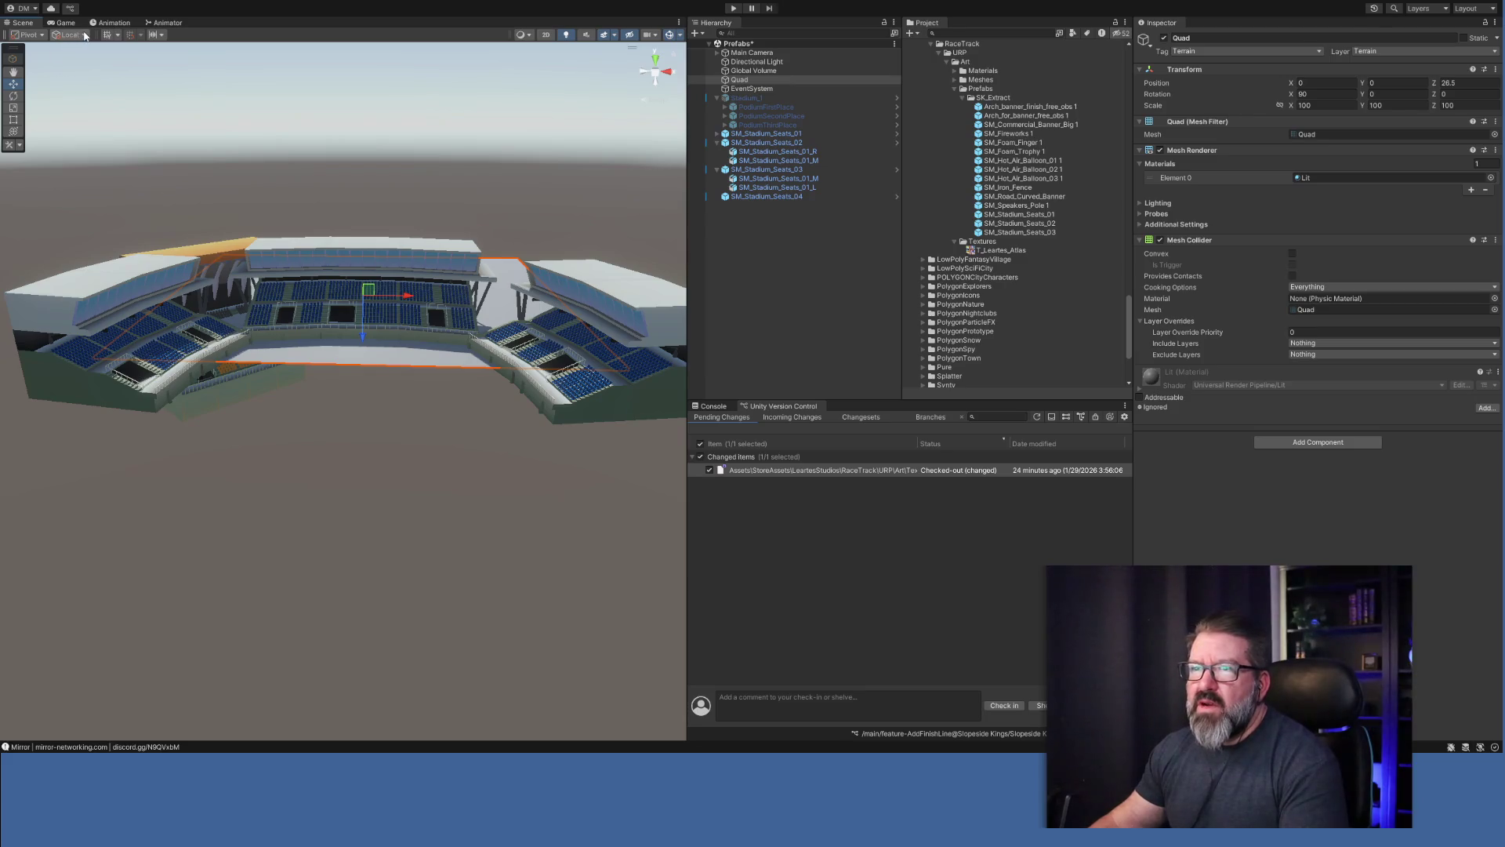
key(x)
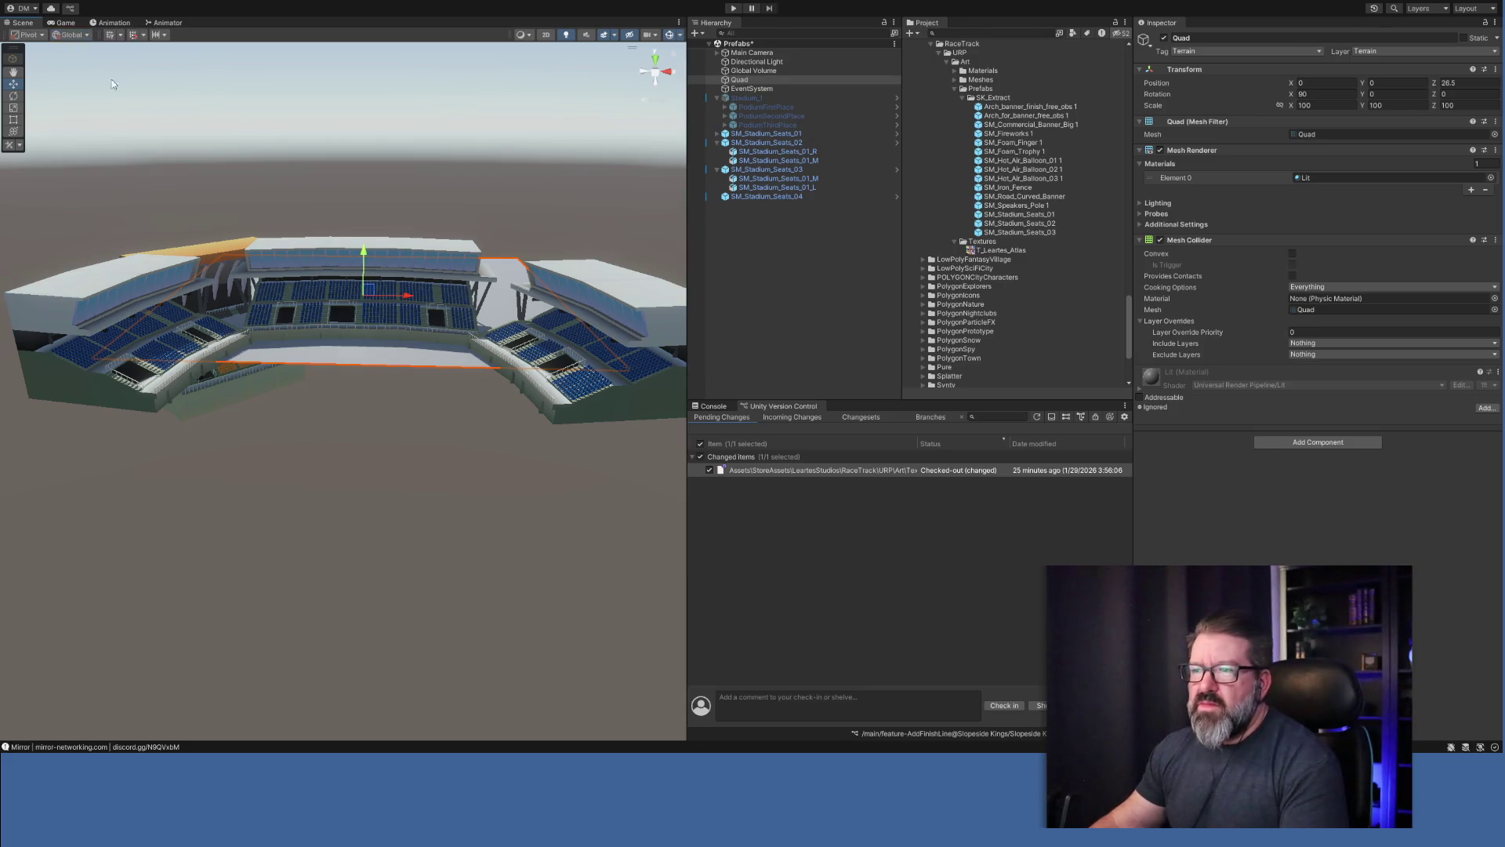
drag(1435, 82, 1212, 120)
mouse_move(396, 443)
mouse_down()
mouse_move(430, 446)
mouse_move(424, 423)
mouse_move(355, 412)
mouse_move(395, 440)
mouse_move(328, 442)
mouse_move(410, 455)
mouse_up()
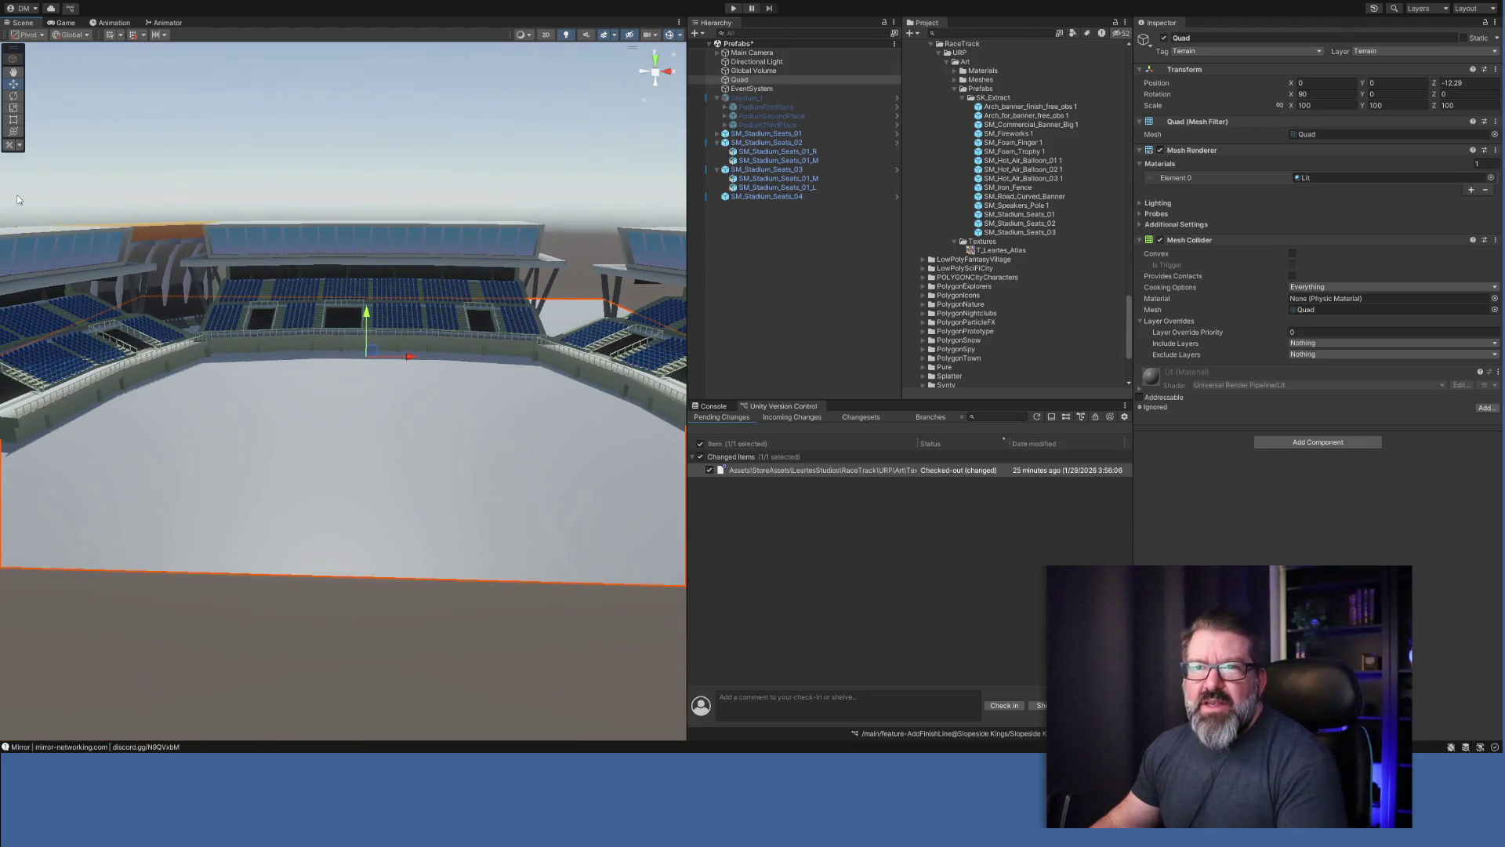
Compare the other stands' transforms against SM_Stadium_Seats_04 in the Hierarchy.
click(11, 95)
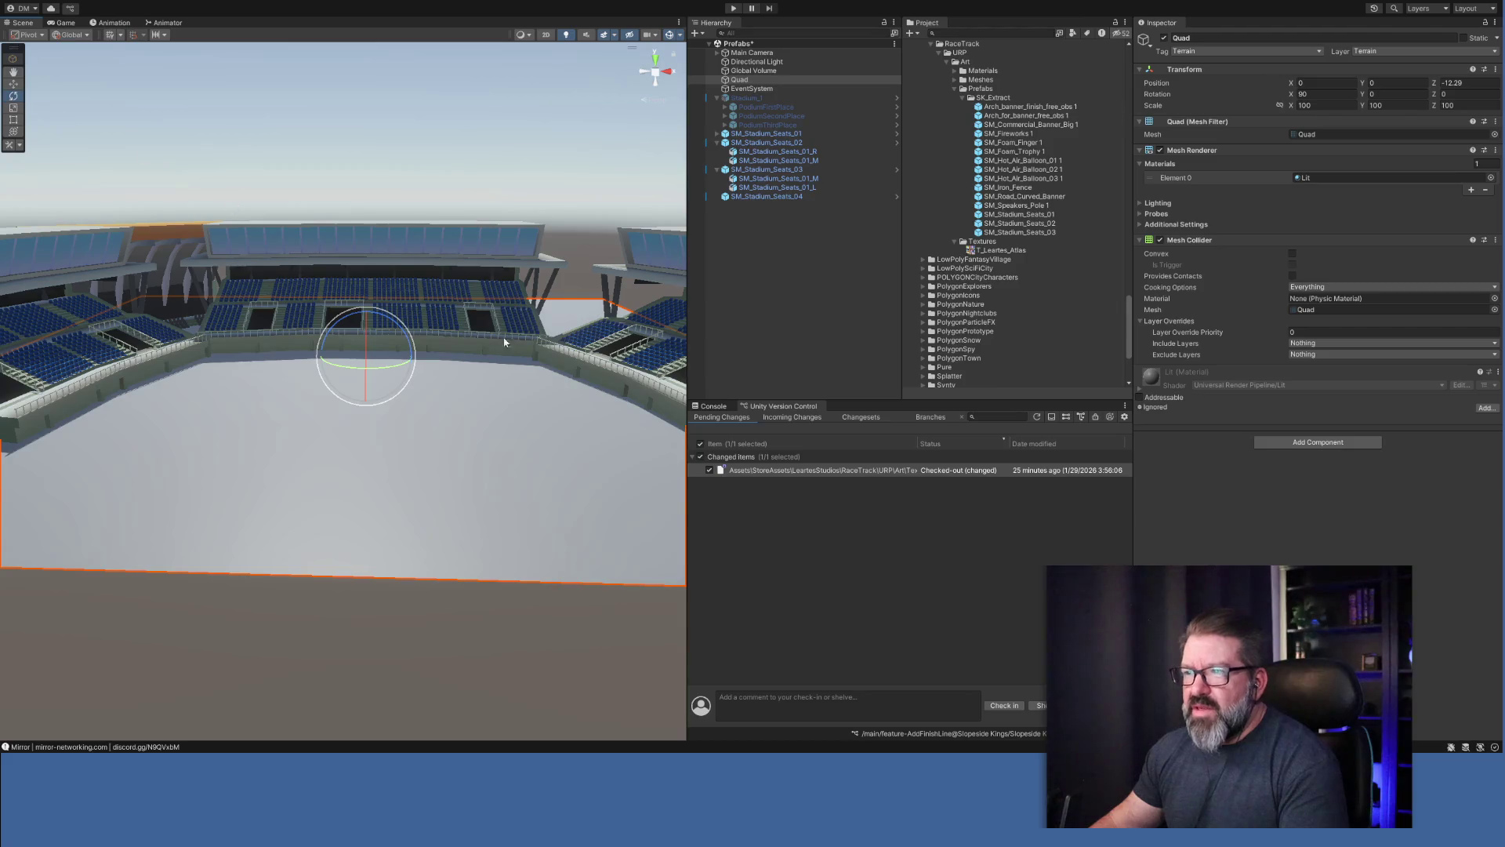
click(775, 197)
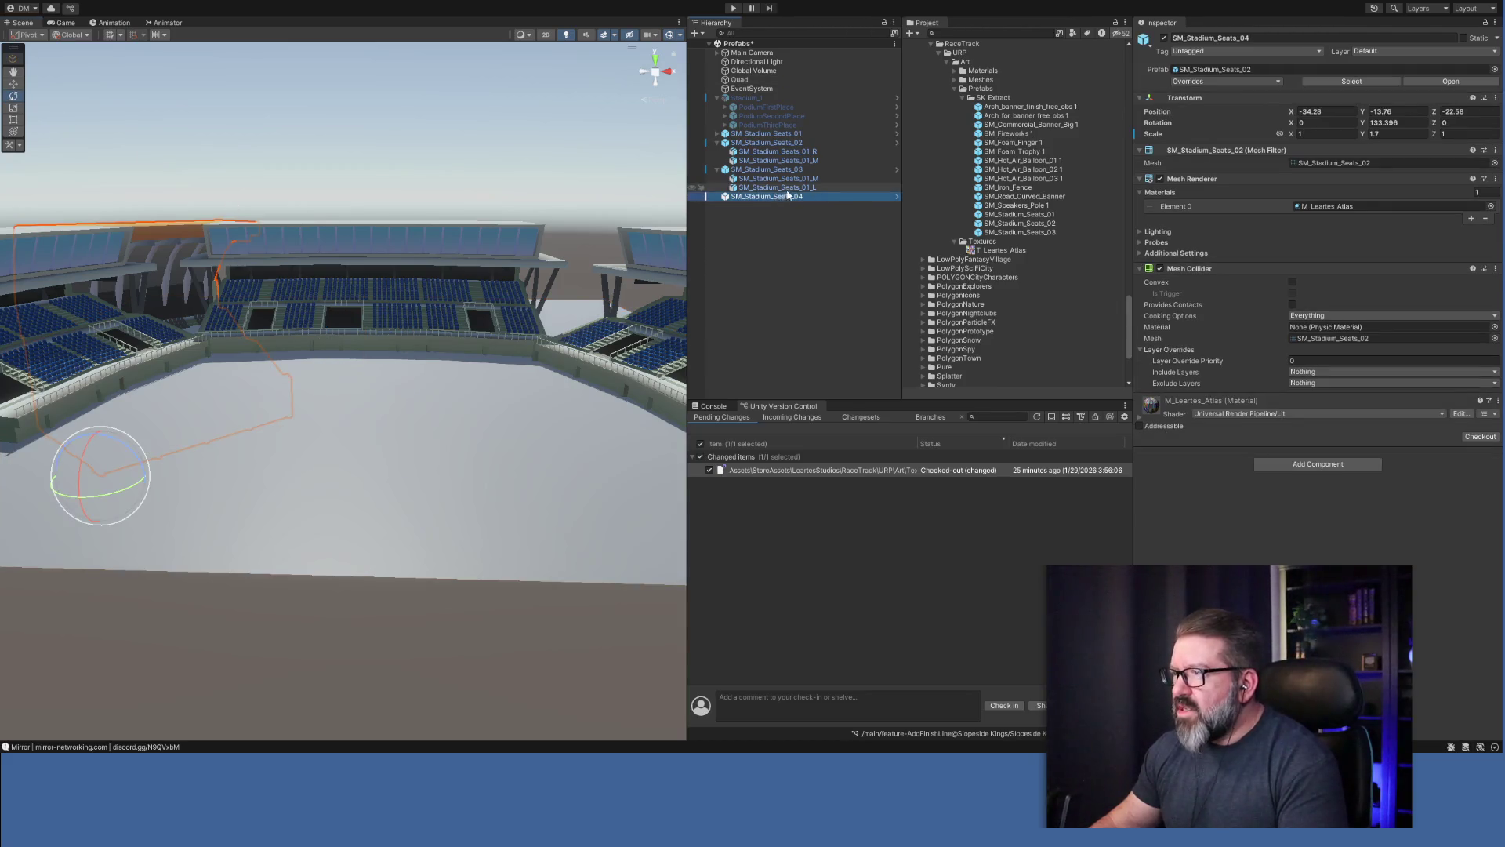
click(789, 188)
click(780, 178)
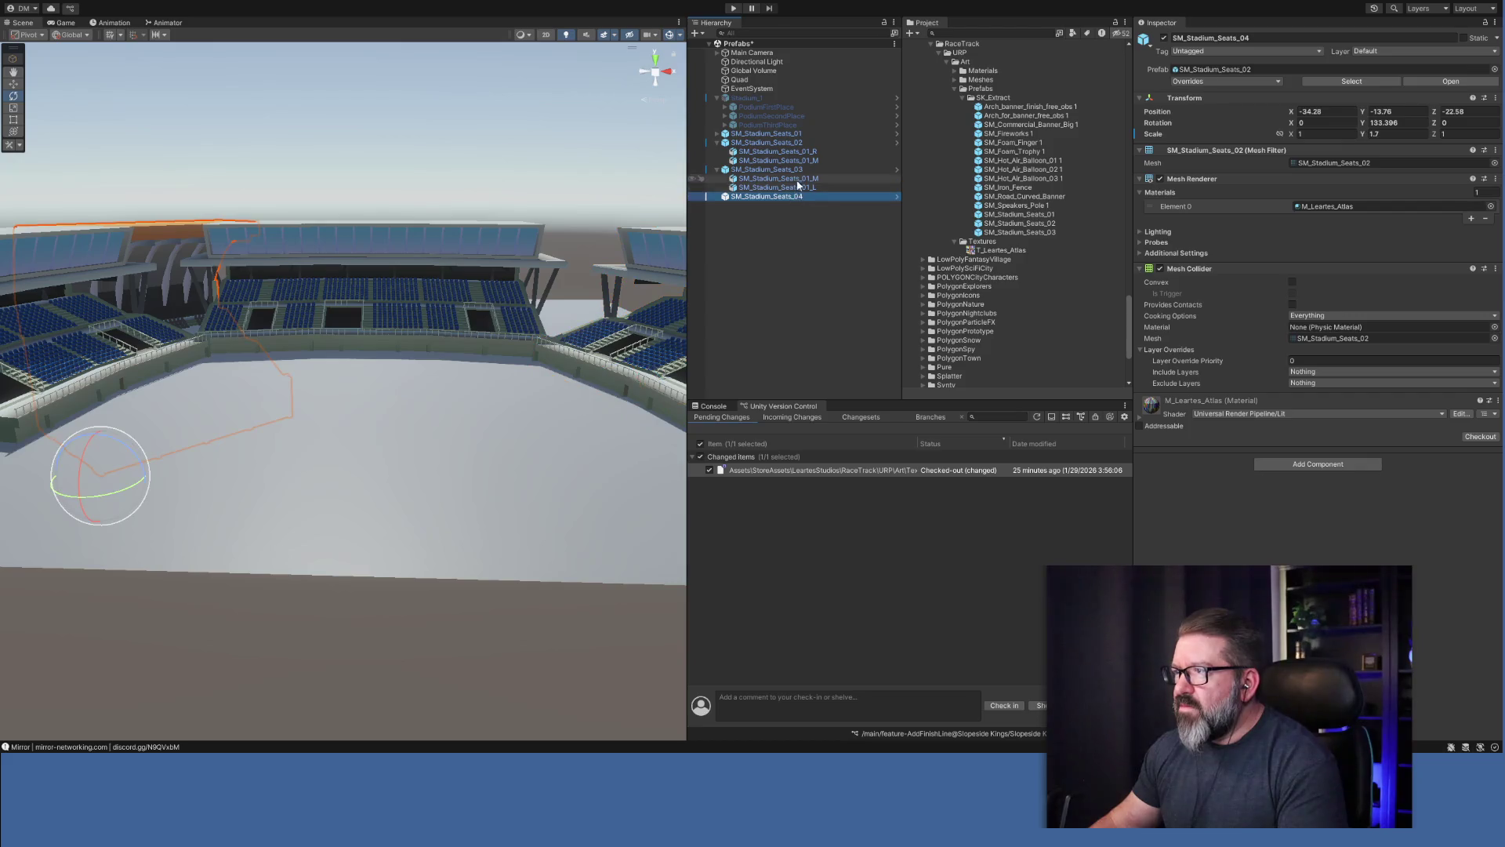
click(776, 169)
click(778, 144)
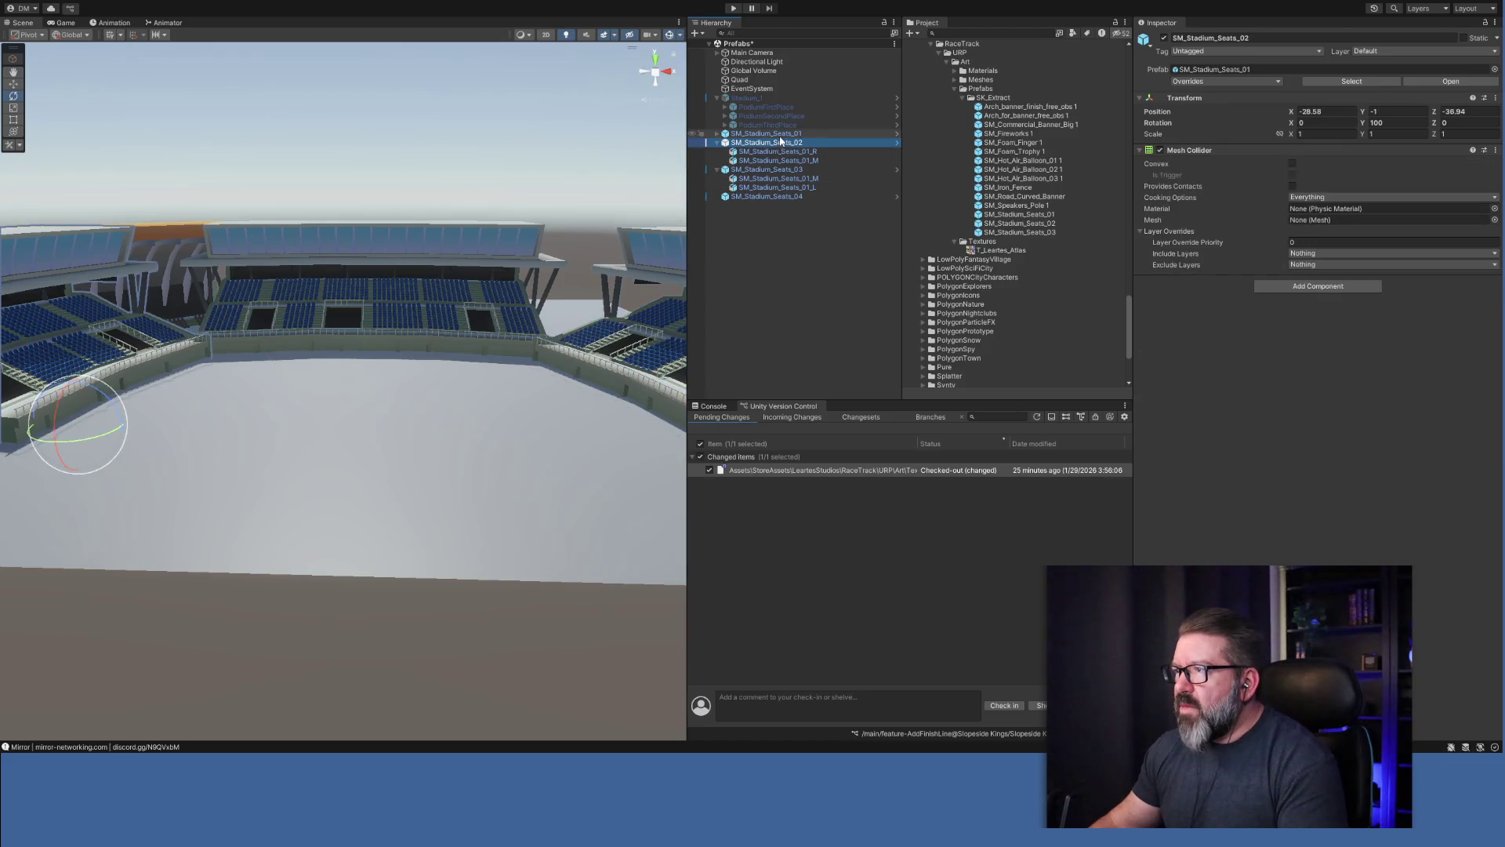
click(780, 135)
click(781, 142)
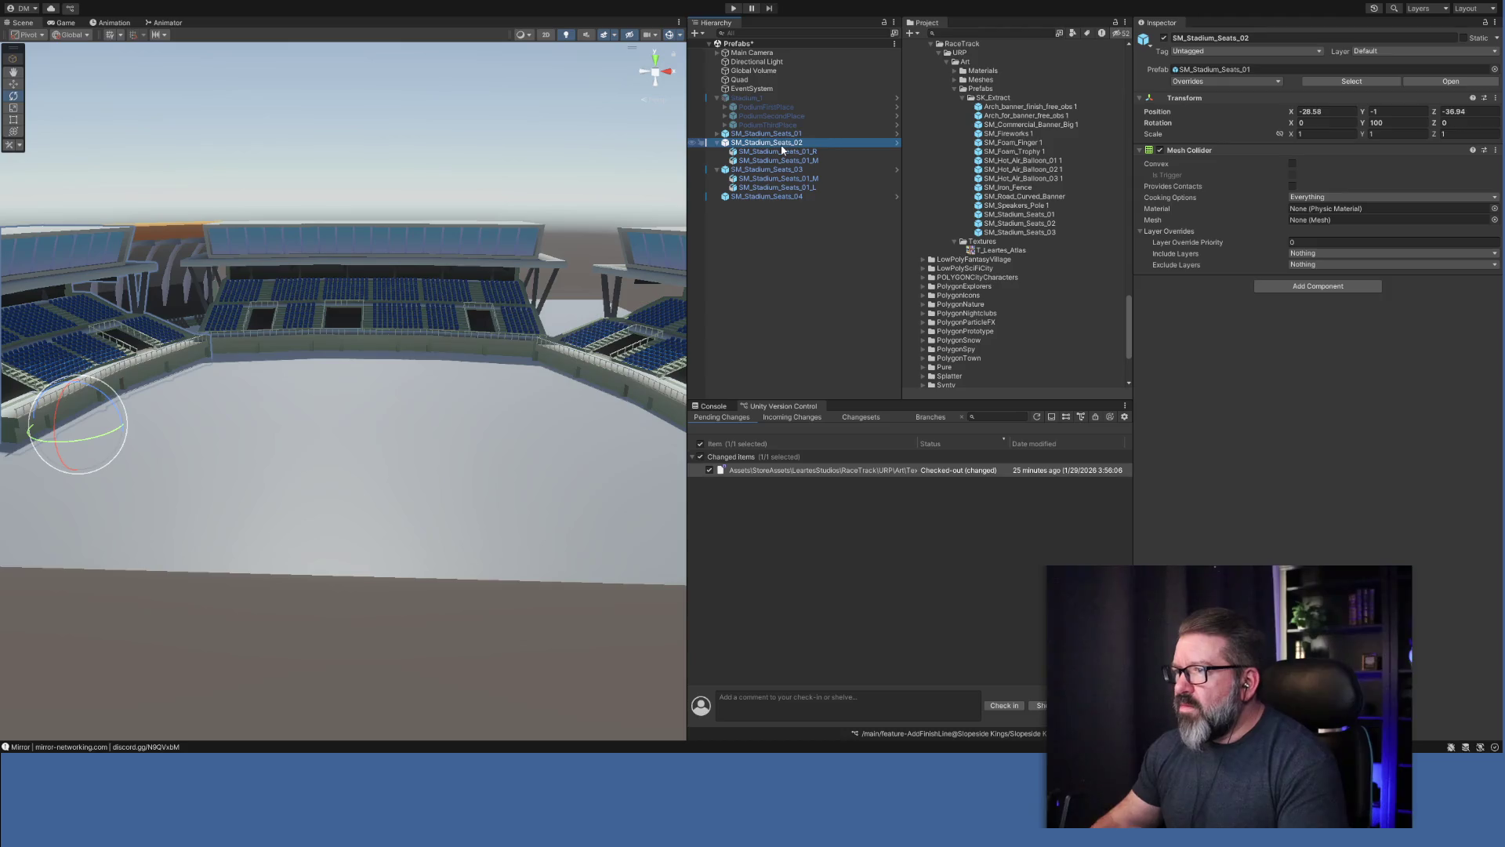
click(782, 150)
key(Down)
key(Down)
key(Down)
key(Down)
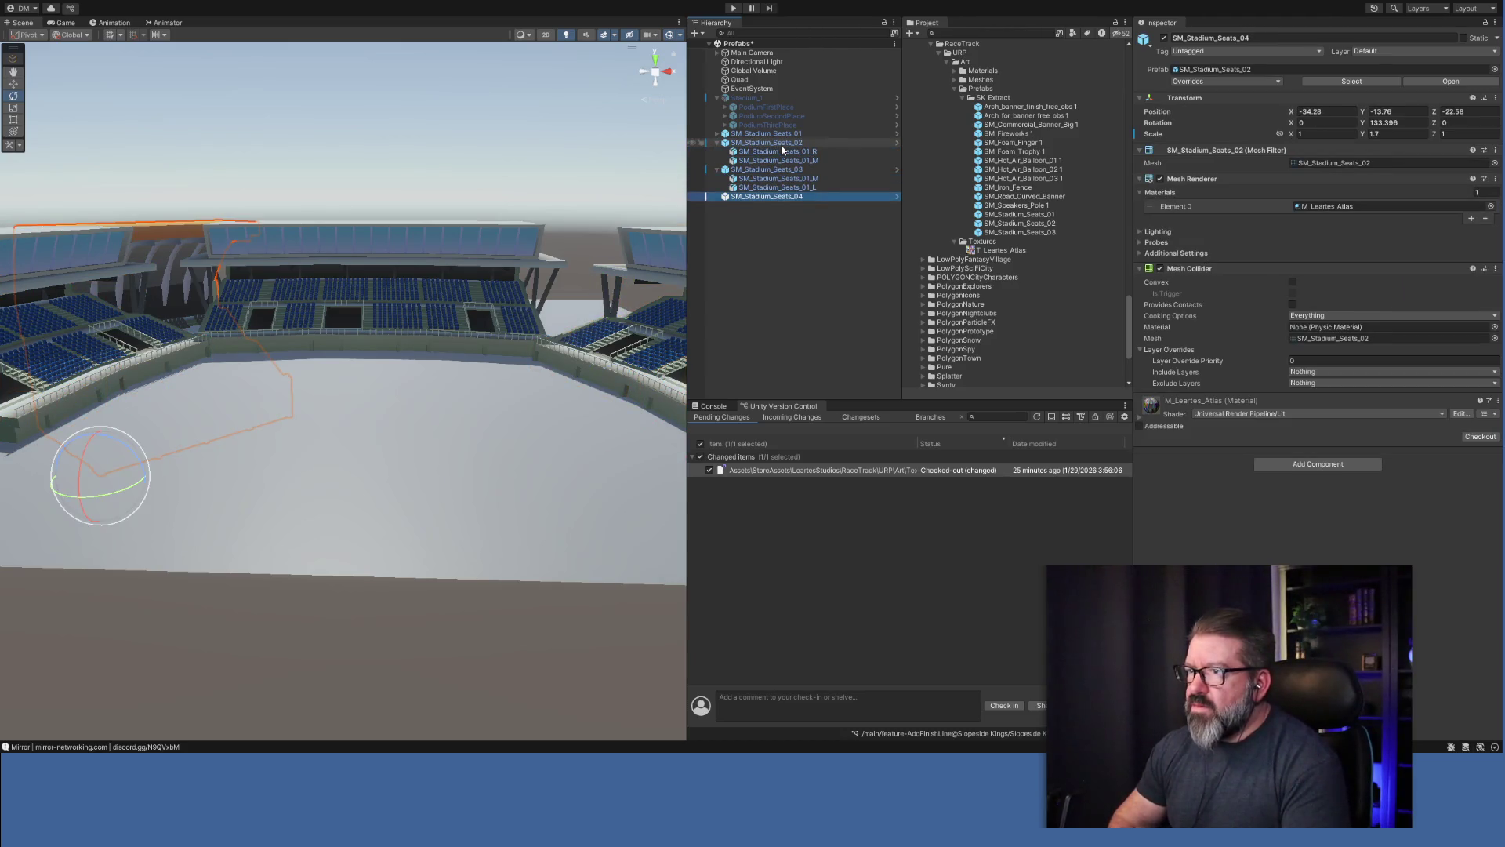
Turn SM_Stadium_Seats_04 to about 139° on Y, with Scale Y 1.2 and Position Y -4.7.
drag(138, 489, 150, 483)
mouse_move(311, 494)
mouse_down()
mouse_move(198, 454)
mouse_move(214, 524)
mouse_move(243, 526)
mouse_up()
click(1387, 135)
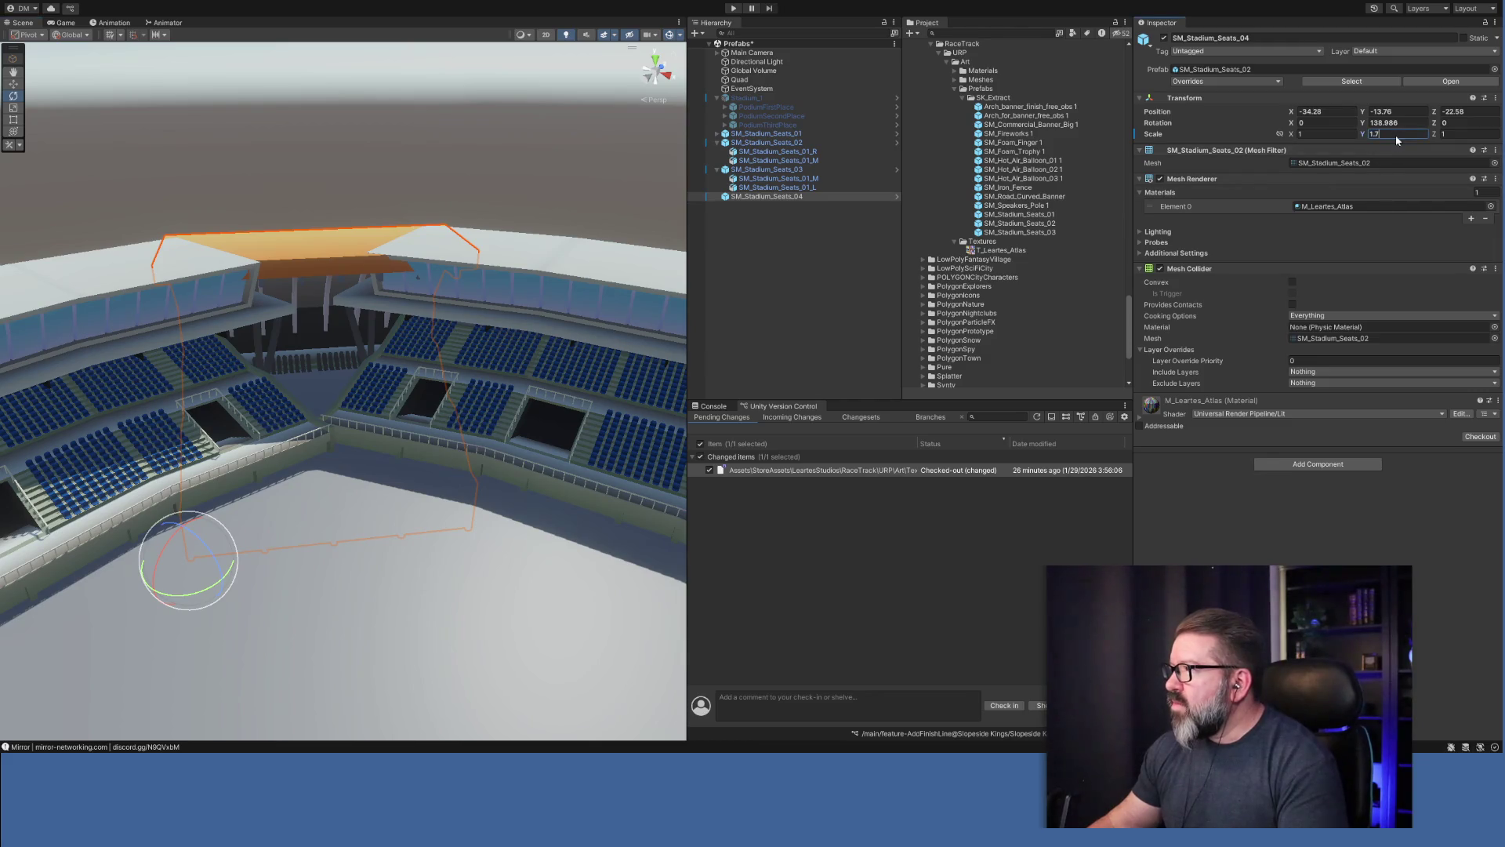
key(BackSpace)
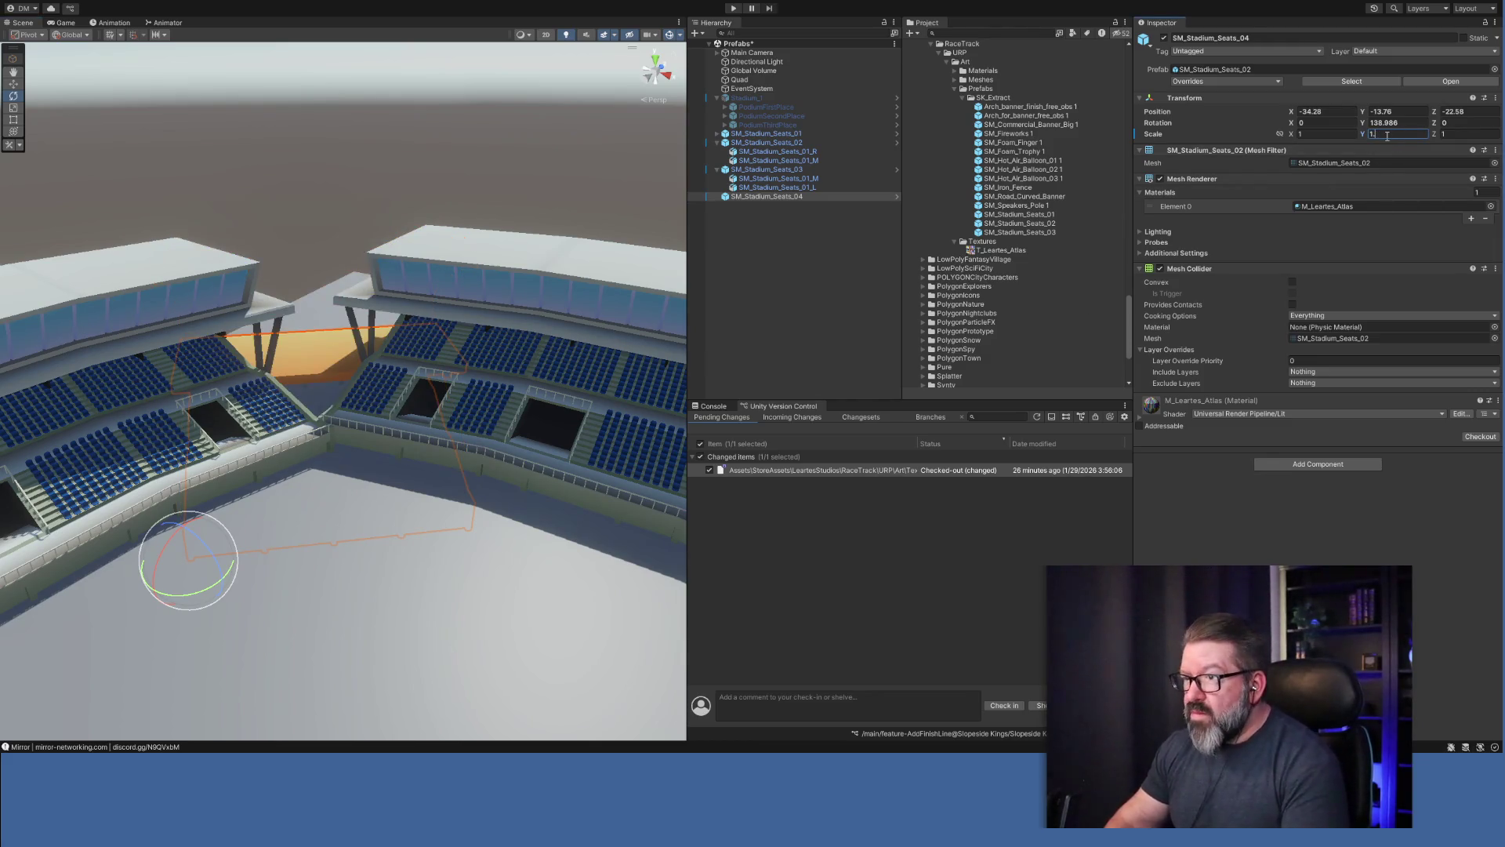
text(65)
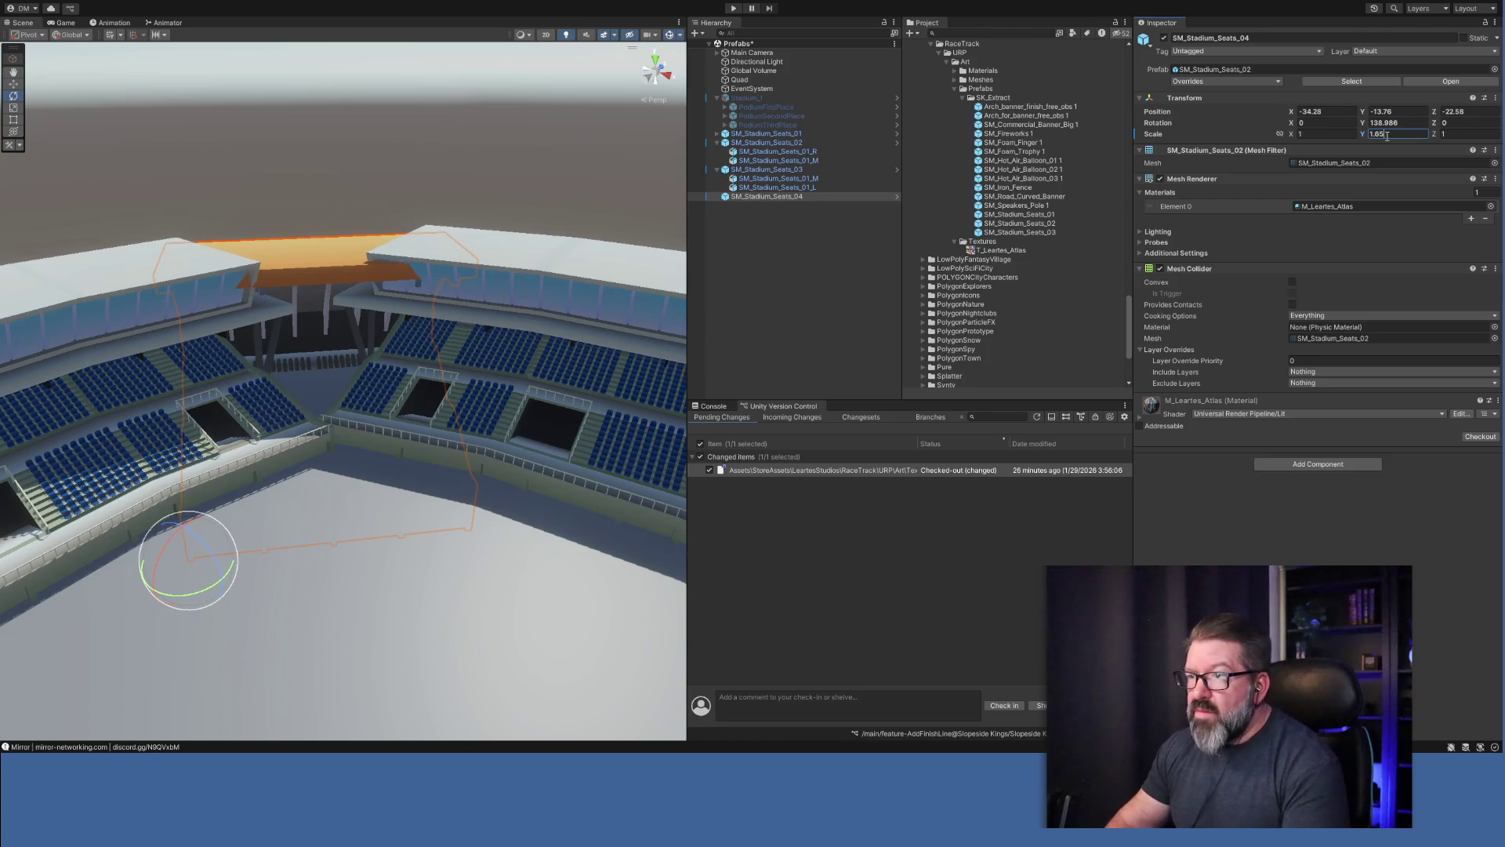
key(BackSpace)
text(8)
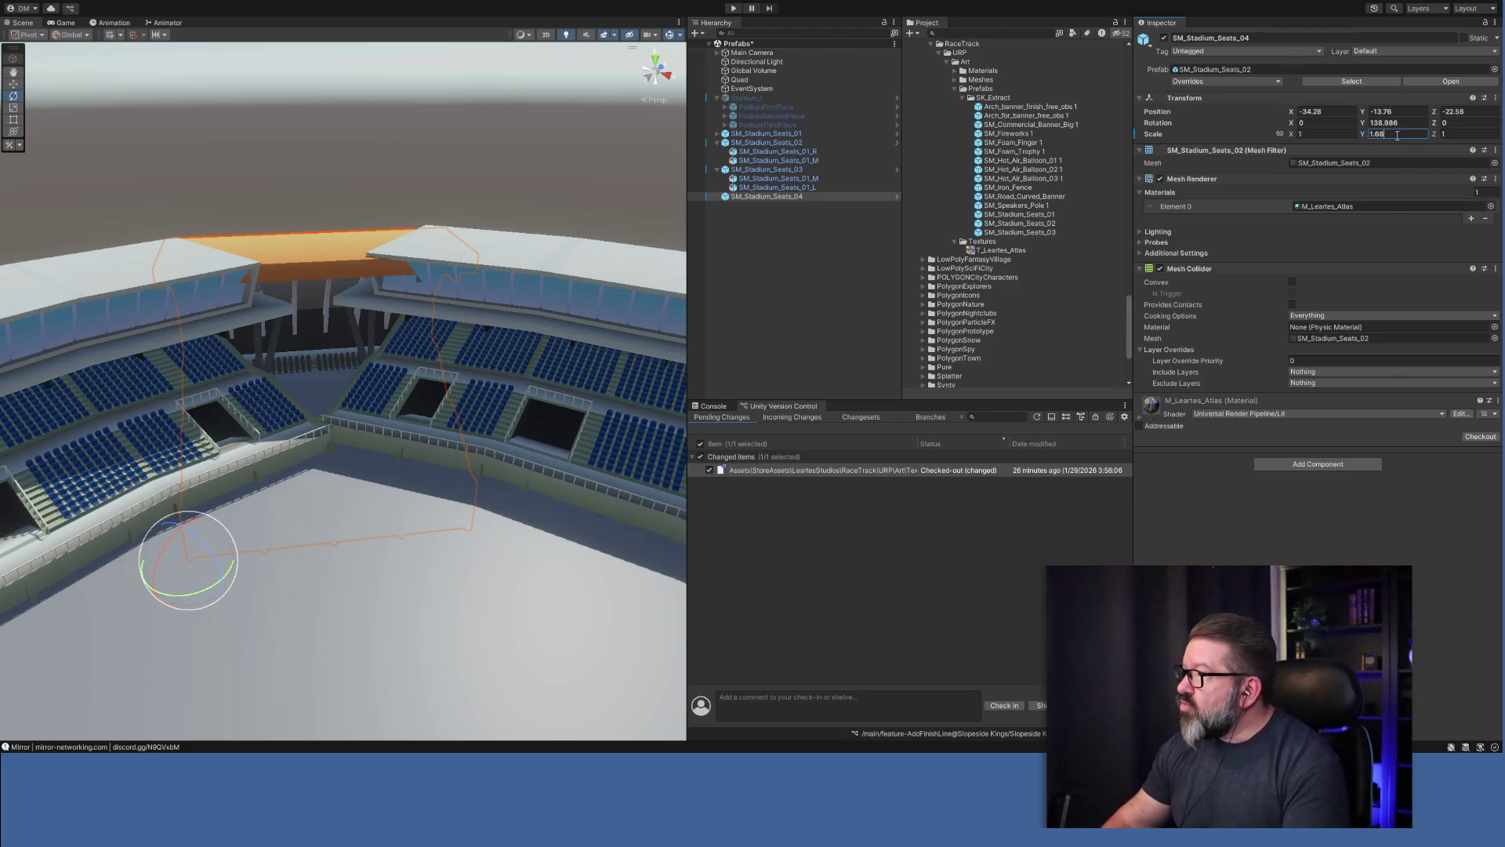
key(BackSpace)
key(BackSpace)
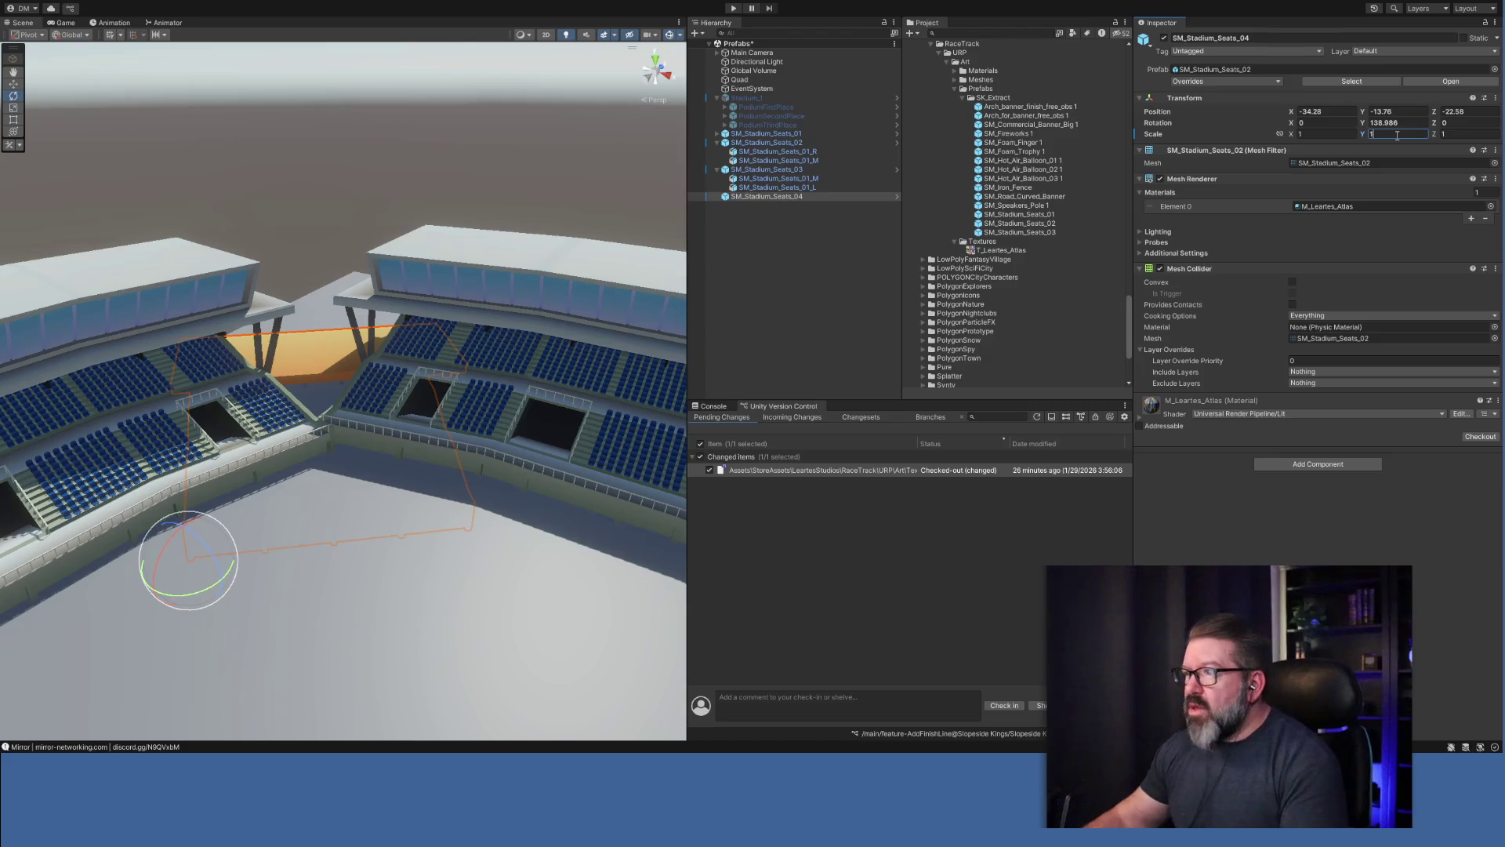
drag(1363, 116, 1400, 104)
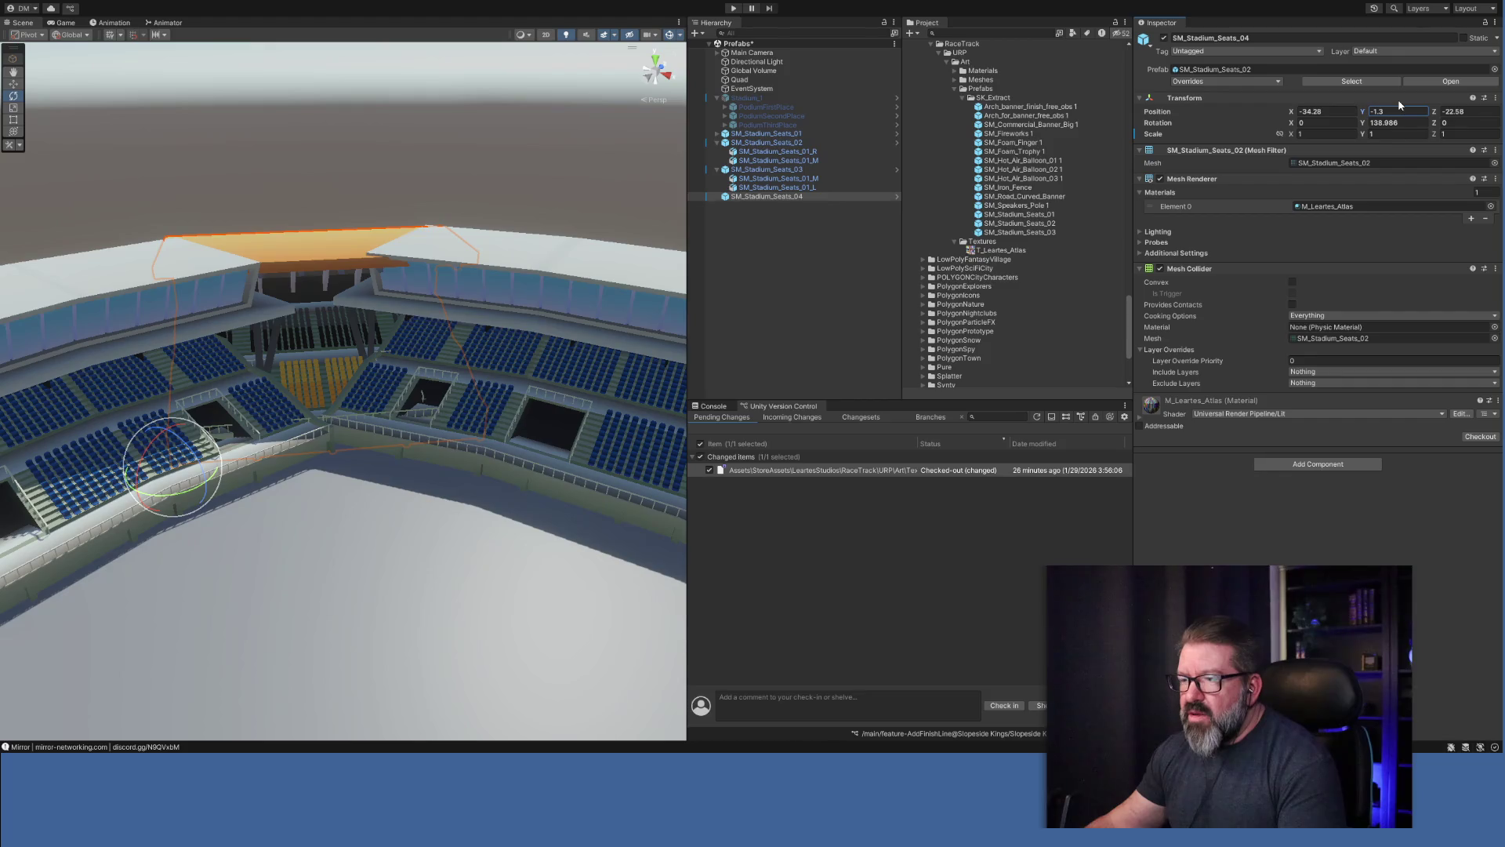
click(1401, 134)
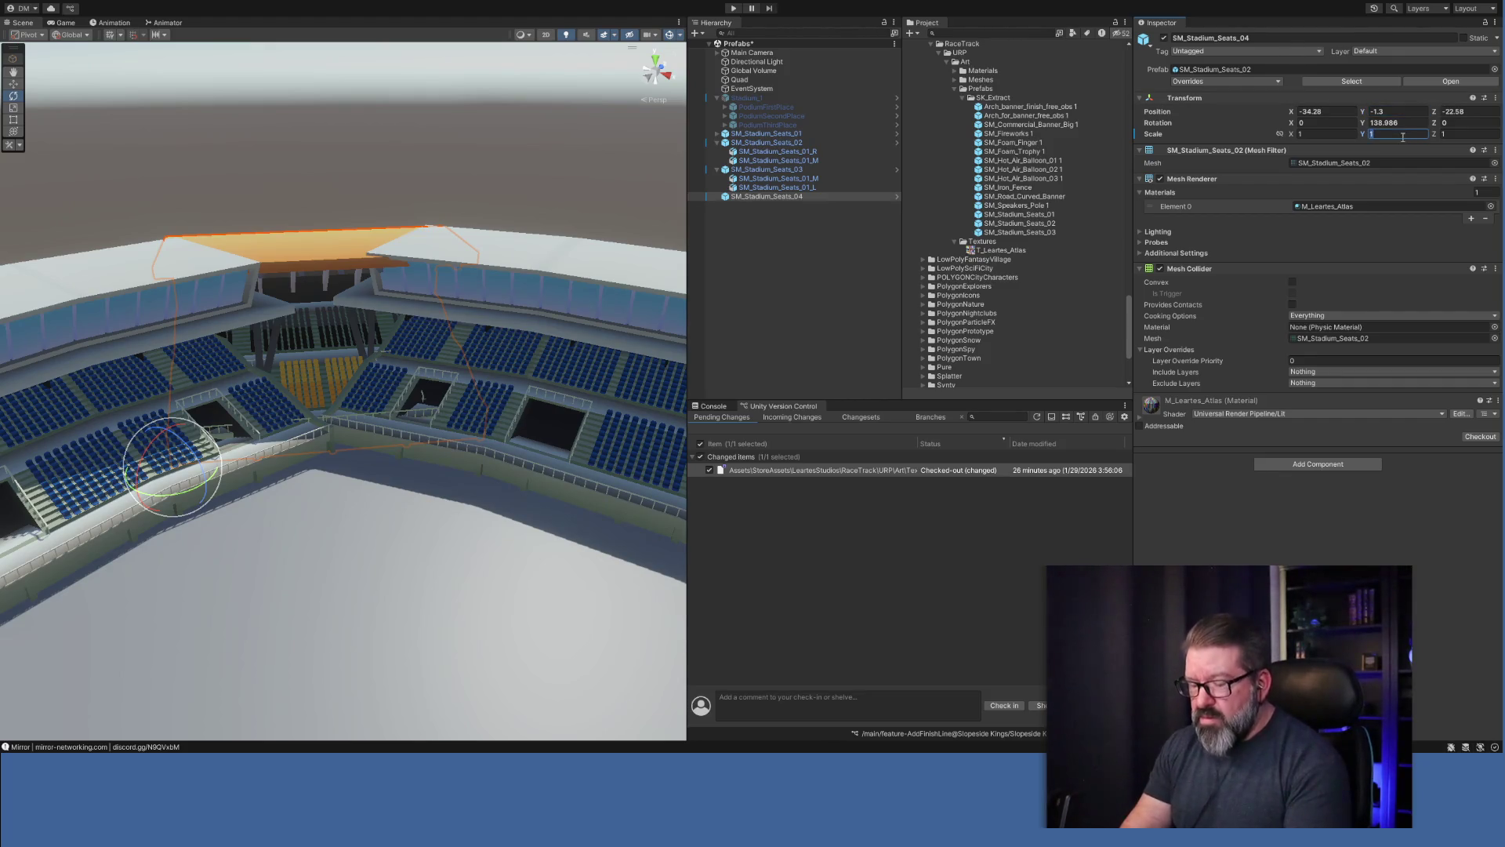
text(1.2)
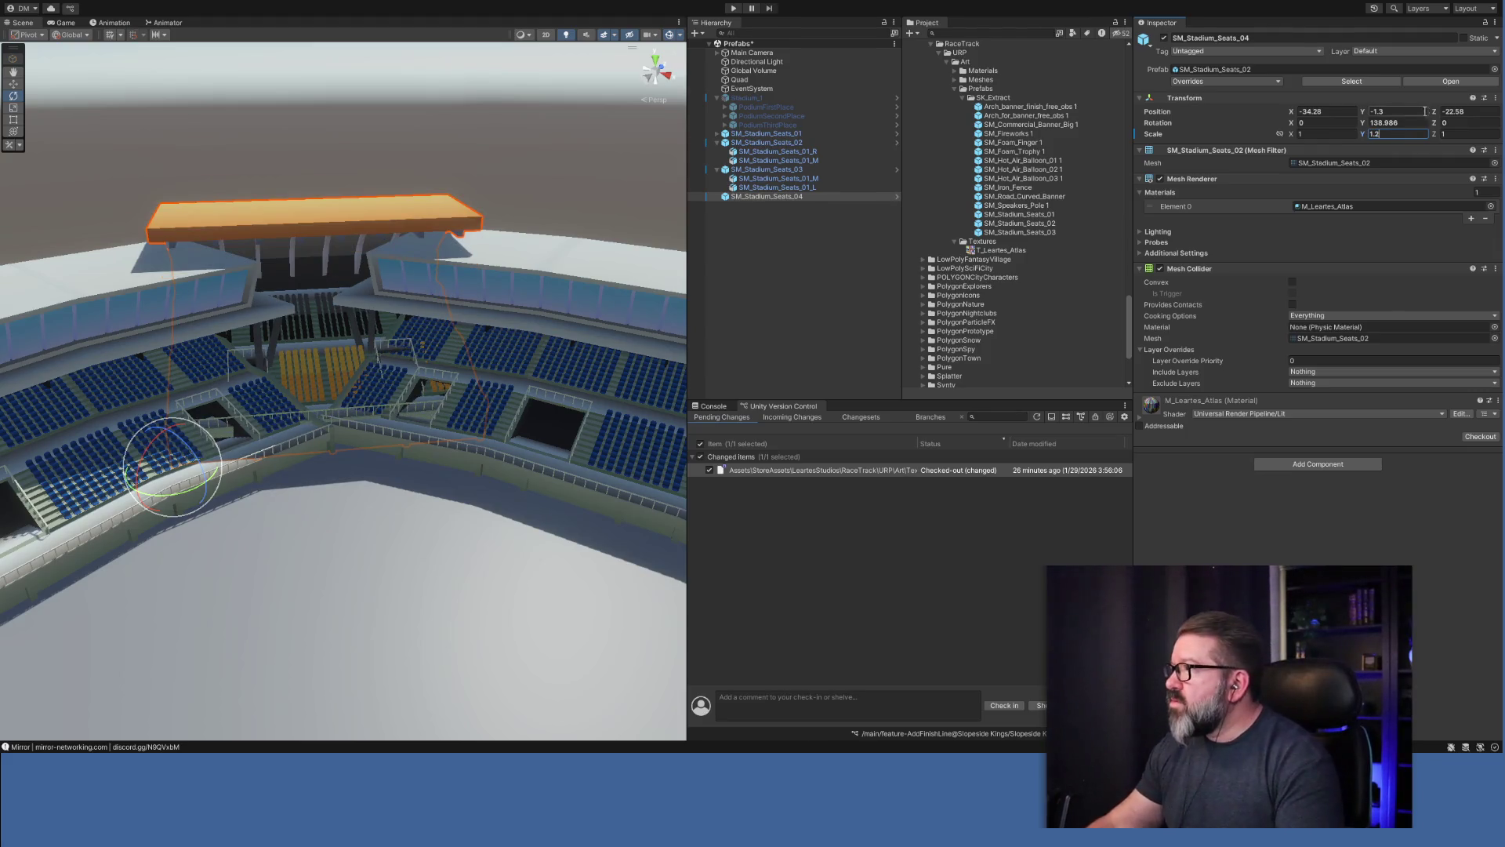
drag(1362, 112, 1342, 112)
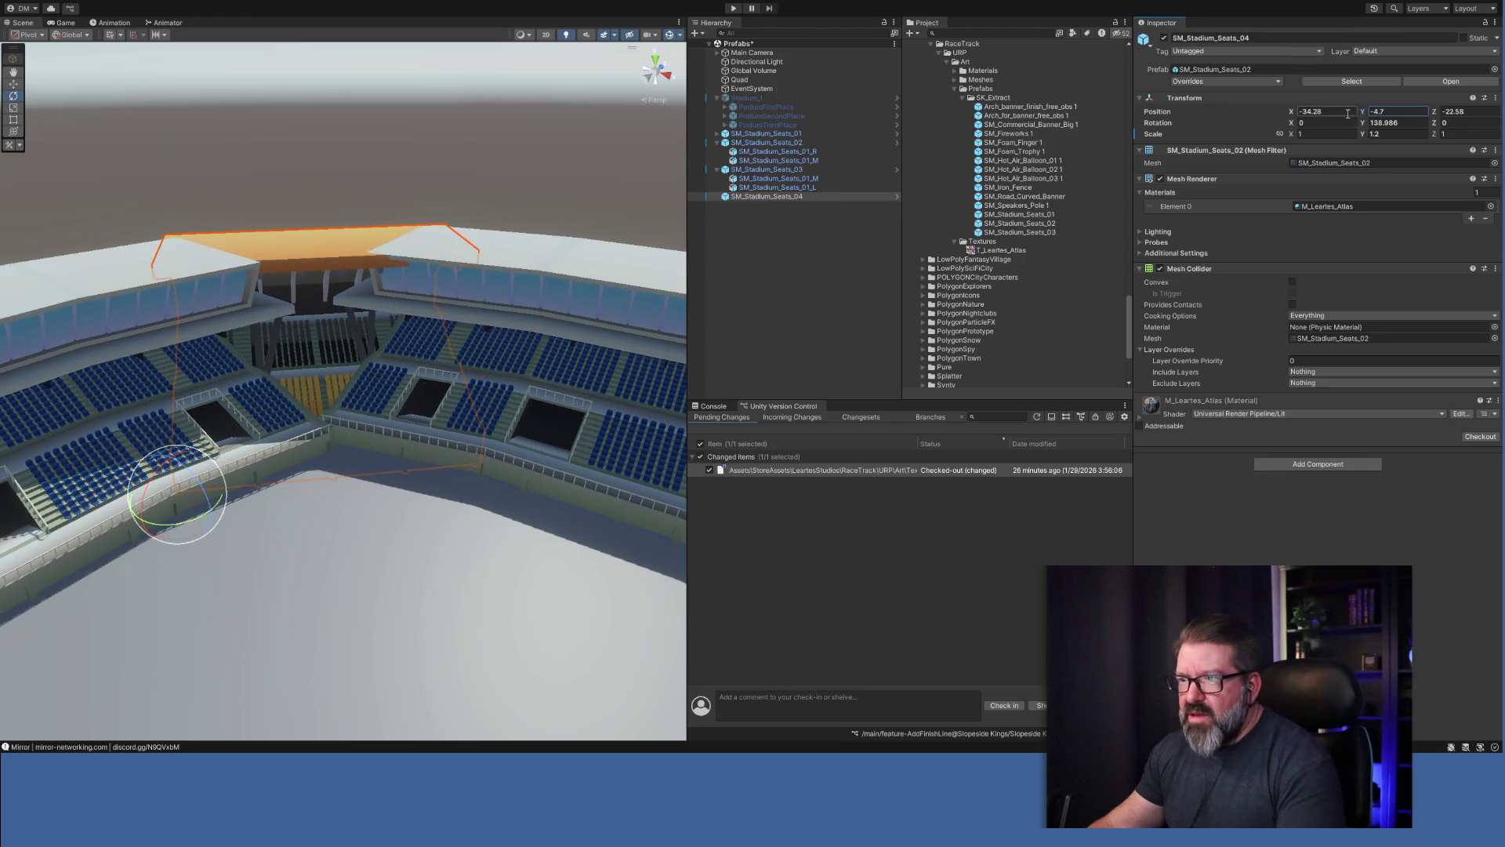
Fly the Scene view around to check the stands against the field and roof.
key(w)
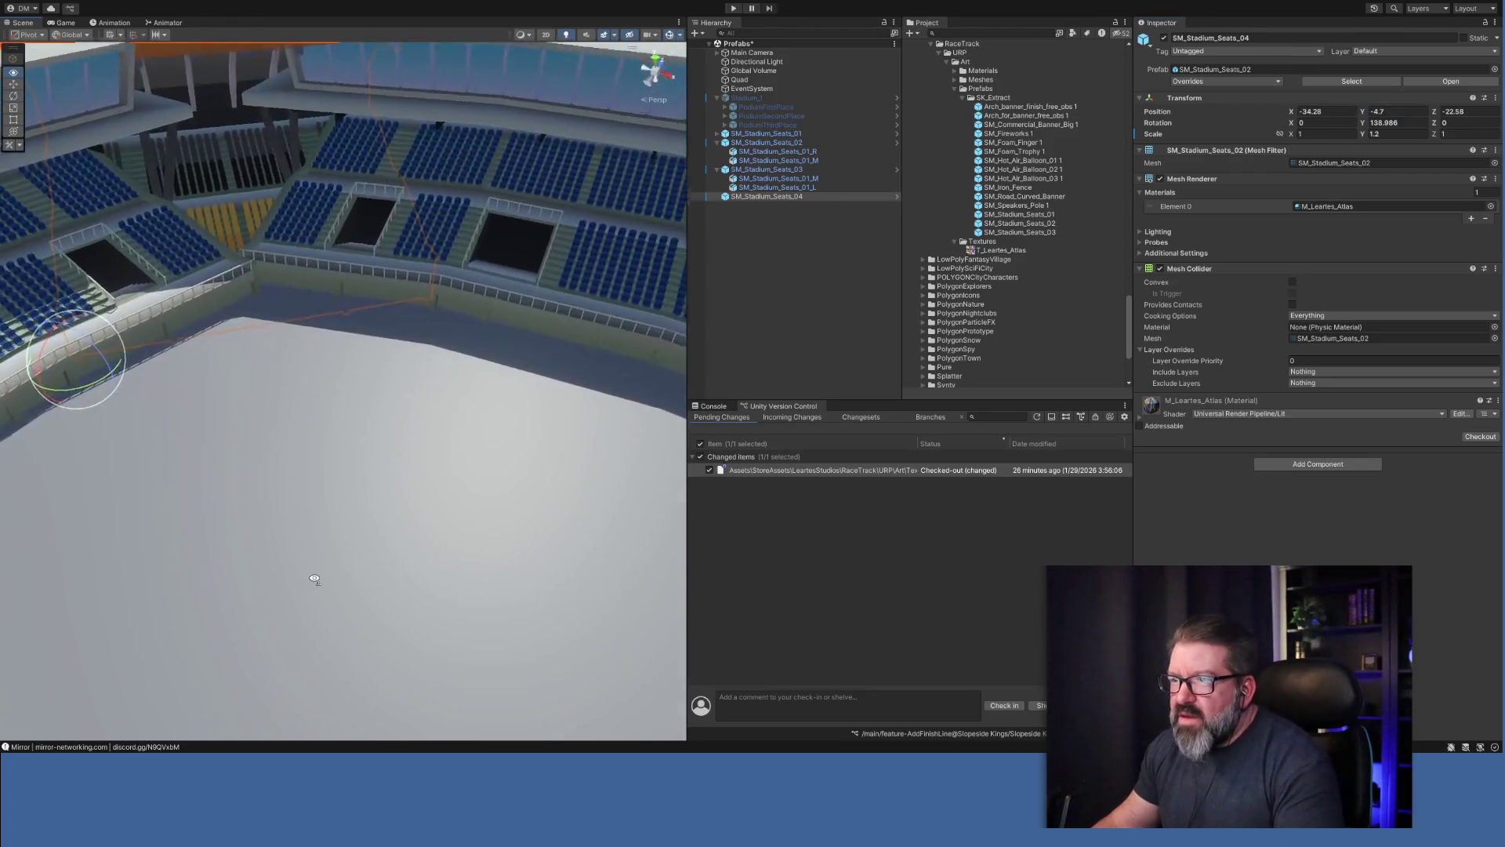
key(s)
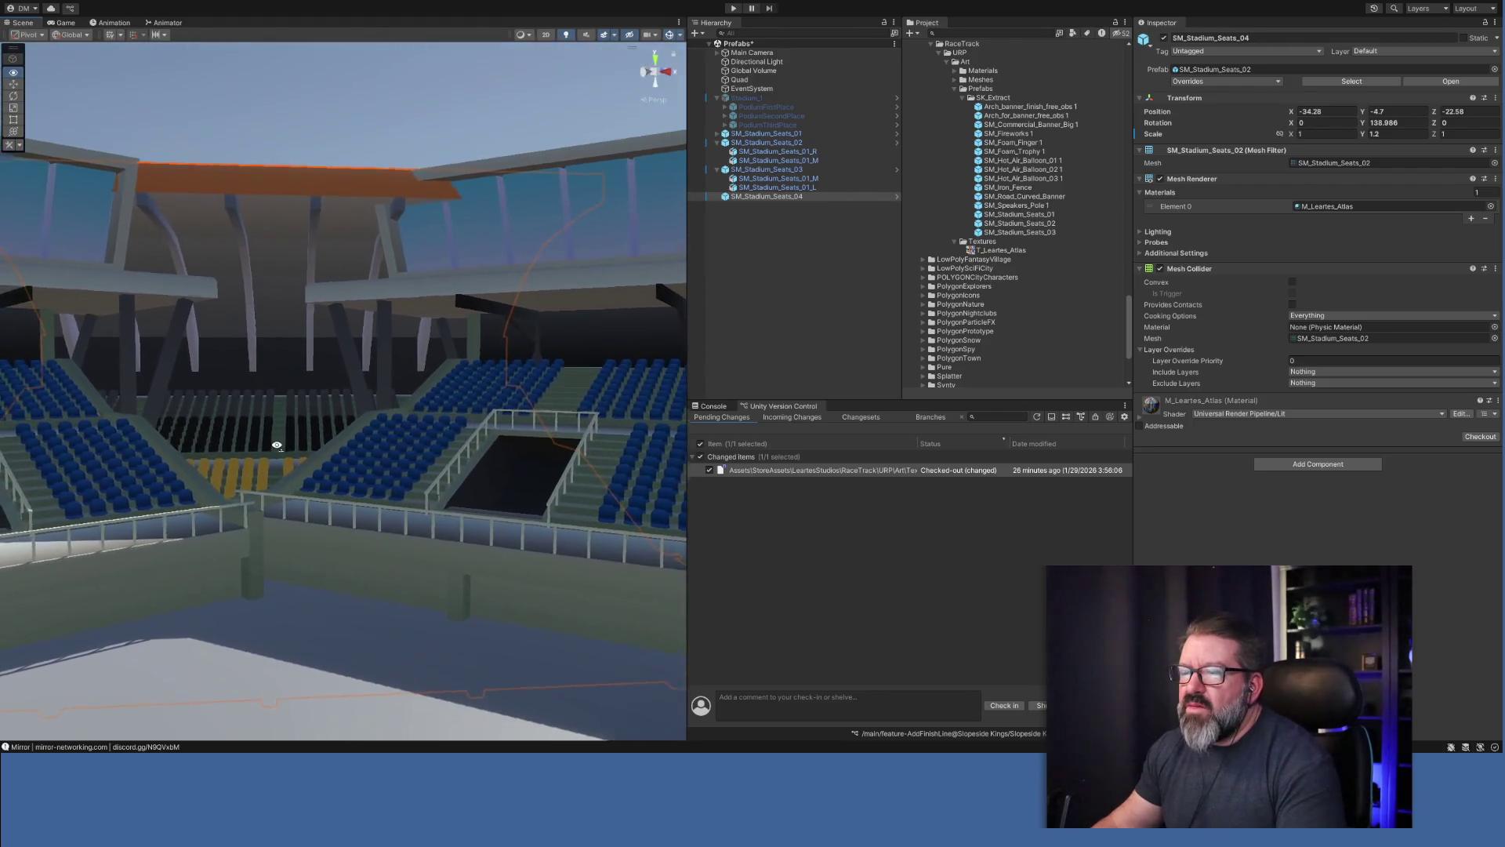
key(s)
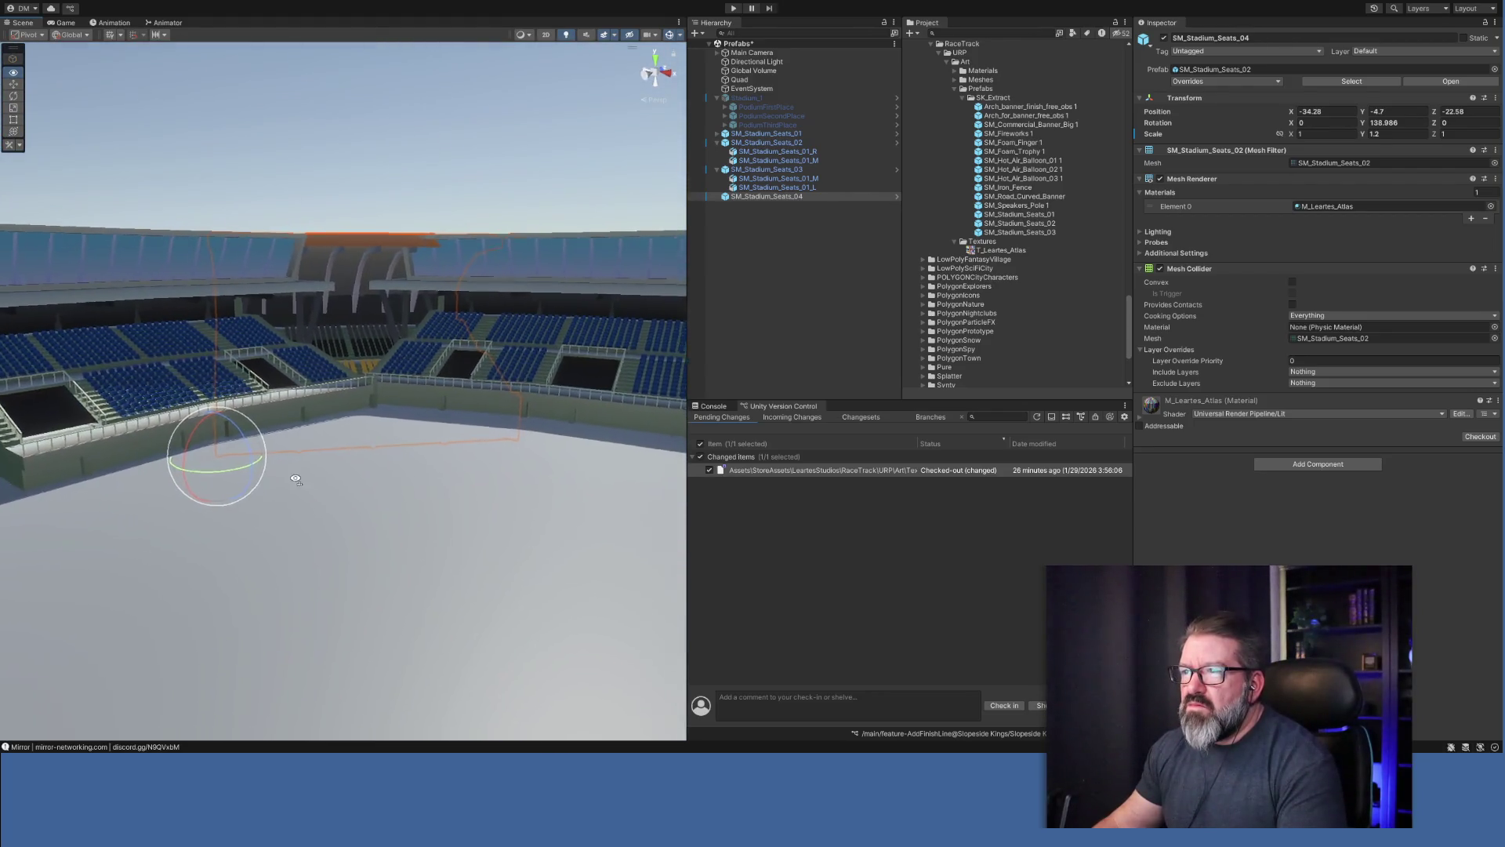
key(w)
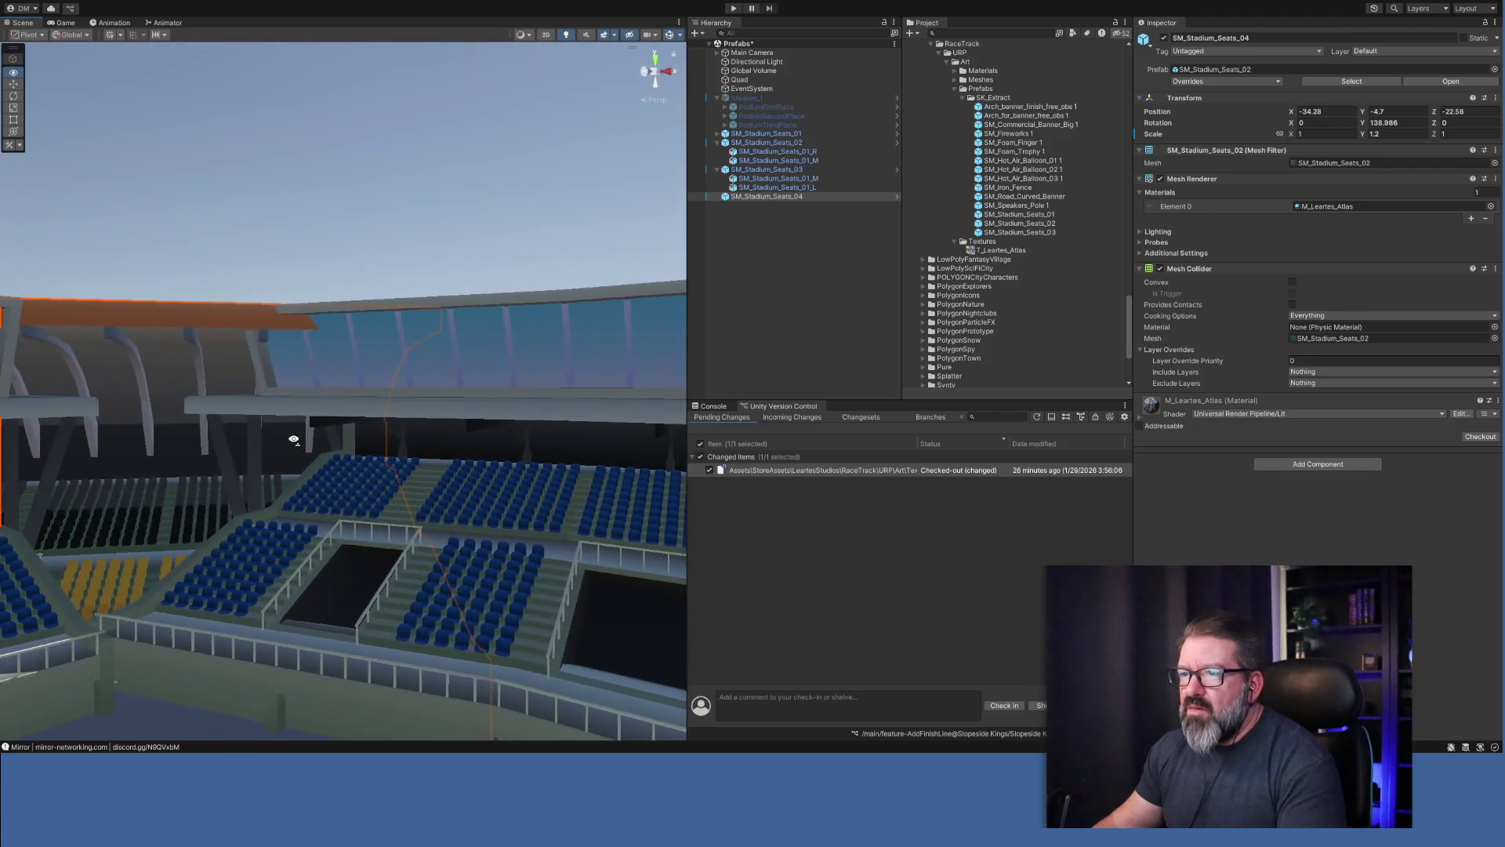
key(s)
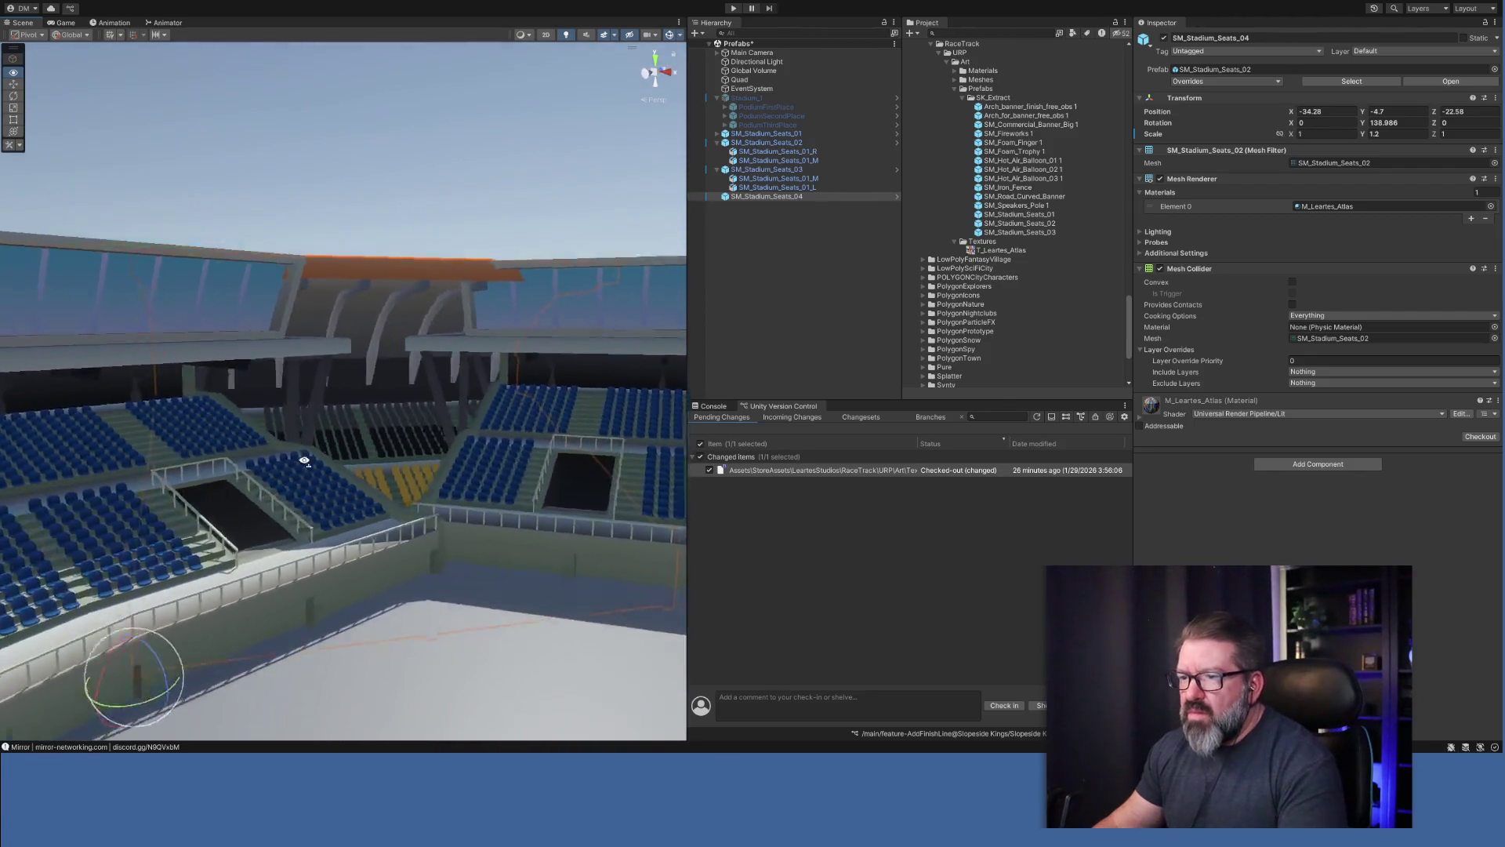
key(s)
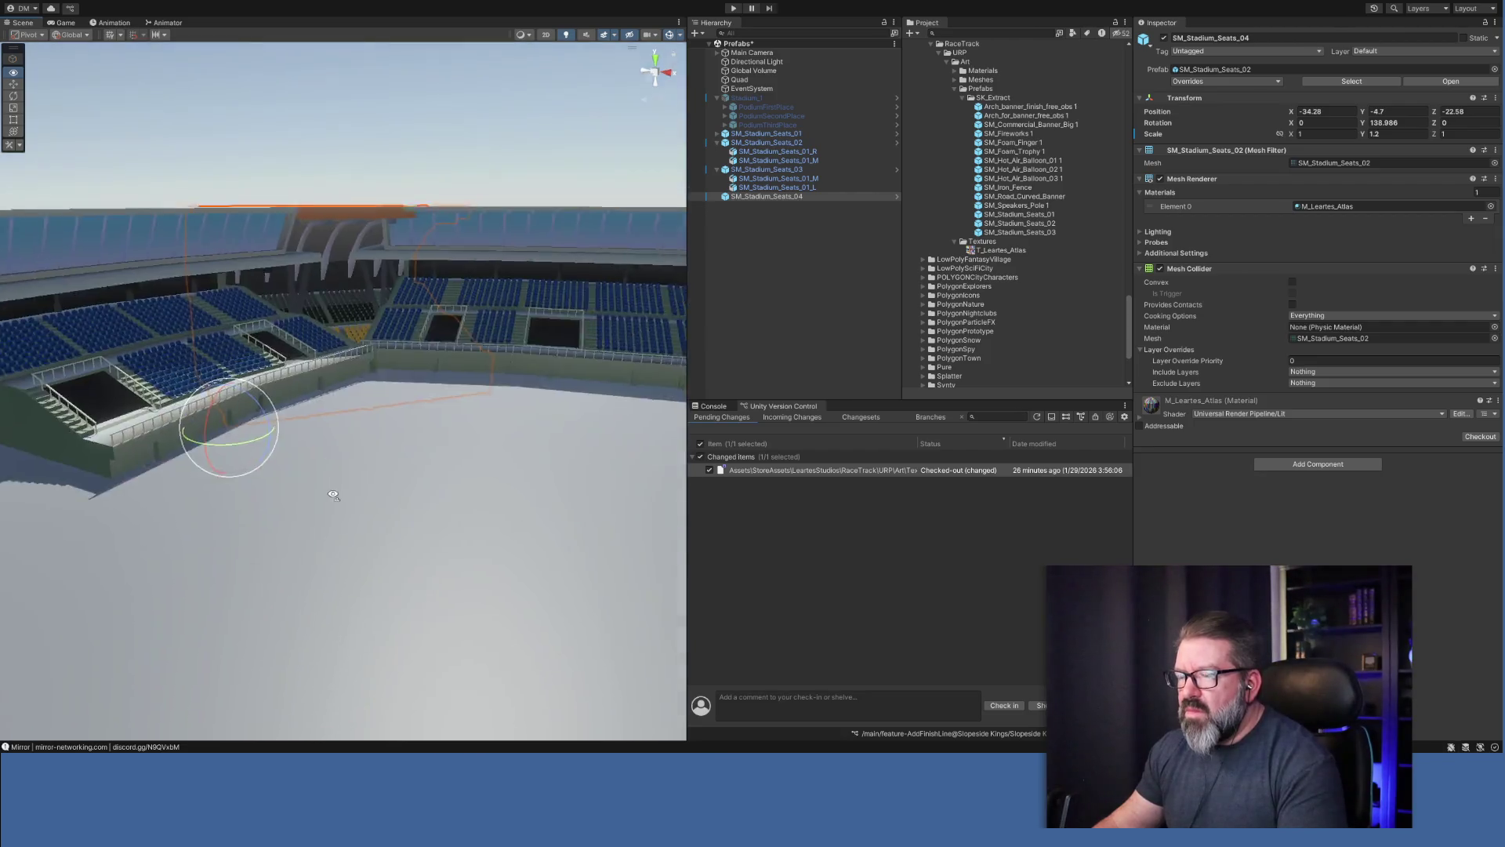
key(w)
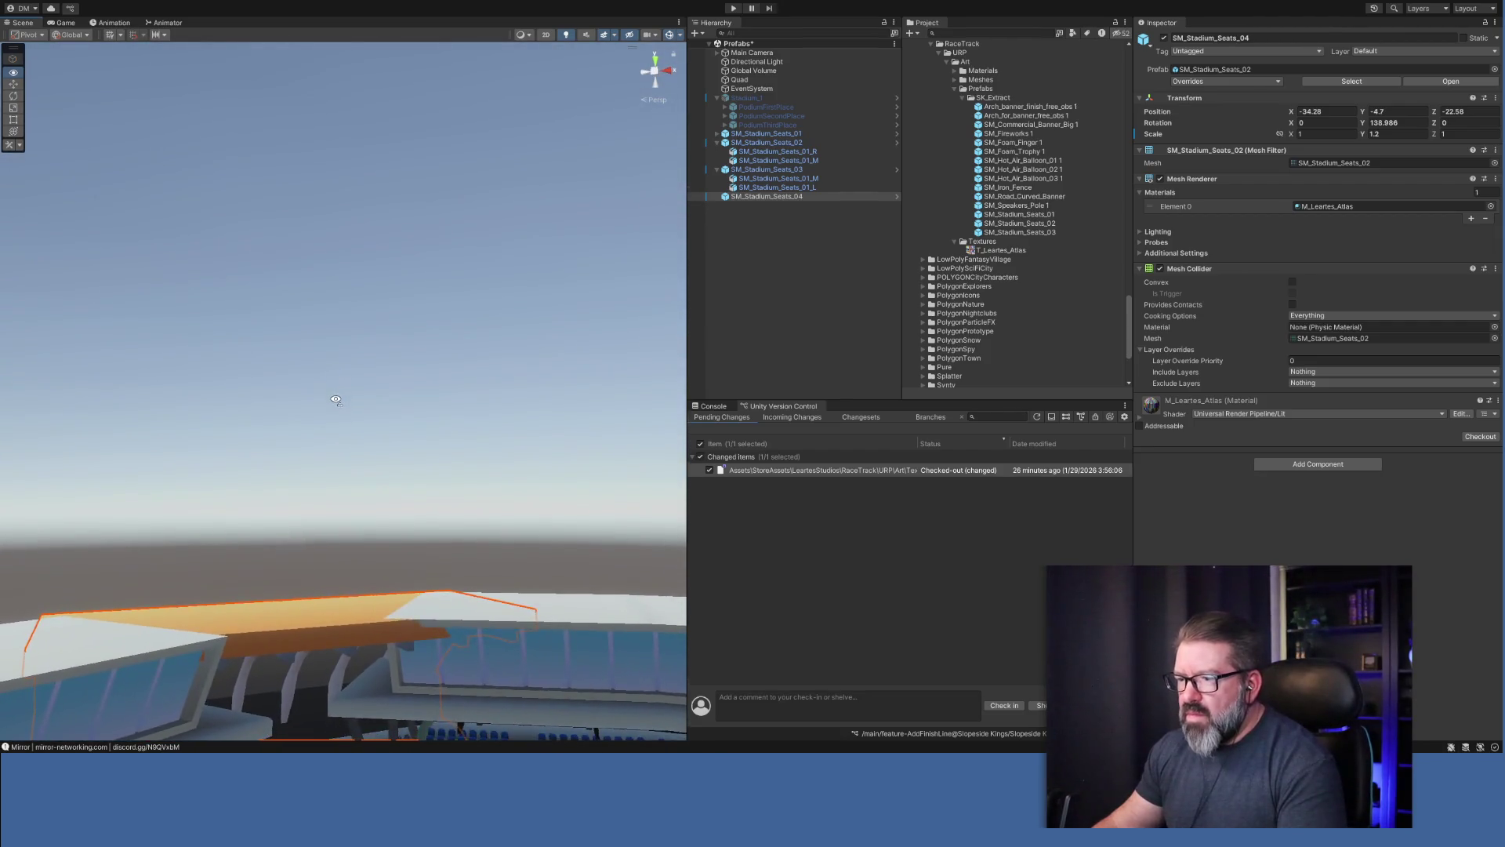
key(s)
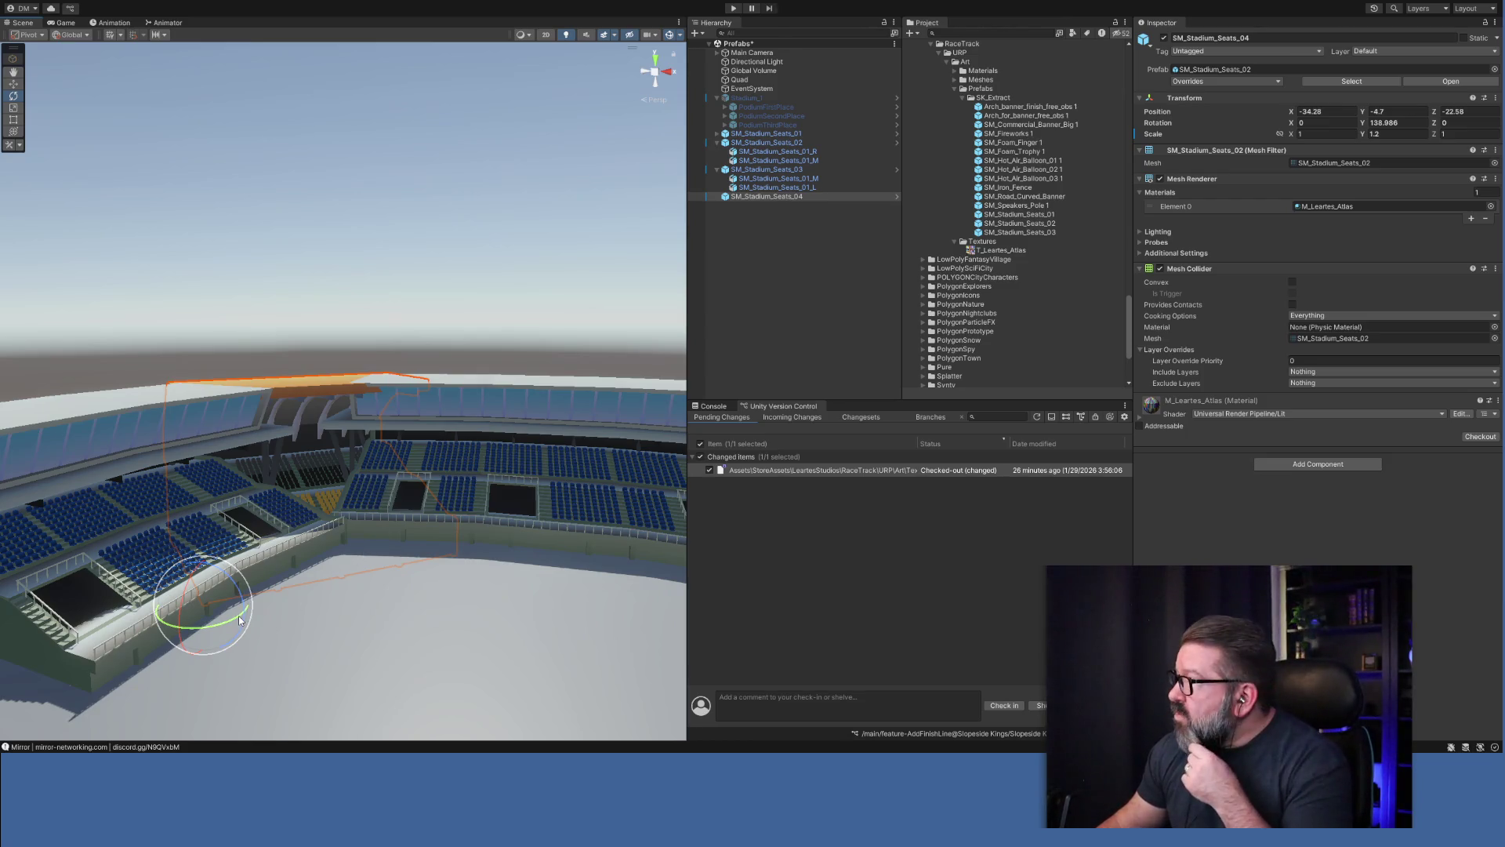
Turn SM_Stadium_Seats_04 to 132.151 on Y and nudge it to X -32, Z -20.05.
click(1403, 124)
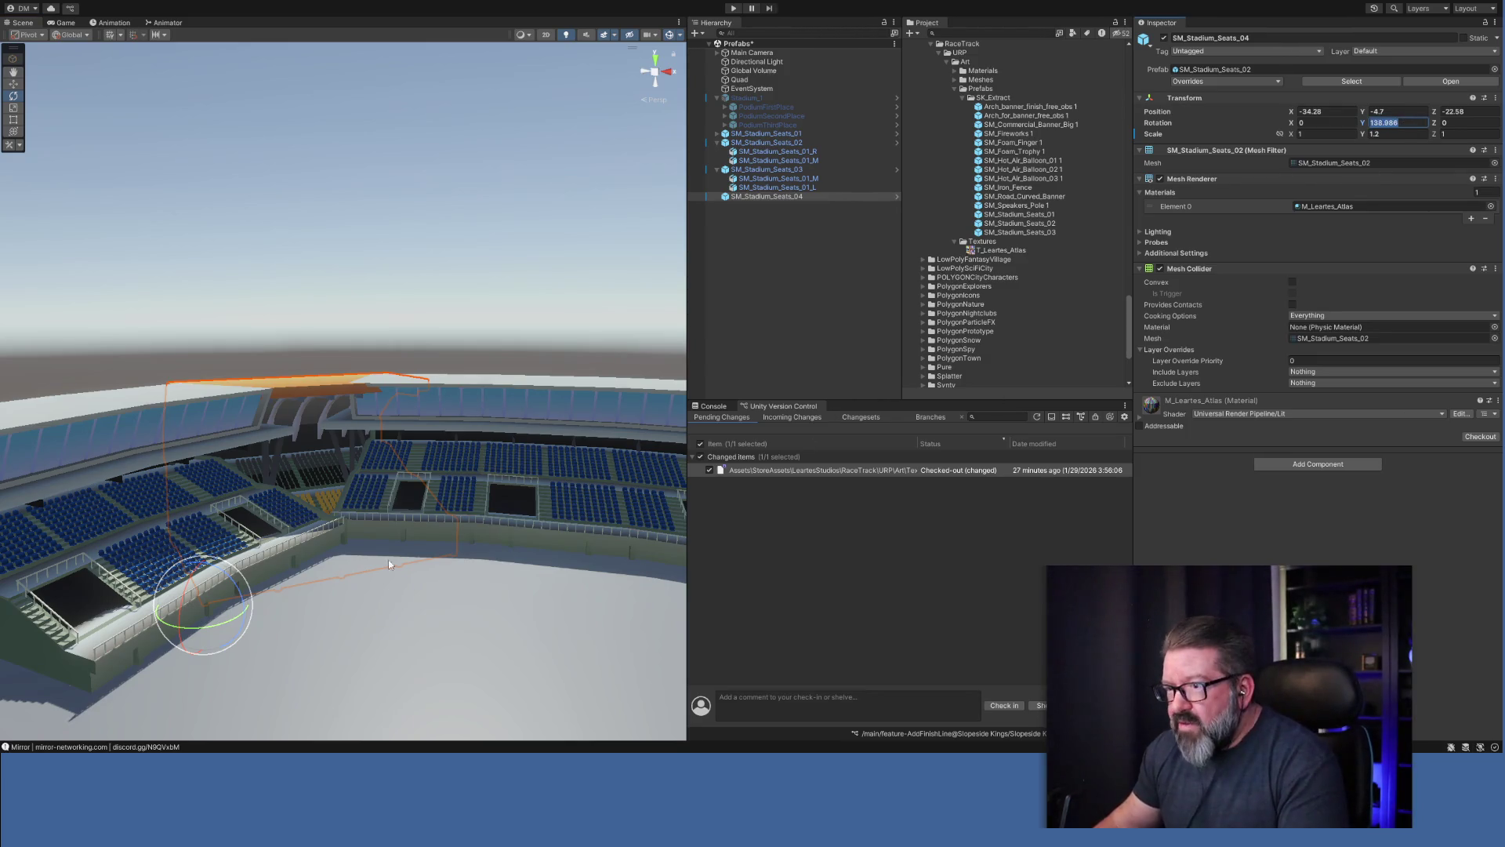
drag(237, 623, 244, 616)
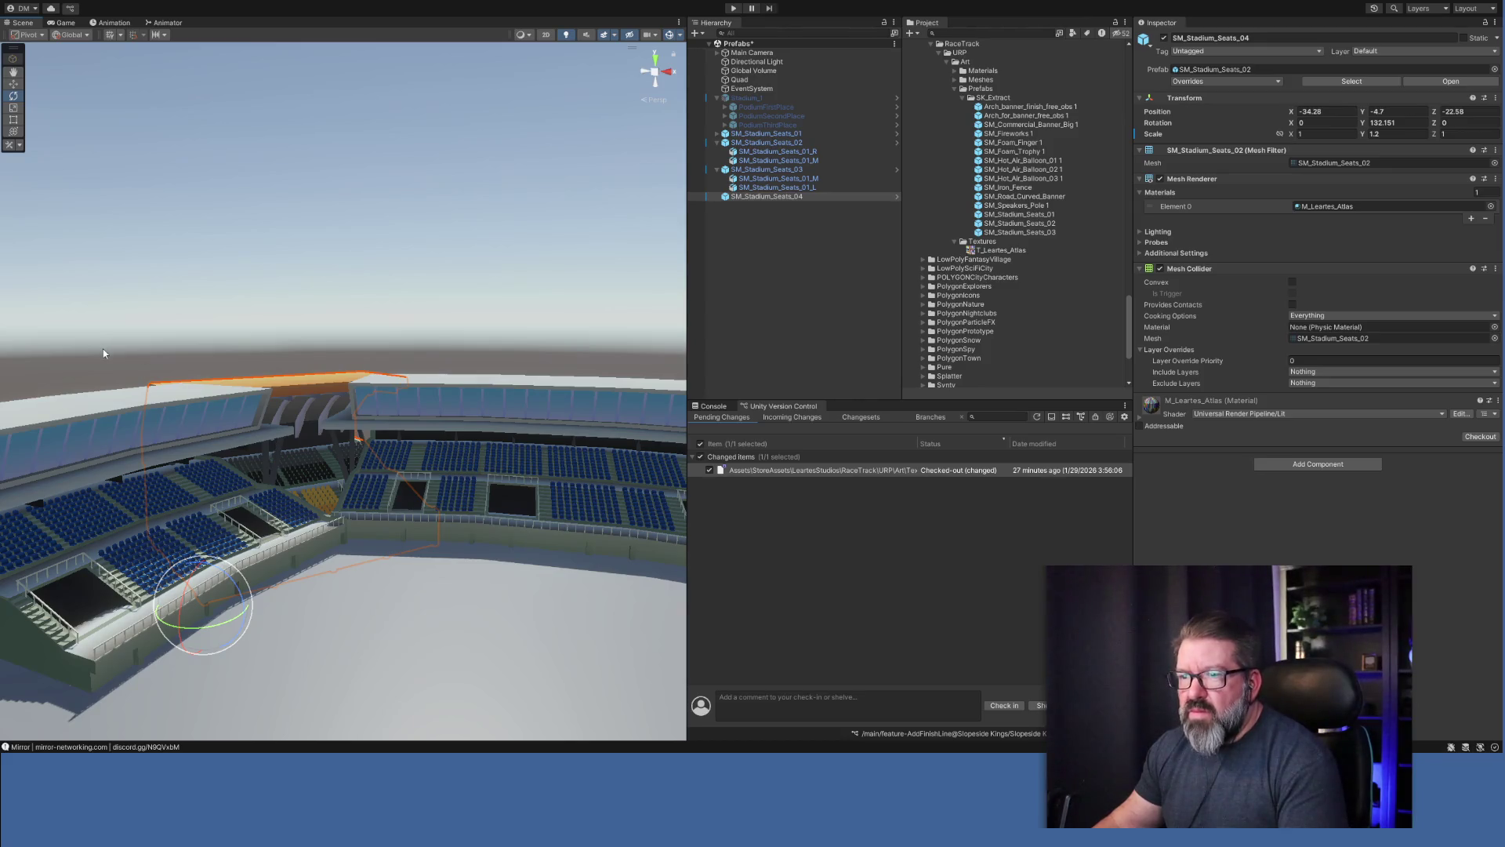
key(w)
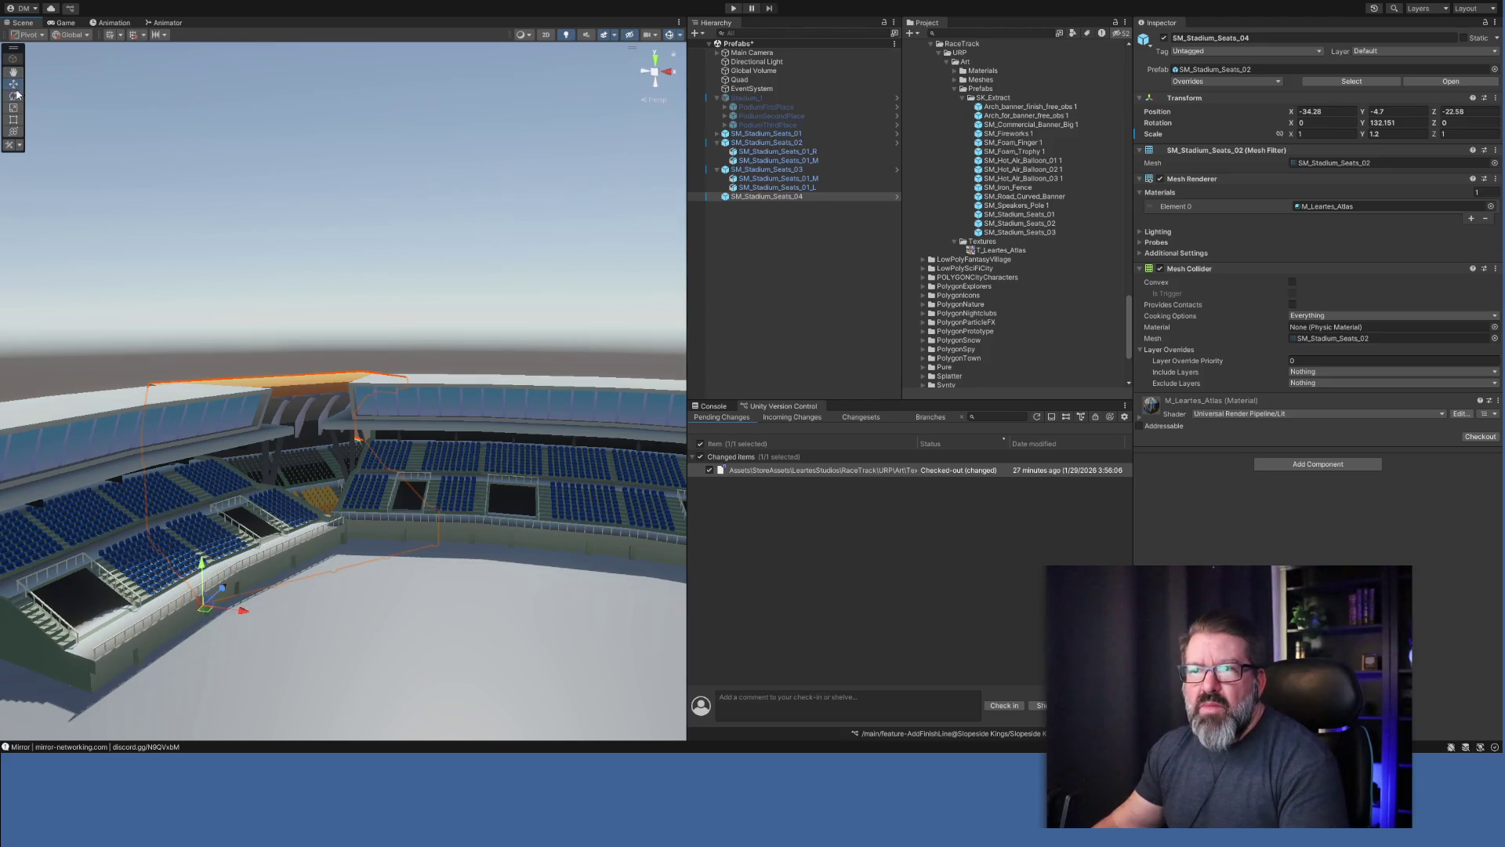
click(70, 38)
click(74, 58)
mouse_move(164, 619)
mouse_down()
mouse_move(338, 616)
mouse_move(322, 692)
mouse_up()
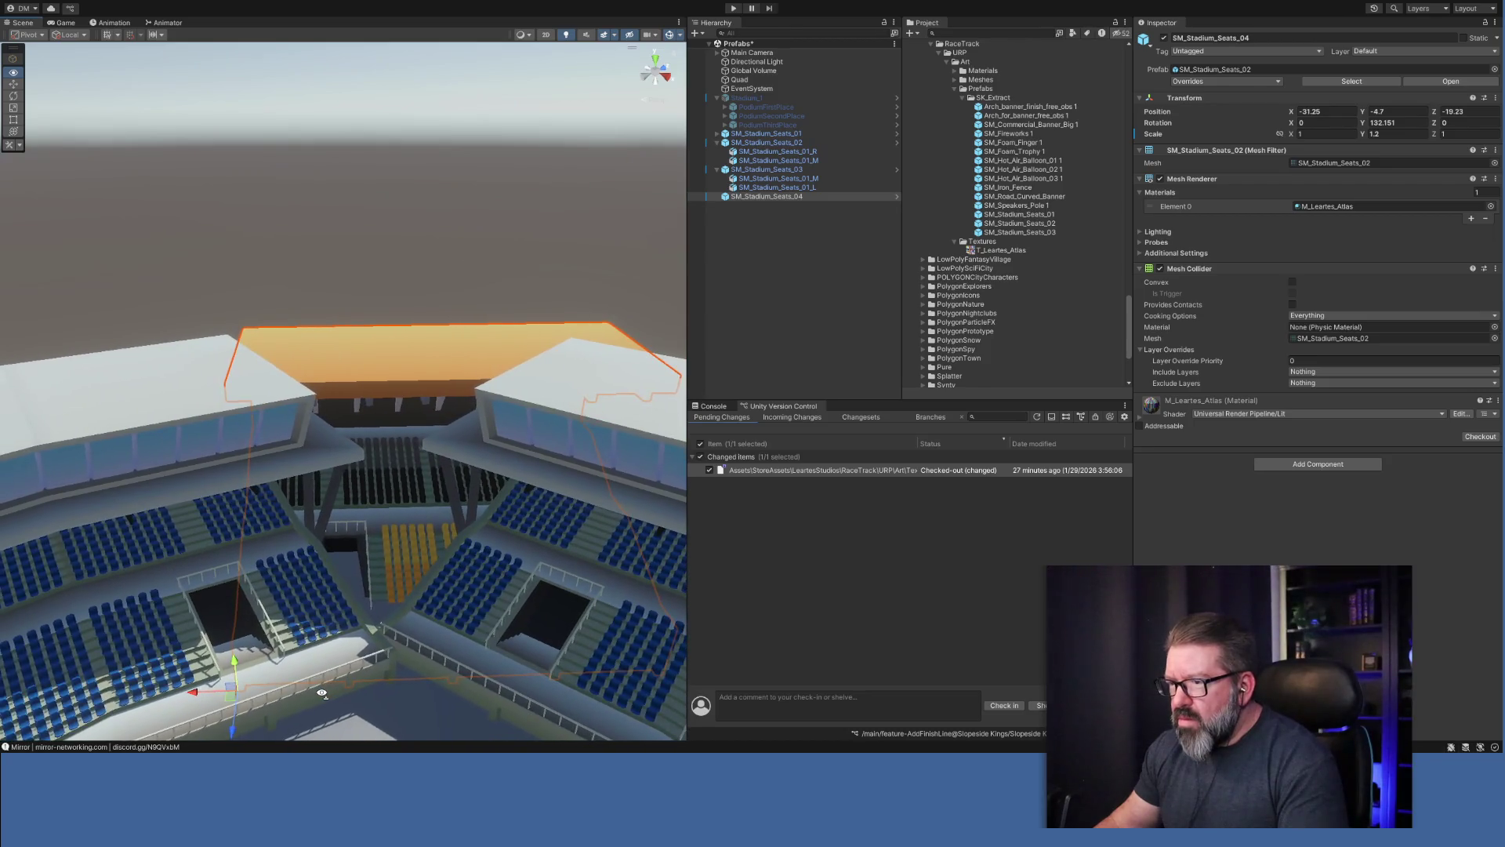
drag(192, 691, 157, 694)
mouse_move(364, 735)
mouse_down()
mouse_move(406, 595)
mouse_move(450, 625)
mouse_up()
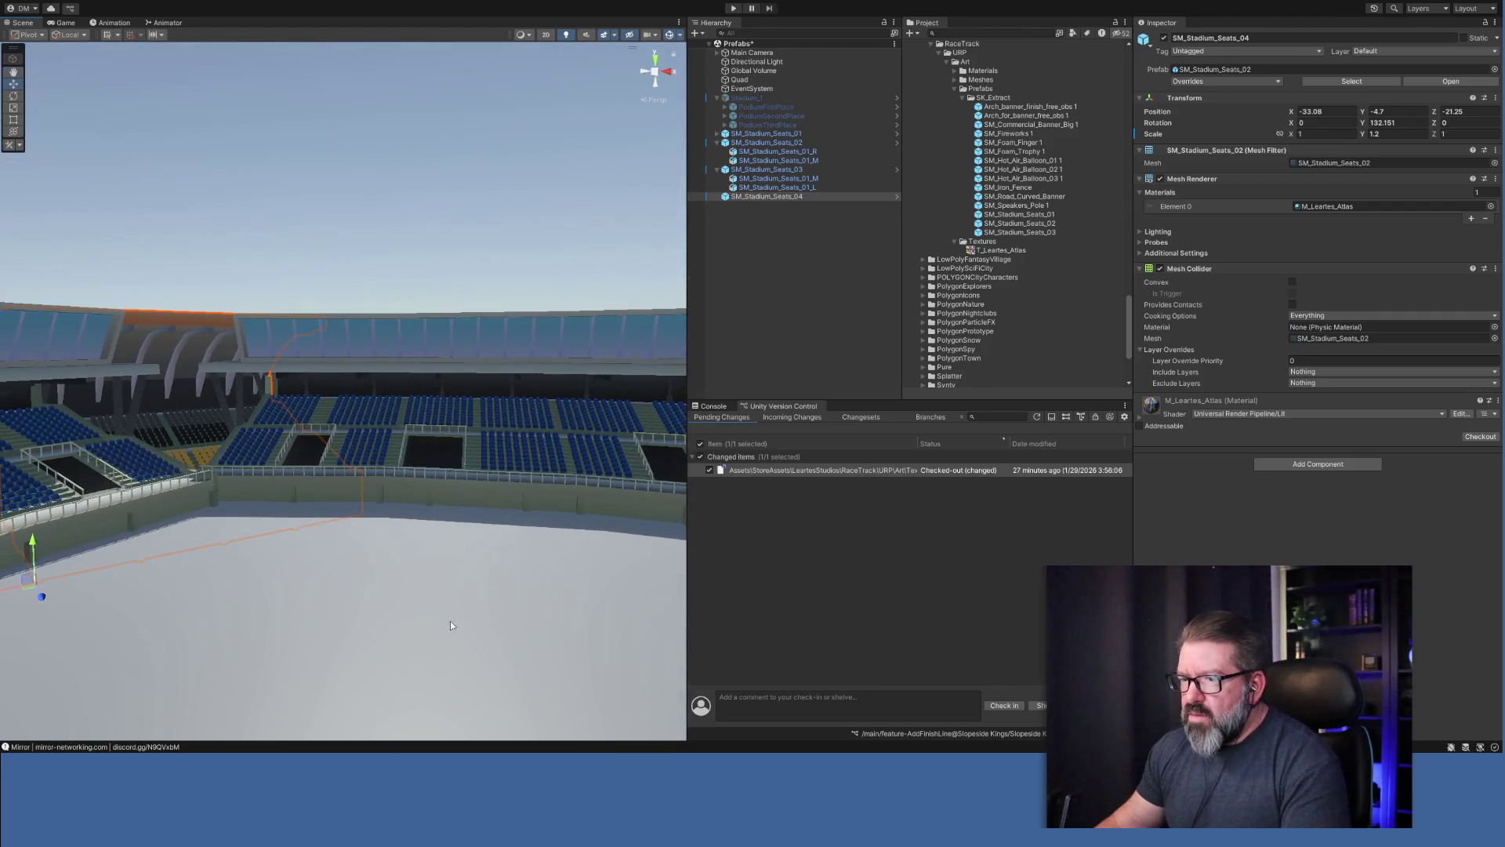
drag(17, 617, 108, 628)
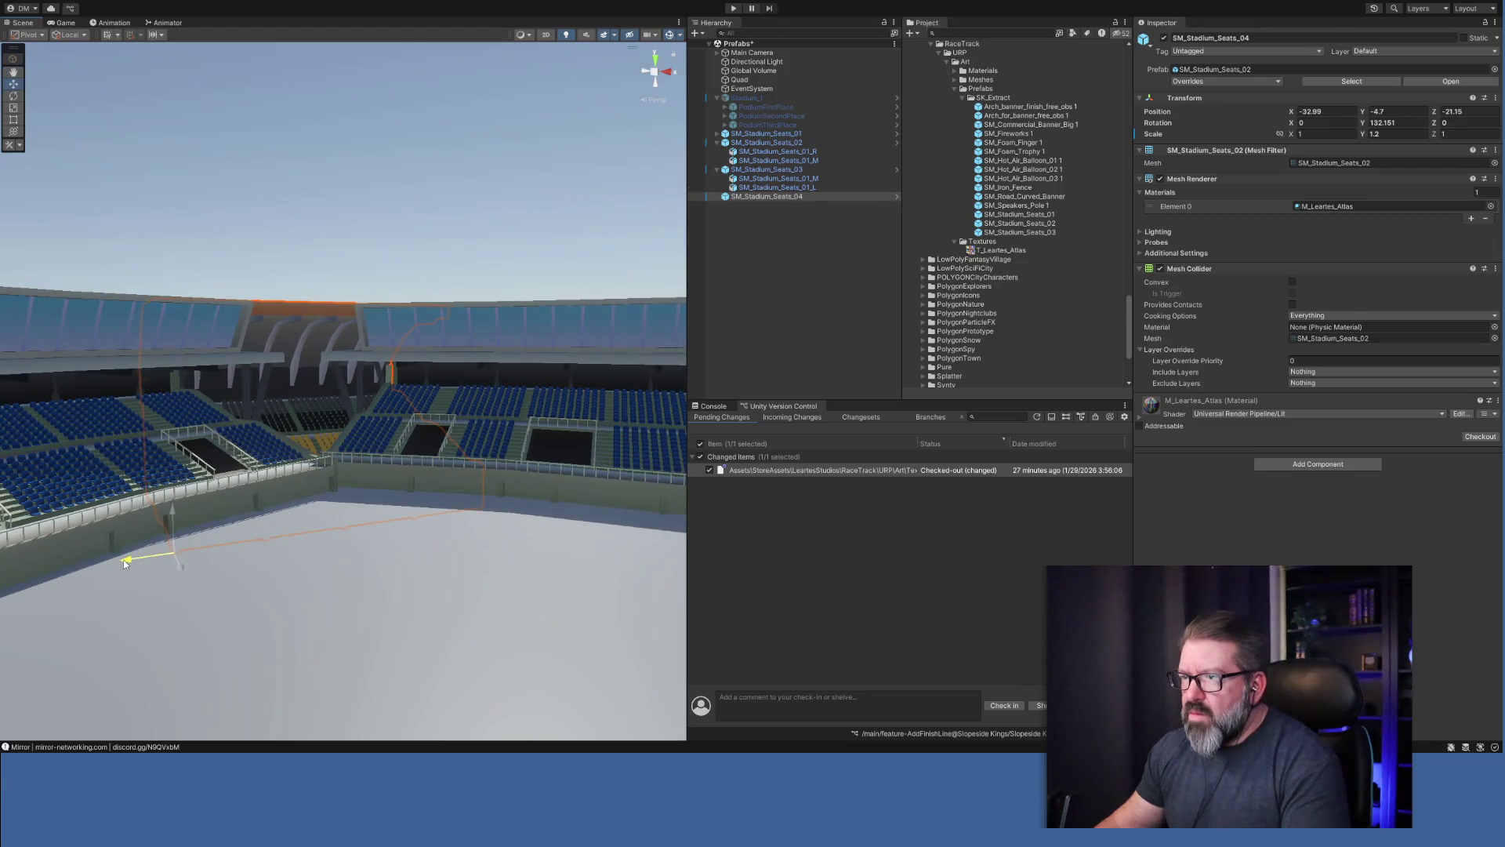
mouse_move(125, 558)
mouse_down()
mouse_move(247, 548)
mouse_move(293, 507)
mouse_move(364, 583)
mouse_move(462, 596)
mouse_move(473, 619)
mouse_move(439, 521)
mouse_move(728, 577)
mouse_move(548, 588)
mouse_move(421, 638)
mouse_move(434, 648)
mouse_move(457, 576)
mouse_move(436, 645)
mouse_move(437, 578)
mouse_move(454, 566)
mouse_move(341, 517)
mouse_move(369, 463)
mouse_move(410, 628)
mouse_move(403, 667)
mouse_move(341, 703)
mouse_move(330, 693)
mouse_up()
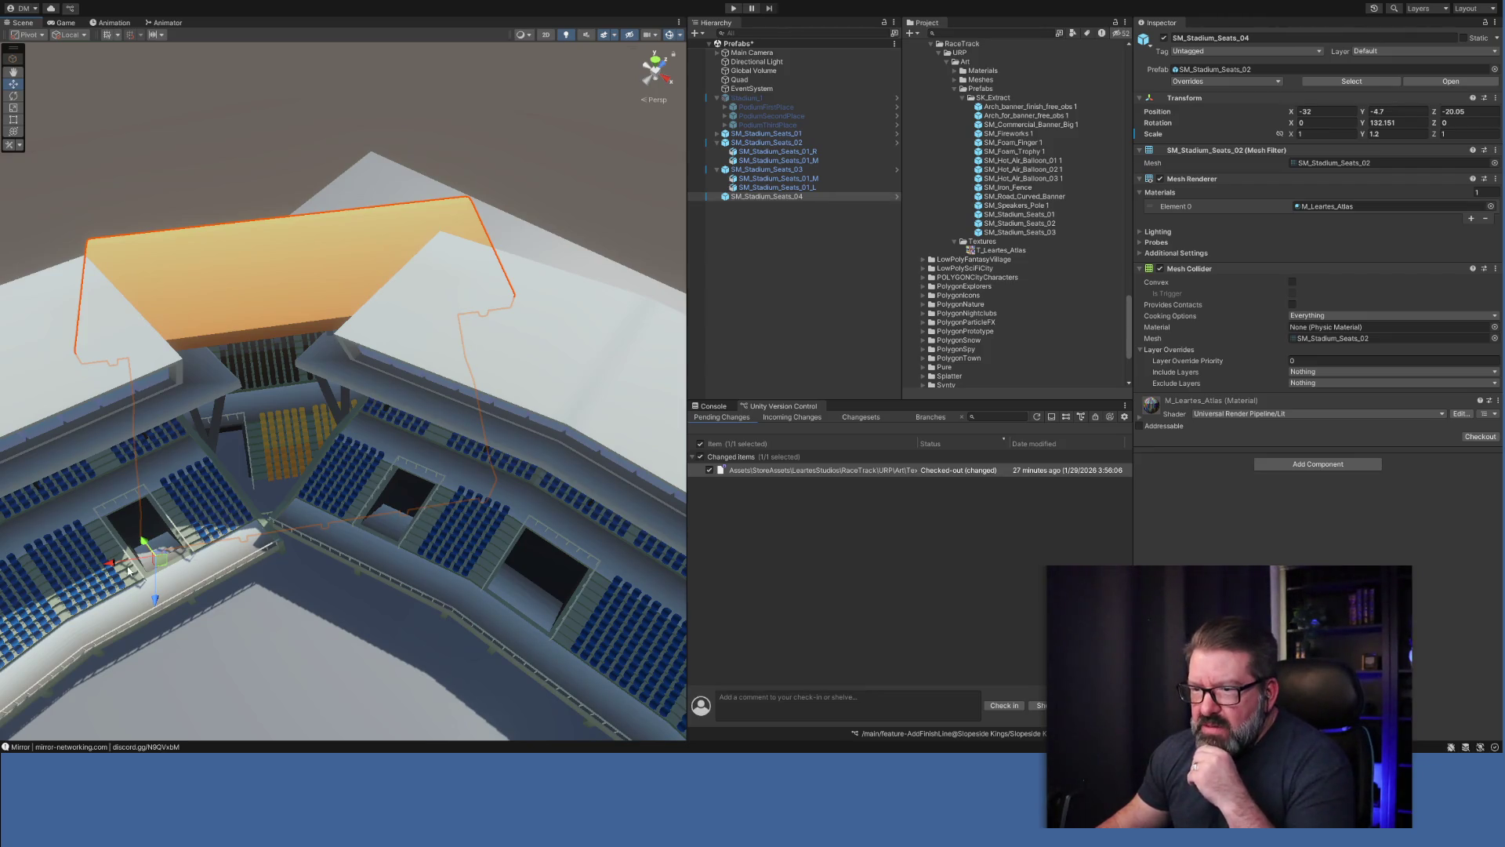
Move SM_Stadium_Seats_04 to X -33.79, Z -22.03, then frame and reselect it.
mouse_move(115, 564)
mouse_down()
mouse_move(67, 572)
mouse_move(86, 575)
mouse_move(42, 507)
mouse_move(36, 449)
mouse_up()
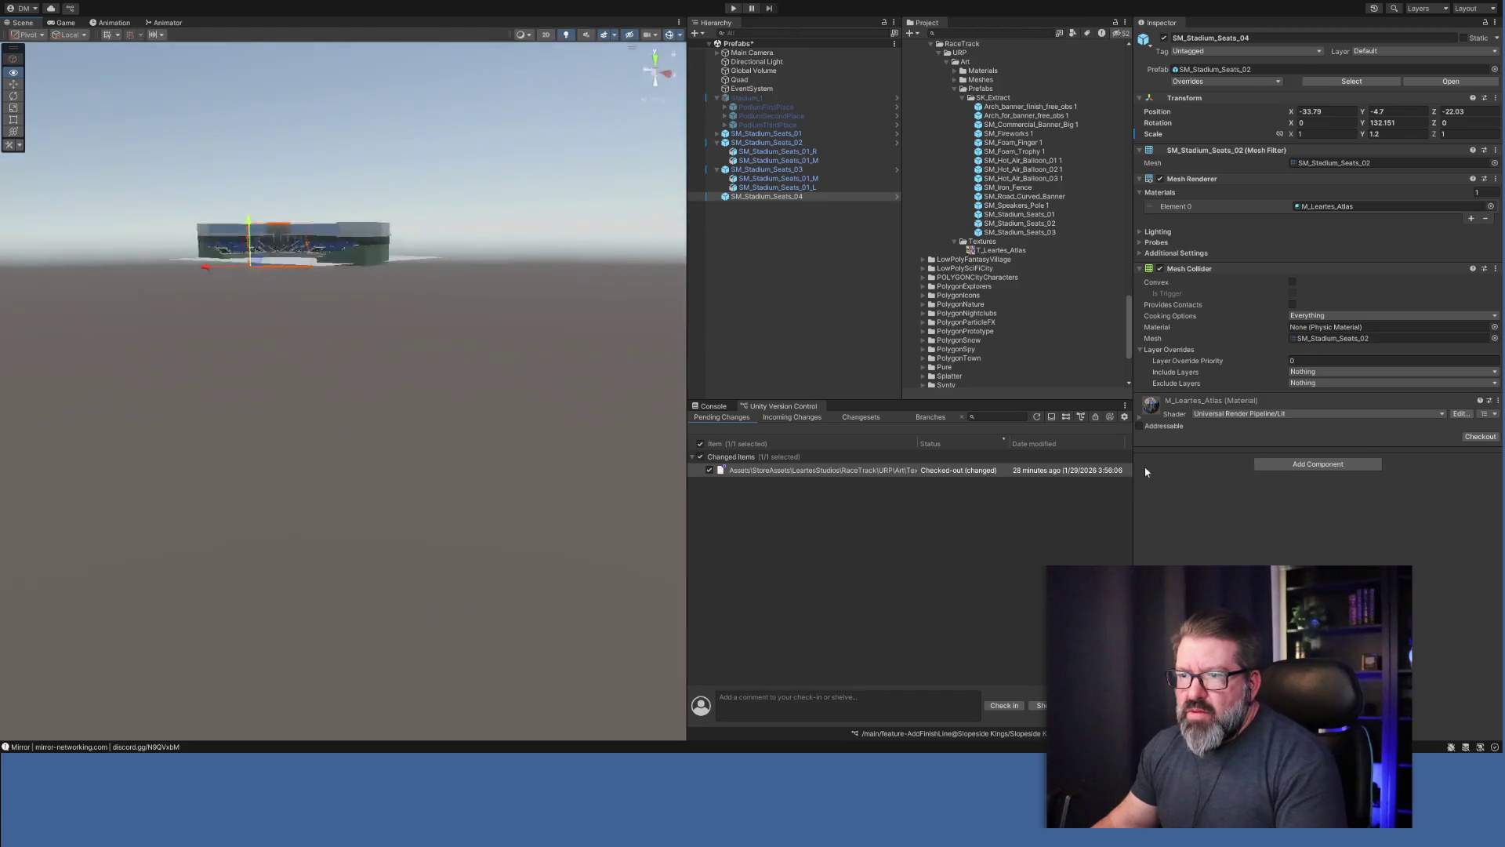
drag(622, 444, 591, 461)
key(f)
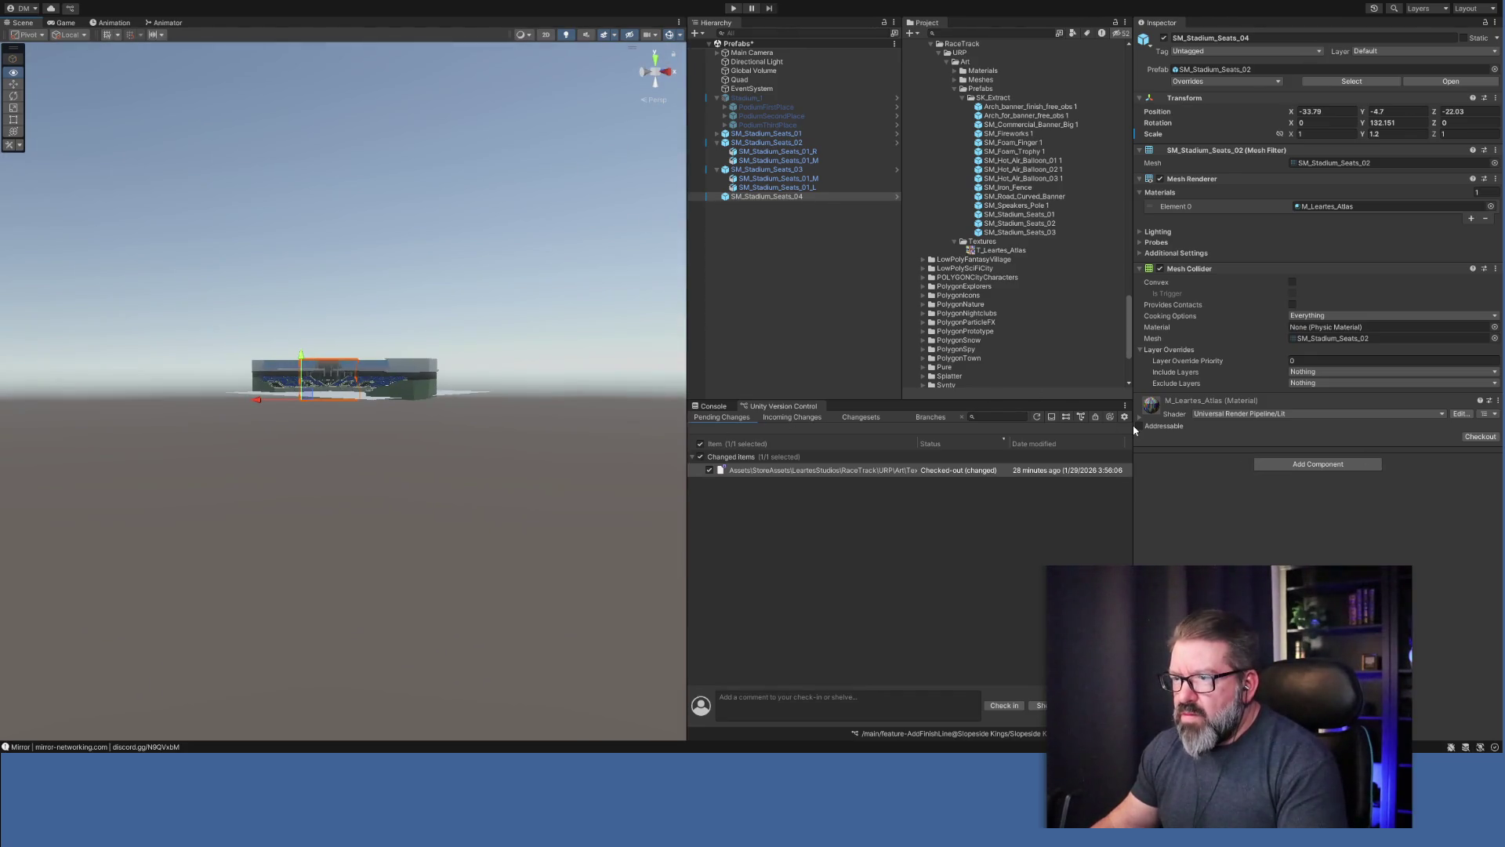
mouse_move(423, 377)
mouse_down()
mouse_move(367, 455)
mouse_move(614, 431)
mouse_move(782, 462)
mouse_move(642, 463)
mouse_move(611, 439)
mouse_move(596, 392)
mouse_move(729, 428)
mouse_up()
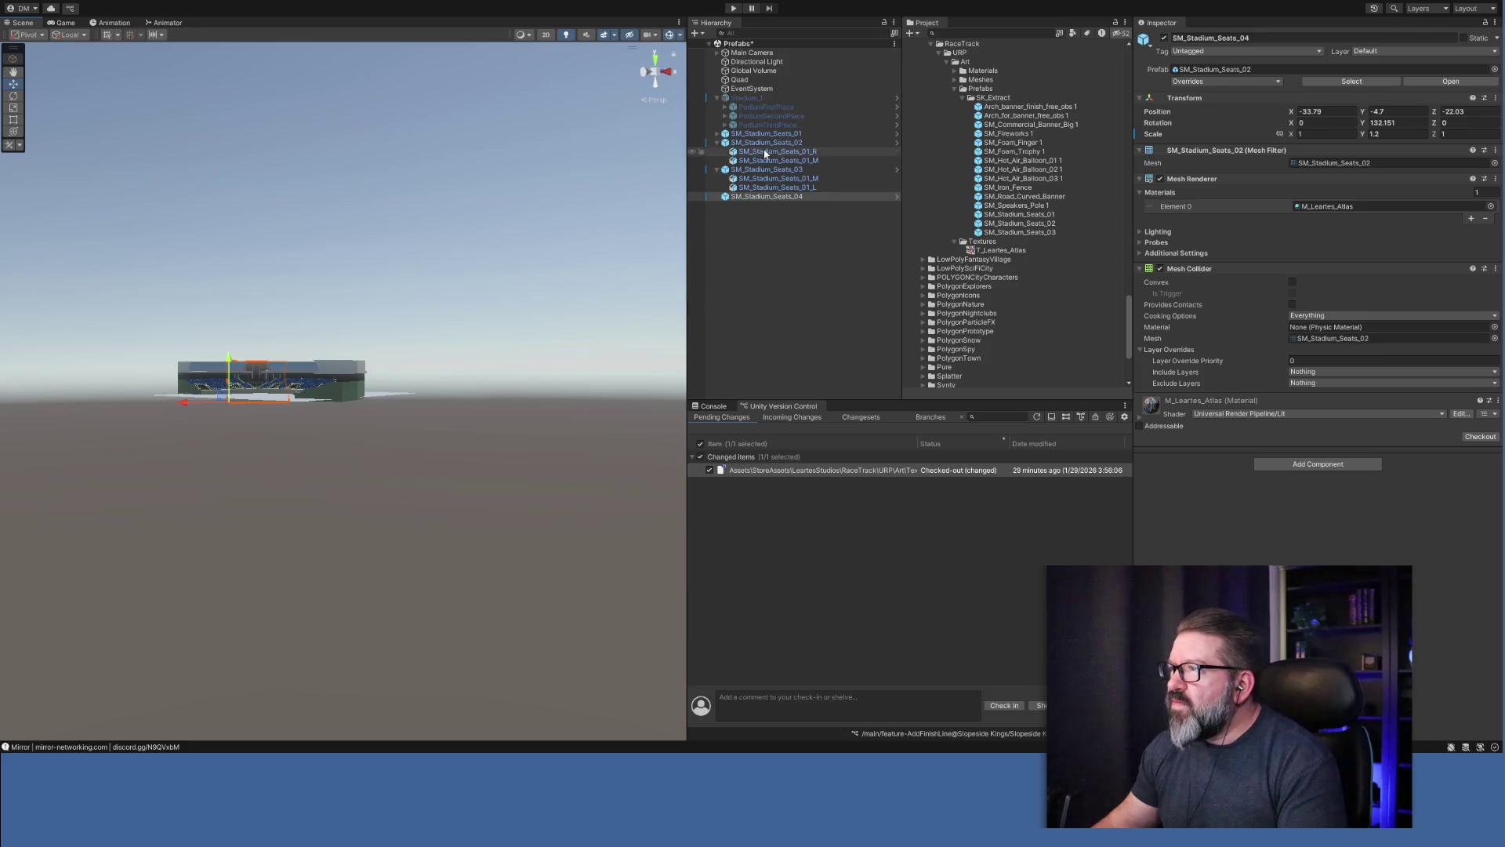
double_click(767, 196)
mouse_move(436, 366)
mouse_down()
mouse_move(527, 393)
mouse_move(520, 453)
mouse_move(507, 446)
mouse_move(555, 420)
mouse_move(529, 374)
mouse_move(484, 379)
mouse_move(504, 352)
mouse_move(520, 359)
mouse_move(434, 352)
mouse_move(437, 322)
mouse_move(463, 315)
mouse_move(421, 349)
mouse_move(387, 470)
mouse_move(555, 475)
mouse_up()
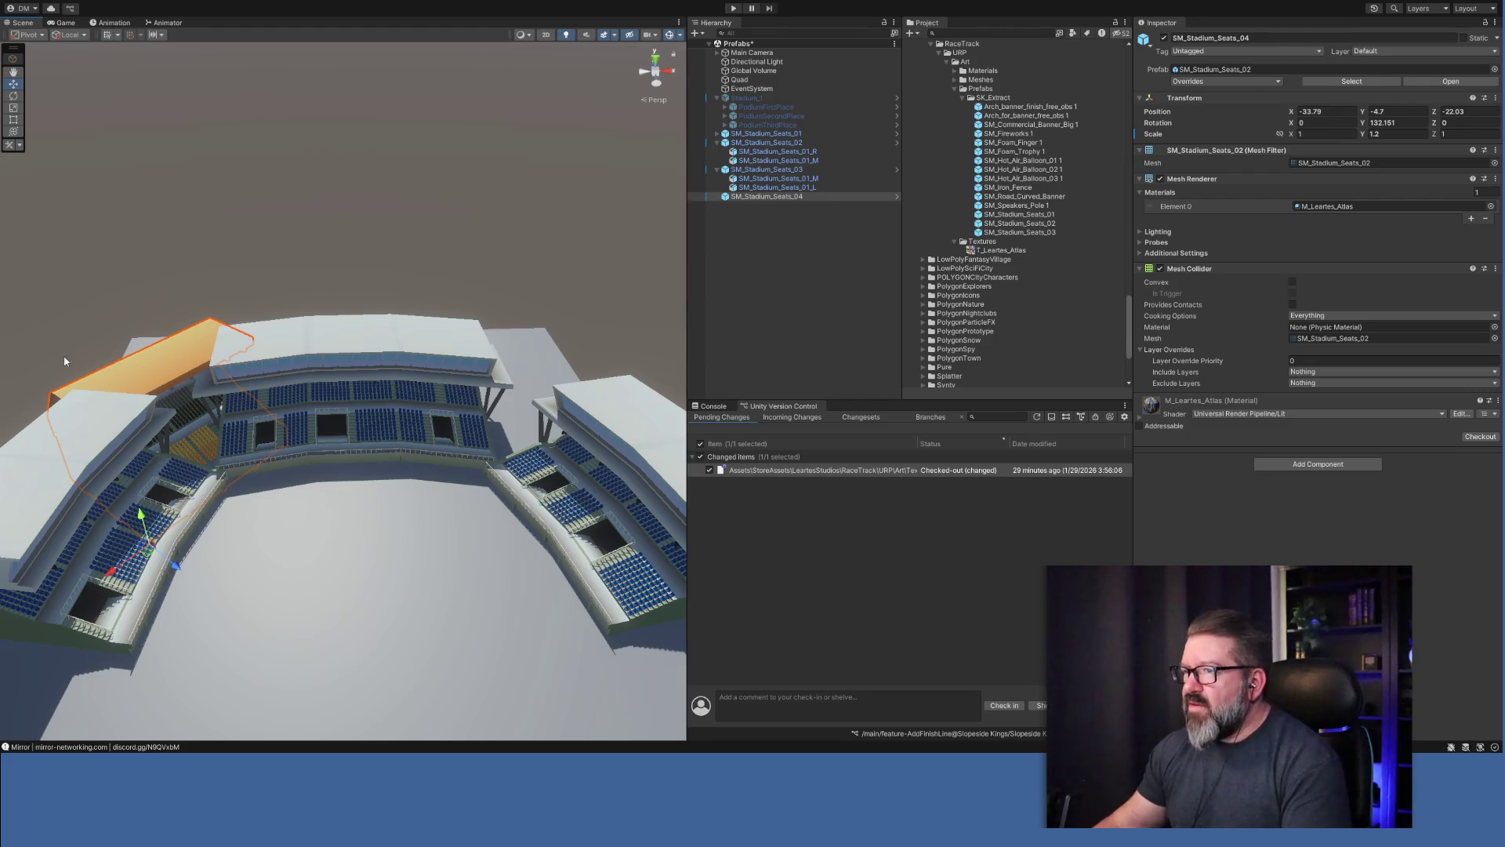
click(767, 197)
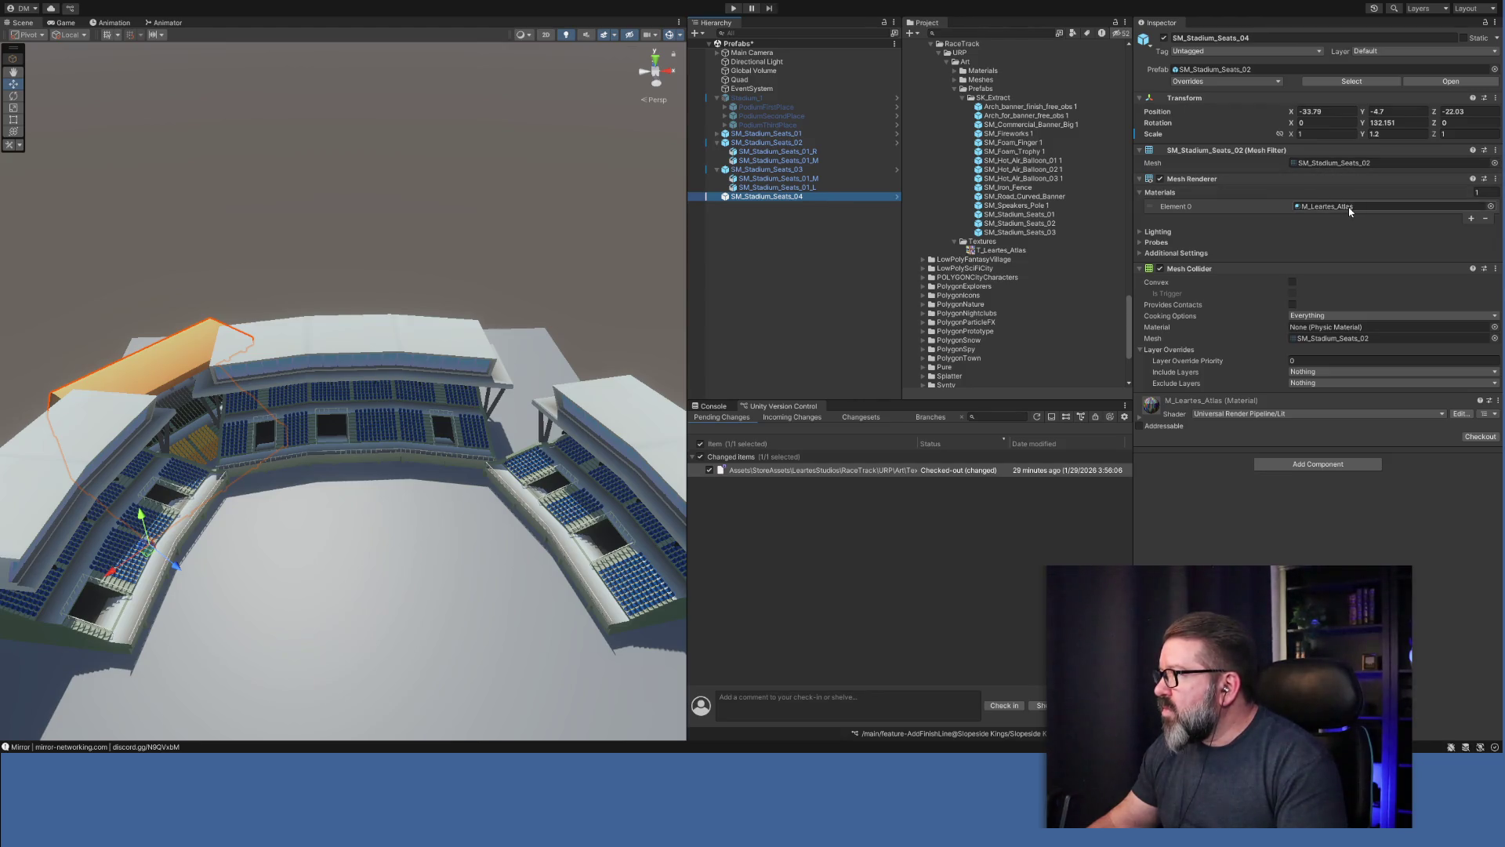
click(805, 189)
click(802, 196)
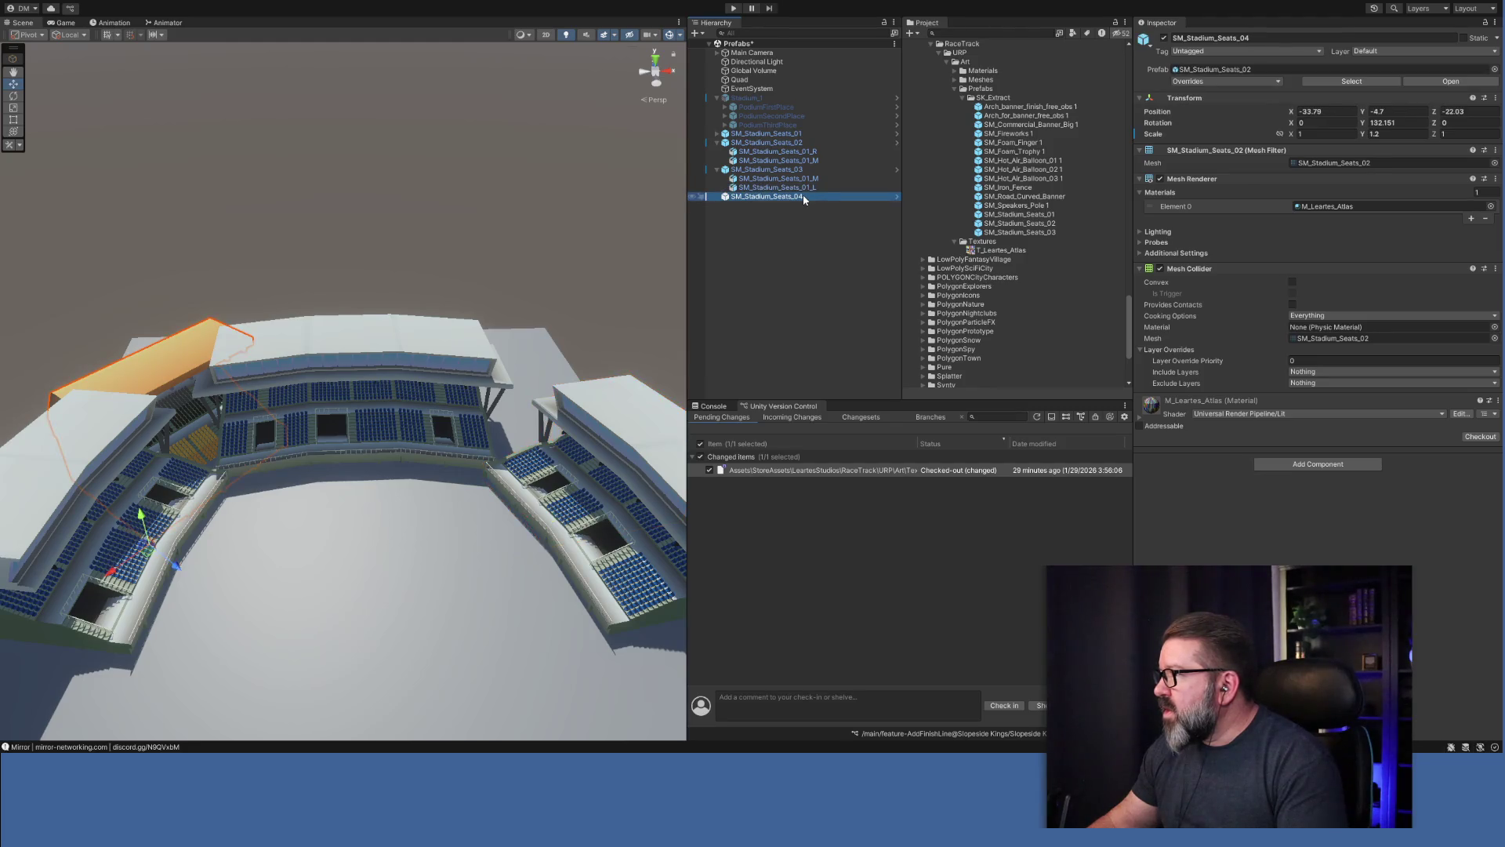
click(809, 188)
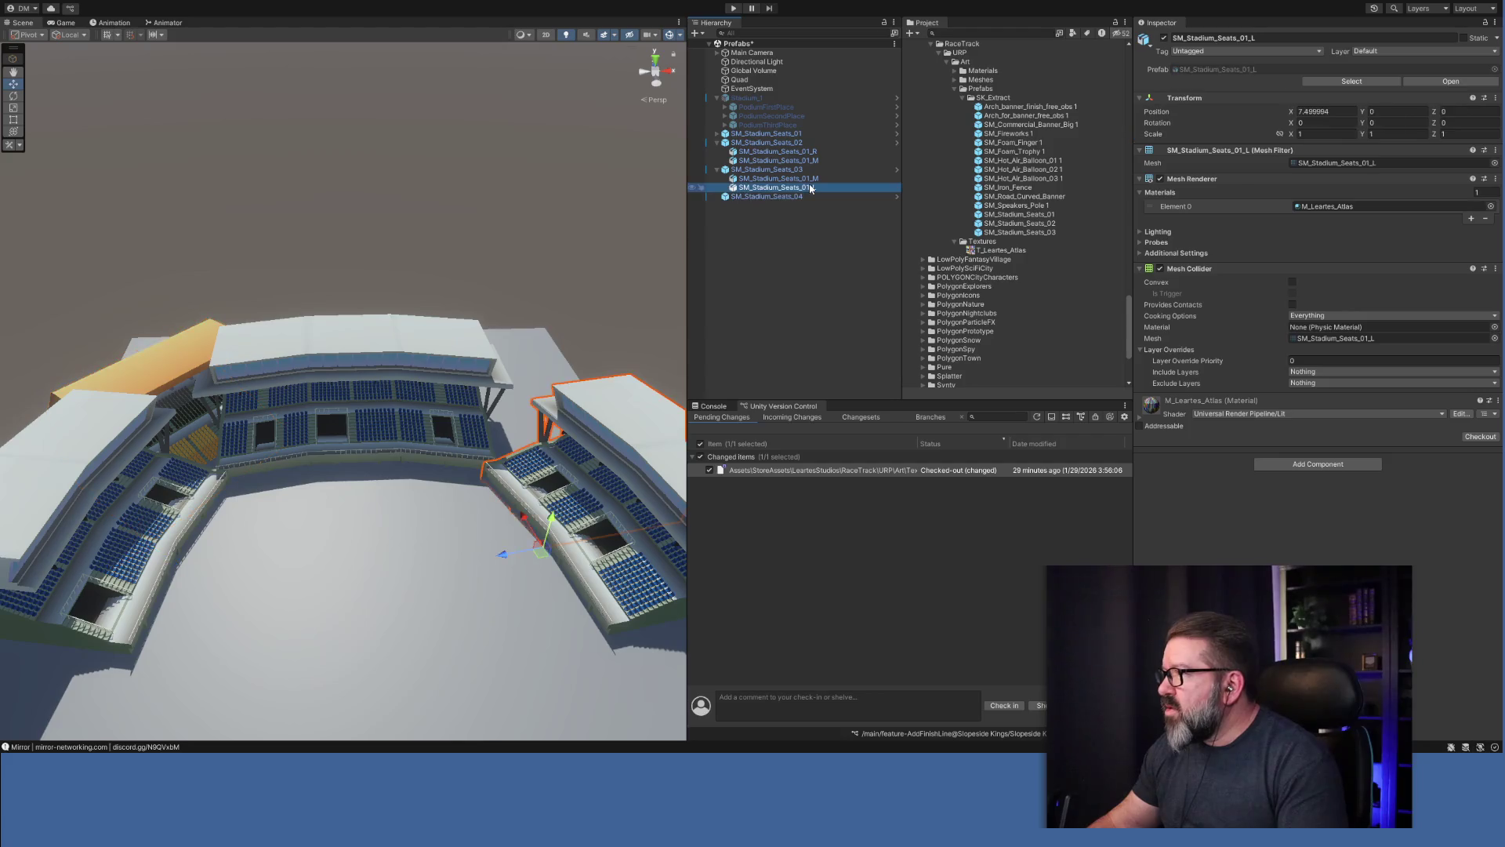
click(805, 197)
click(808, 188)
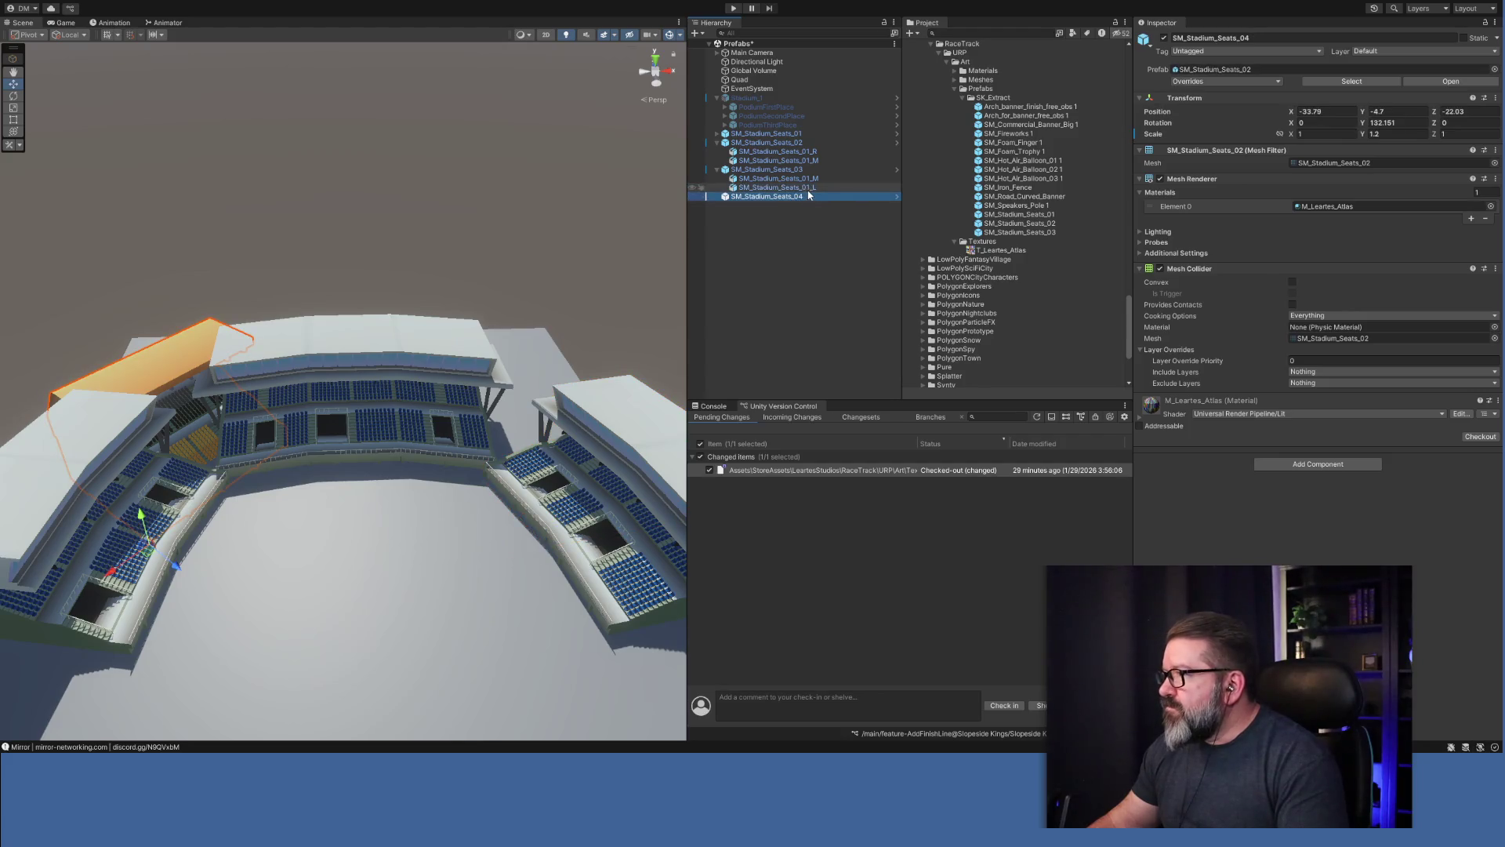
click(806, 196)
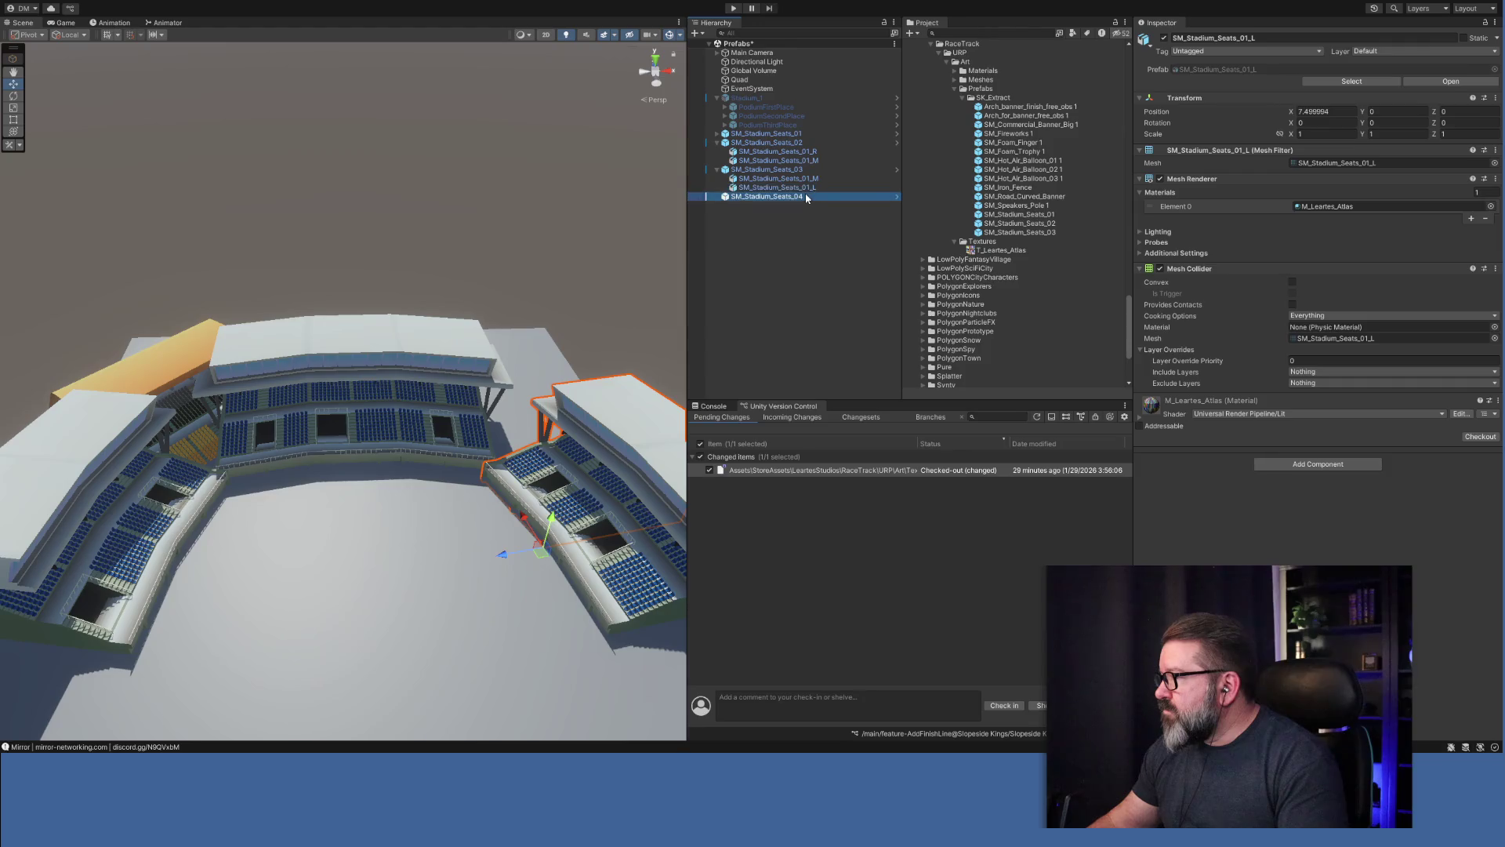
click(808, 188)
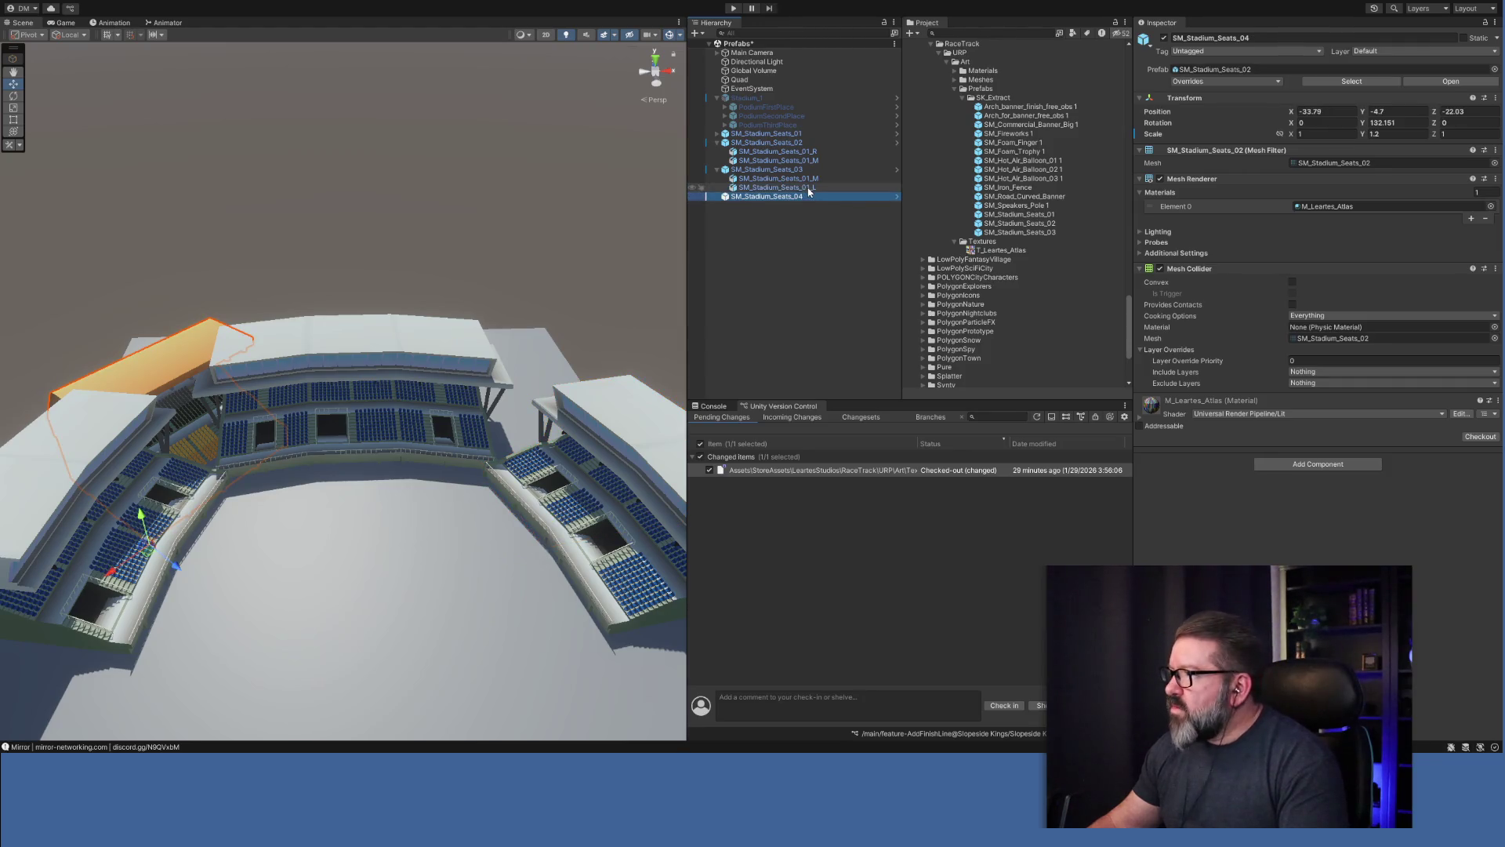
click(784, 196)
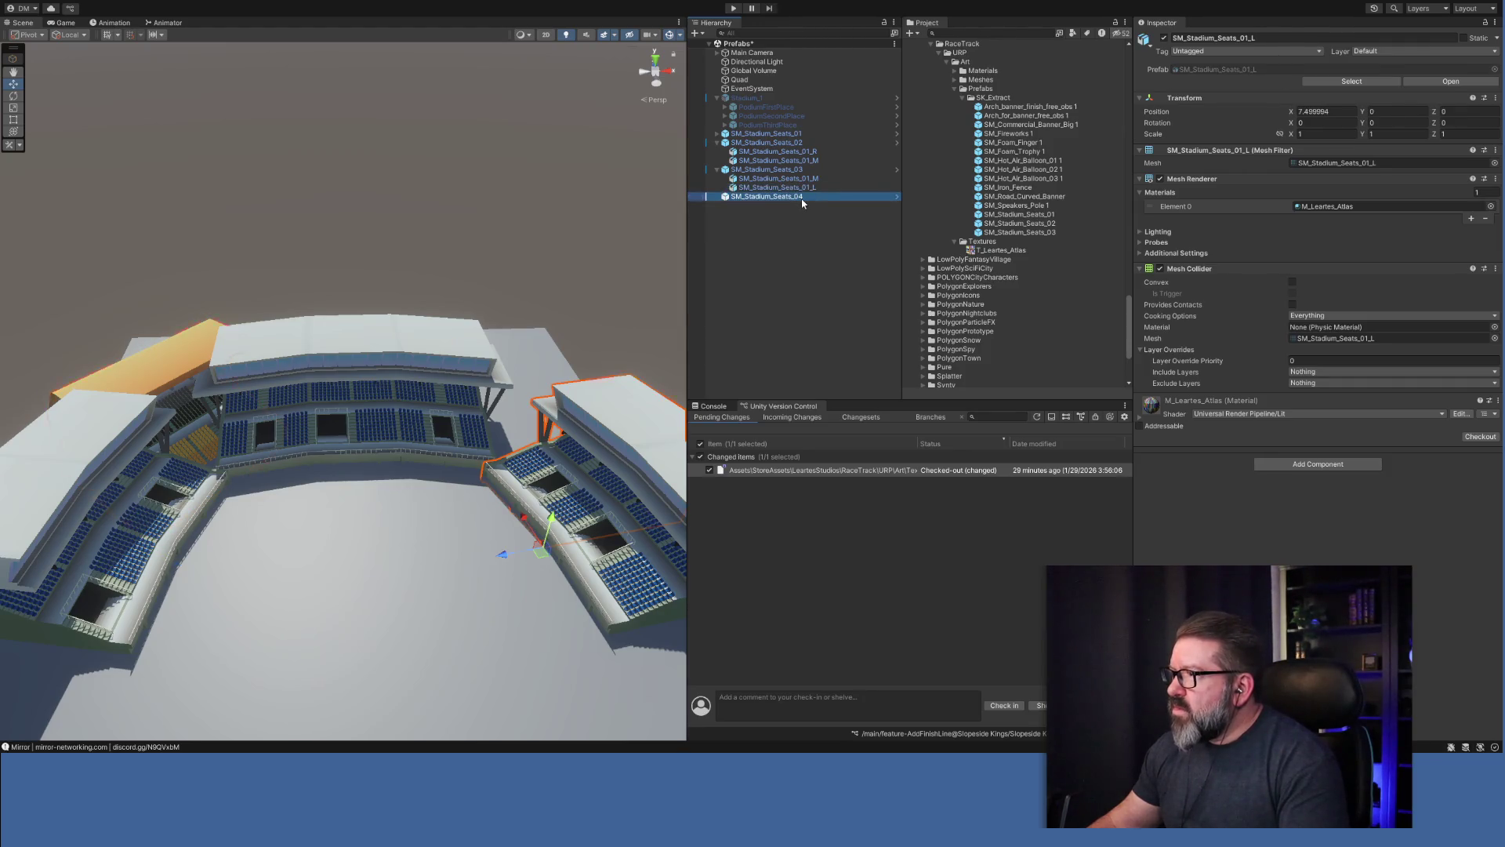
click(1087, 169)
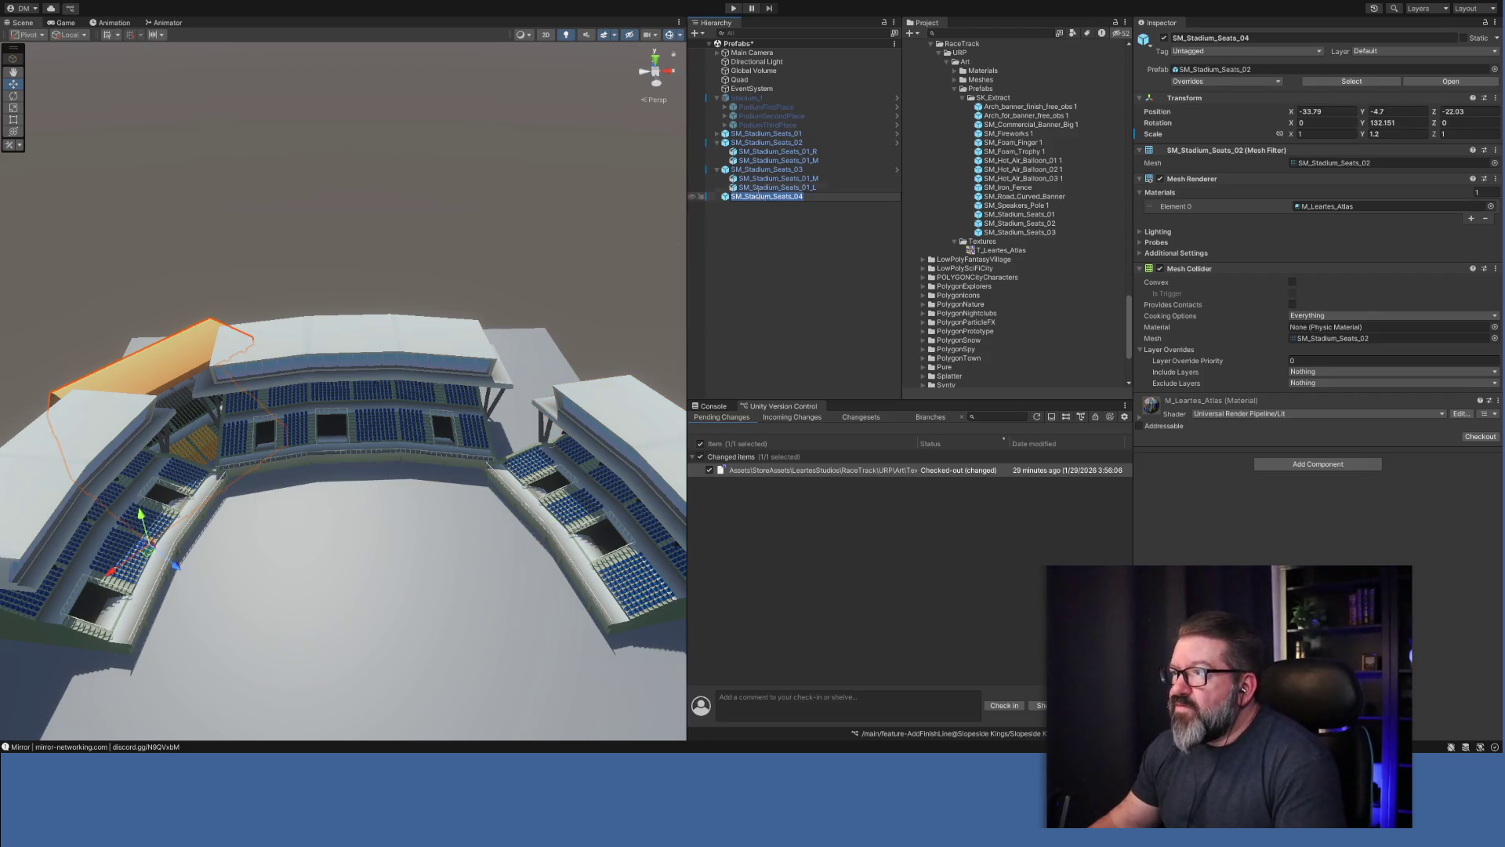
click(747, 98)
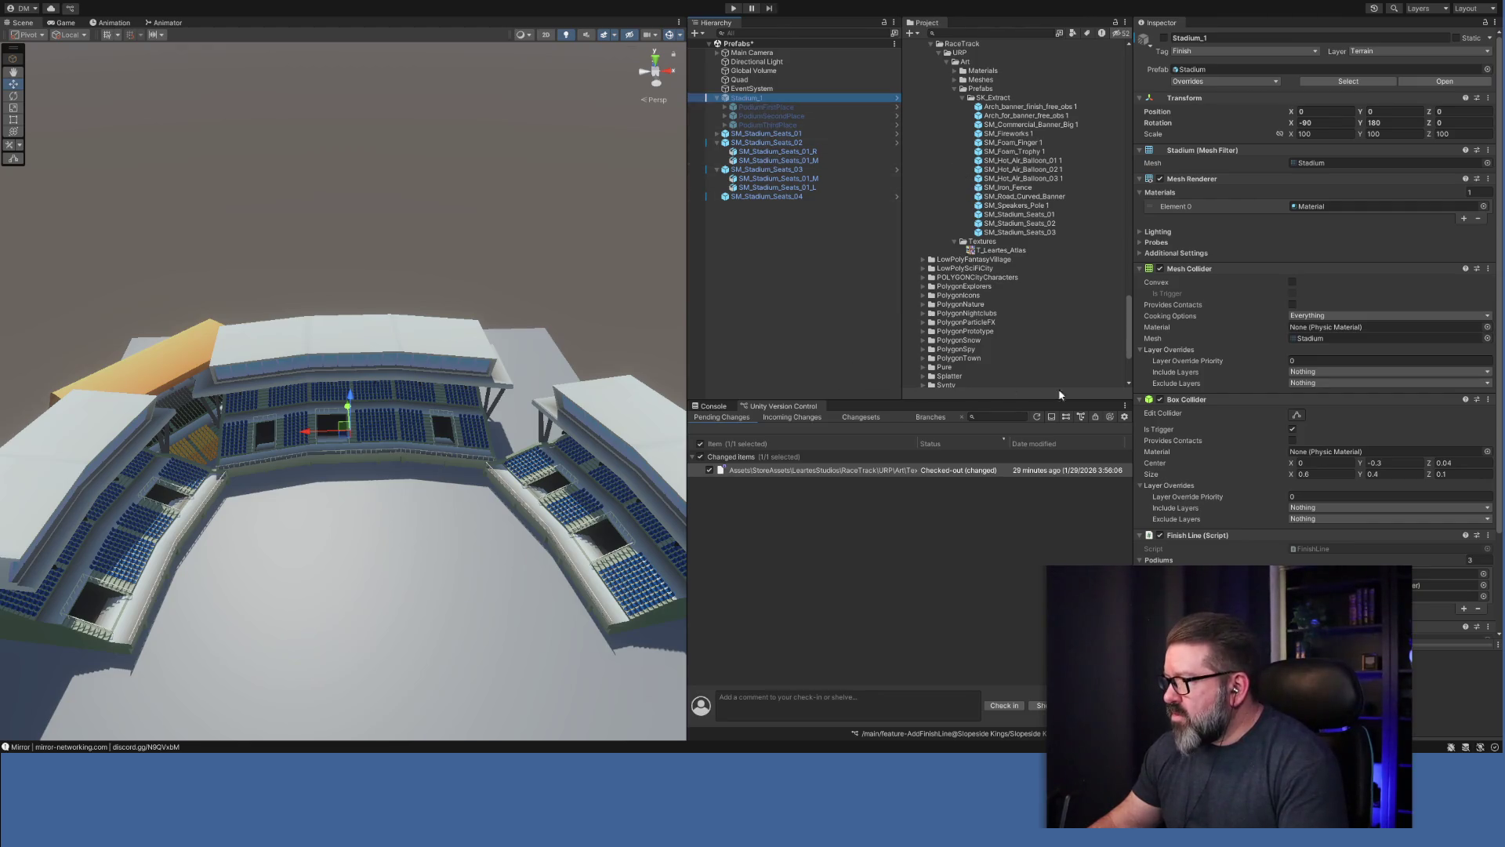
click(780, 197)
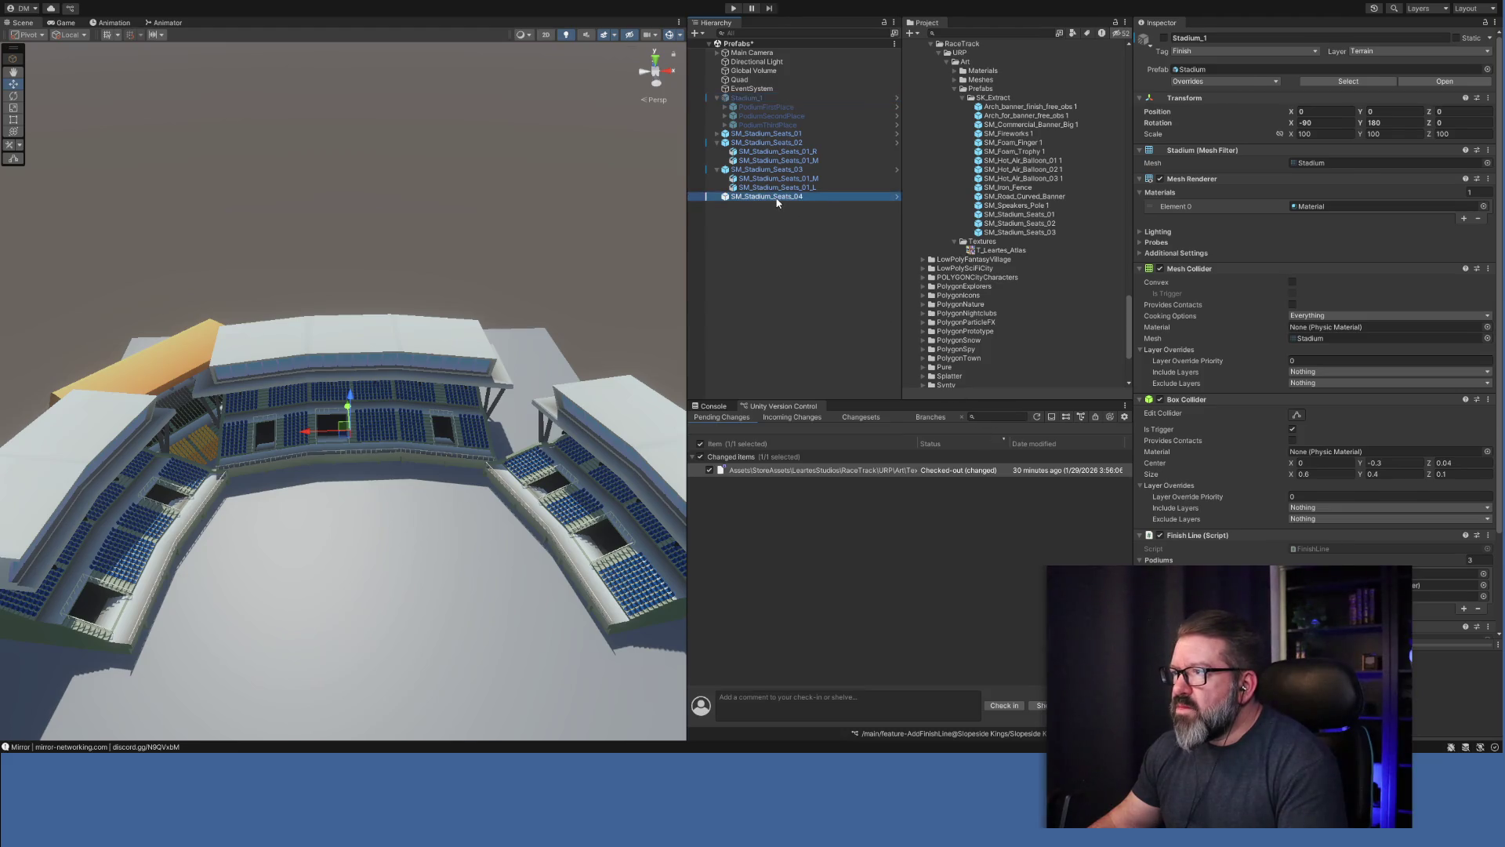
Duplicate the stand as SM_Stadium_Seats_05 and flip its position to X 33.79, Z 22.03.
key(ctrl+d)
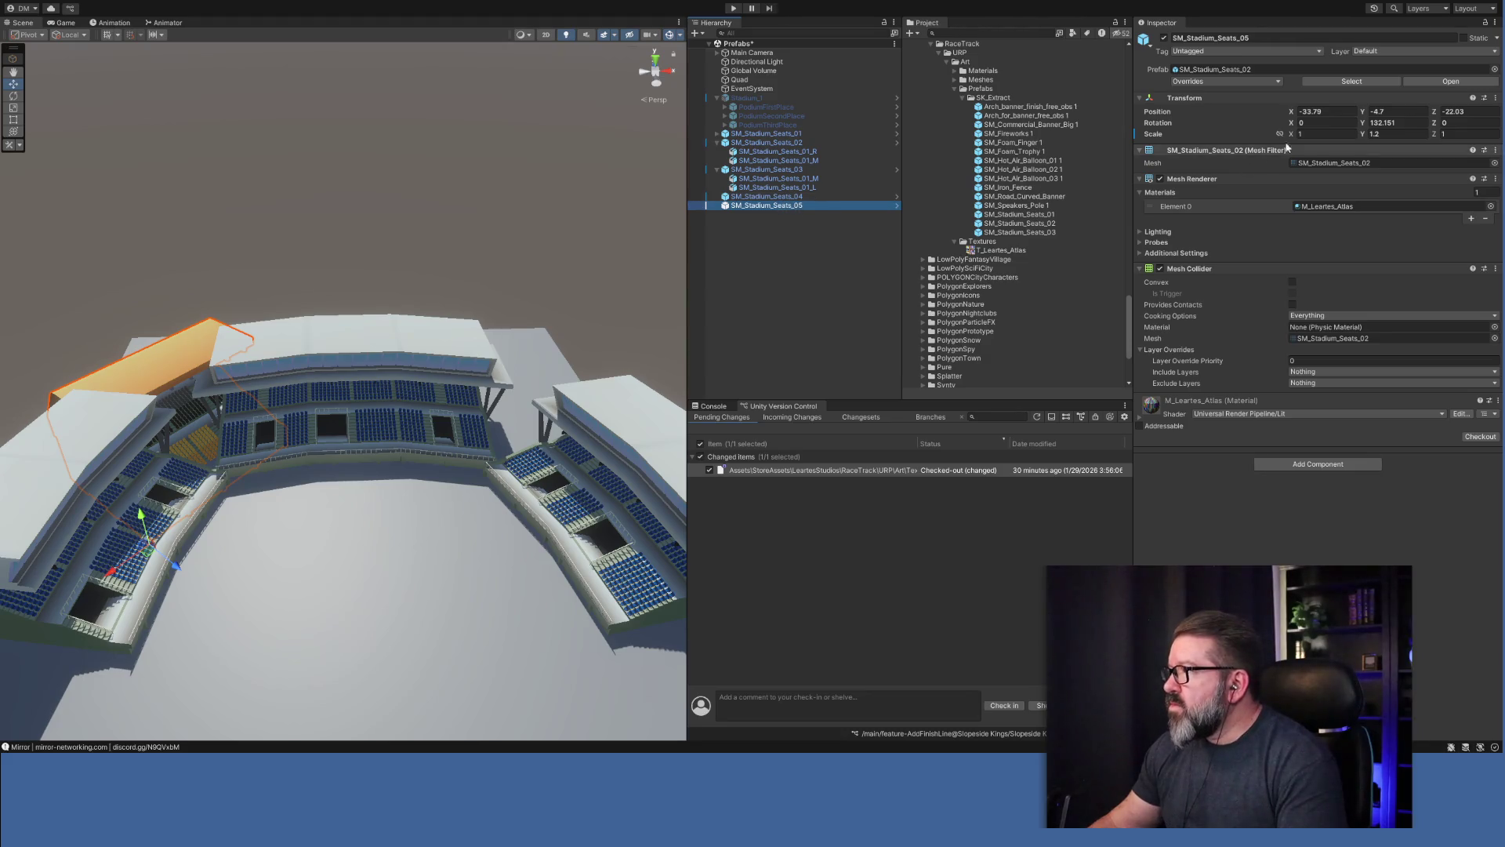
click(1336, 114)
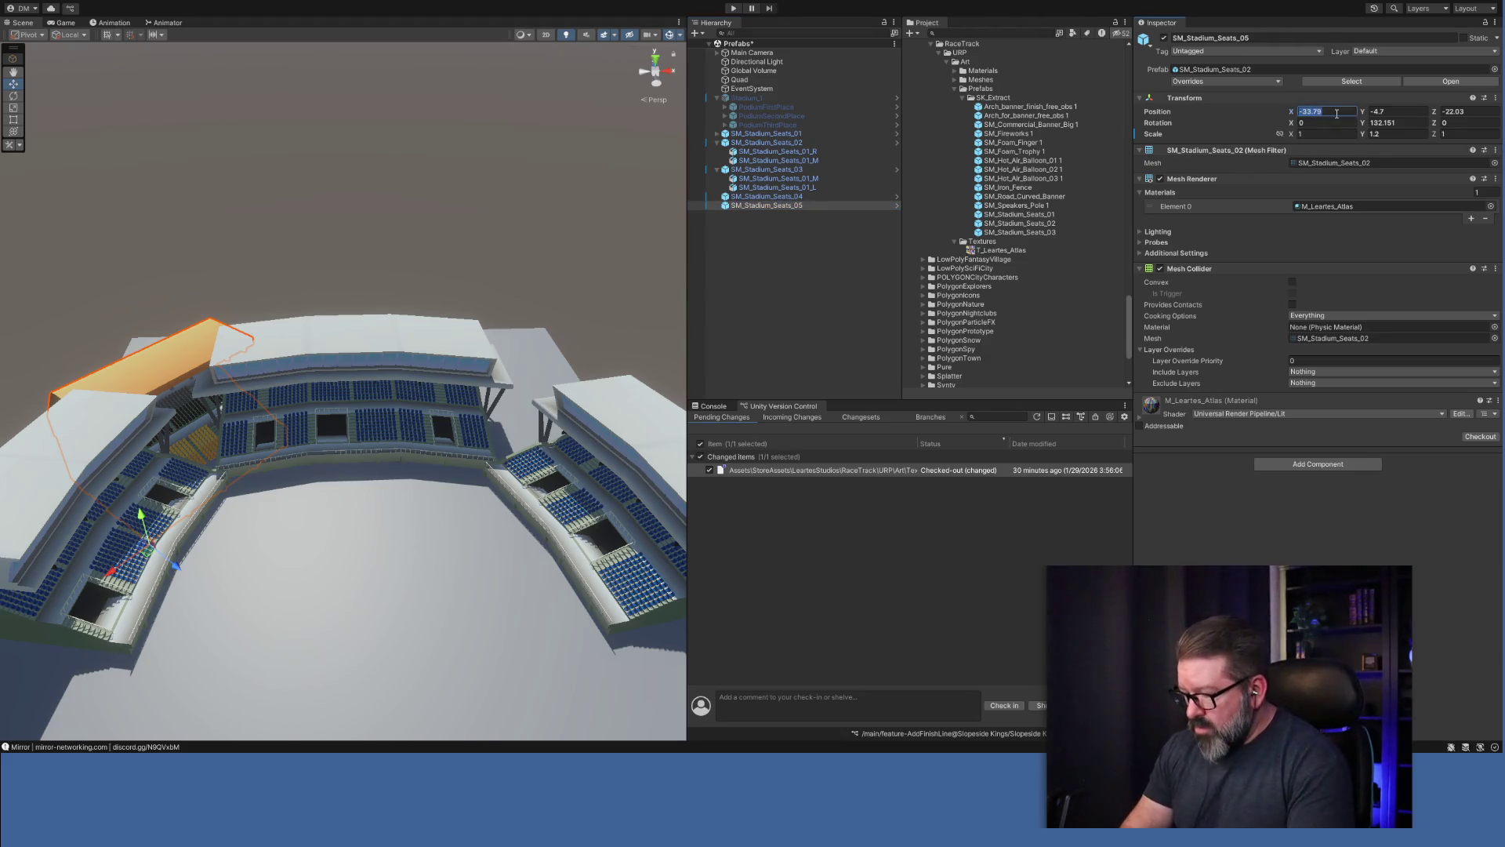
key(Home)
key(Delete)
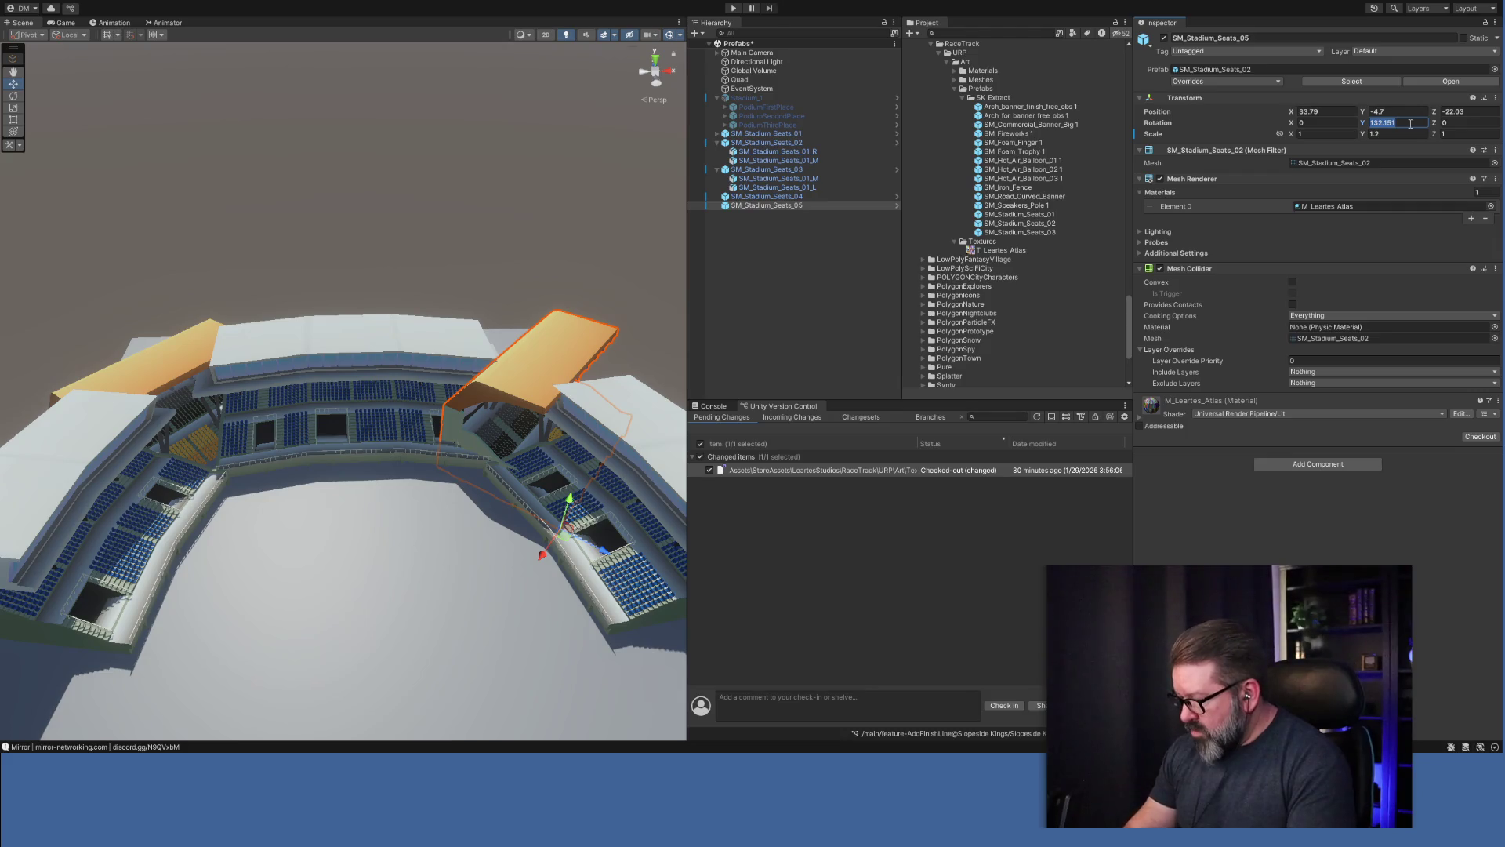
text(-)
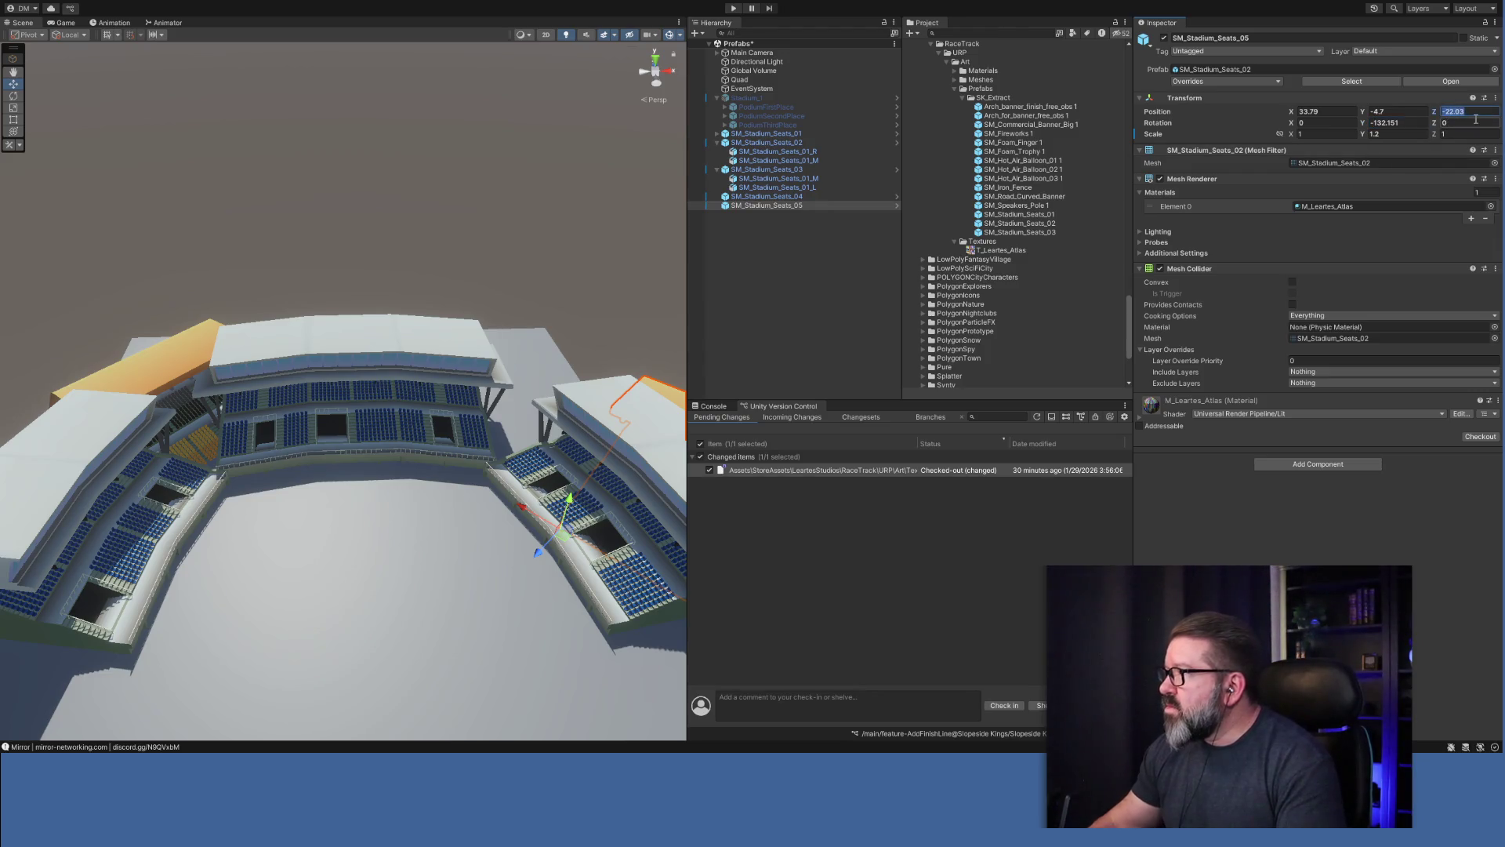
key(Delete)
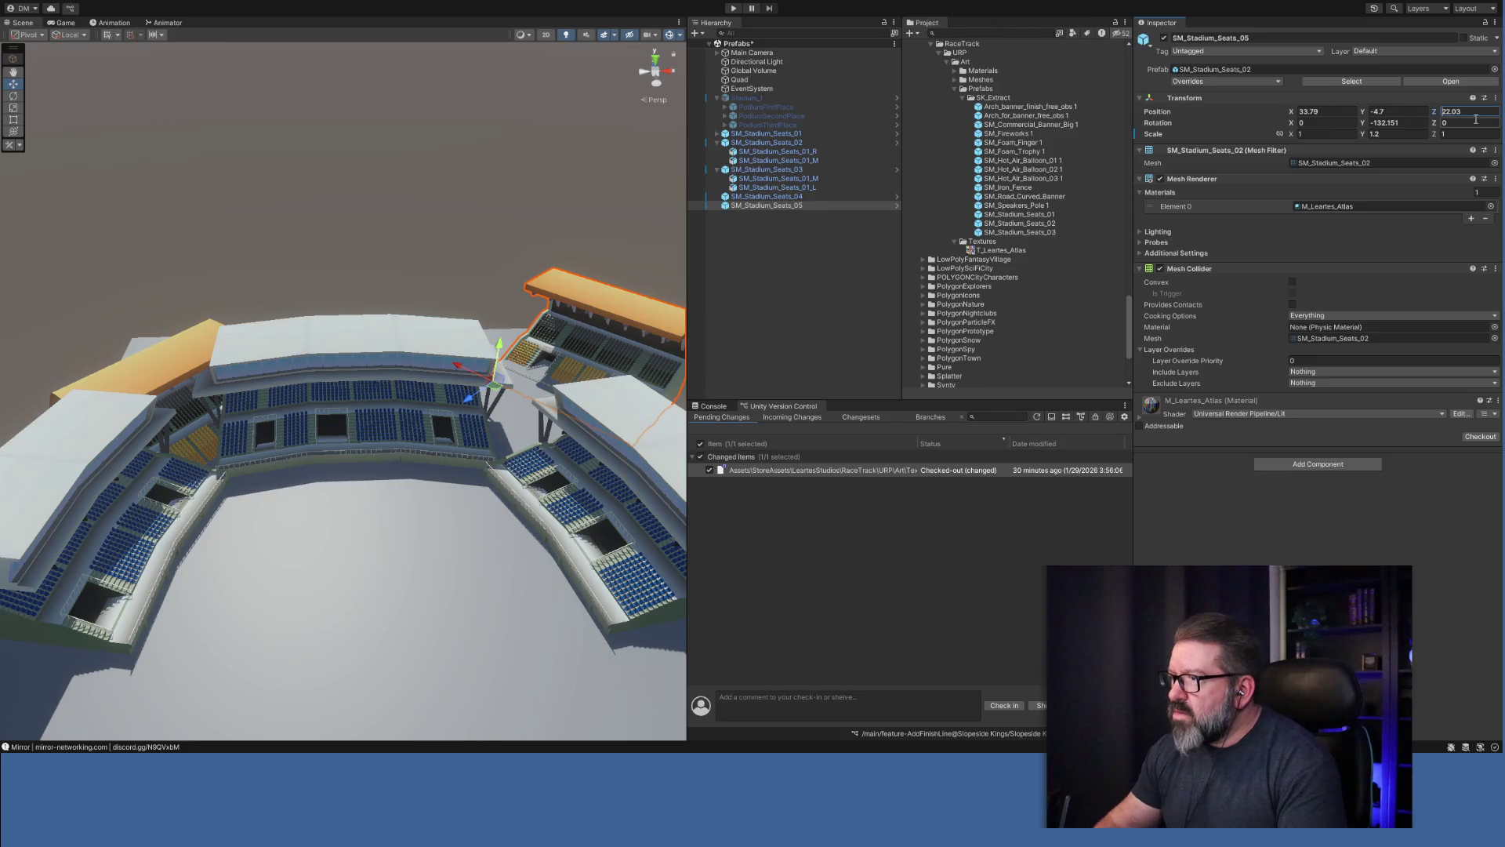
Slide SM_Stadium_Seats_05 into the arena's opposite corner.
drag(487, 397, 360, 443)
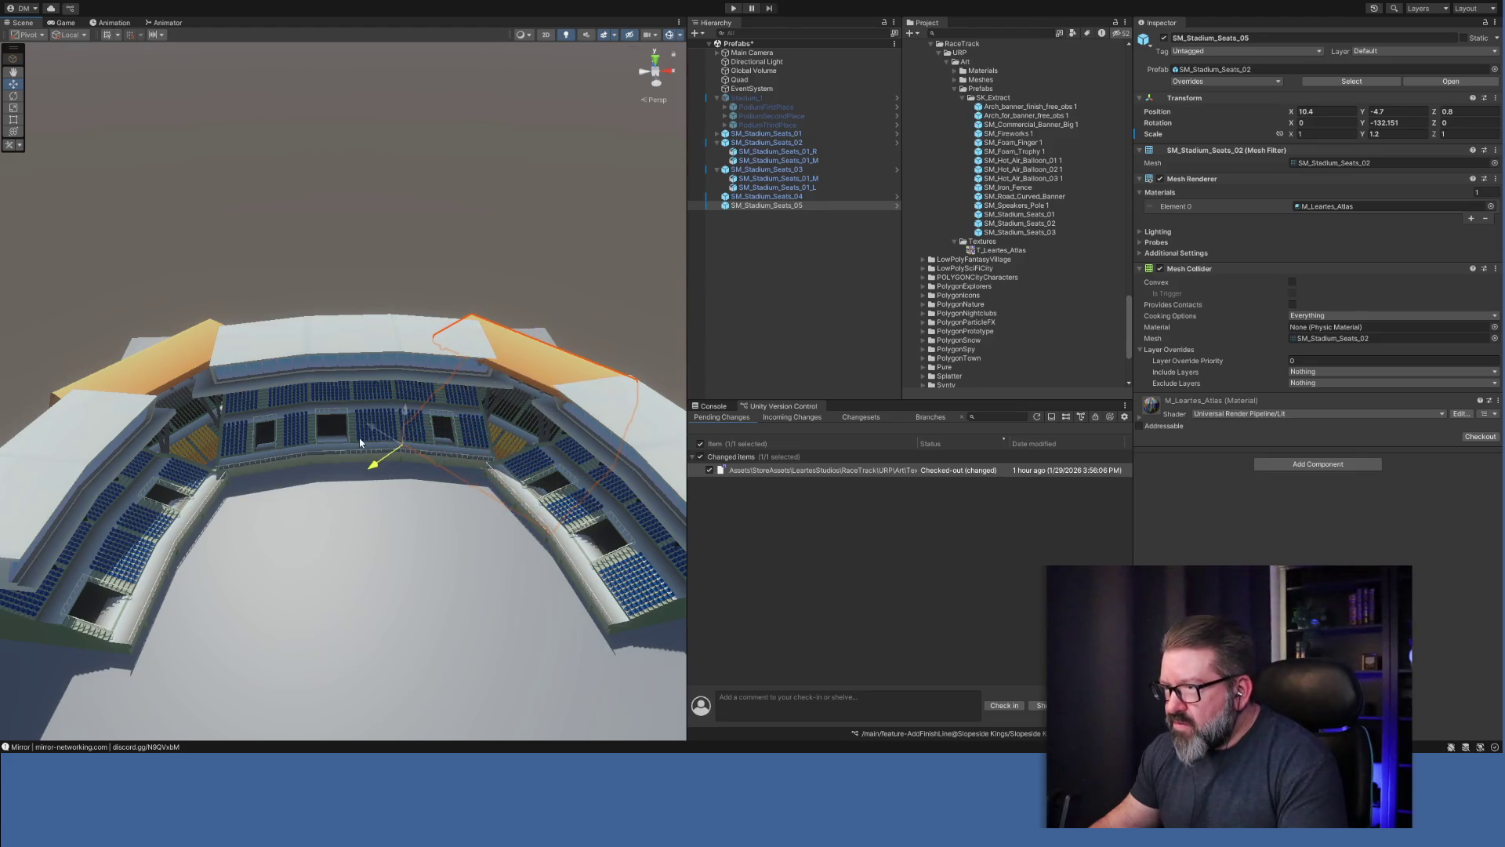
mouse_move(473, 448)
mouse_down()
mouse_move(474, 403)
mouse_move(449, 468)
mouse_move(602, 514)
mouse_up()
mouse_move(602, 513)
mouse_down()
mouse_move(437, 548)
mouse_move(465, 549)
mouse_move(454, 536)
mouse_up()
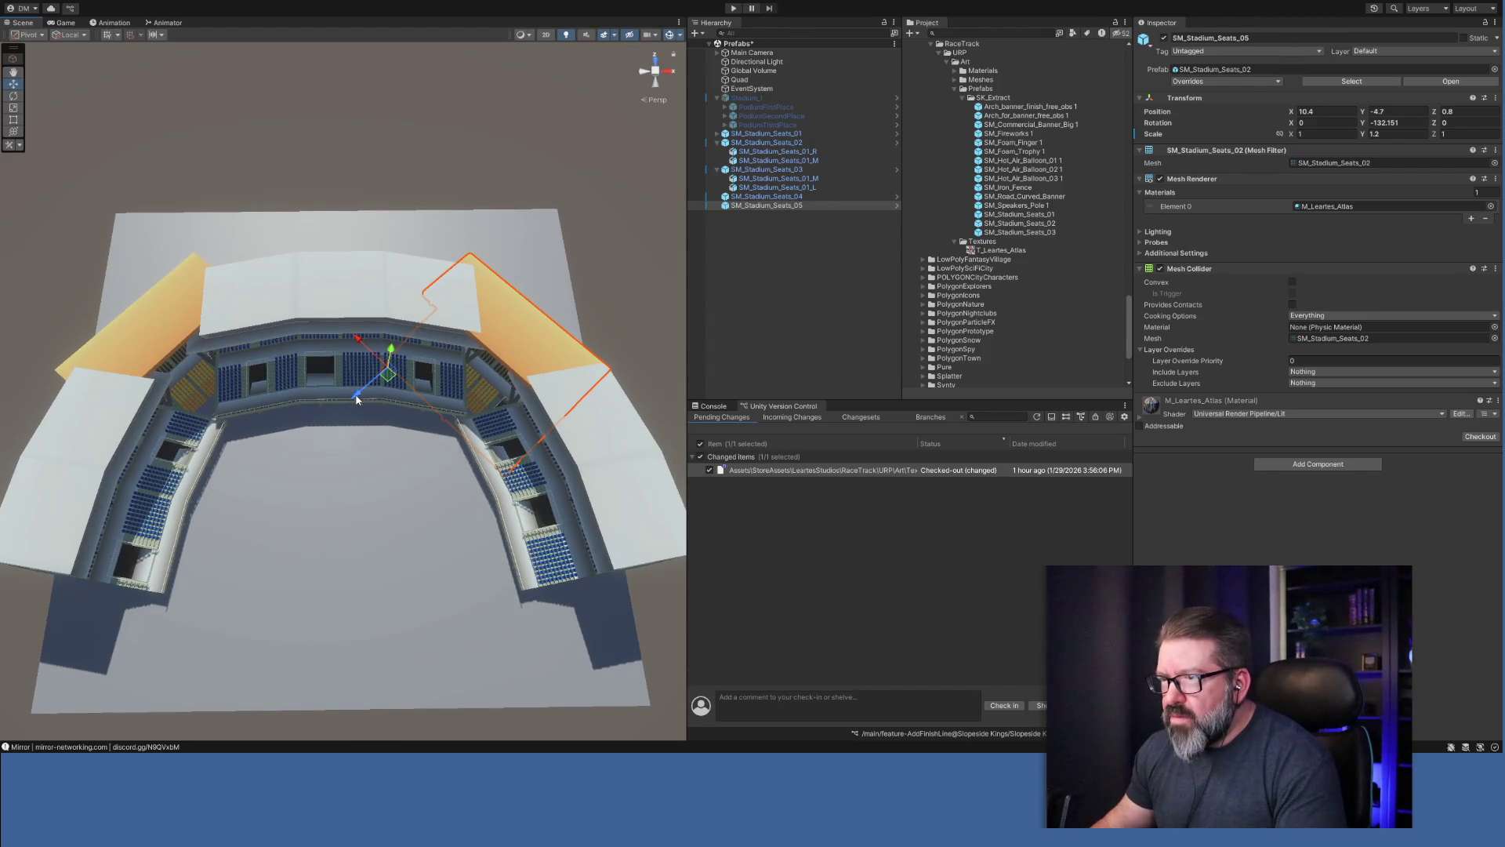
drag(356, 398, 366, 396)
mouse_move(432, 433)
mouse_down()
mouse_move(447, 470)
mouse_move(396, 504)
mouse_move(446, 515)
mouse_move(468, 437)
mouse_move(451, 500)
mouse_move(437, 436)
mouse_move(504, 242)
mouse_move(447, 255)
mouse_move(520, 262)
mouse_move(453, 259)
mouse_move(510, 215)
mouse_move(496, 201)
mouse_move(449, 349)
mouse_move(509, 478)
mouse_move(459, 454)
mouse_move(443, 456)
mouse_move(468, 466)
mouse_move(436, 460)
mouse_move(444, 480)
mouse_up()
Locate the SM_Stadium_Seats_02 collider mesh from SM_Stadium_Seats_04 and show its 54698-vertex details.
scroll(445, 480, up, 10)
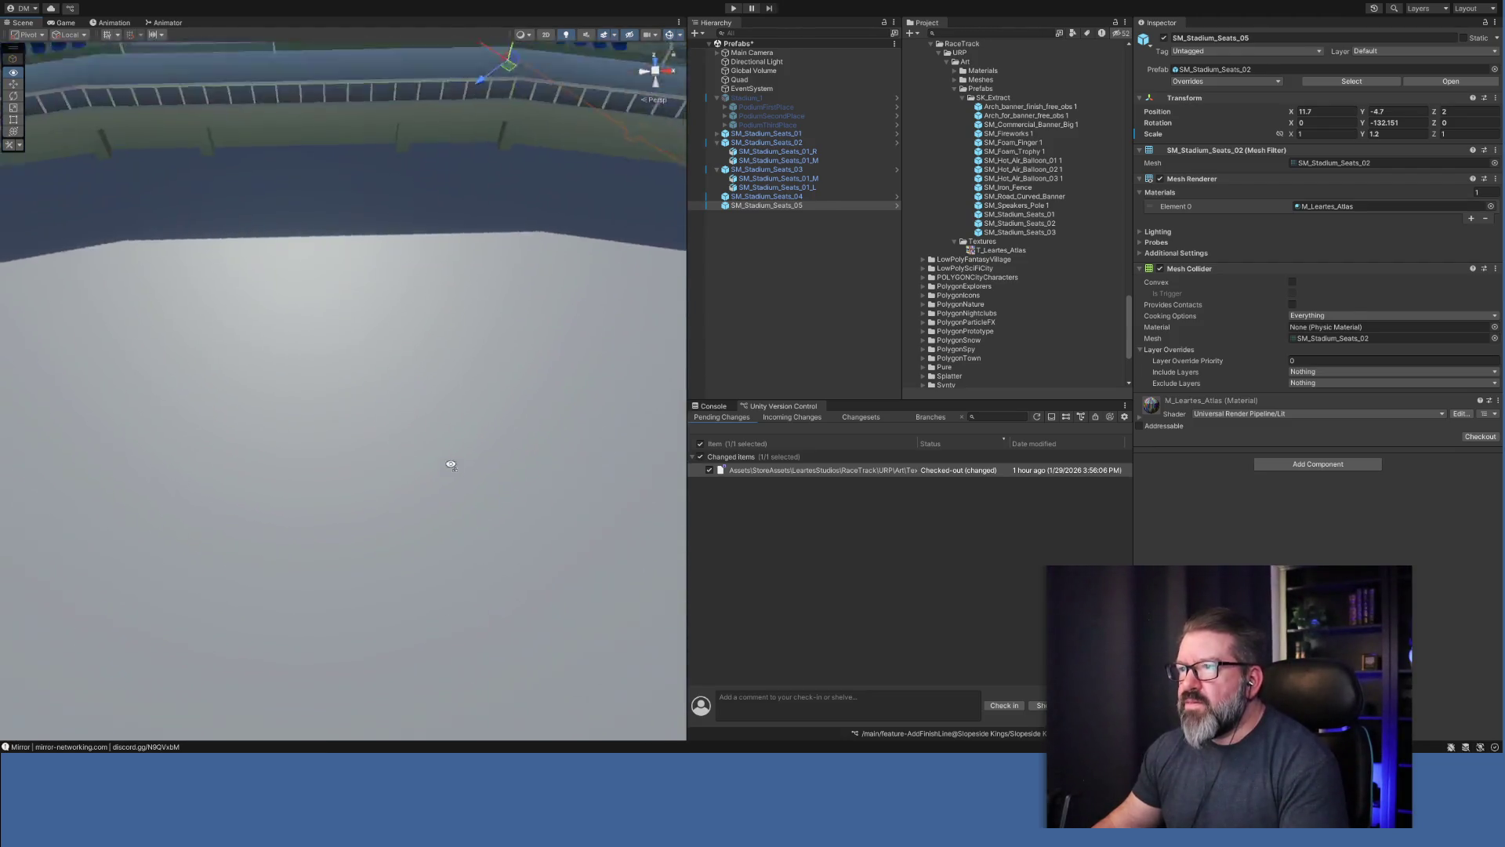
scroll(451, 464, down, 10)
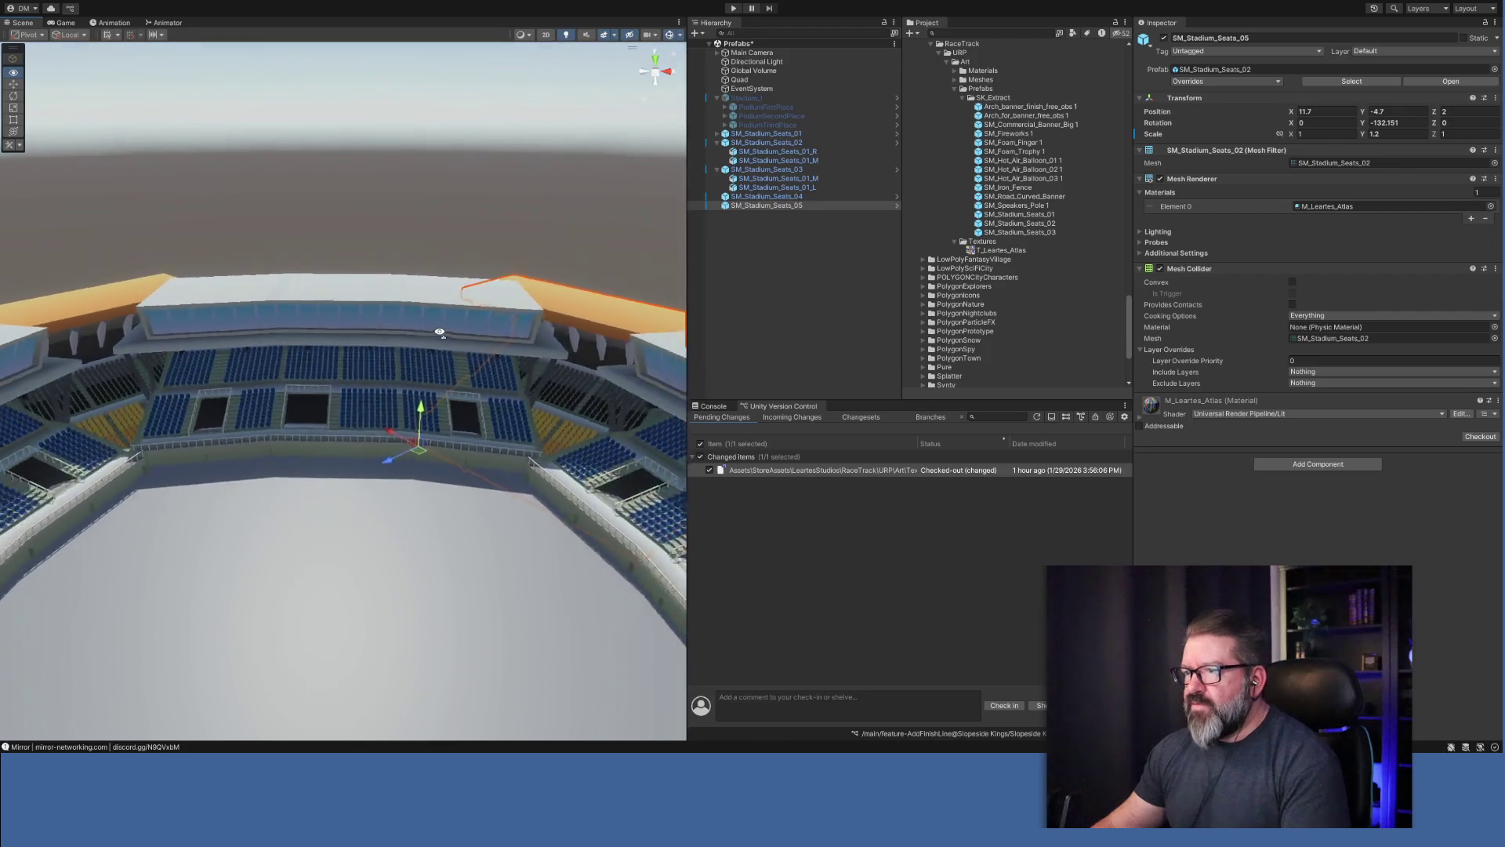
drag(444, 346, 441, 333)
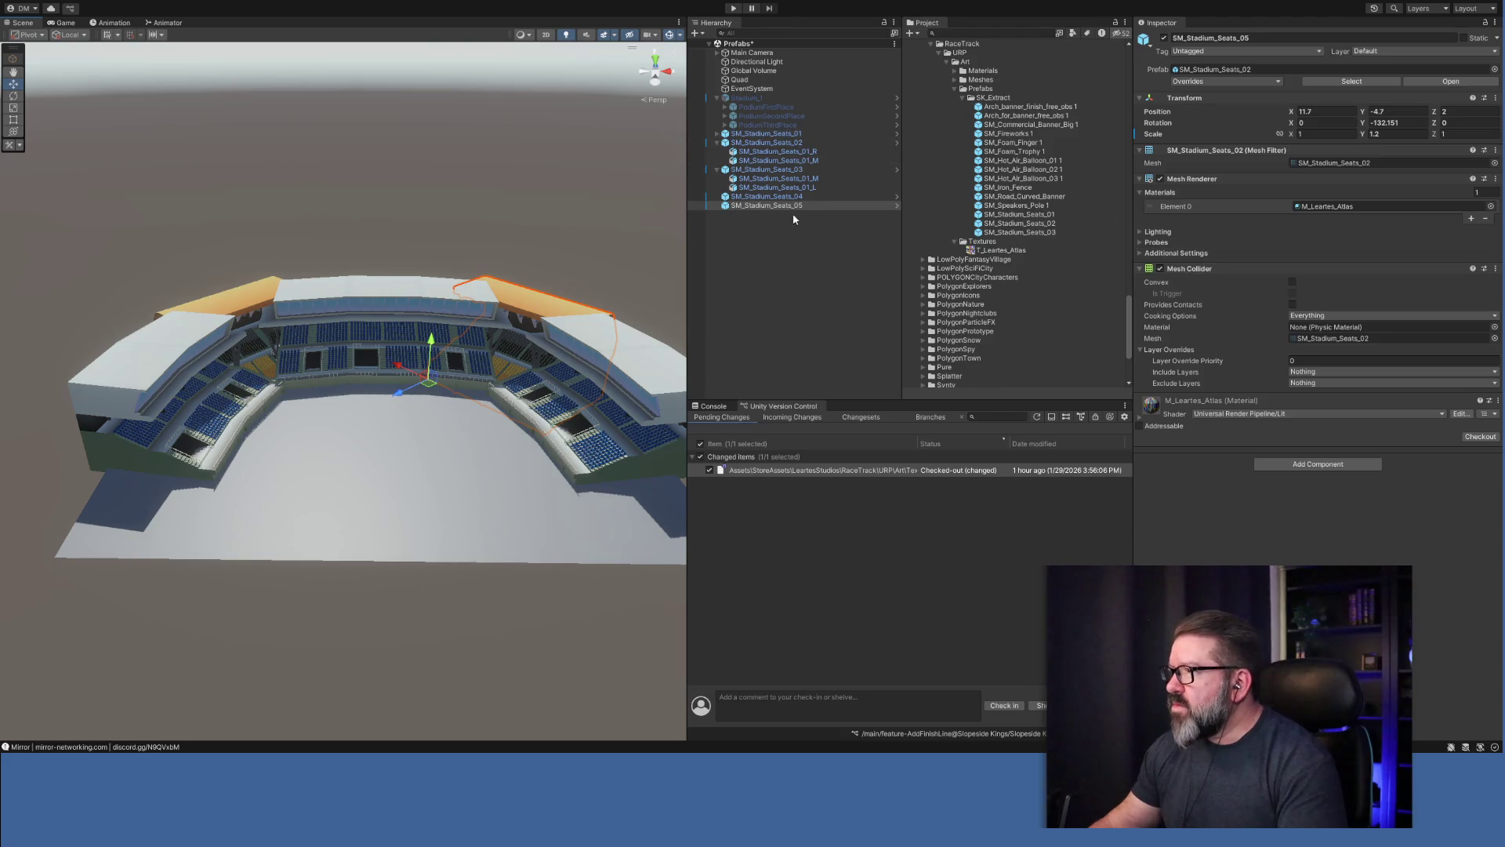
click(776, 196)
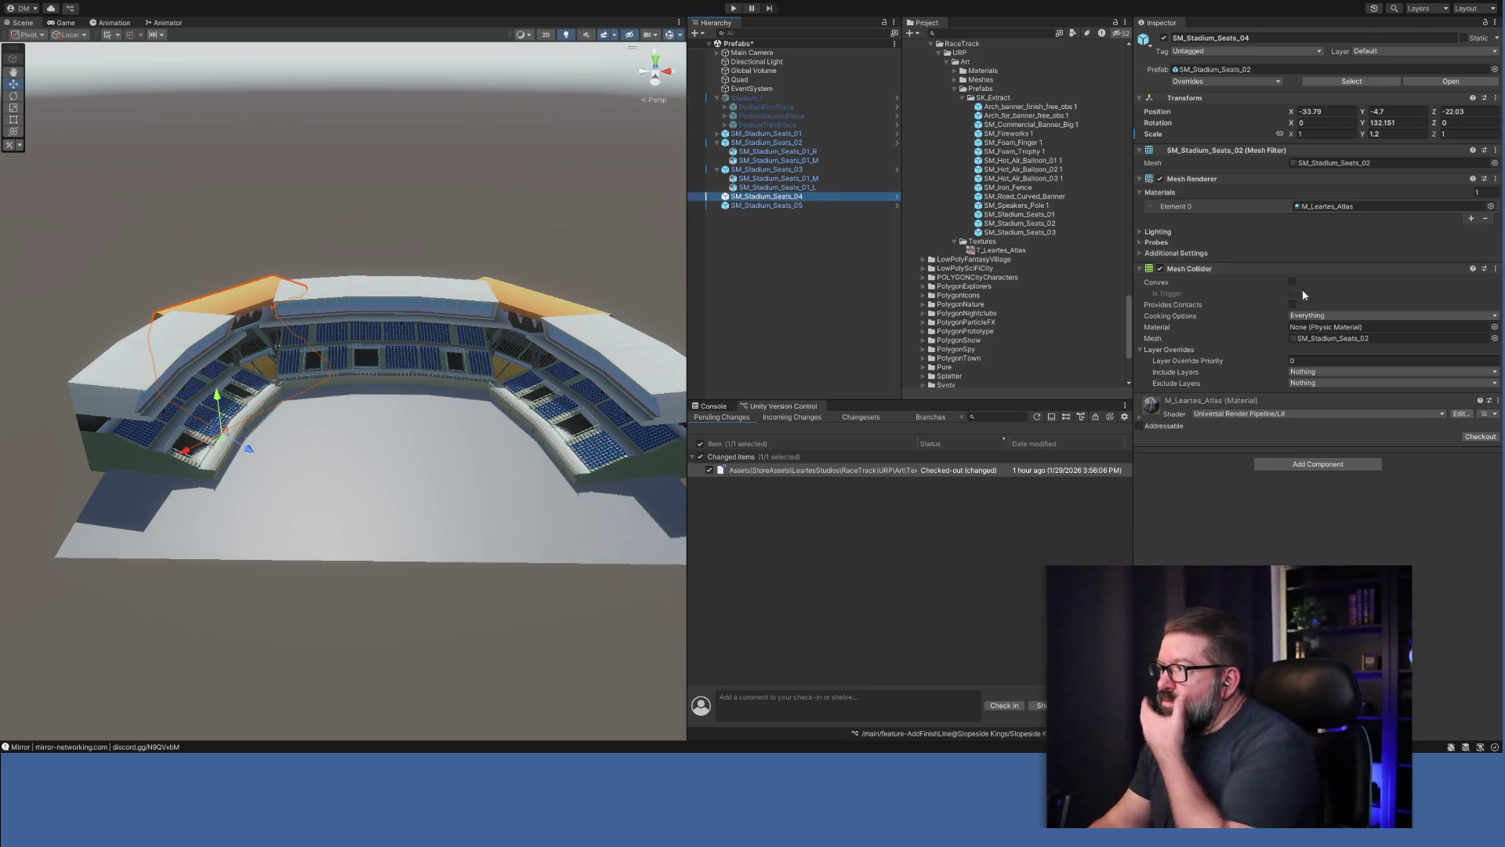
click(1337, 339)
click(1059, 142)
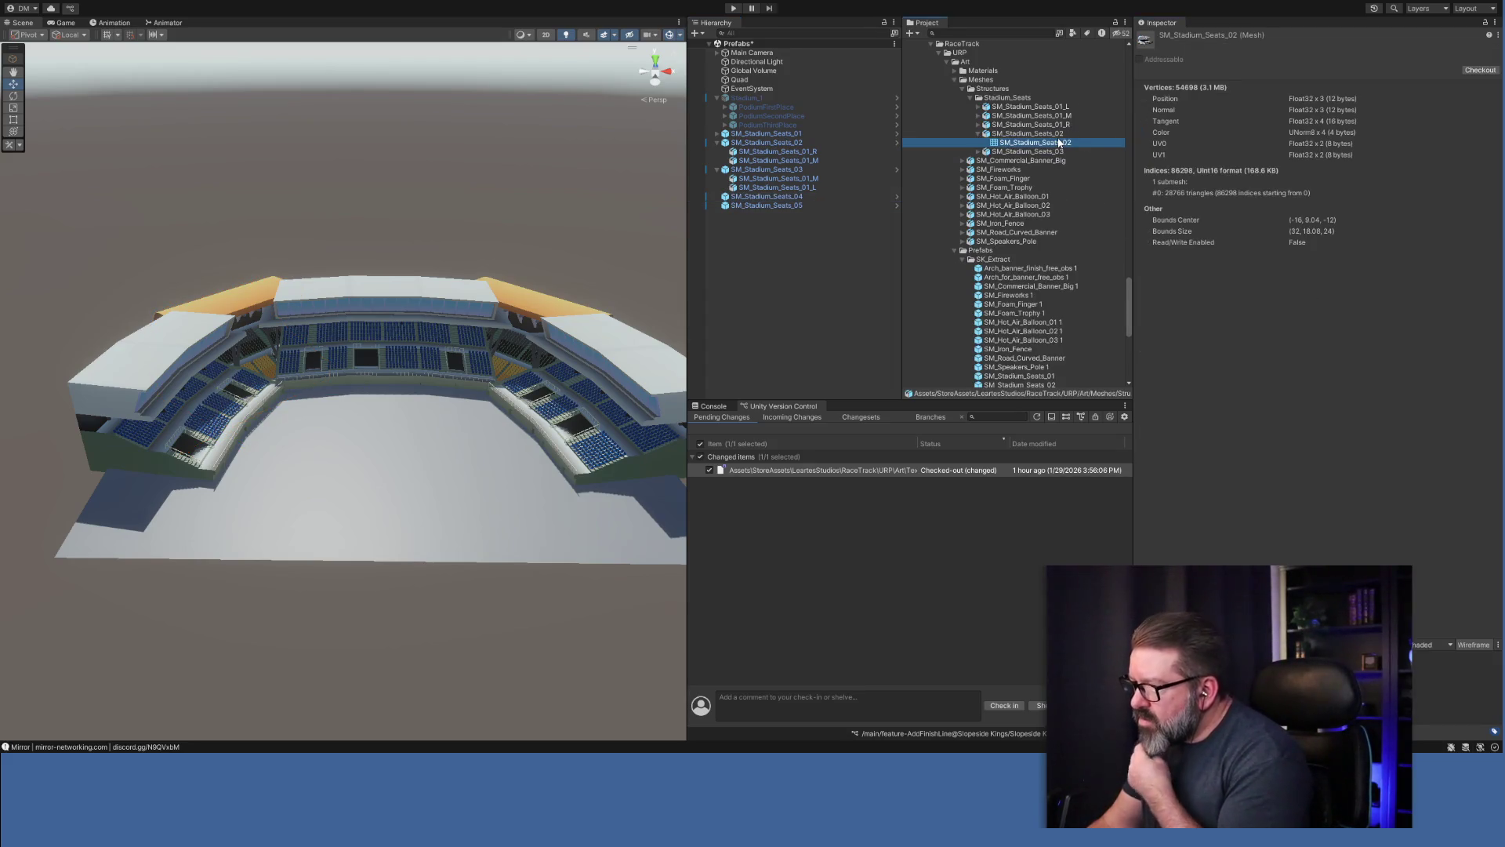
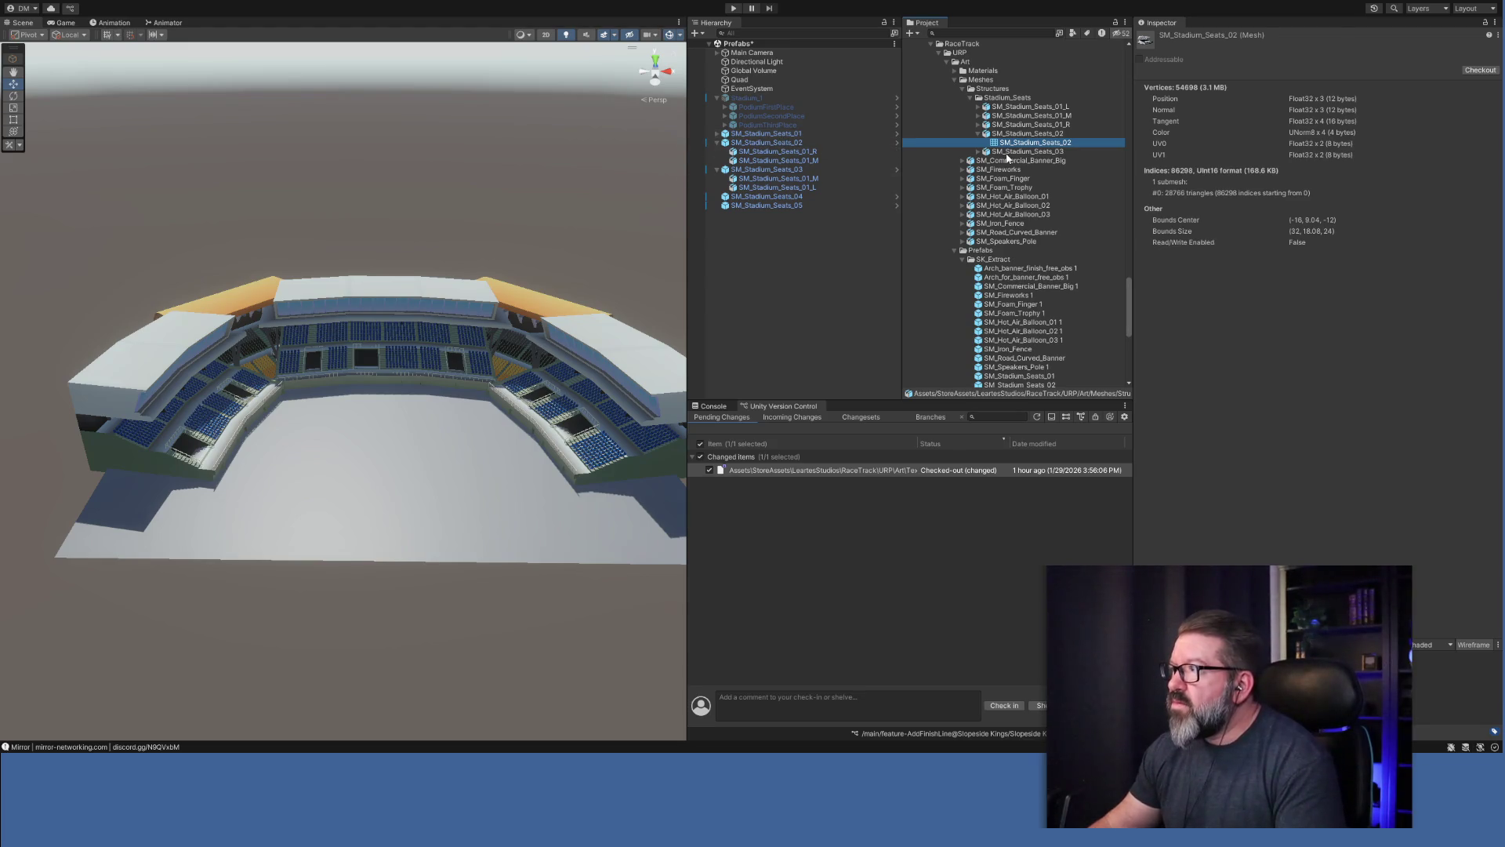
Tick Stadium_1's active checkbox so it and its three podium children are enabled.
click(746, 98)
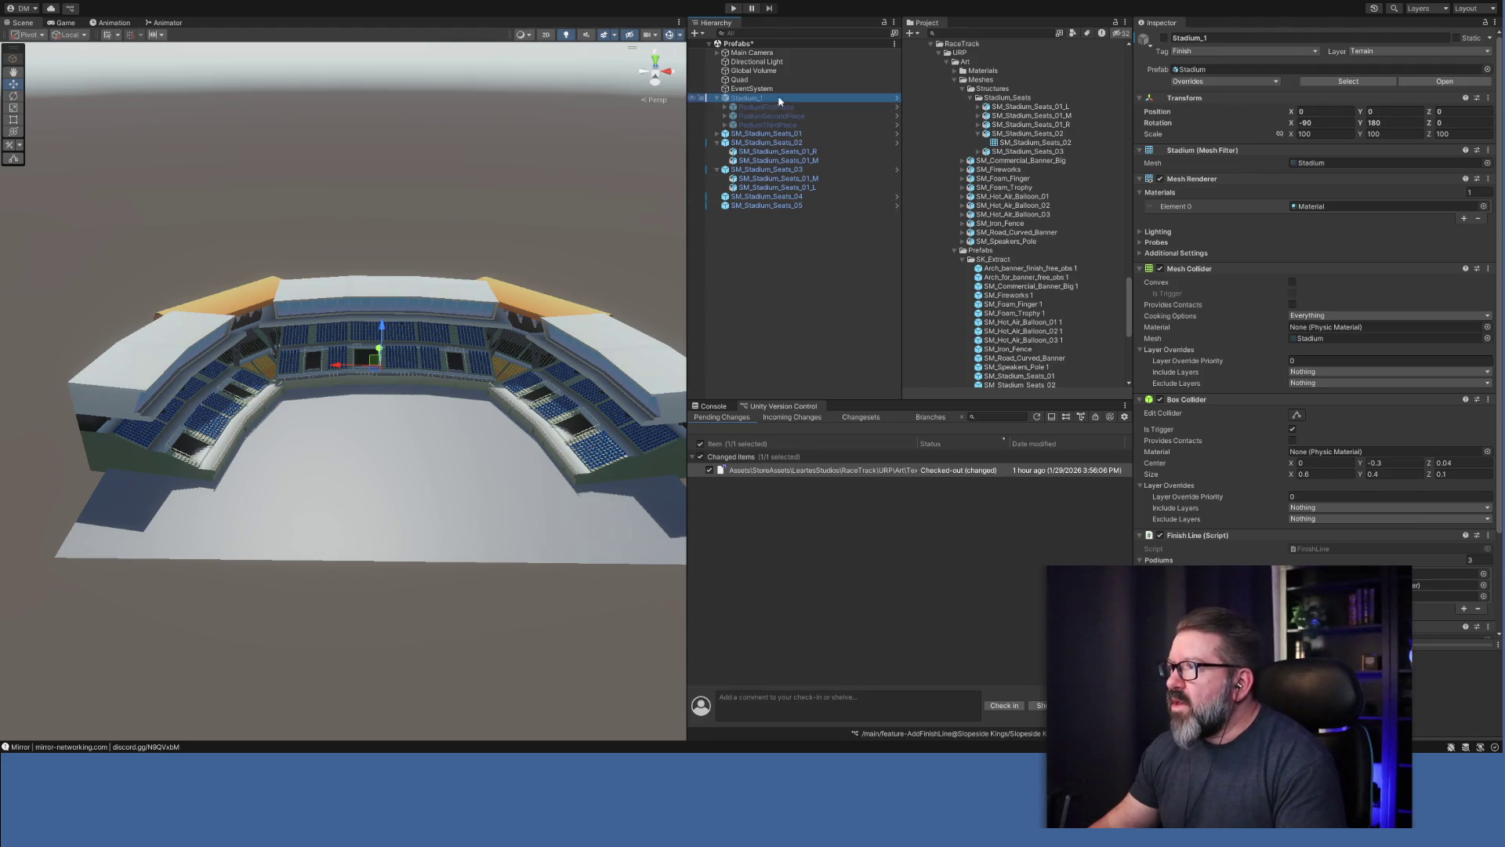
click(750, 99)
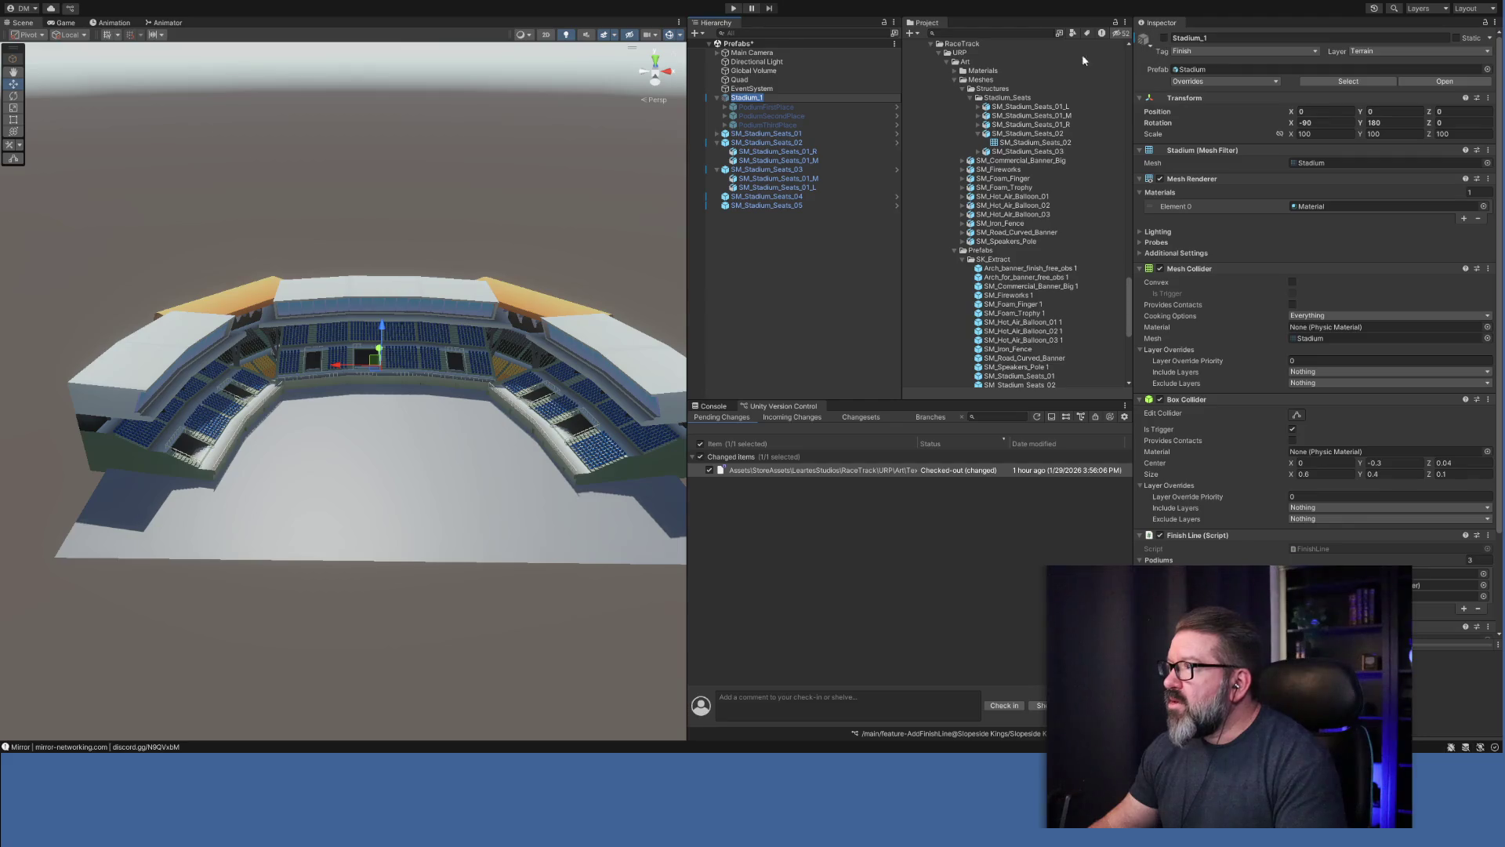
click(1164, 39)
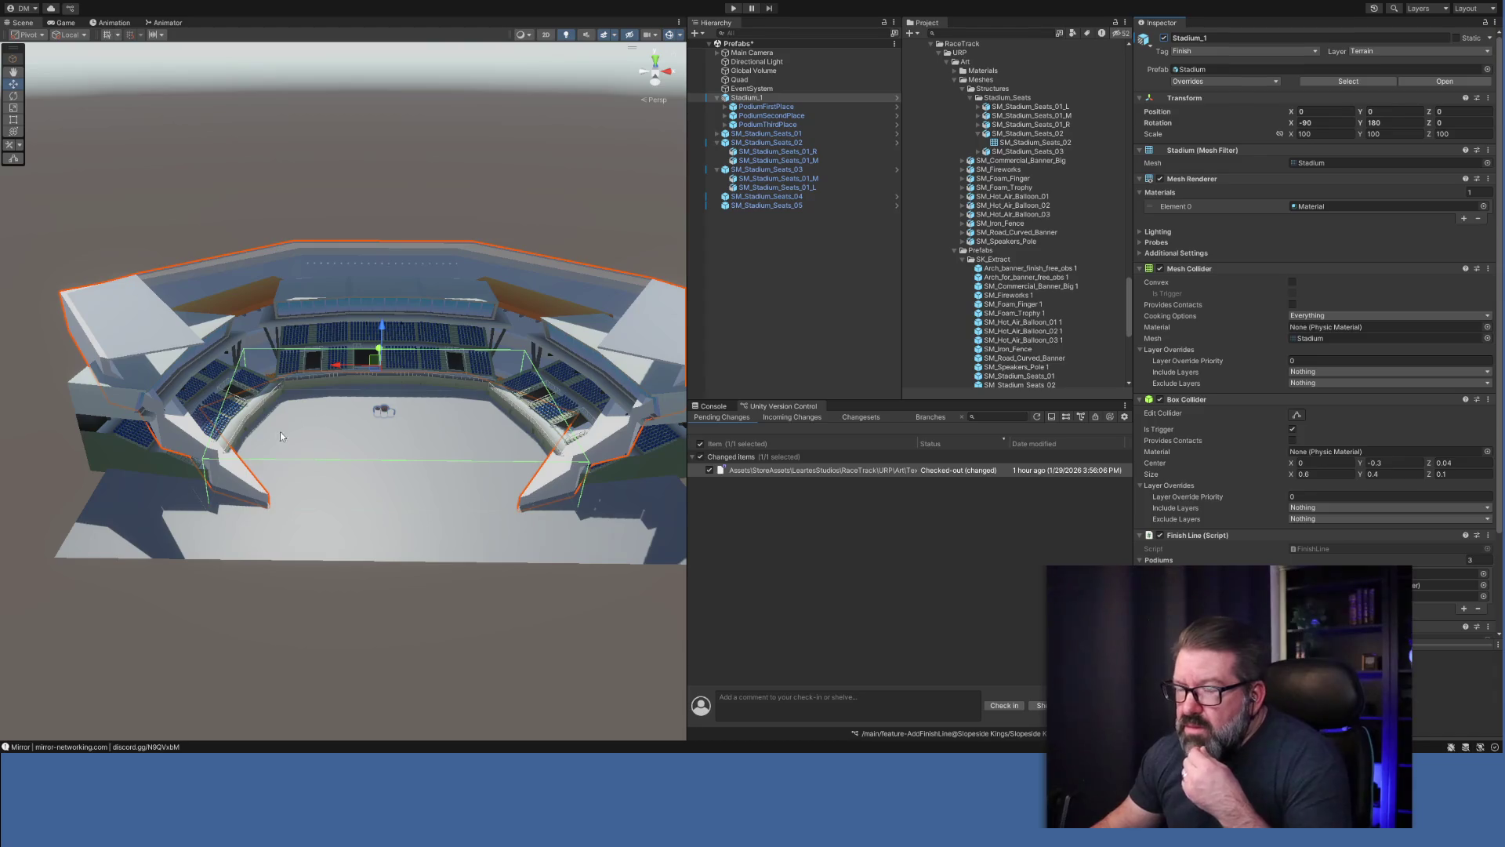
Collapse the Stadium_Seats and Structures folders in the Project panel.
drag(386, 481, 377, 491)
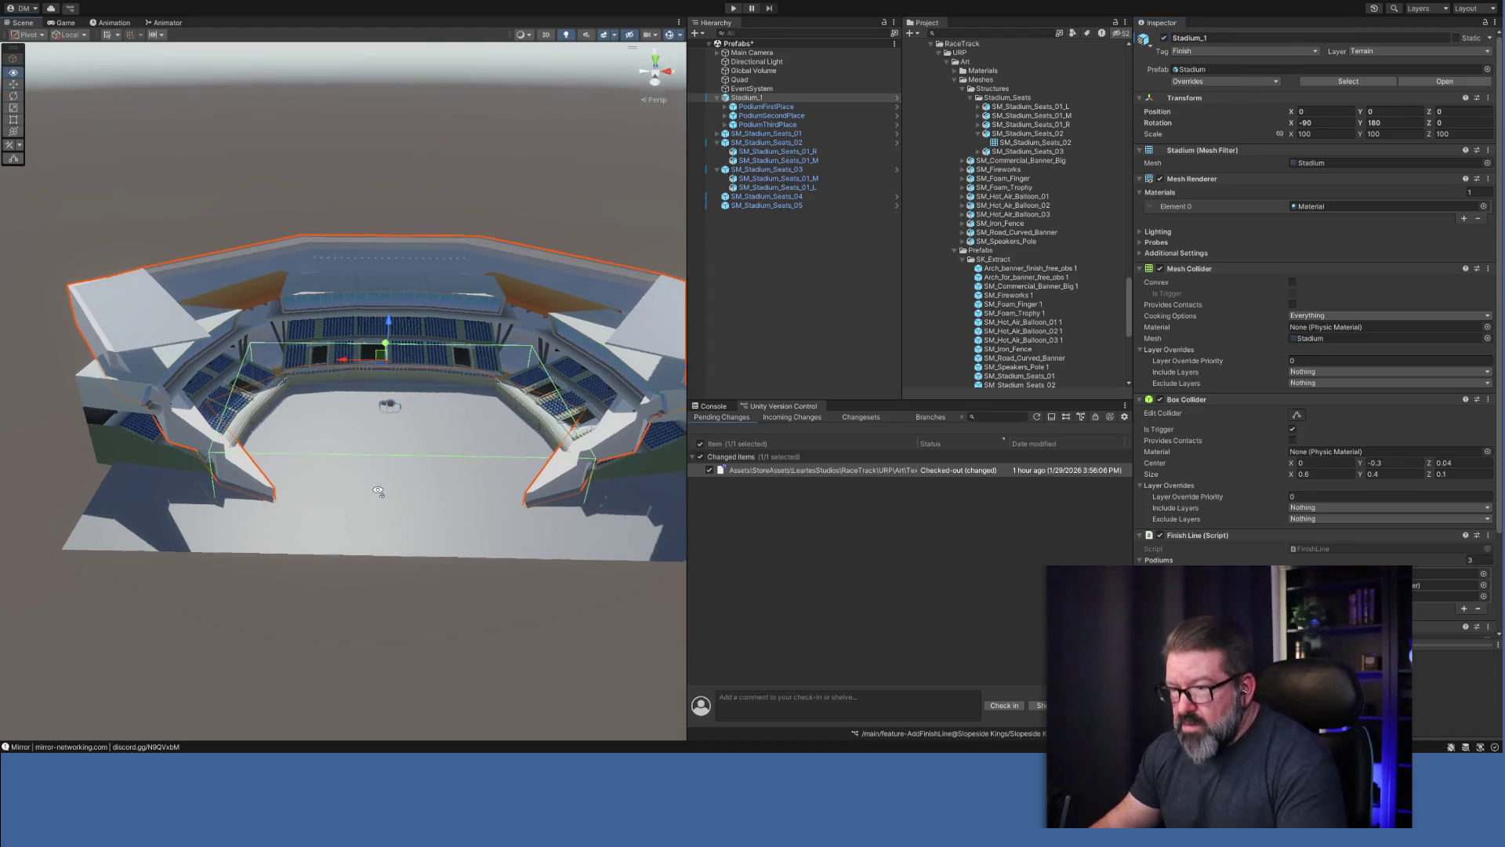
scroll(384, 493, up, 10)
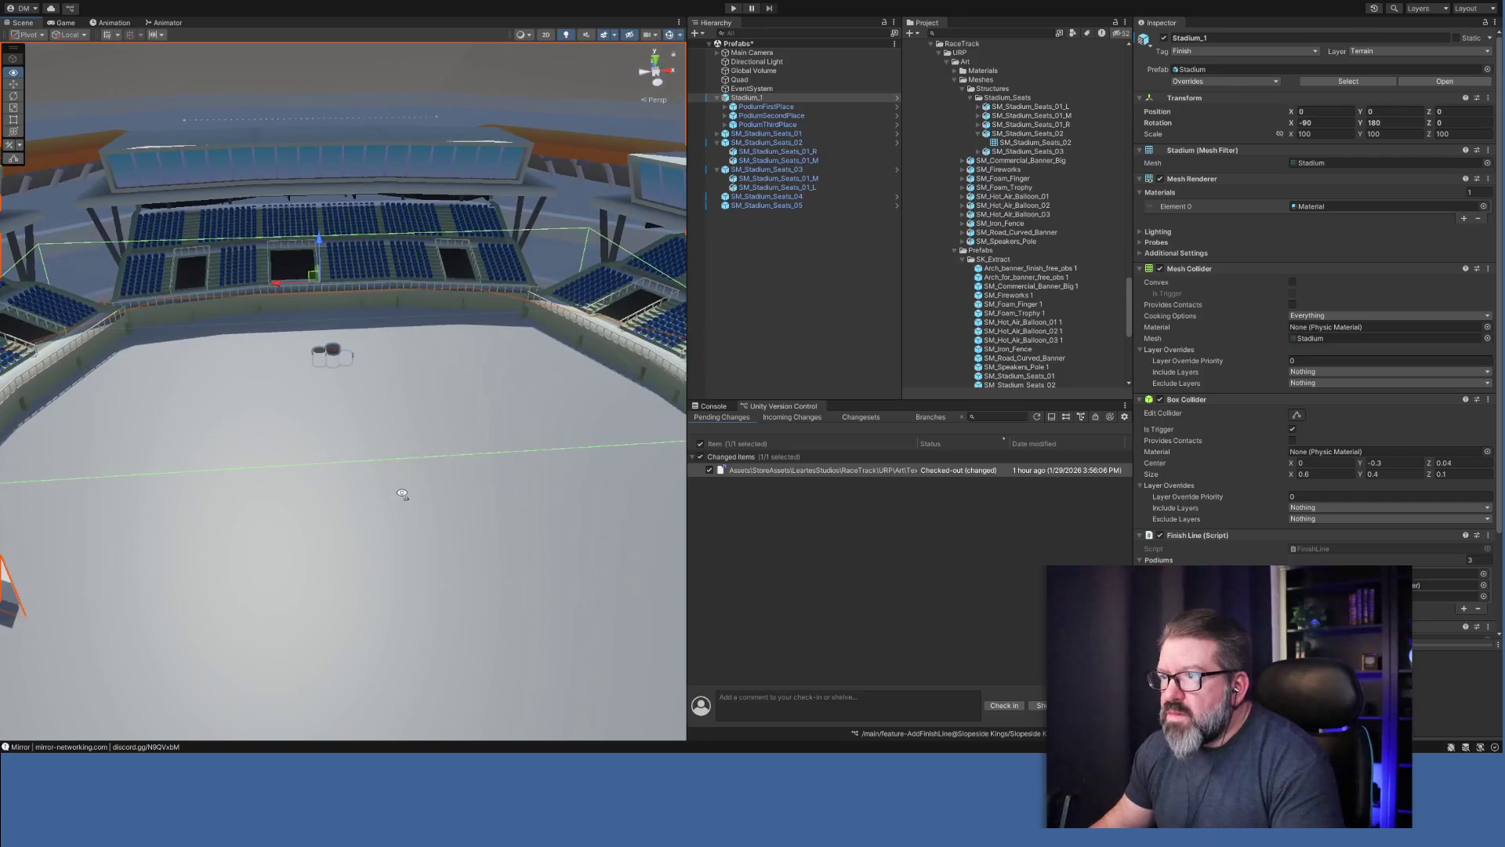
scroll(396, 487, down, 10)
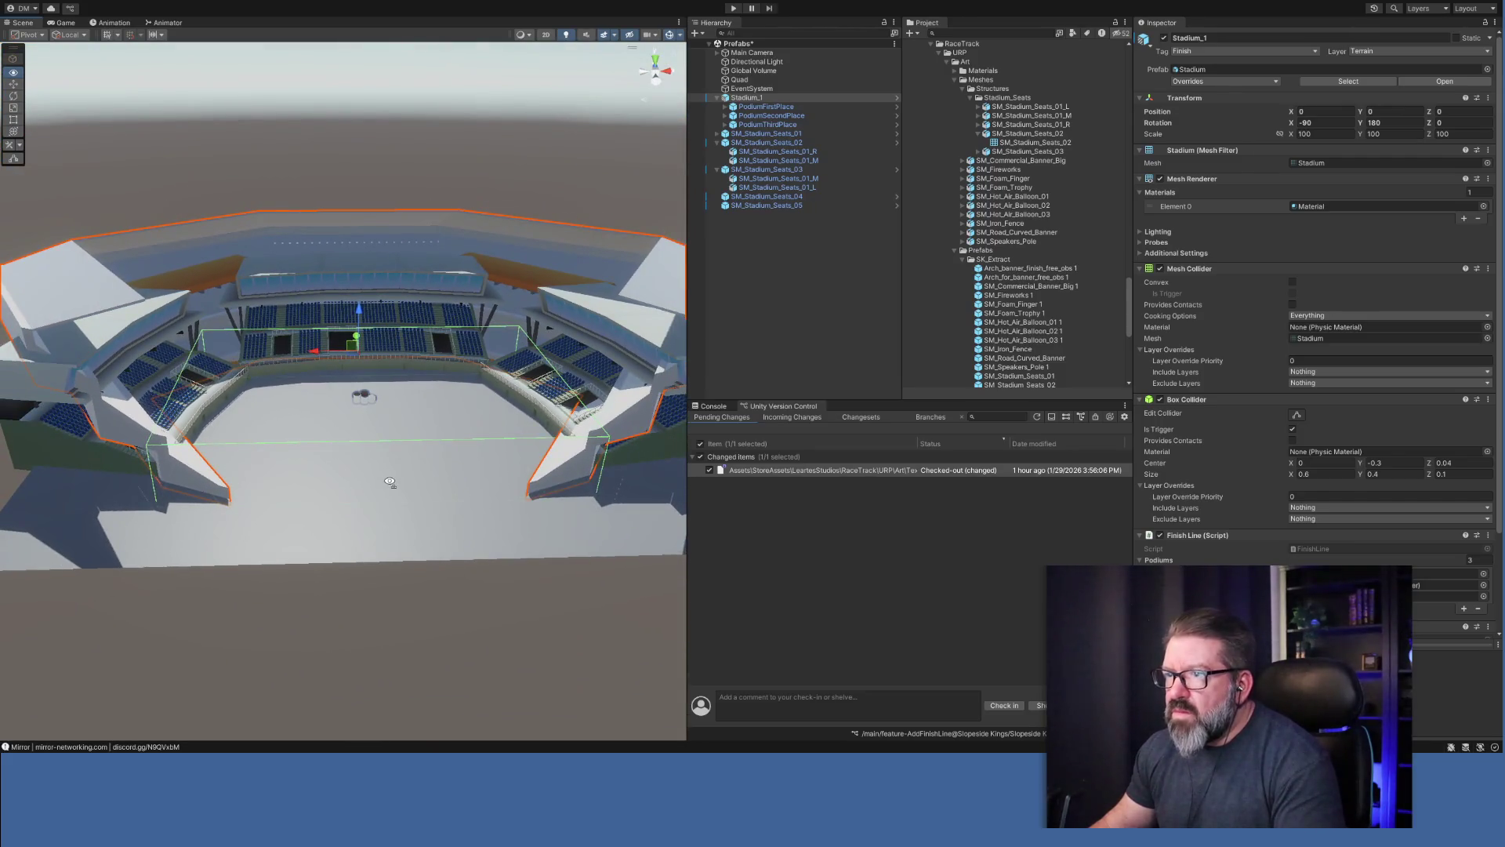
drag(390, 481, 389, 481)
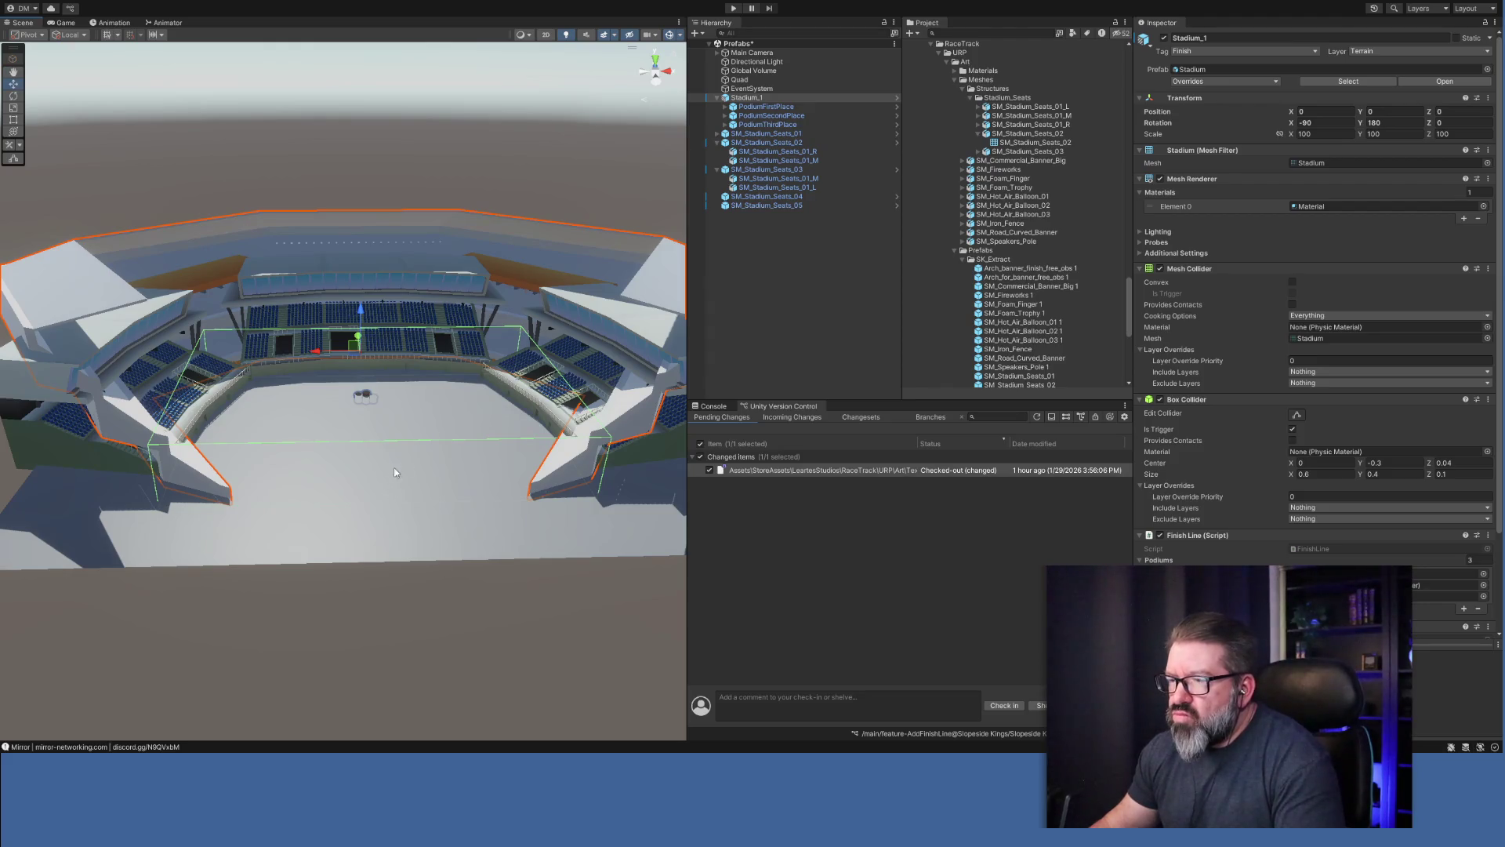
click(971, 99)
click(965, 93)
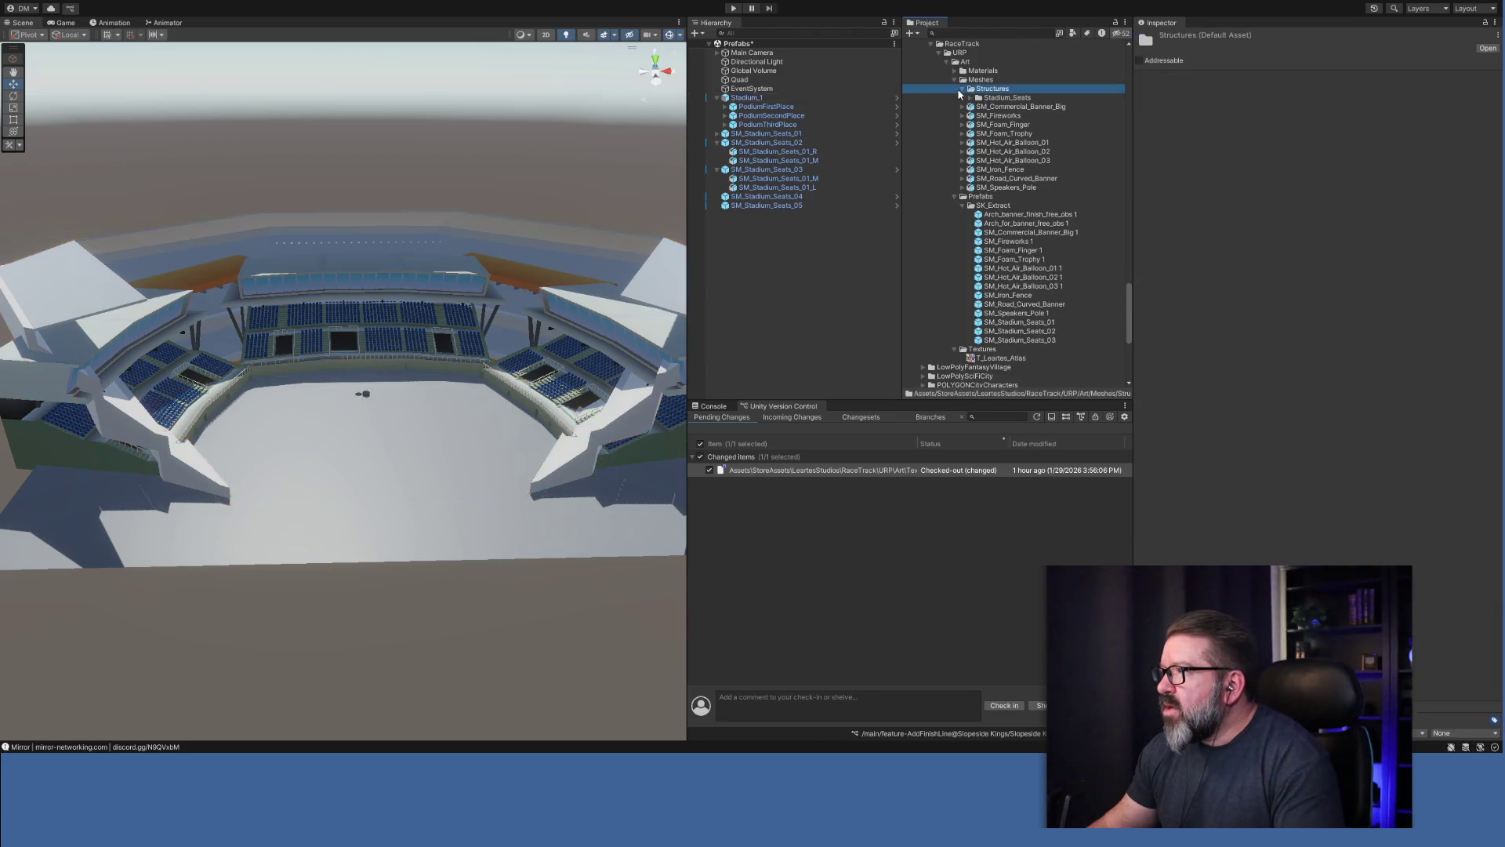
Drop the Arch_for_banner_free_obs 1 prefab onto the stadium floor.
click(965, 92)
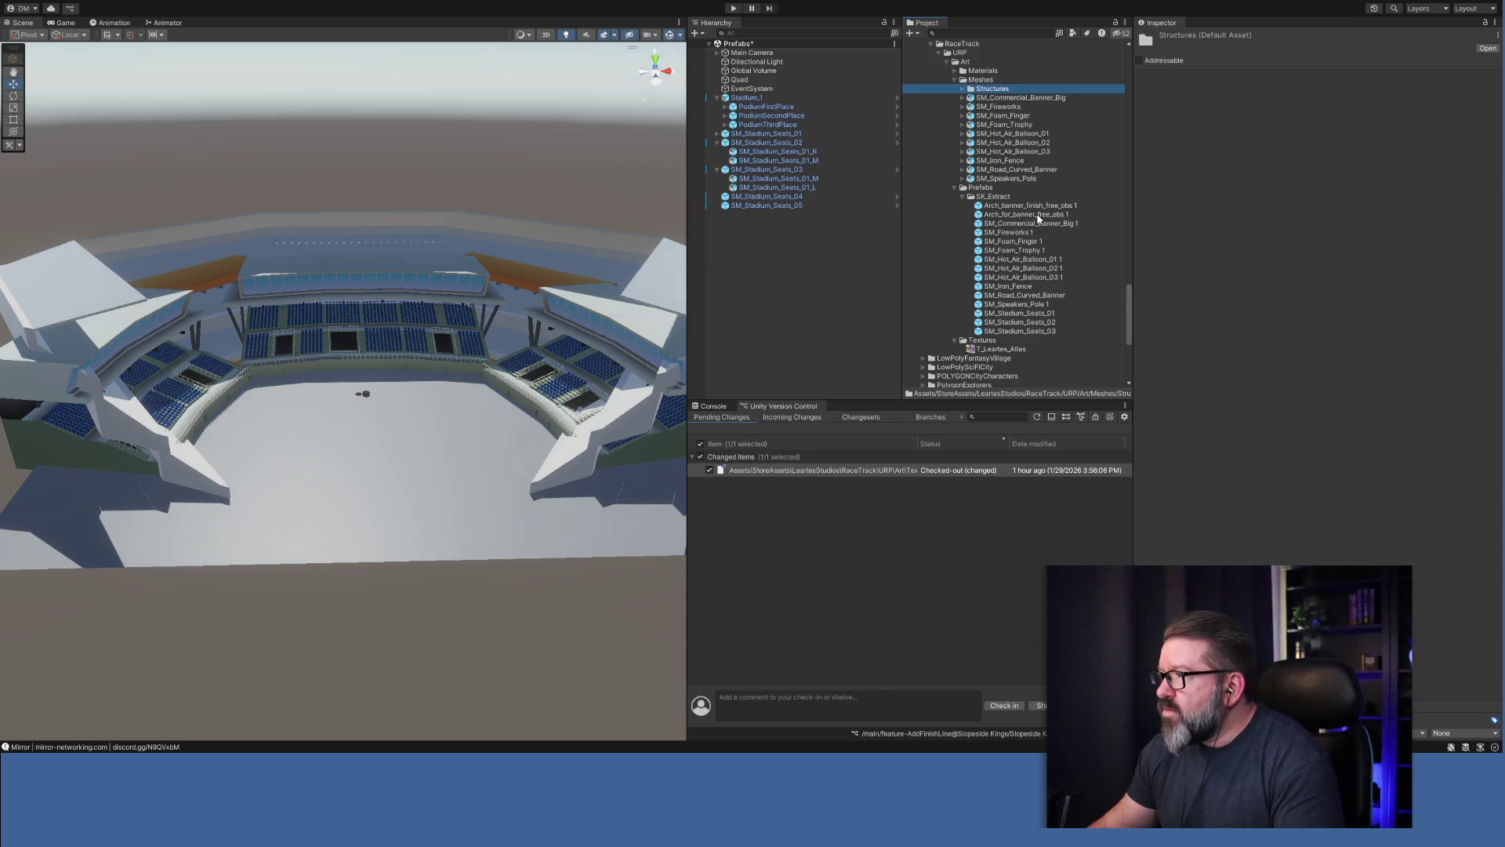
click(1029, 215)
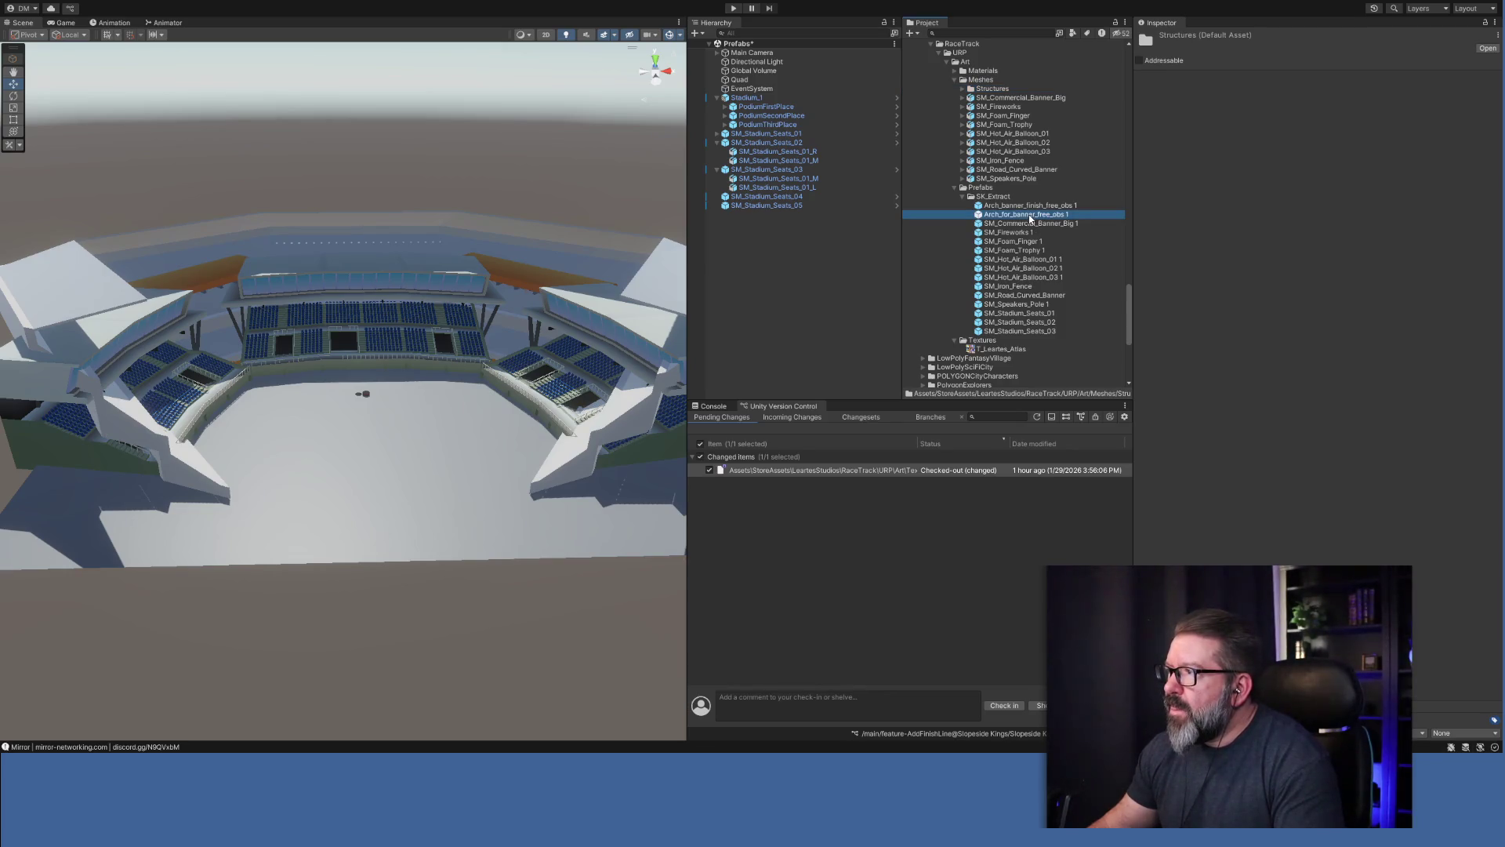
mouse_move(1029, 219)
mouse_down()
mouse_move(635, 298)
mouse_move(376, 451)
mouse_move(350, 500)
mouse_move(369, 500)
mouse_up()
Scale the arch to 2, 2, 2 and set its Position X to 0.
click(1314, 134)
text(2)
click(1388, 134)
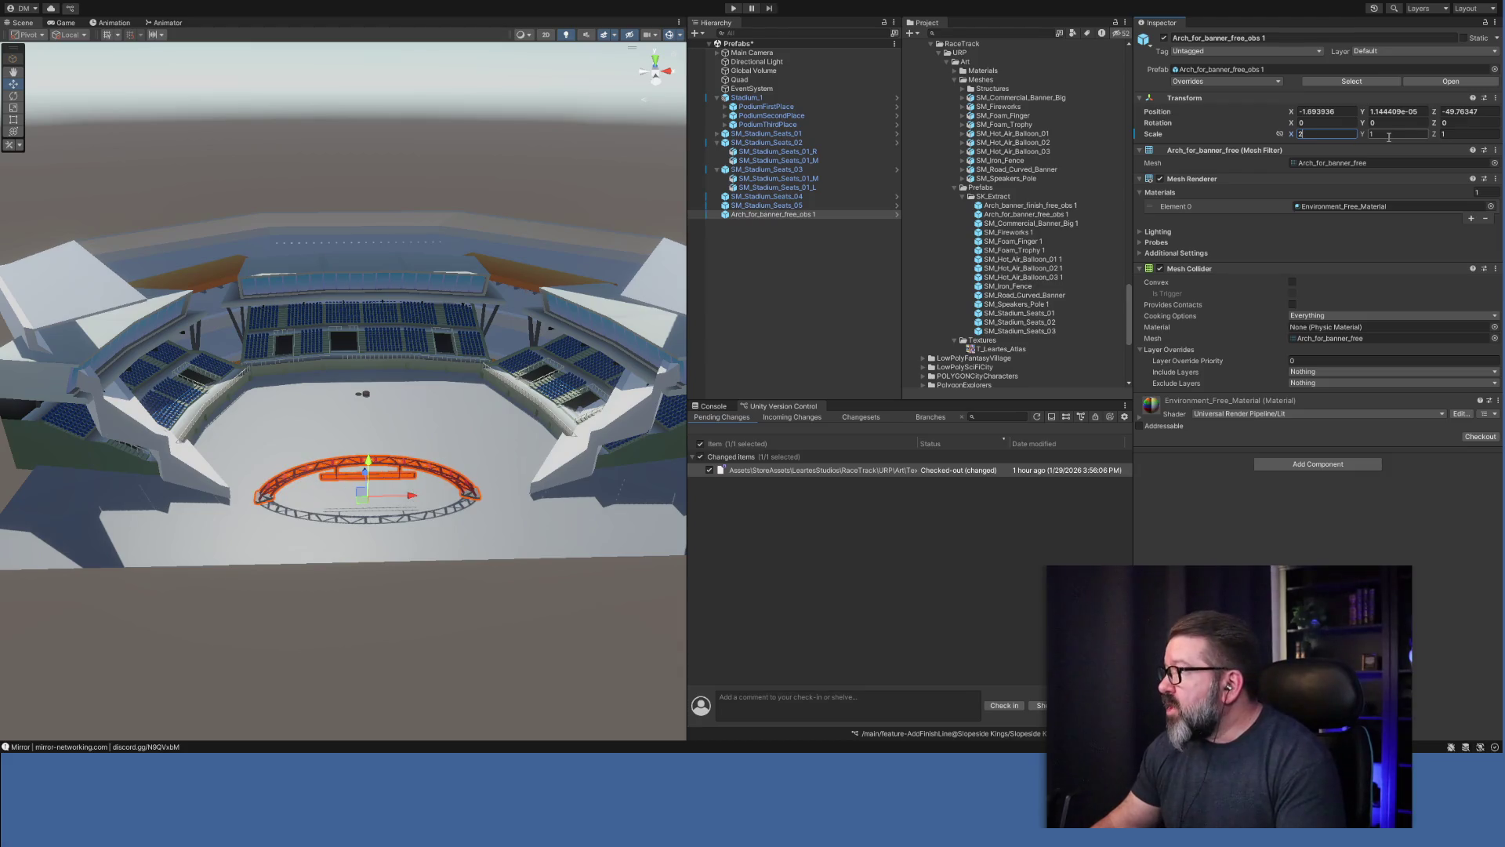
text(2)
click(1453, 133)
text(2)
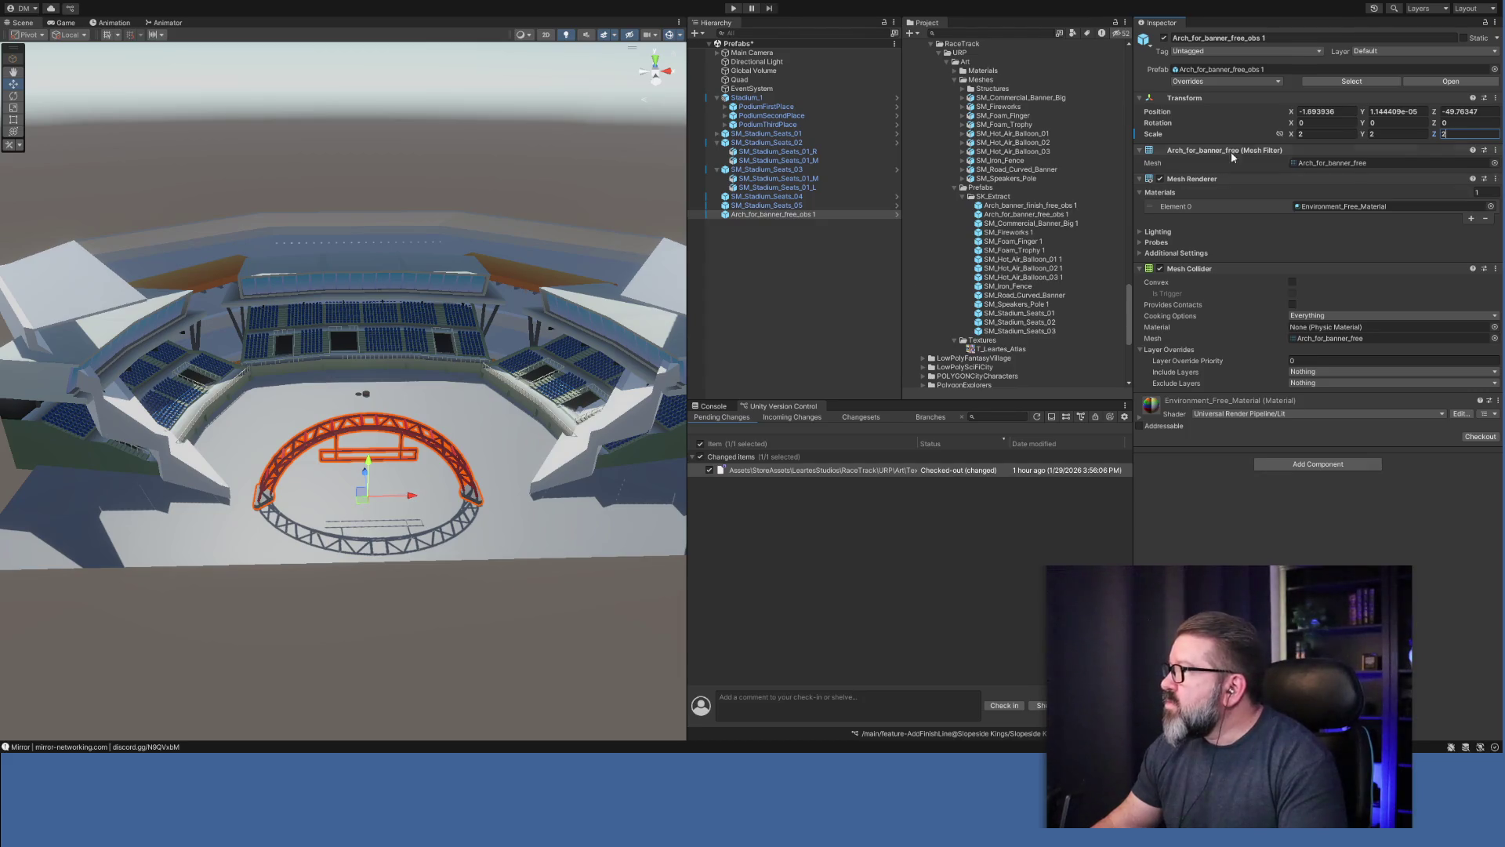
click(1337, 112)
text(0)
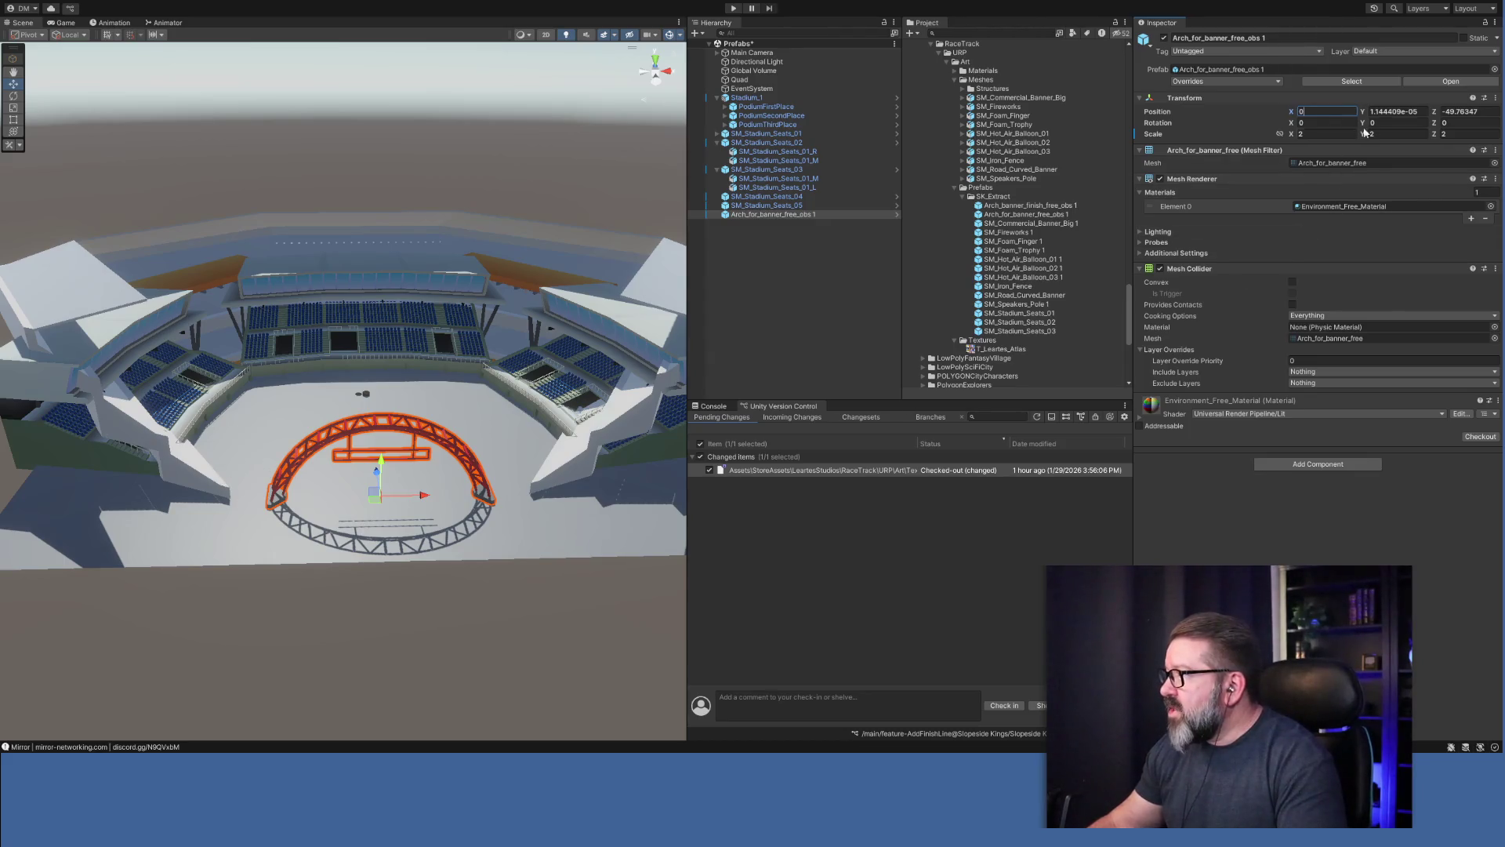
Put the arch at Position Y 0 on the arena floor and orbit in close to inspect it.
click(1403, 114)
text(0)
click(1478, 111)
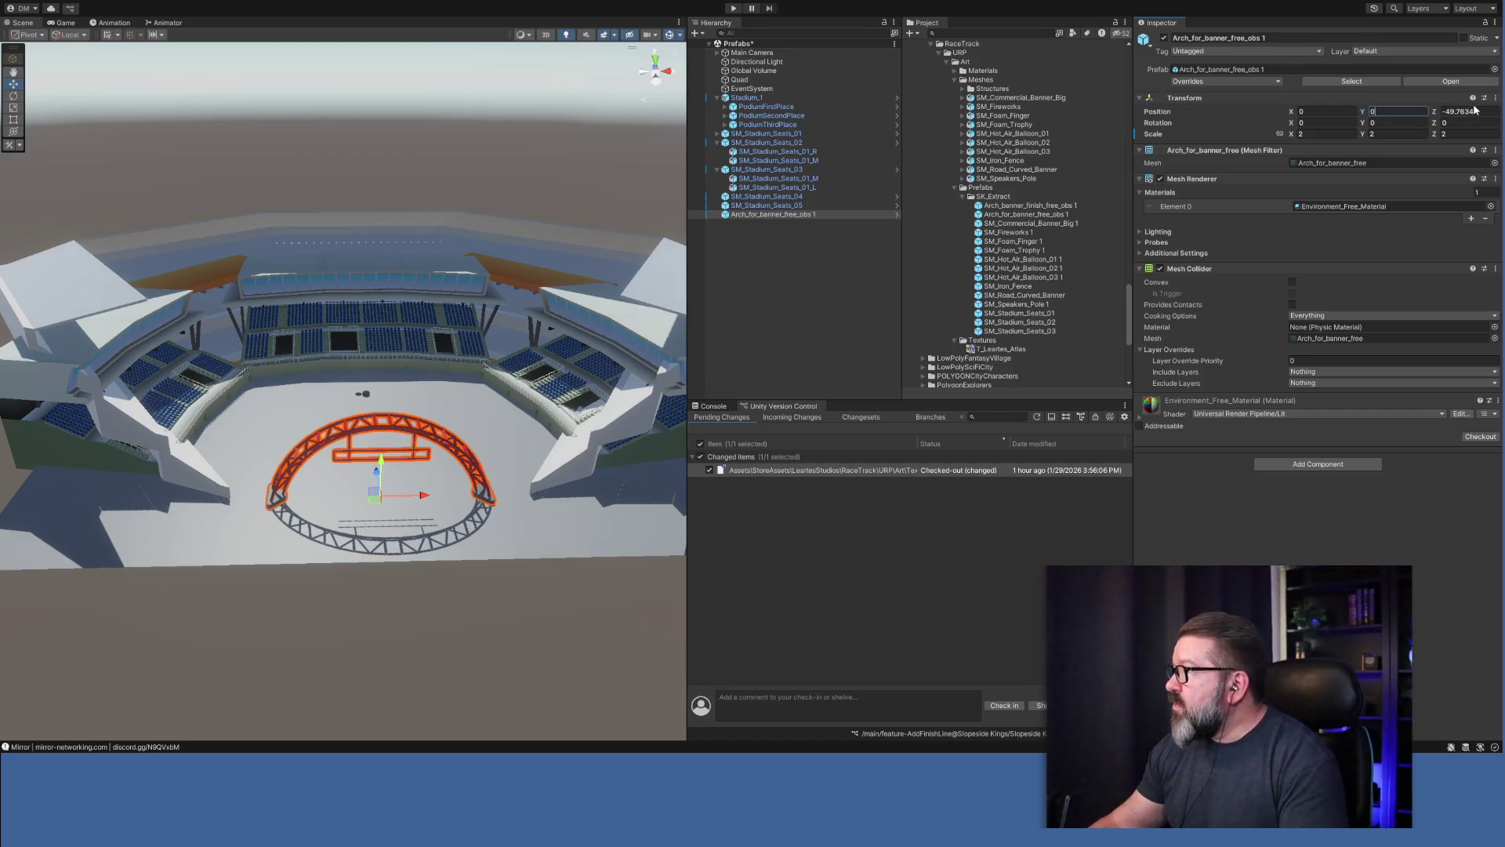
click(1481, 111)
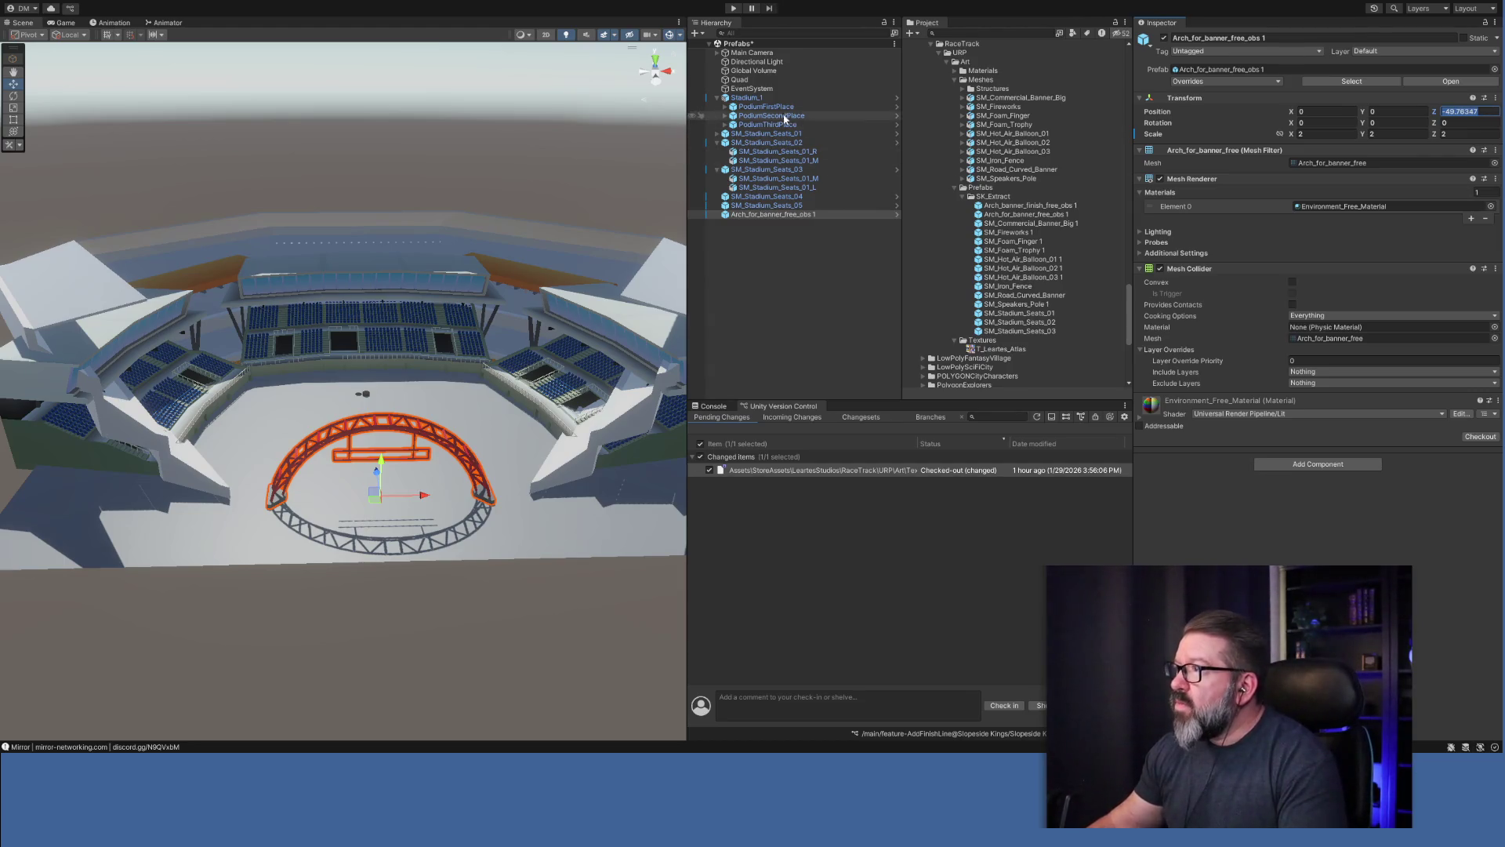
click(761, 99)
drag(459, 468, 676, 502)
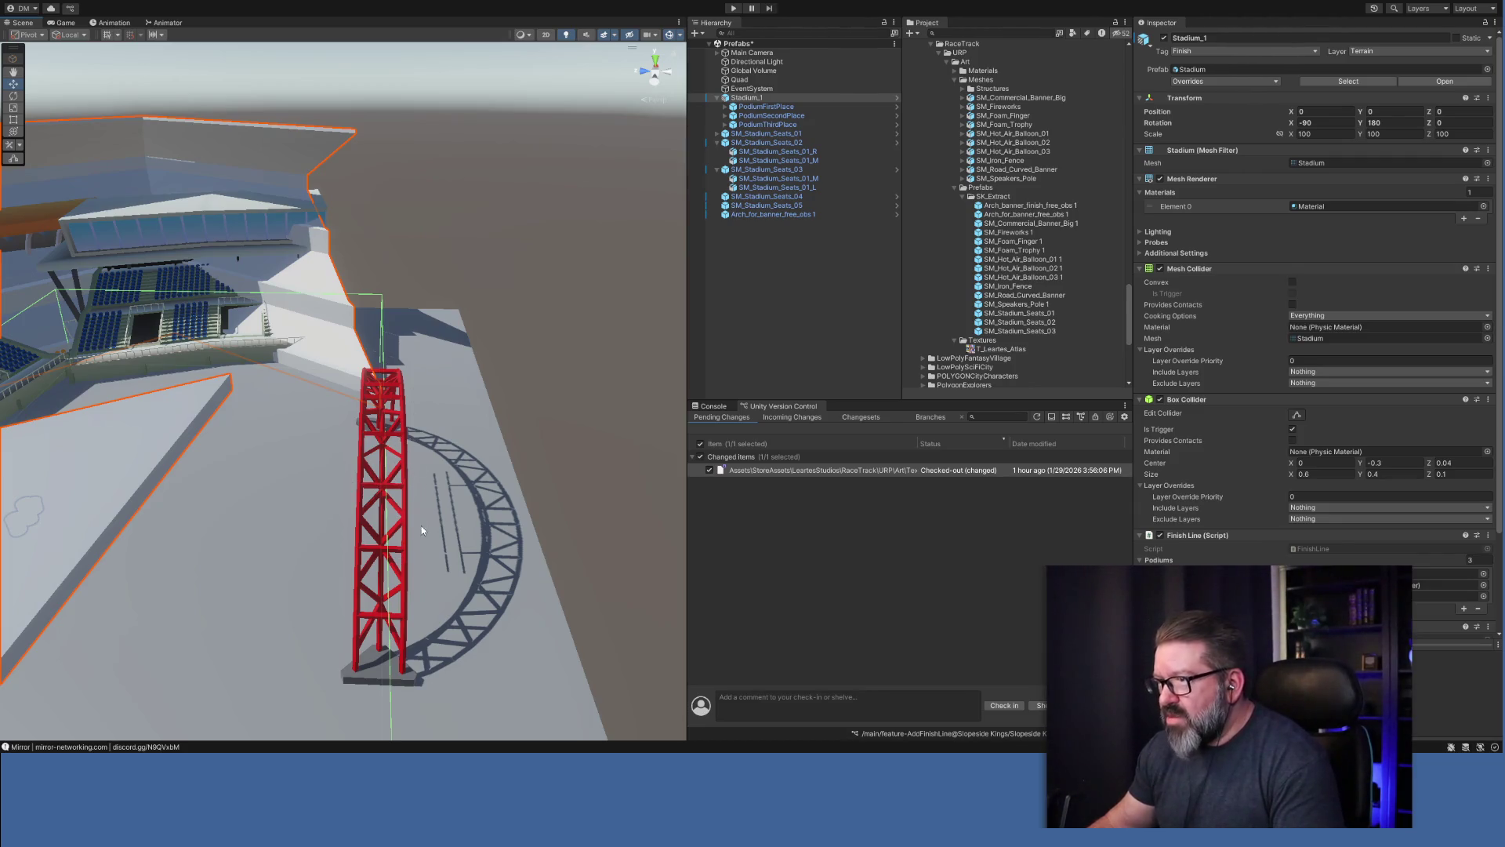
Slide the arch's Position Z toward -48.5, retype it as -48, and compare against Stadium_1.
click(760, 214)
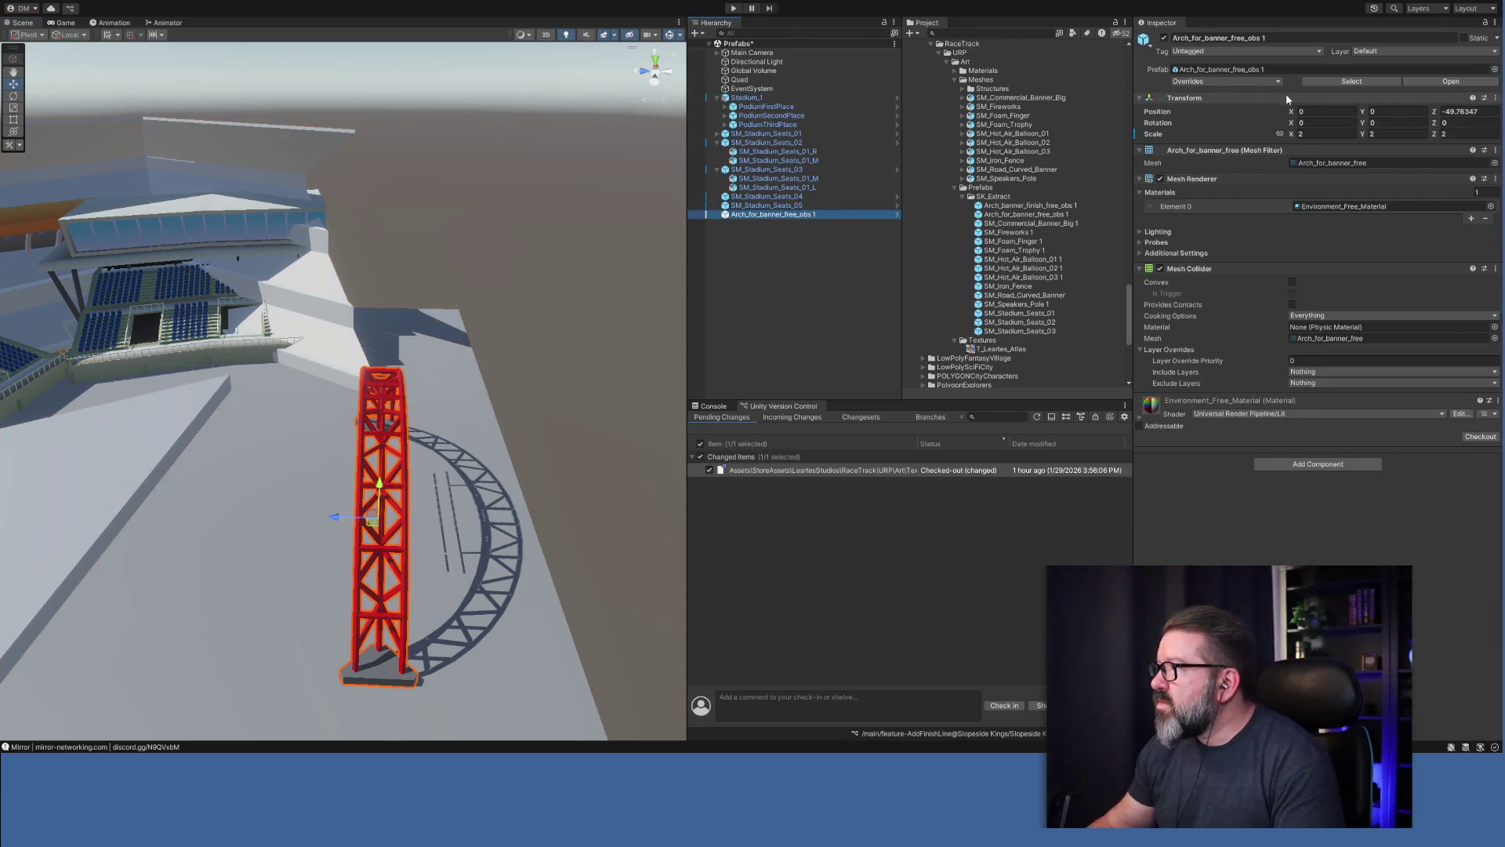
click(1436, 114)
drag(1436, 114, 1463, 115)
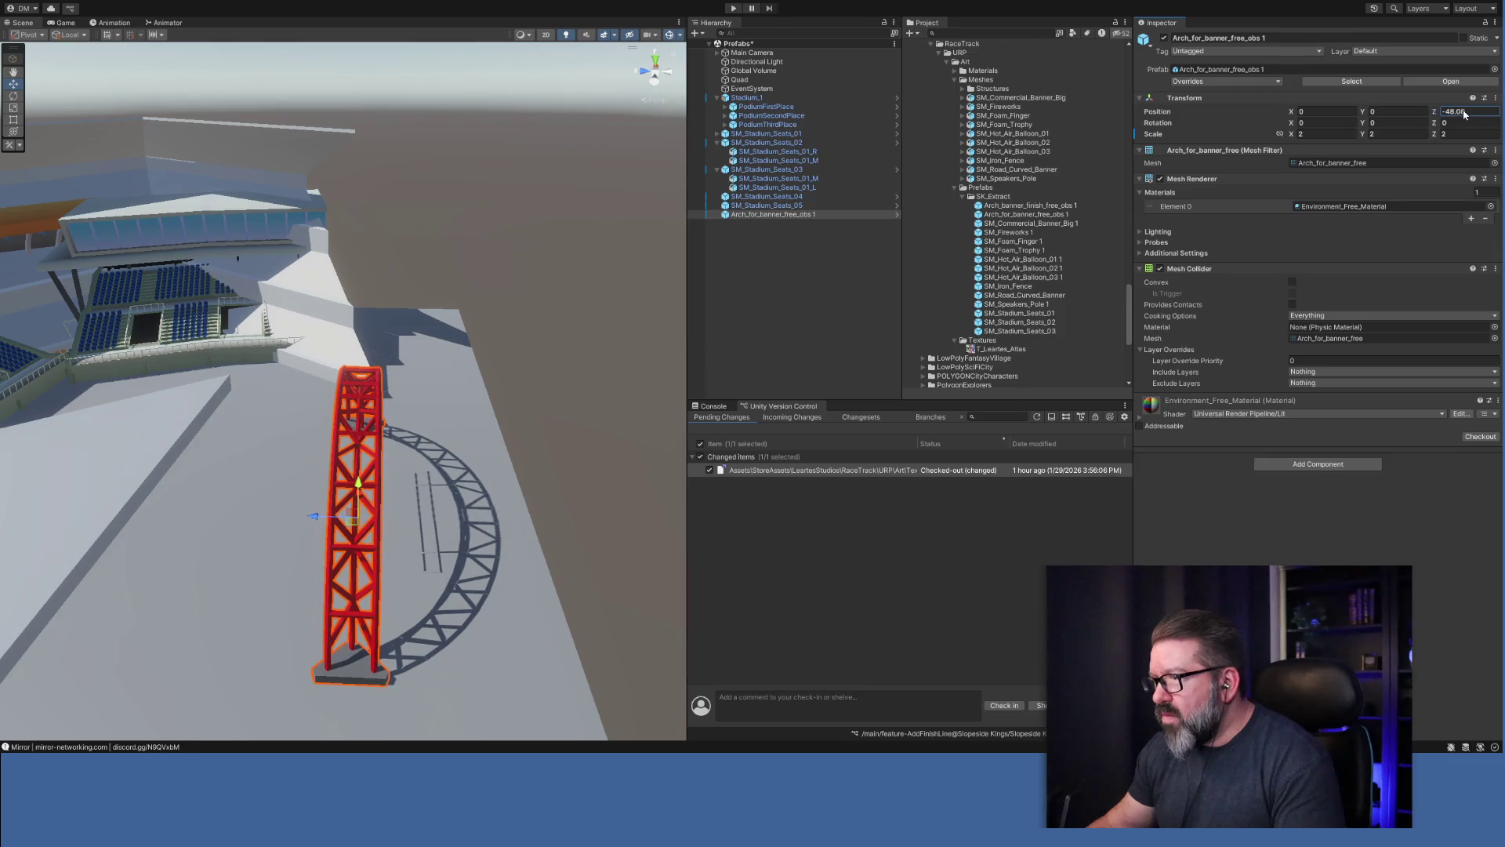
click(1477, 114)
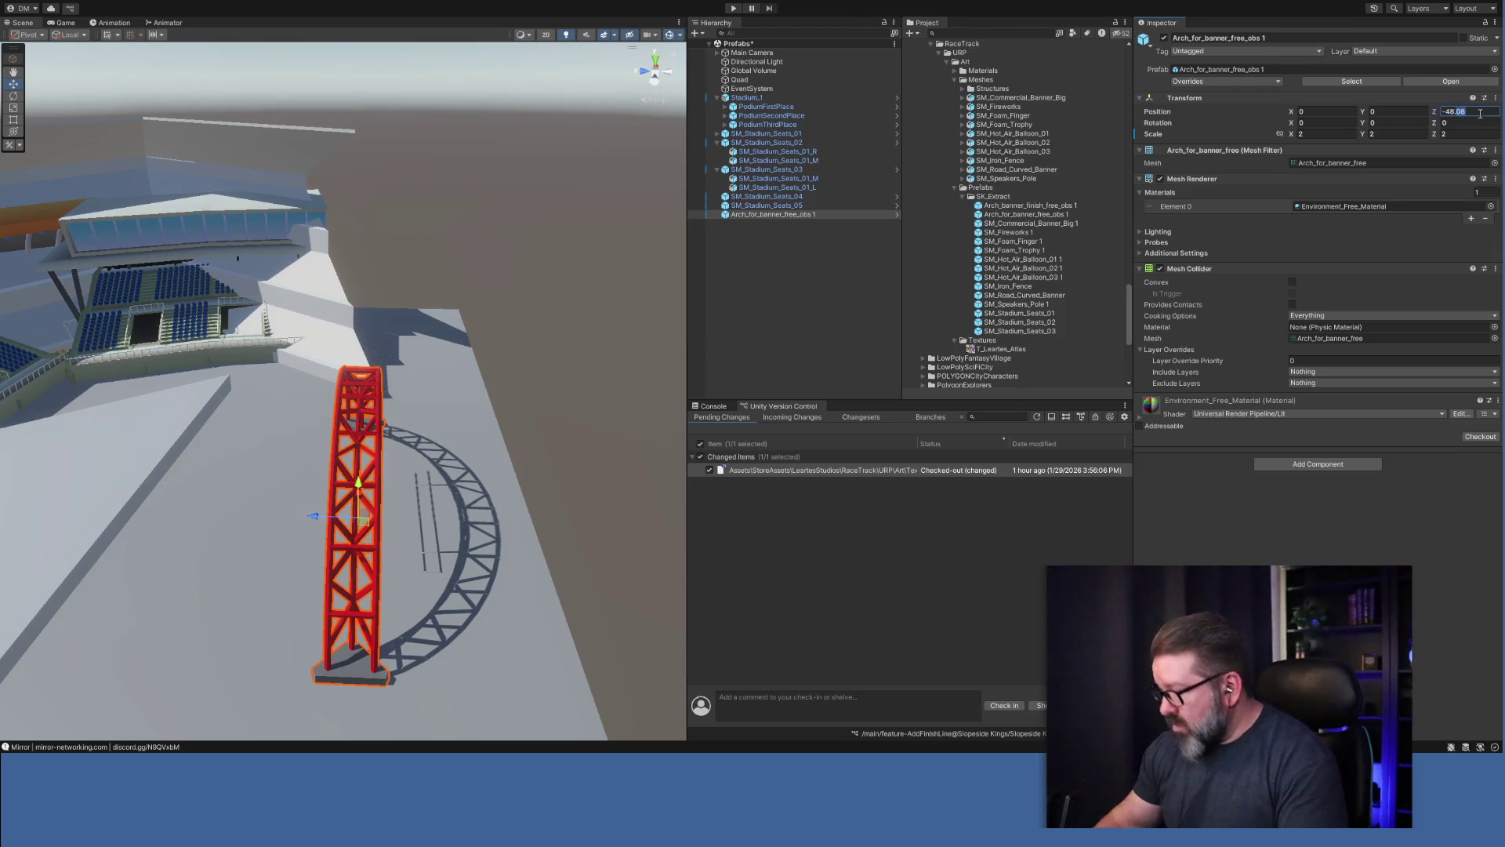
text(-48.)
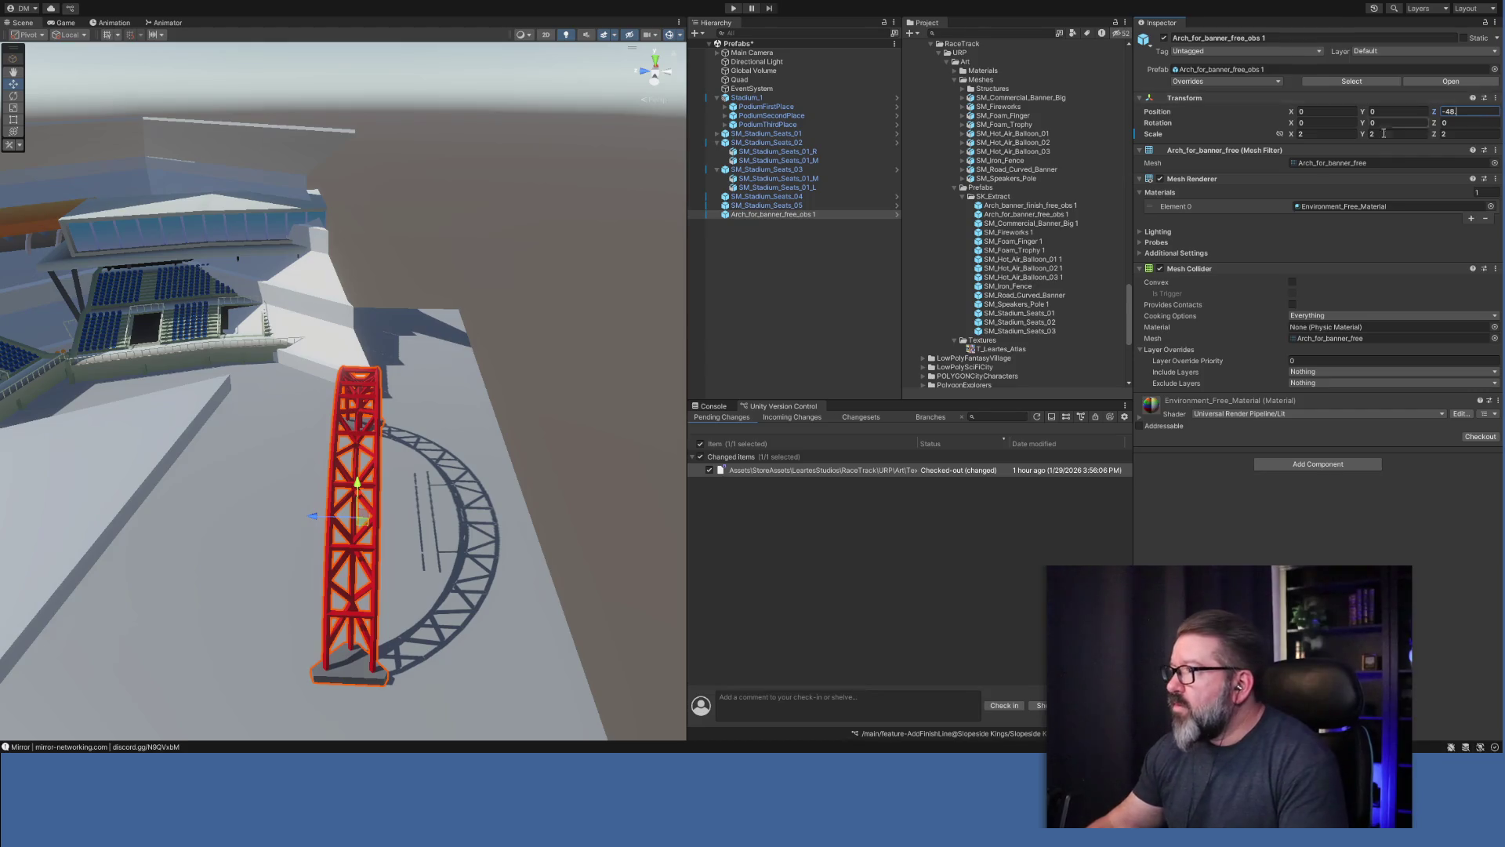
click(748, 98)
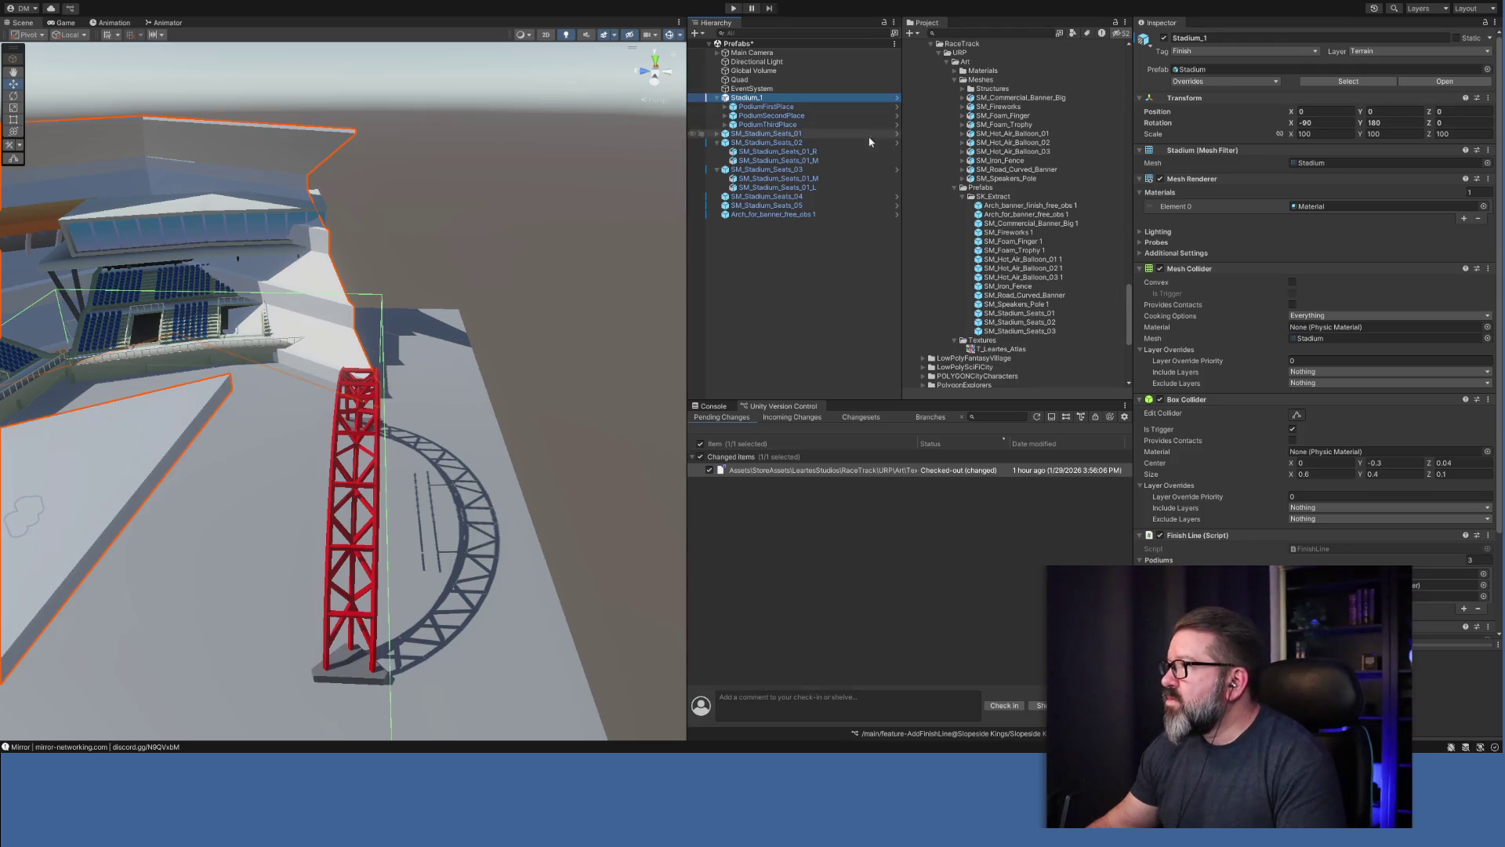
Refine the arch's Z position to -48.2, then -48.3, checking alignment against Stadium_1.
click(772, 215)
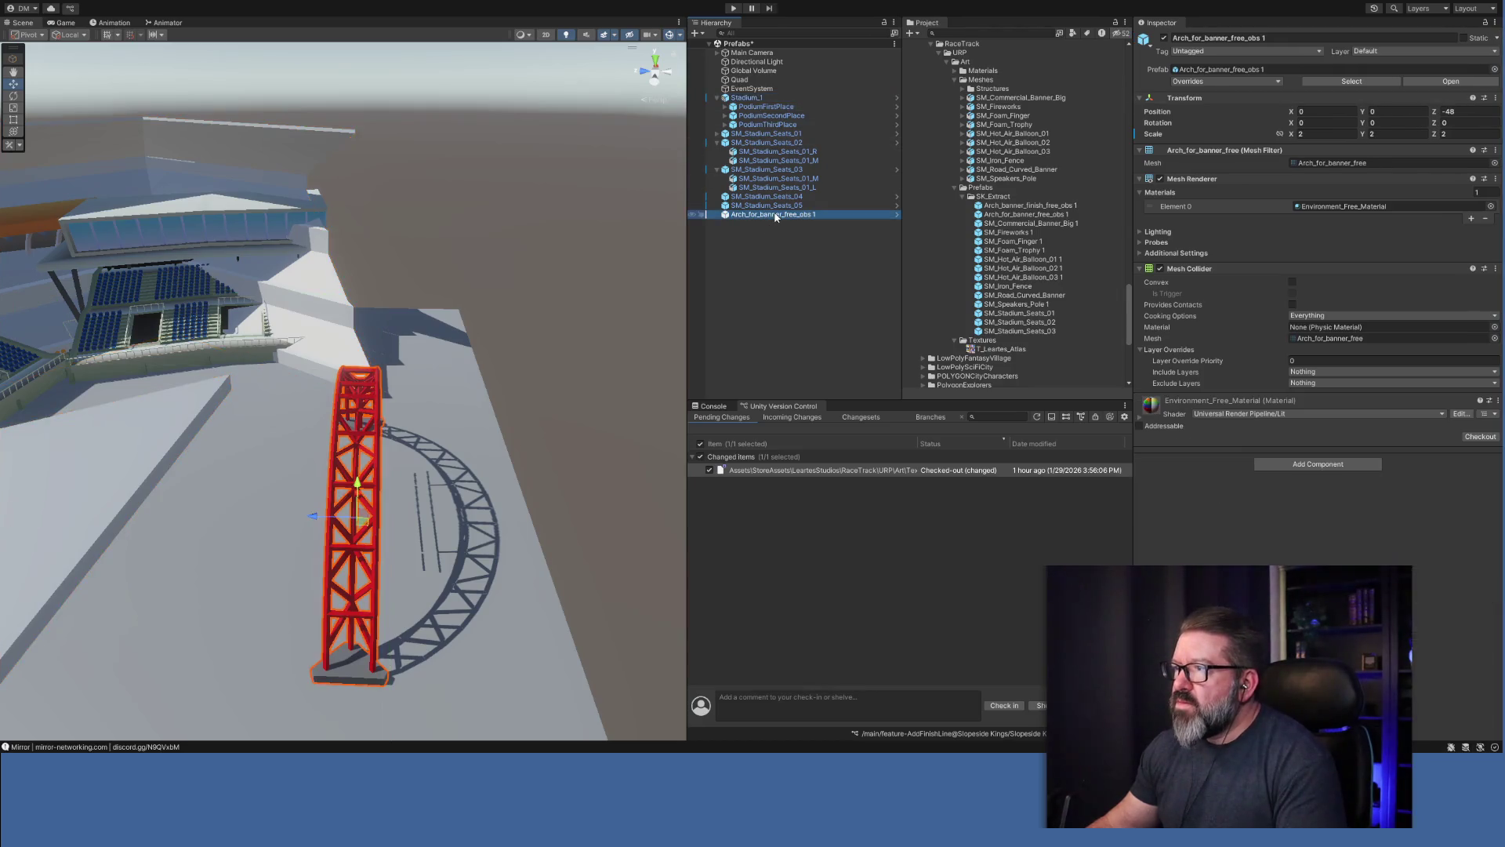
click(1461, 111)
click(1458, 111)
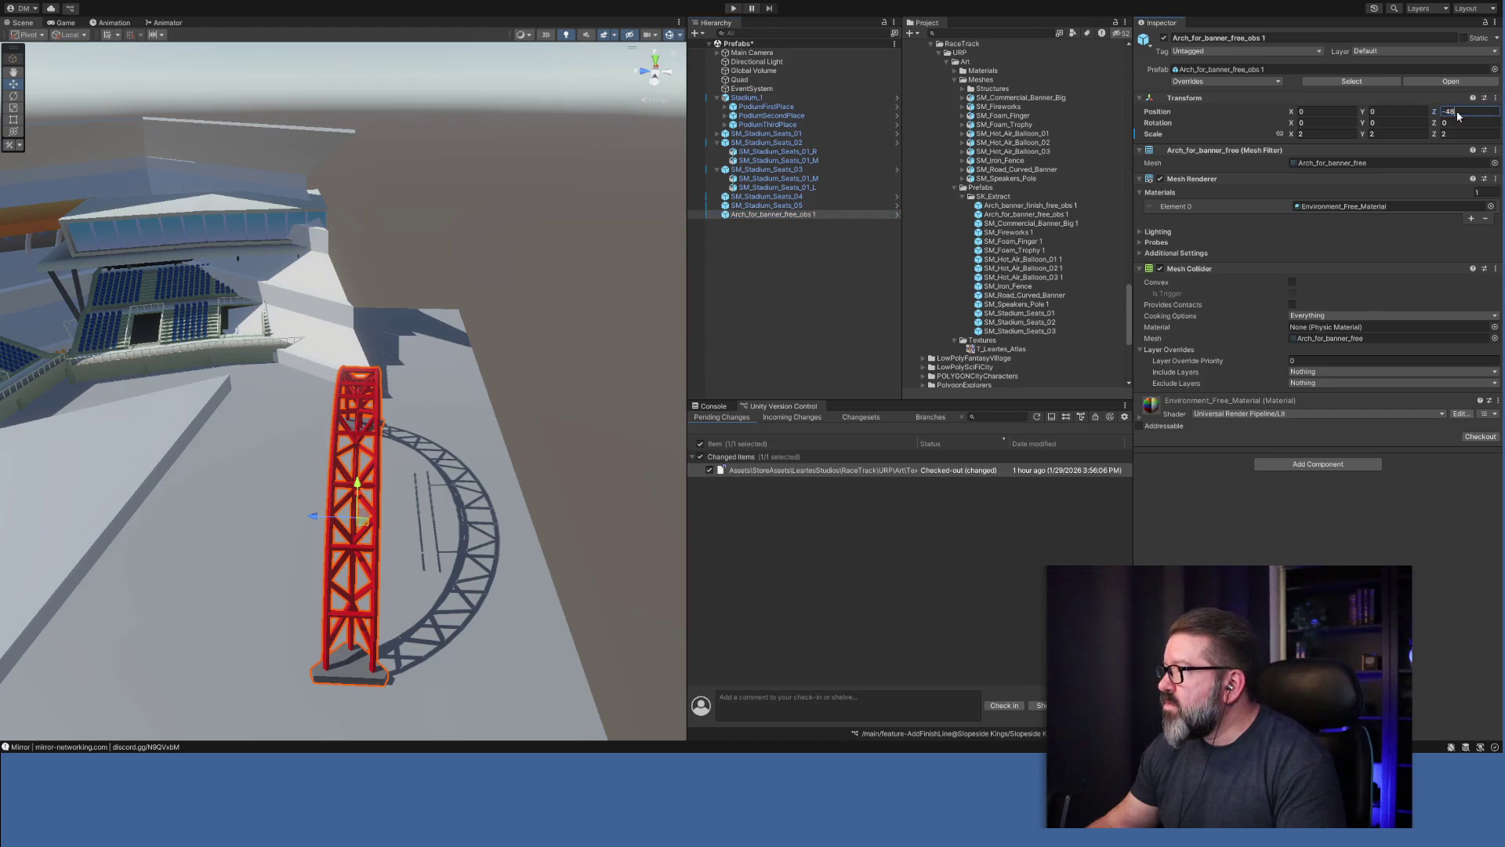
text(2)
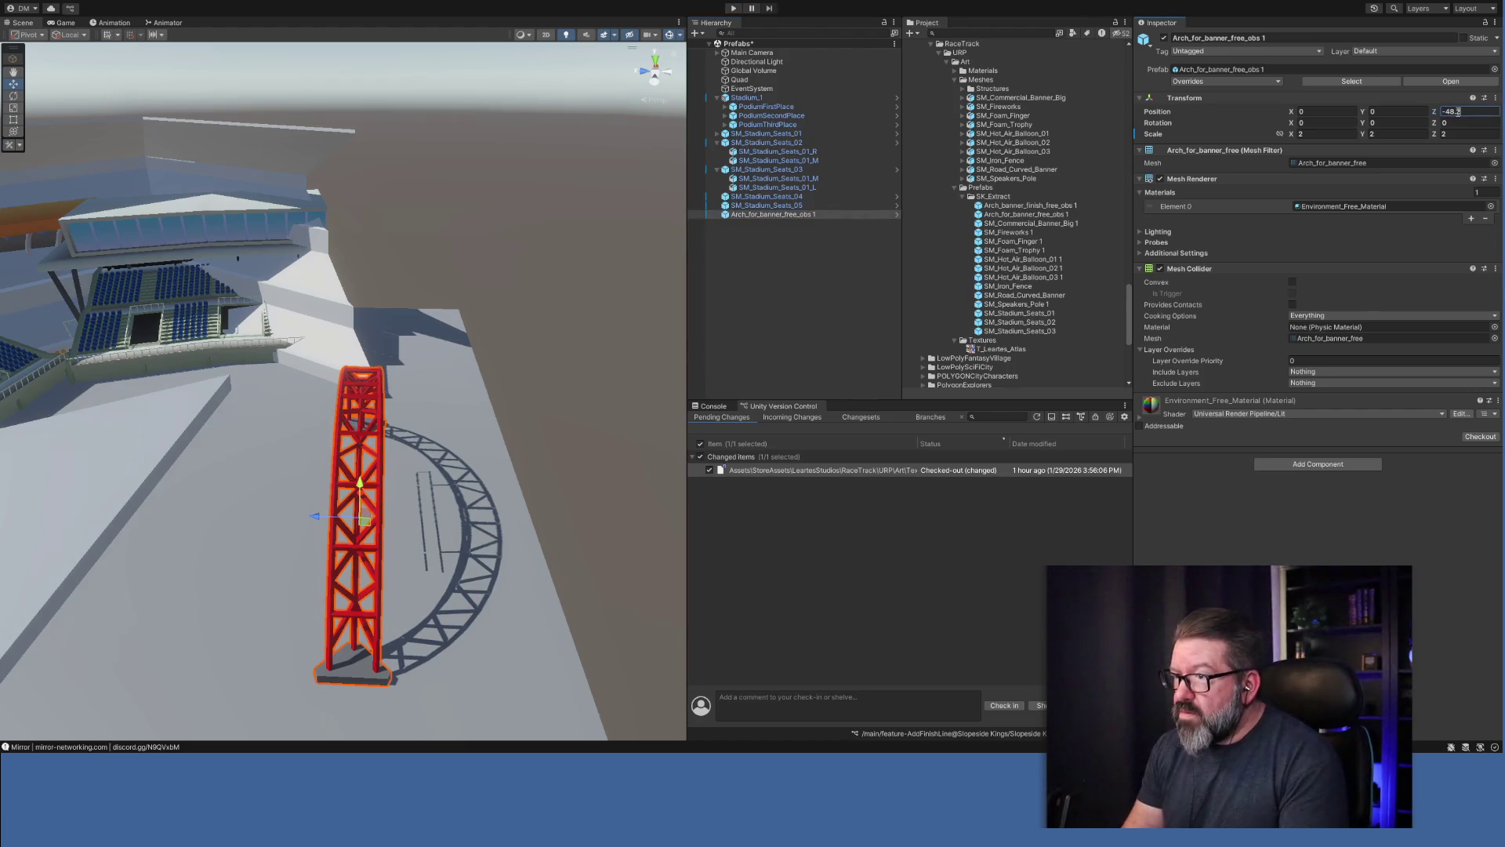
click(753, 98)
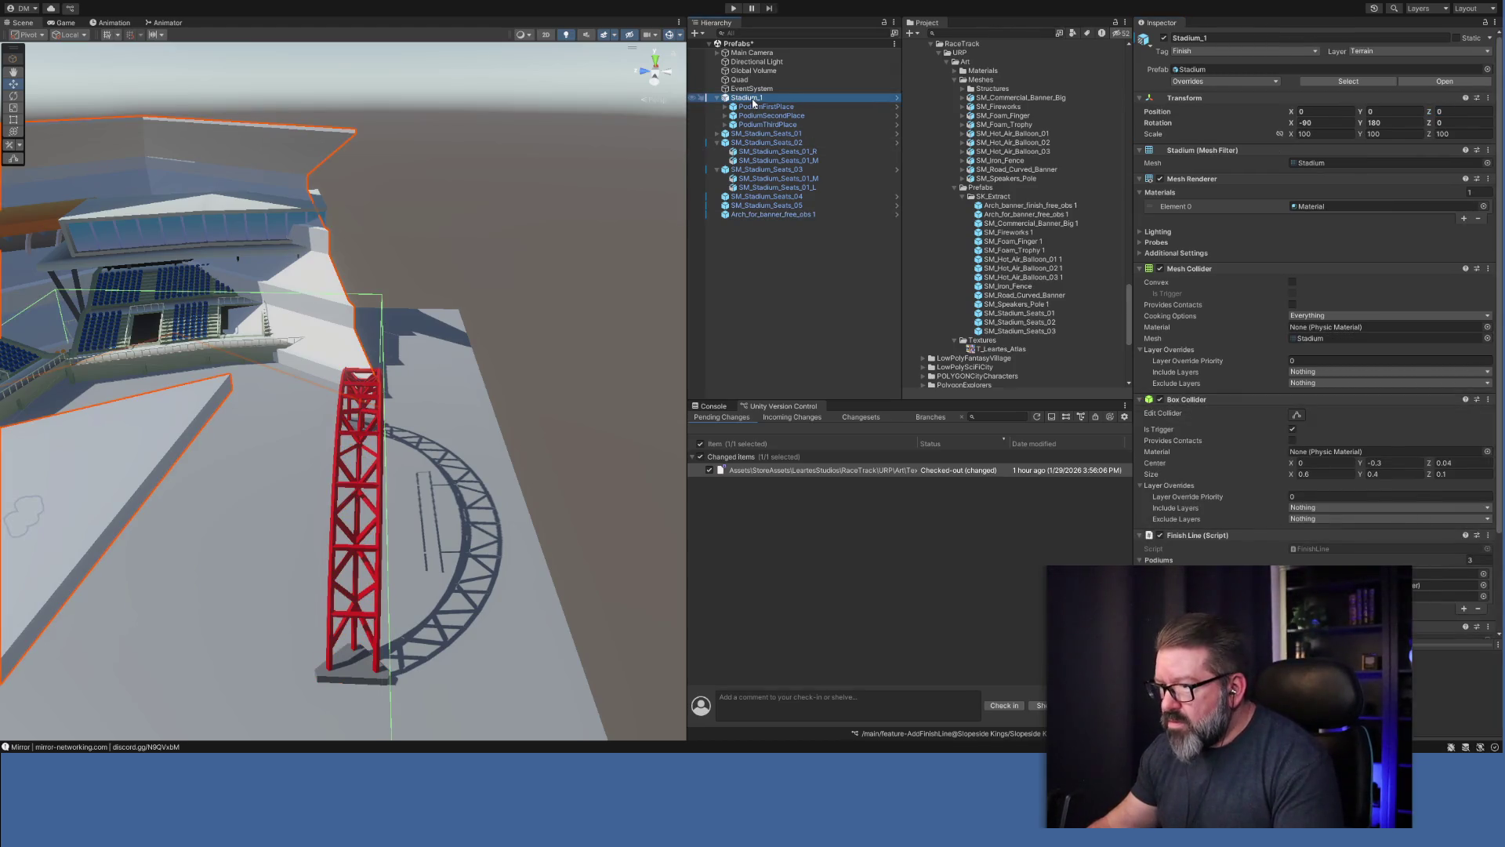
click(801, 217)
click(1474, 113)
click(1474, 114)
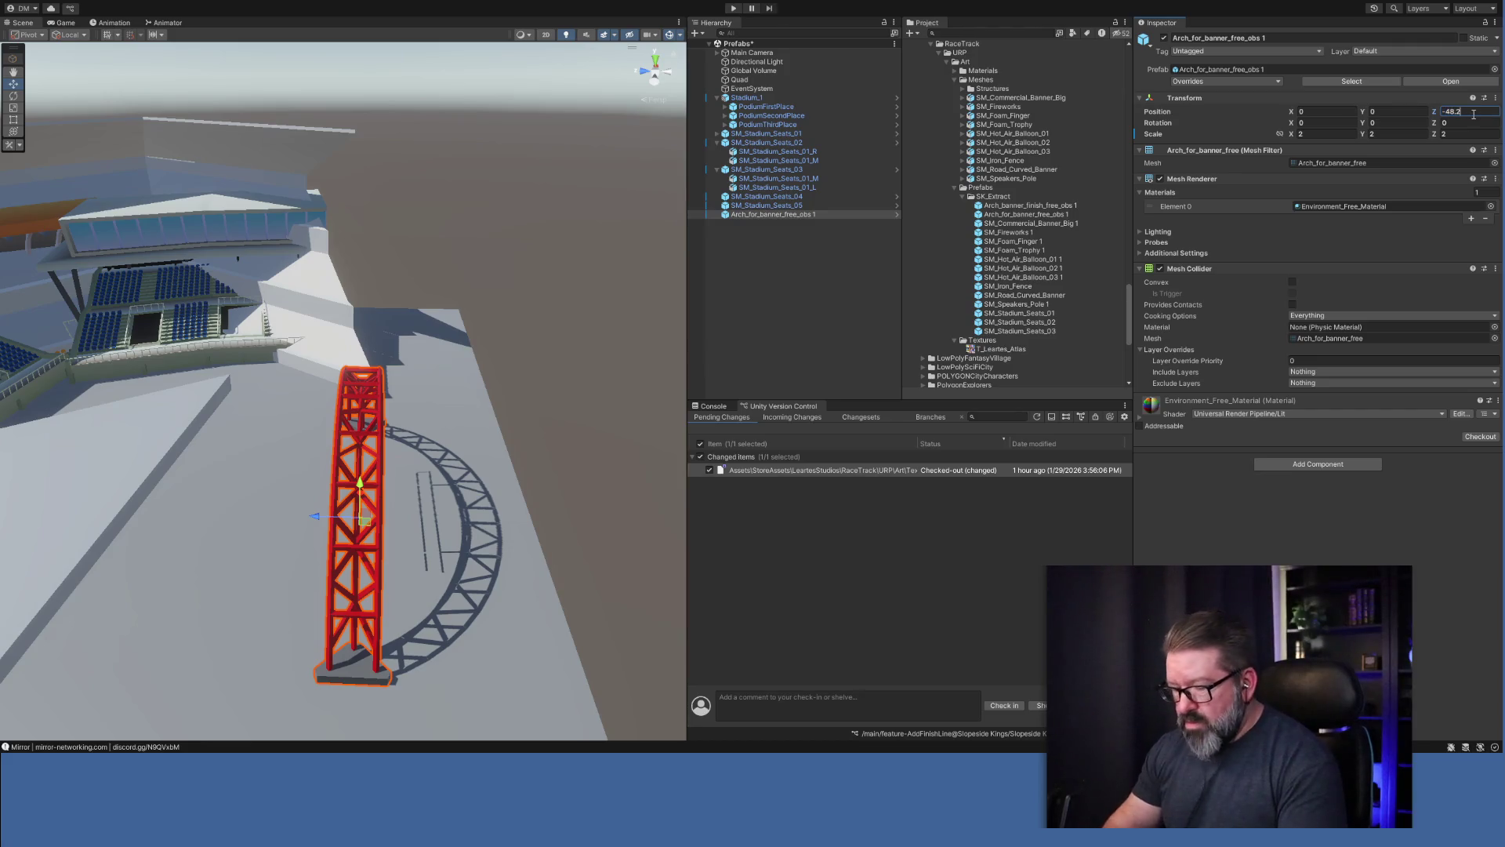
key(BackSpace)
text(3)
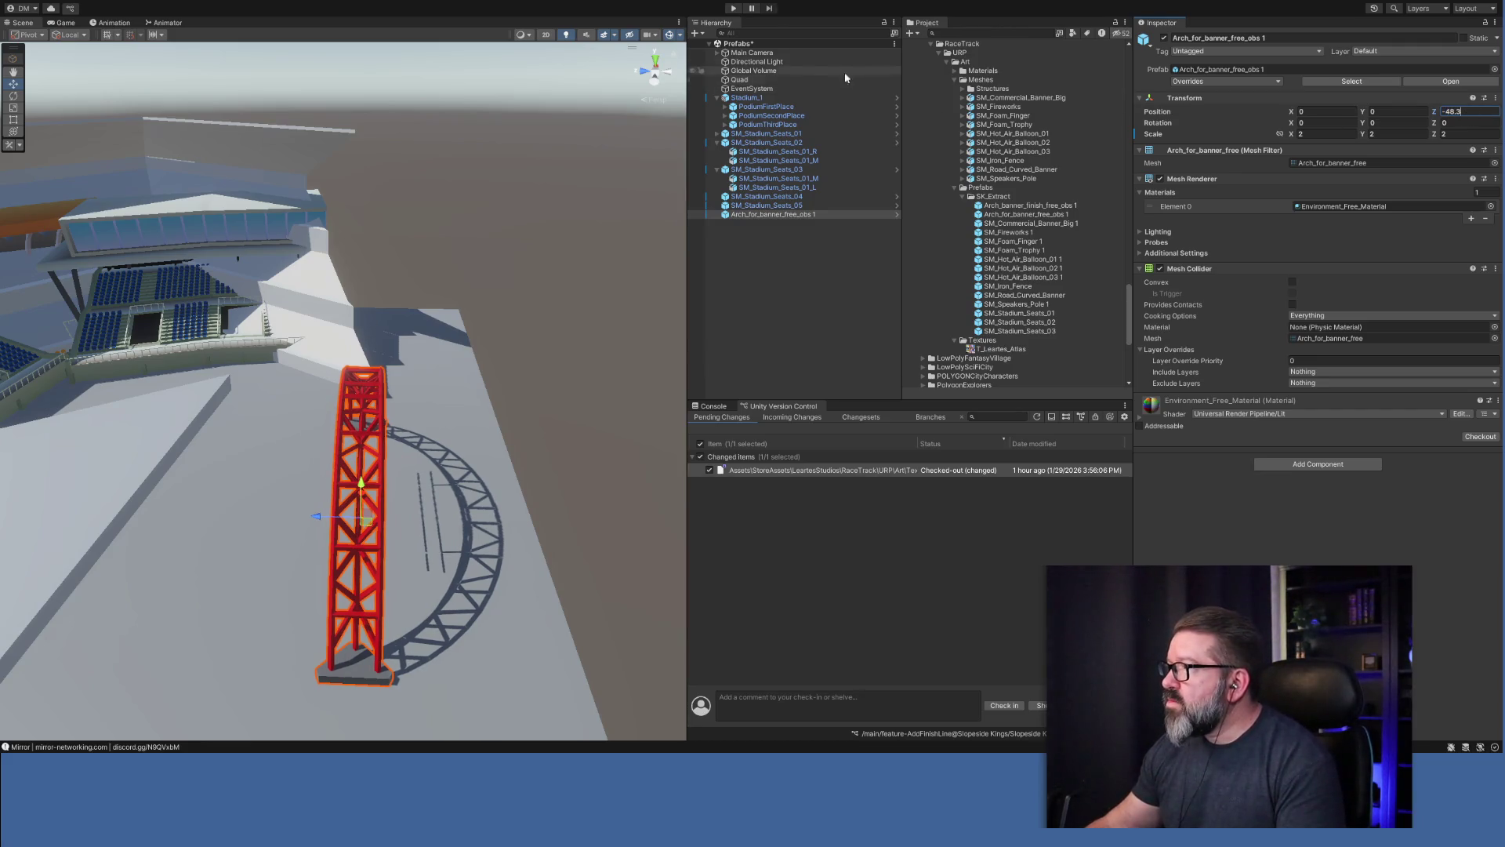
click(749, 98)
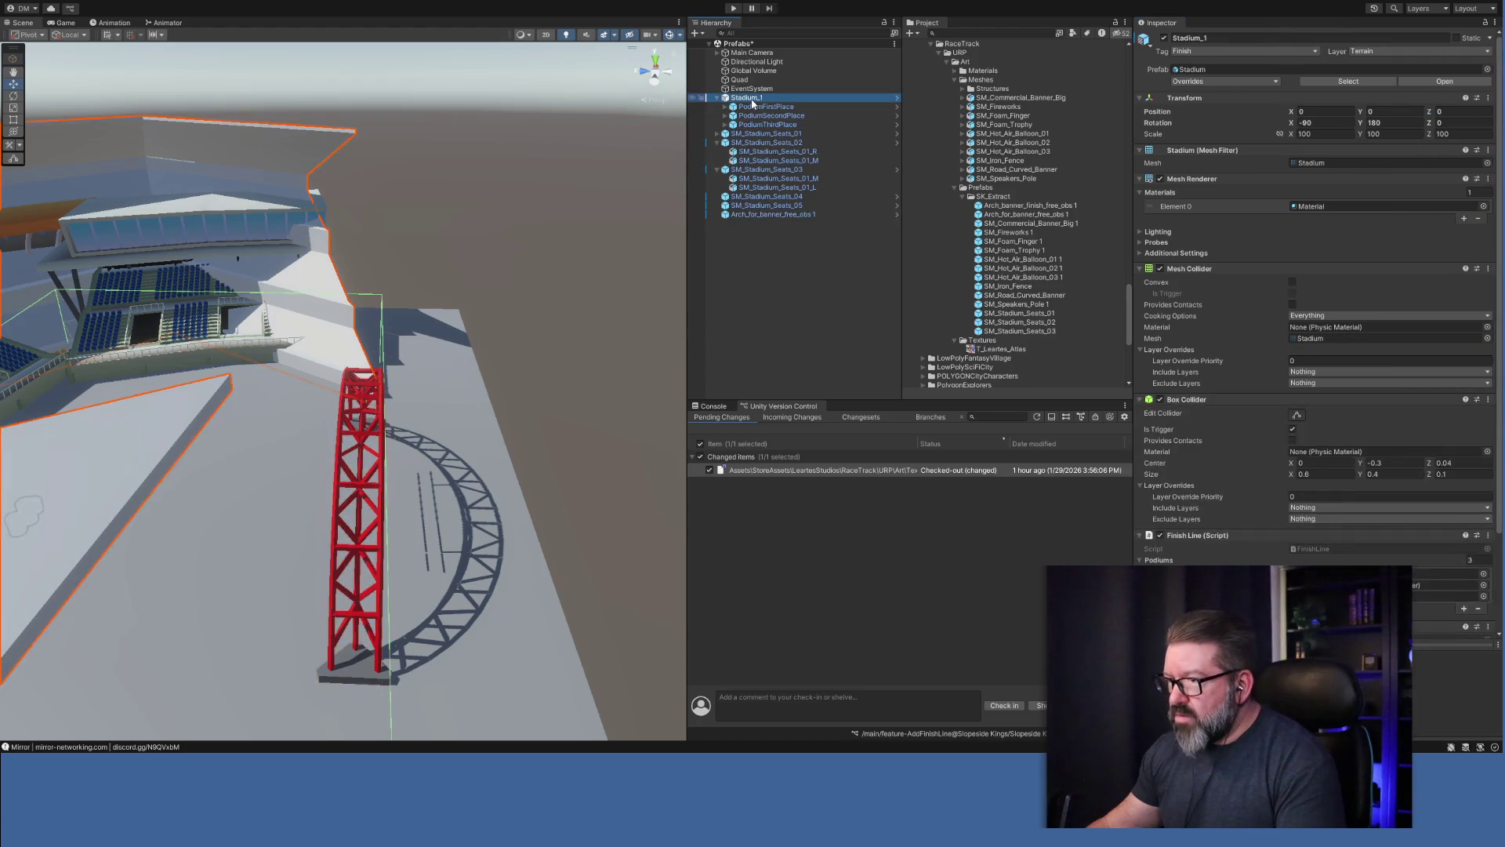
mouse_move(451, 611)
mouse_down()
mouse_move(466, 710)
mouse_move(445, 682)
mouse_move(430, 688)
mouse_move(435, 573)
mouse_up()
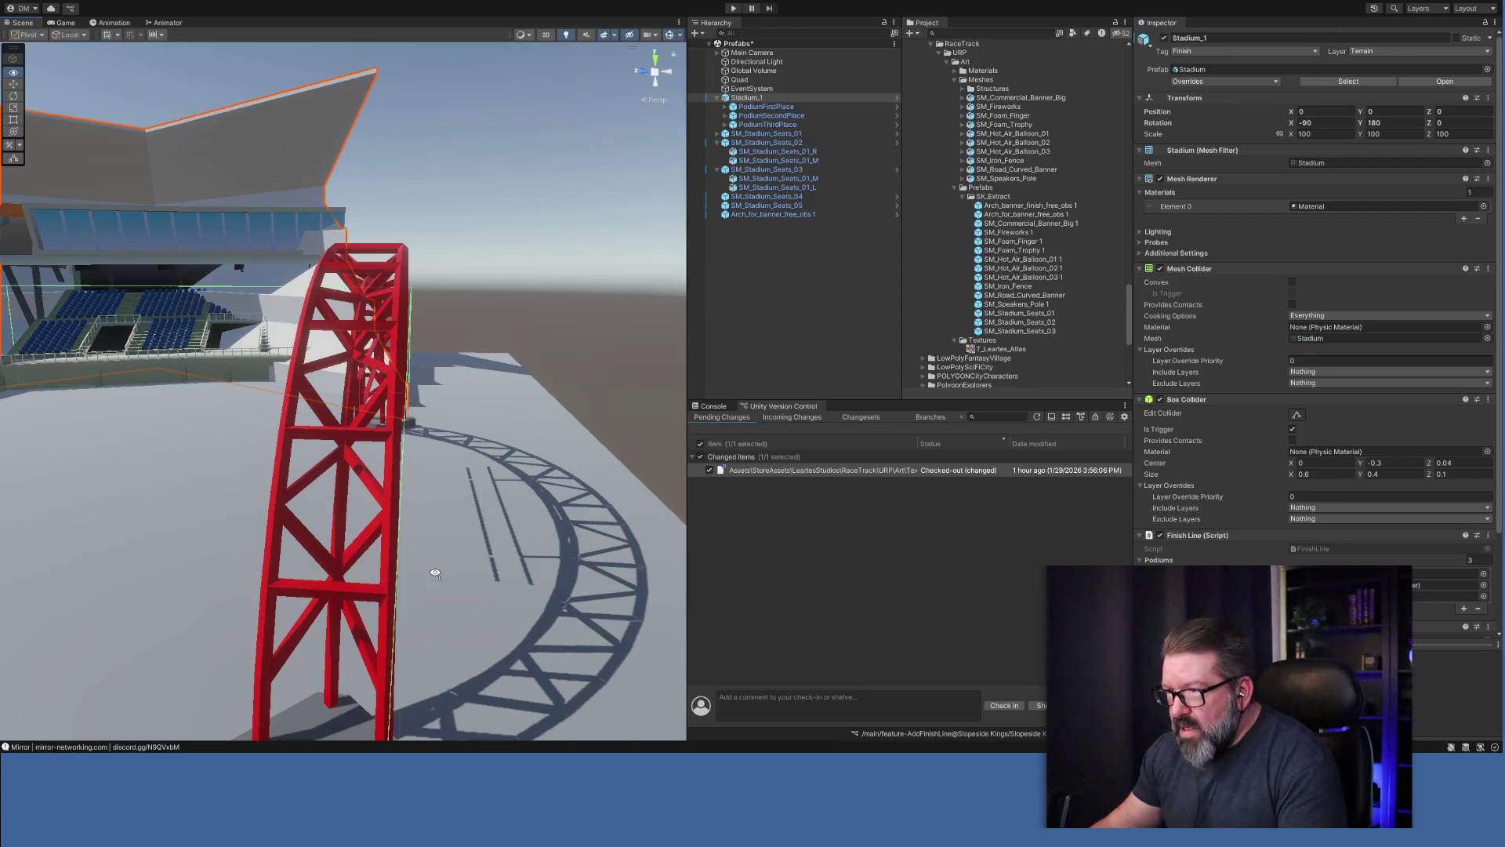
click(772, 214)
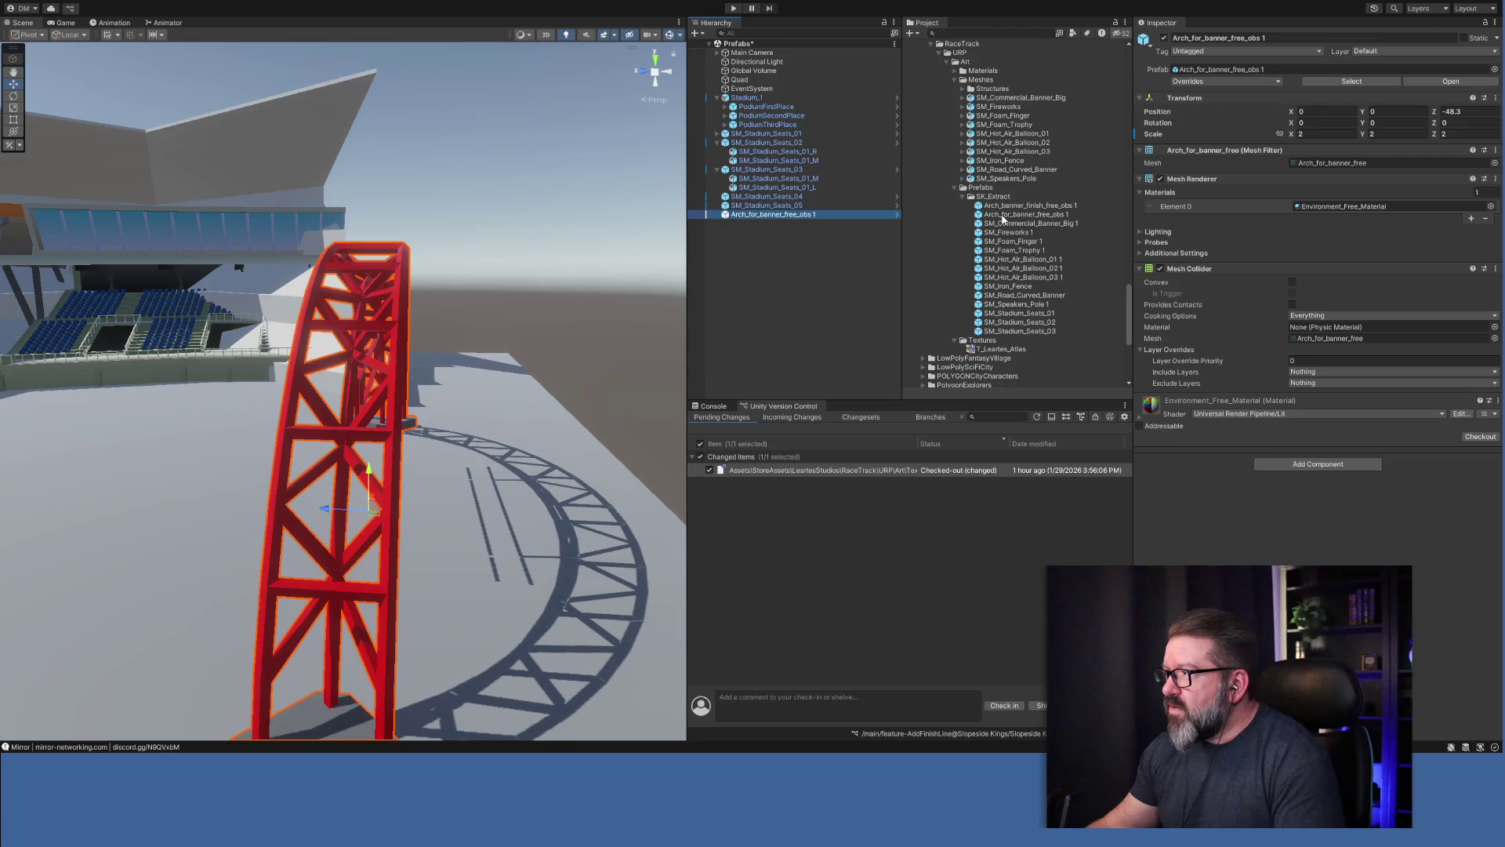
click(1047, 217)
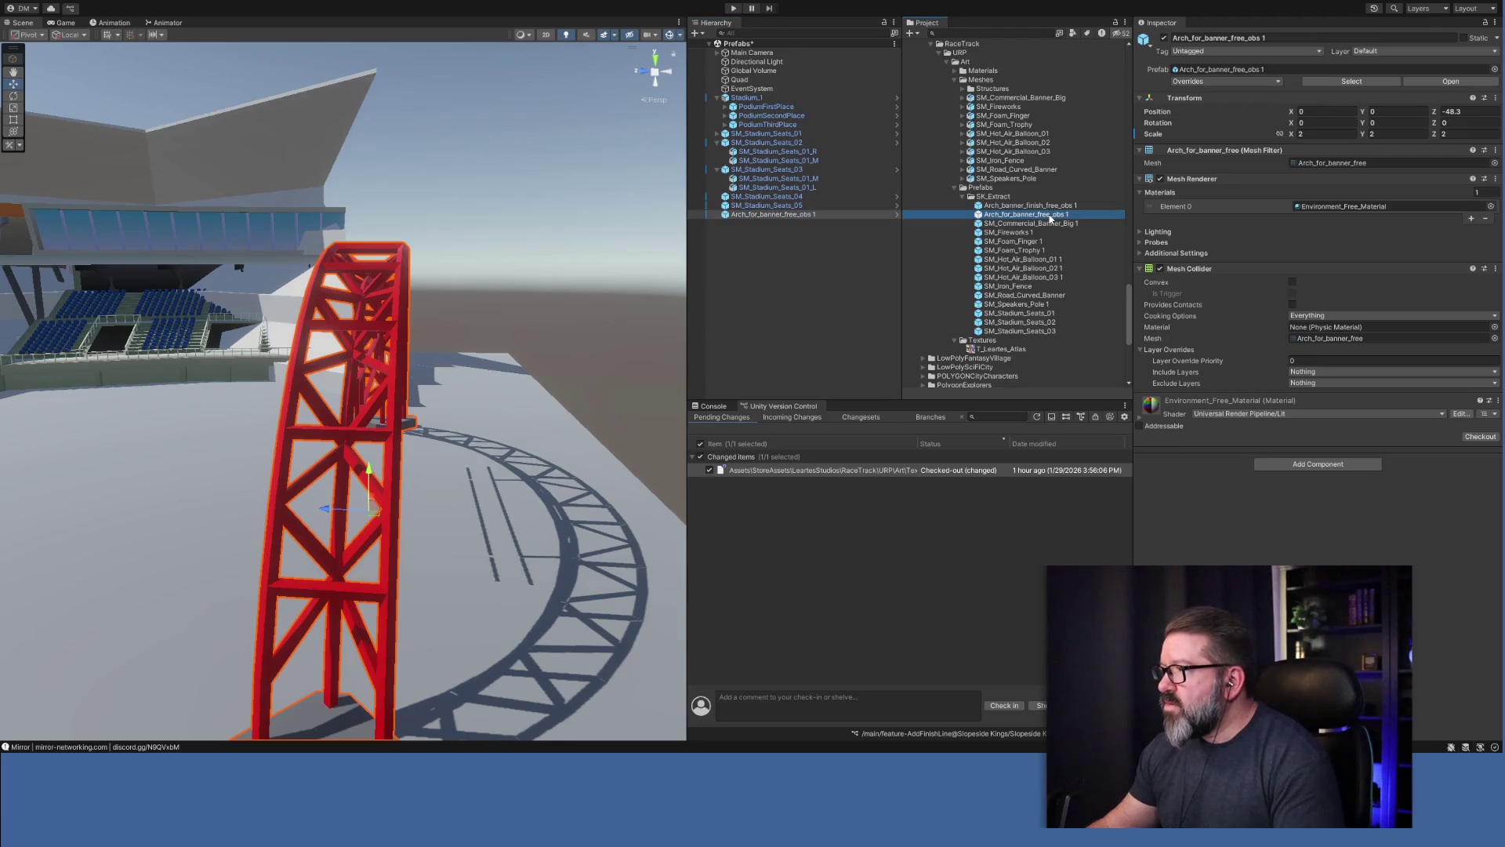
Add another arch instance and set the Finish banner's Position Z to -48.3.
mouse_move(1050, 218)
mouse_down()
mouse_move(1016, 210)
mouse_move(804, 250)
mouse_up()
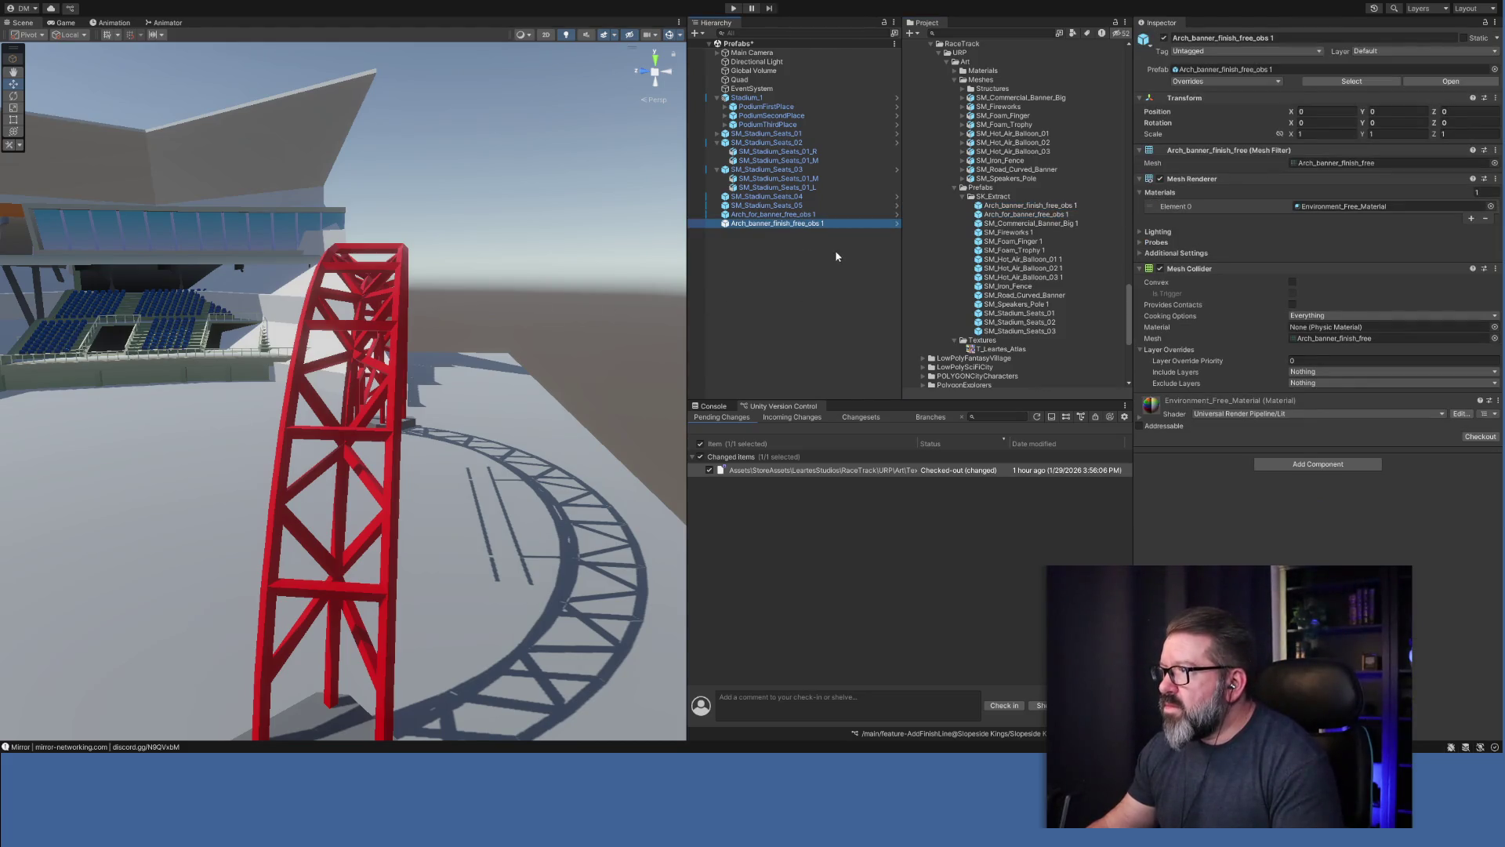
click(776, 213)
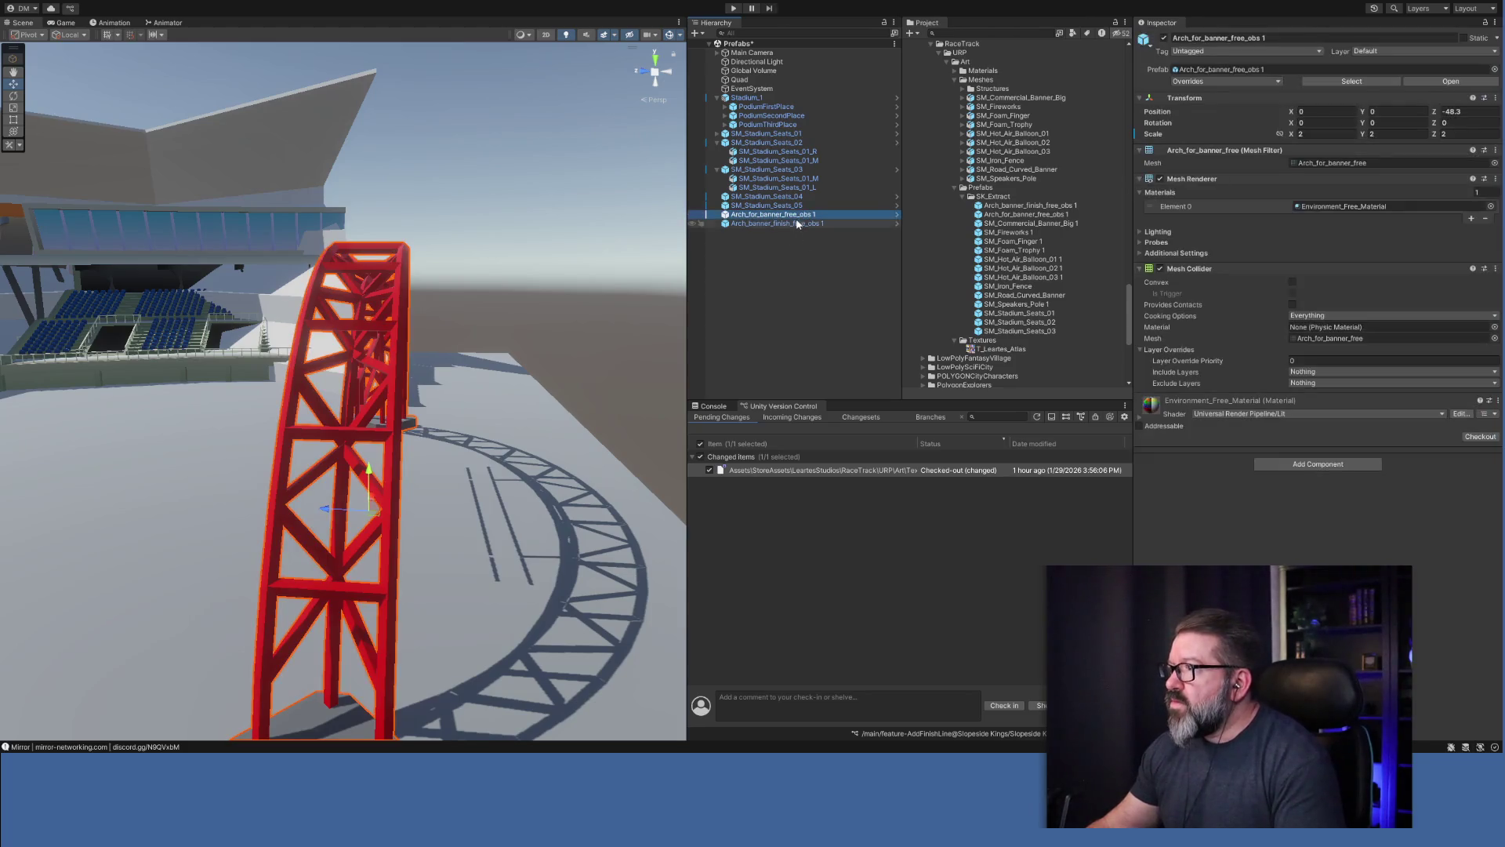
click(830, 222)
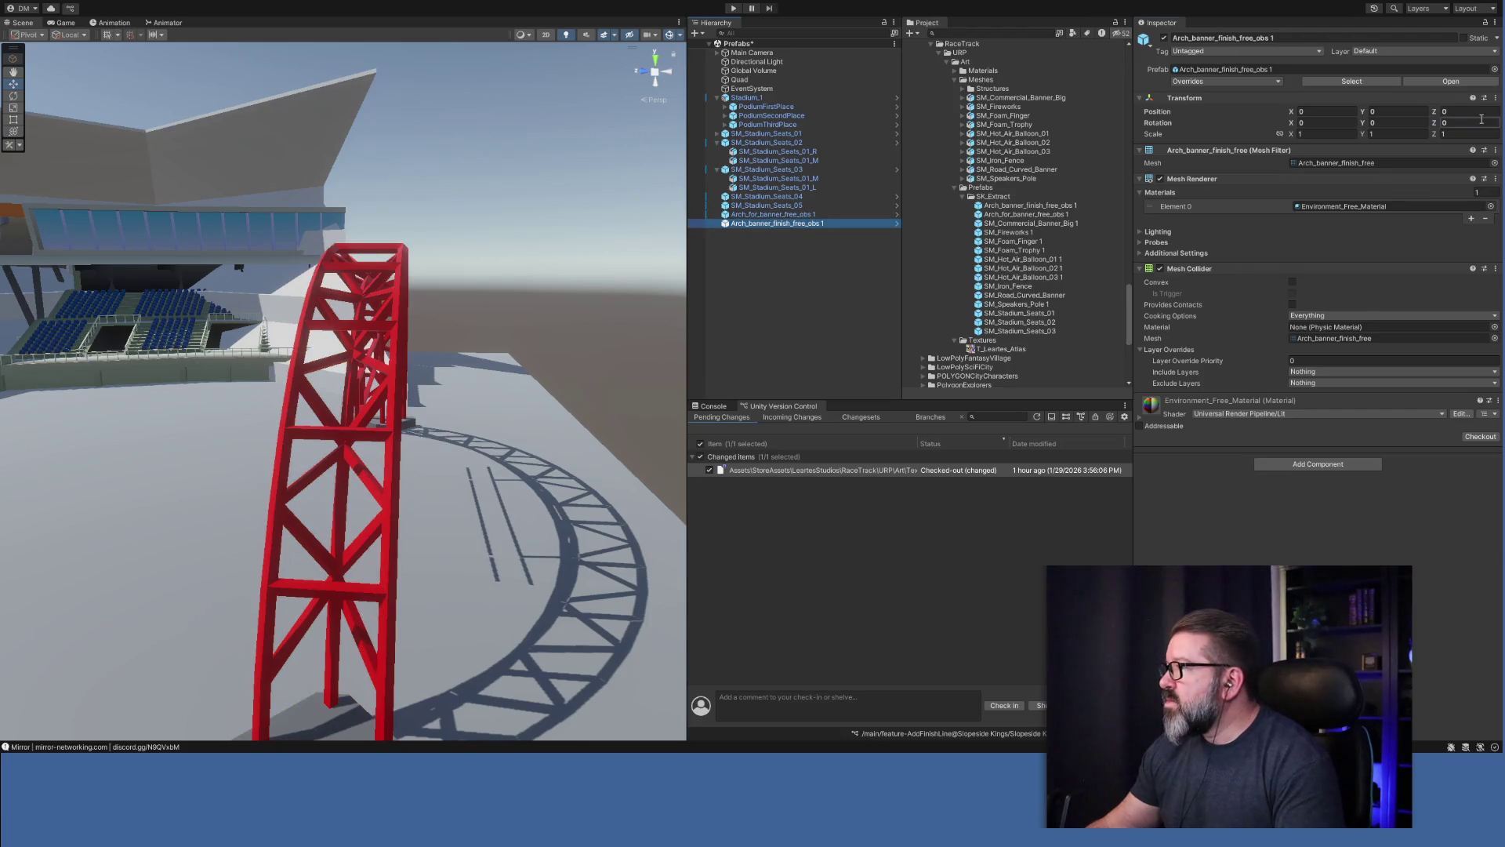
click(1473, 111)
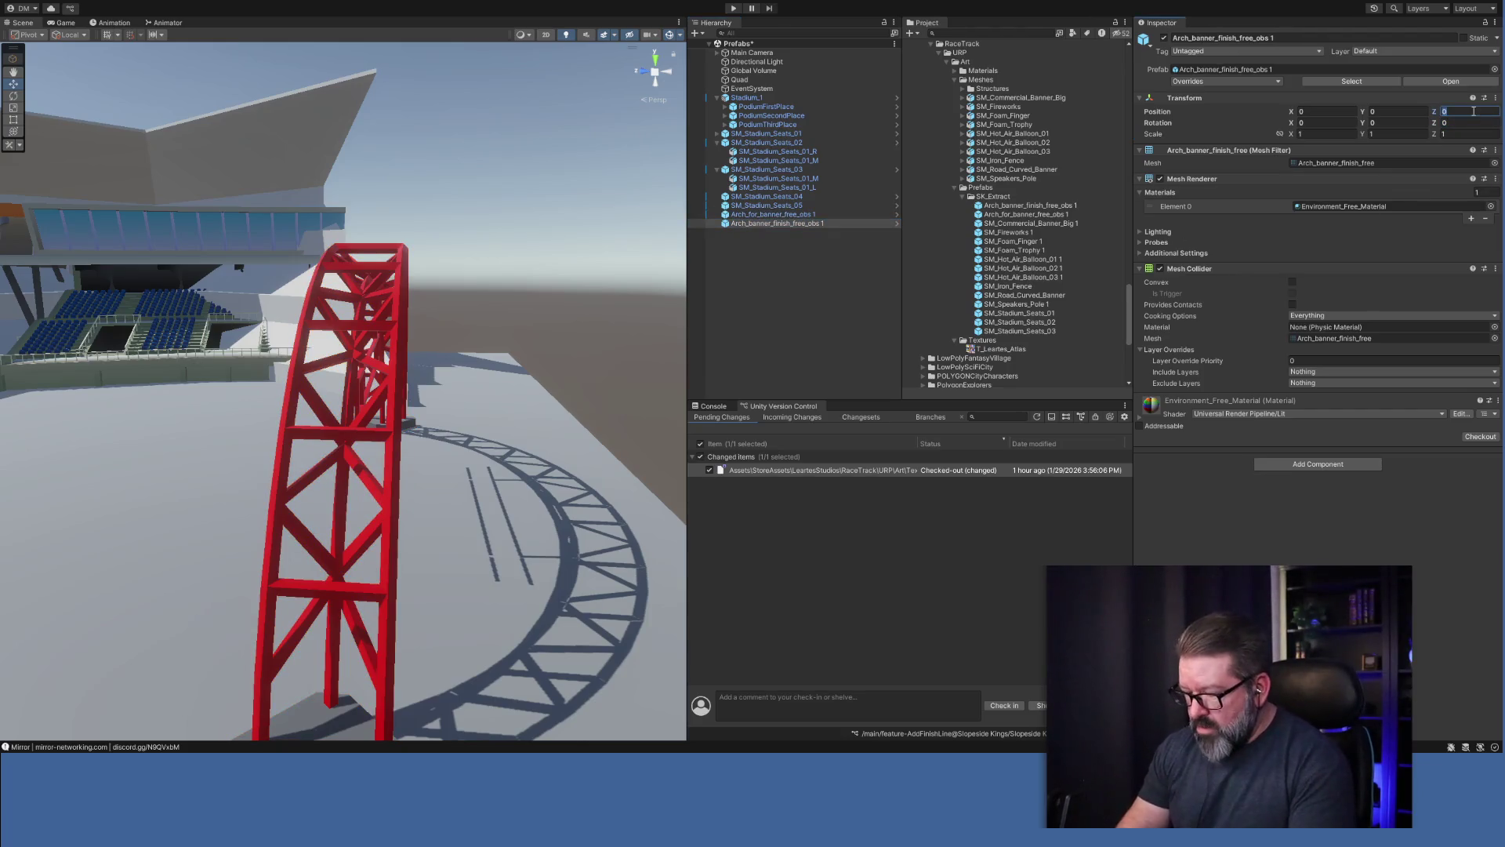
text(-48.3)
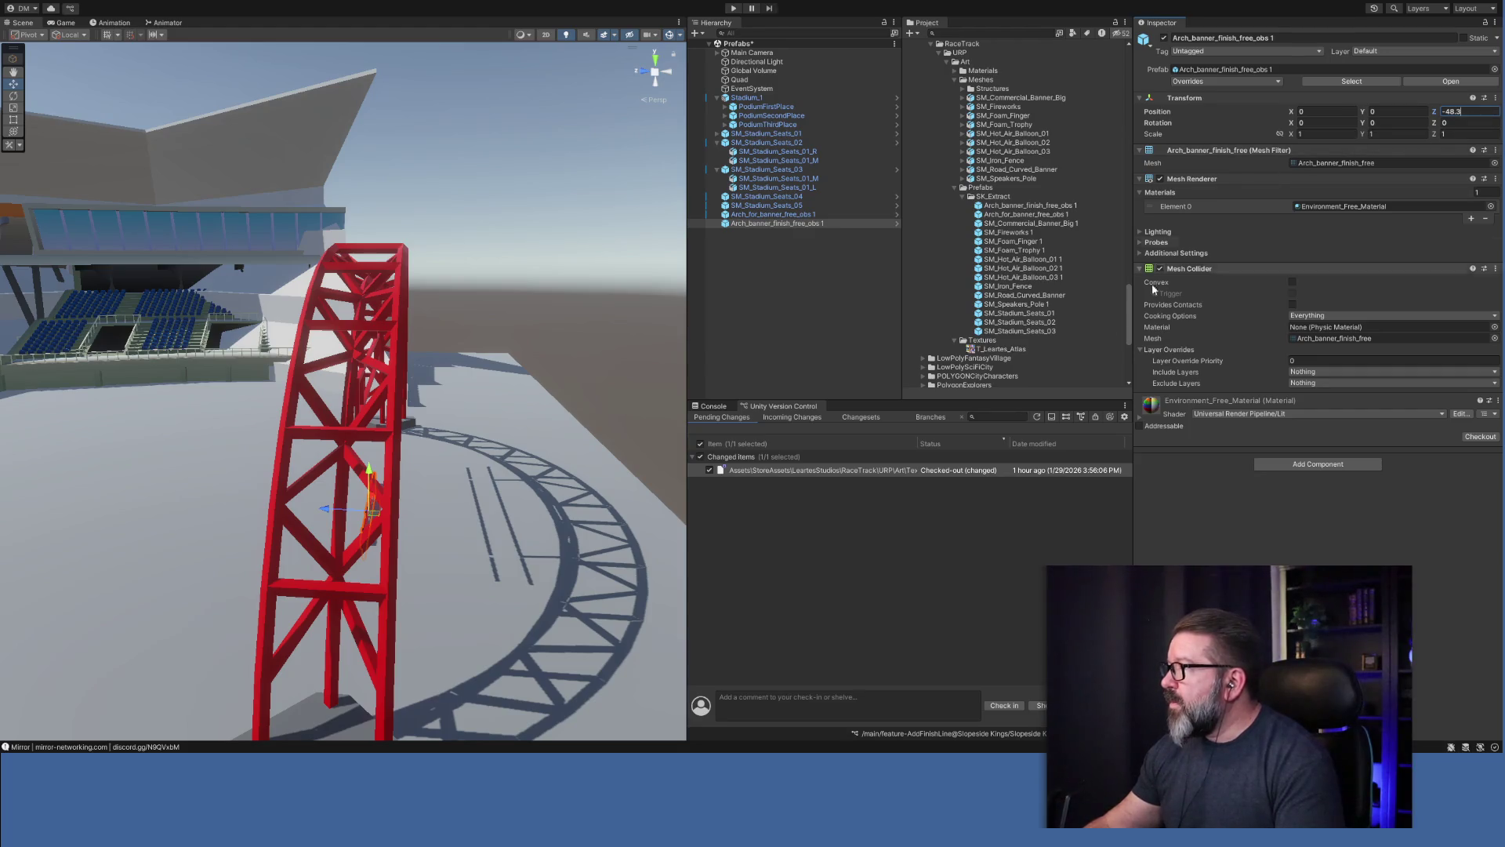
Lift the Finish banner onto the arch at Y 6.63, rotate it 180 on Y, and scale it 2, 2, 2.
drag(643, 510, 301, 555)
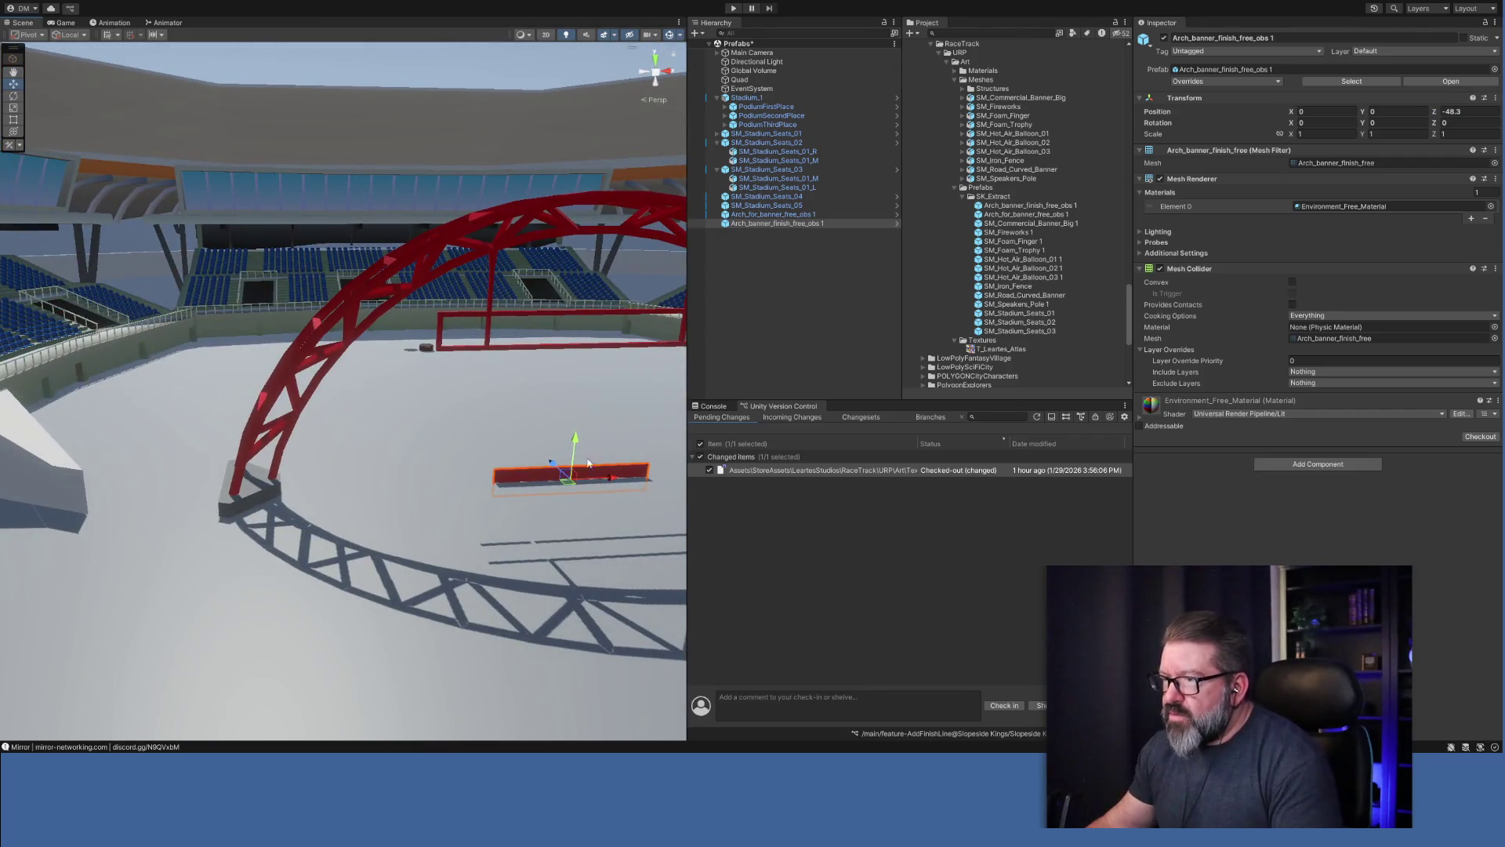
drag(574, 443, 578, 291)
click(1376, 122)
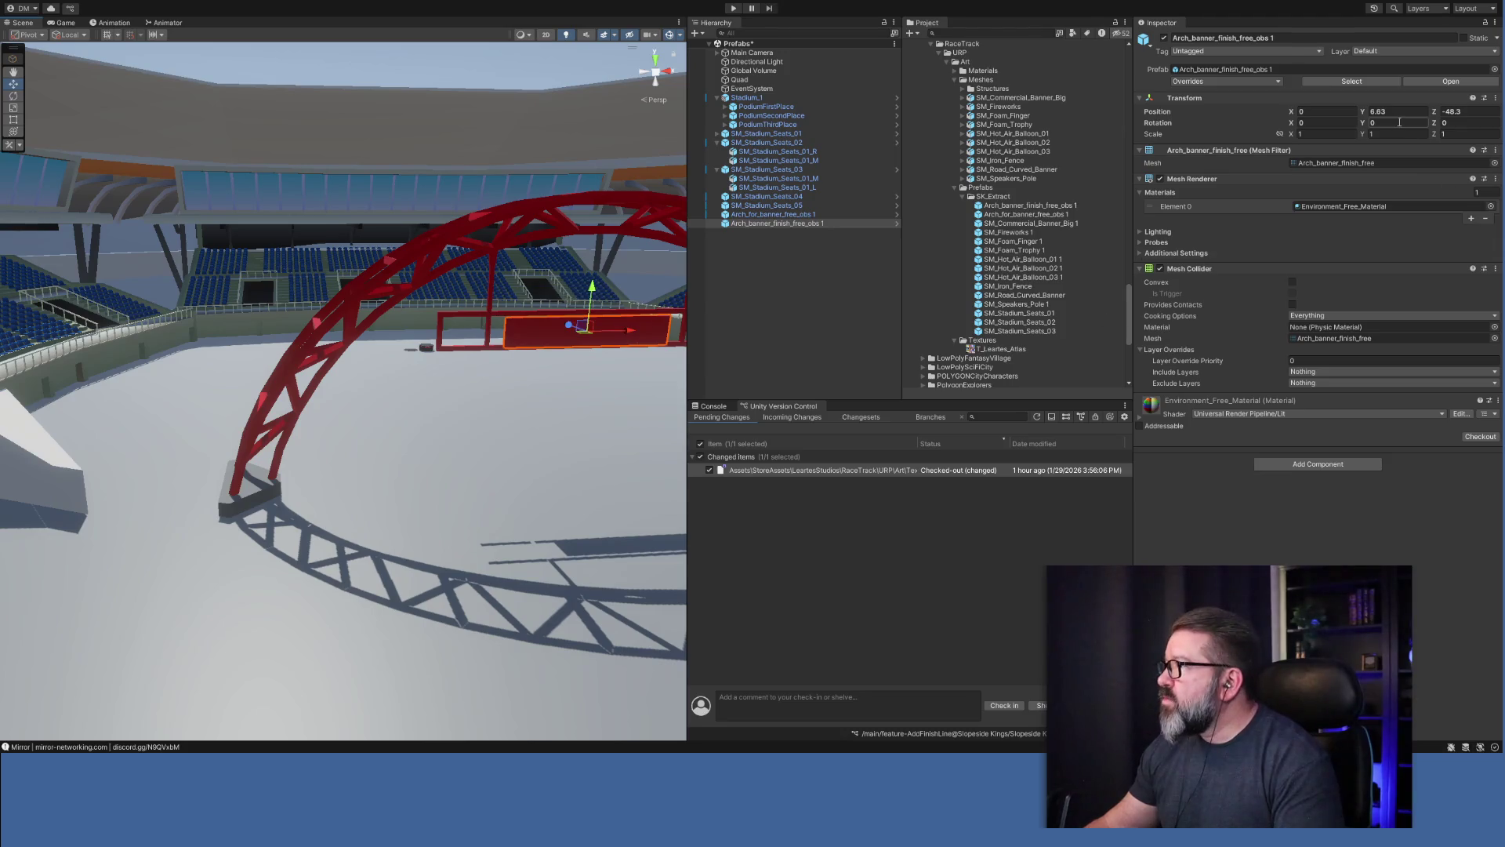
text(180)
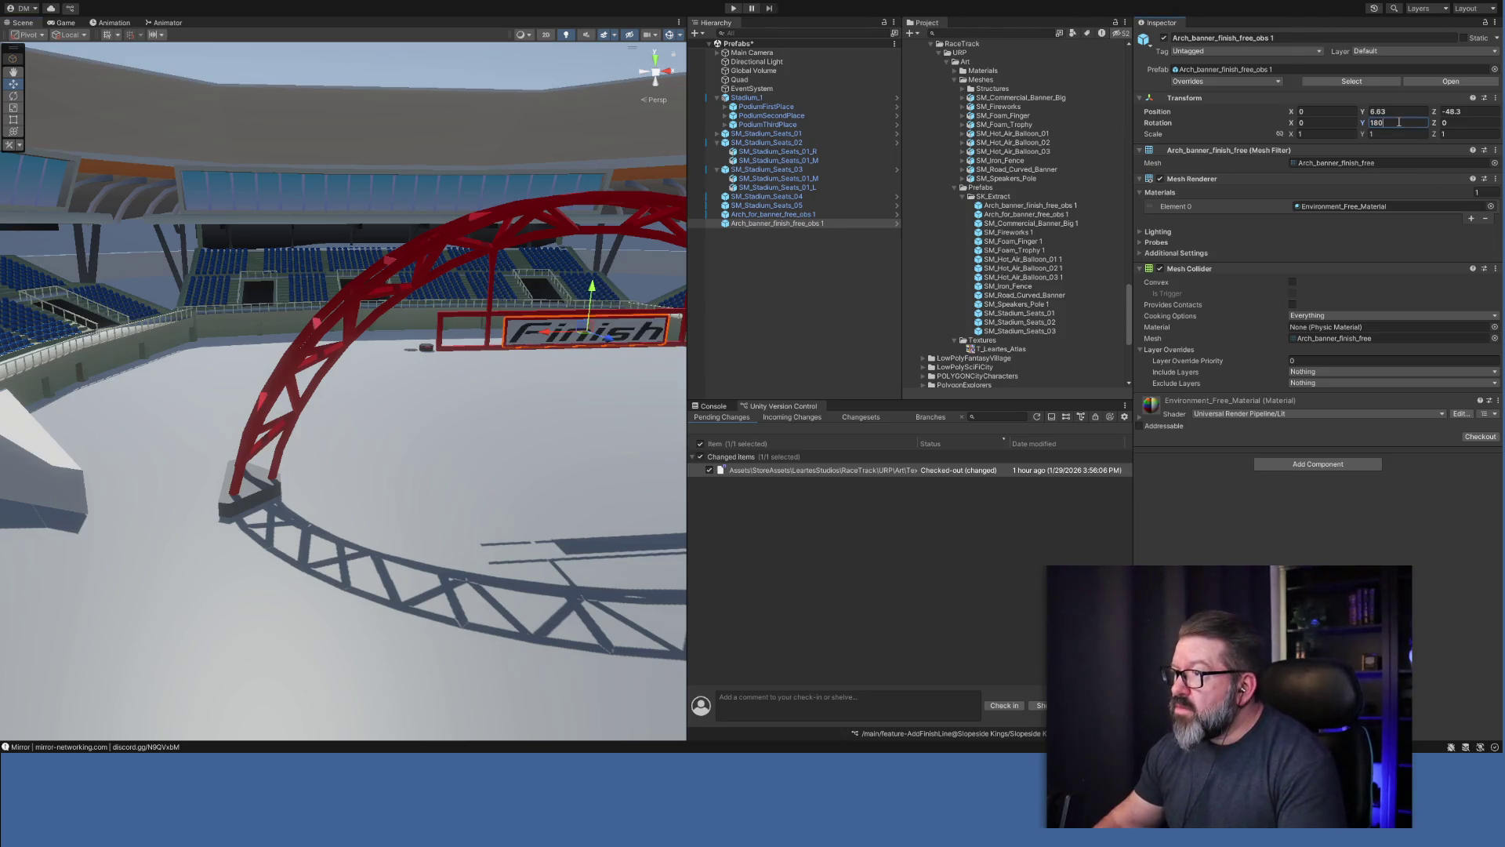
click(1334, 135)
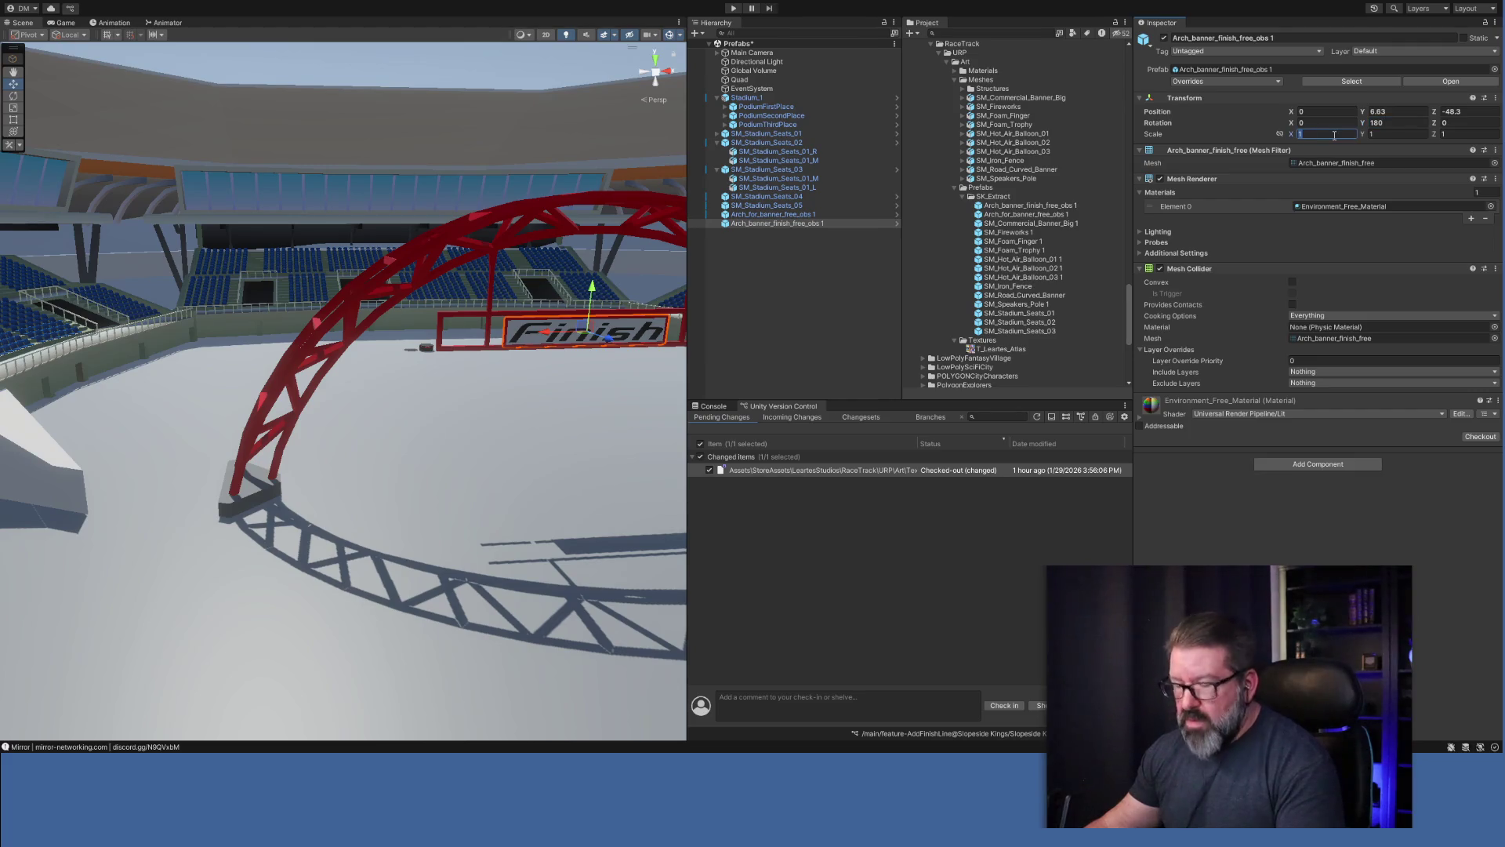
text(2)
key(Tab)
text(2)
key(Tab)
text(2)
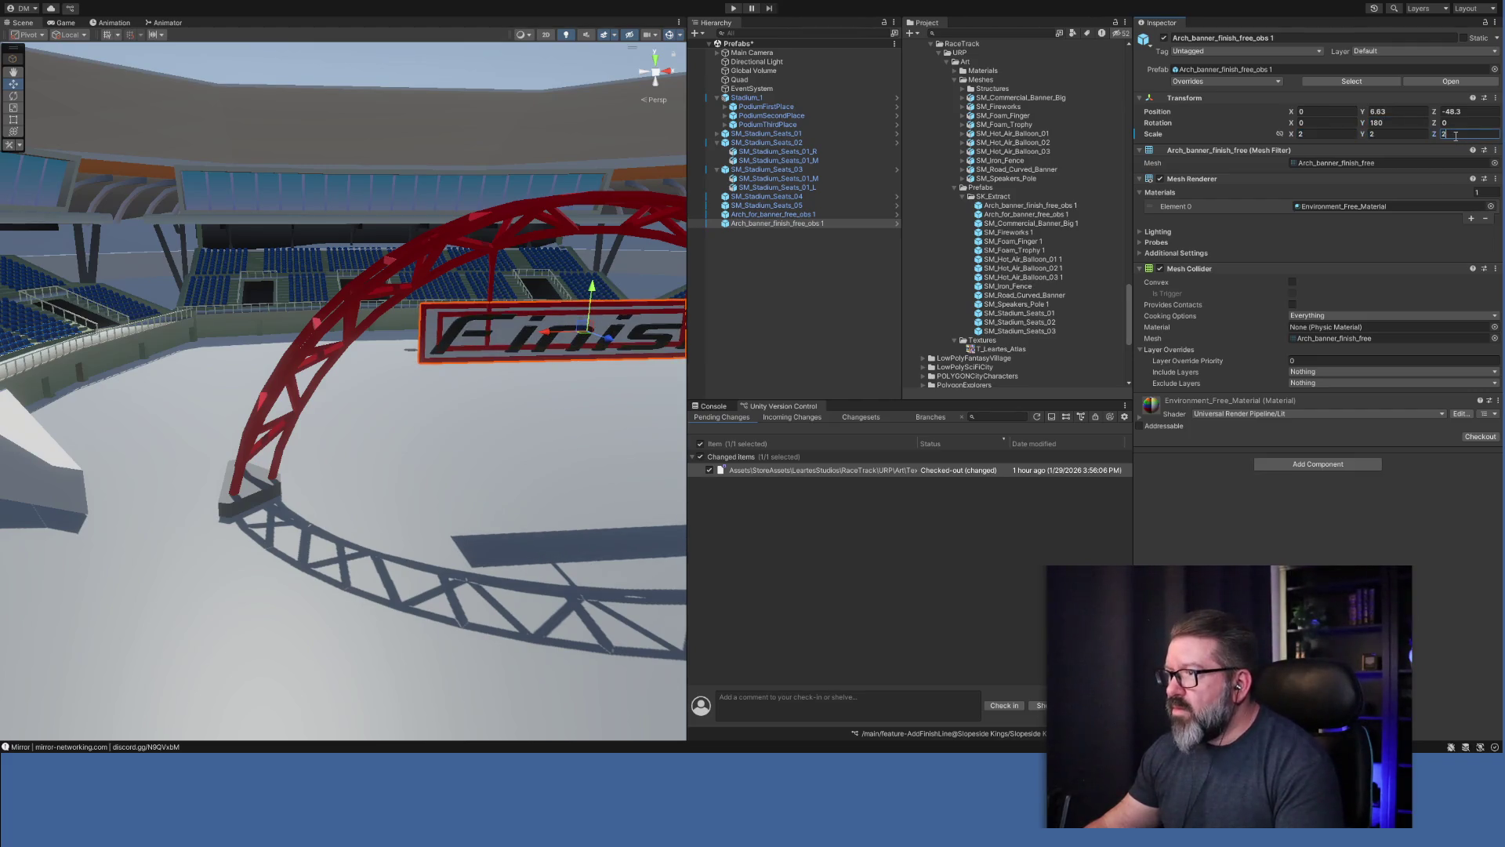
Align the move handles to world axes and nudge the banner along Z to -48.5.
mouse_move(613, 440)
mouse_down()
mouse_move(727, 433)
mouse_move(820, 477)
mouse_move(931, 470)
mouse_move(884, 487)
mouse_move(876, 571)
mouse_move(508, 527)
mouse_move(536, 535)
mouse_up()
key(f)
scroll(541, 533, up, 8)
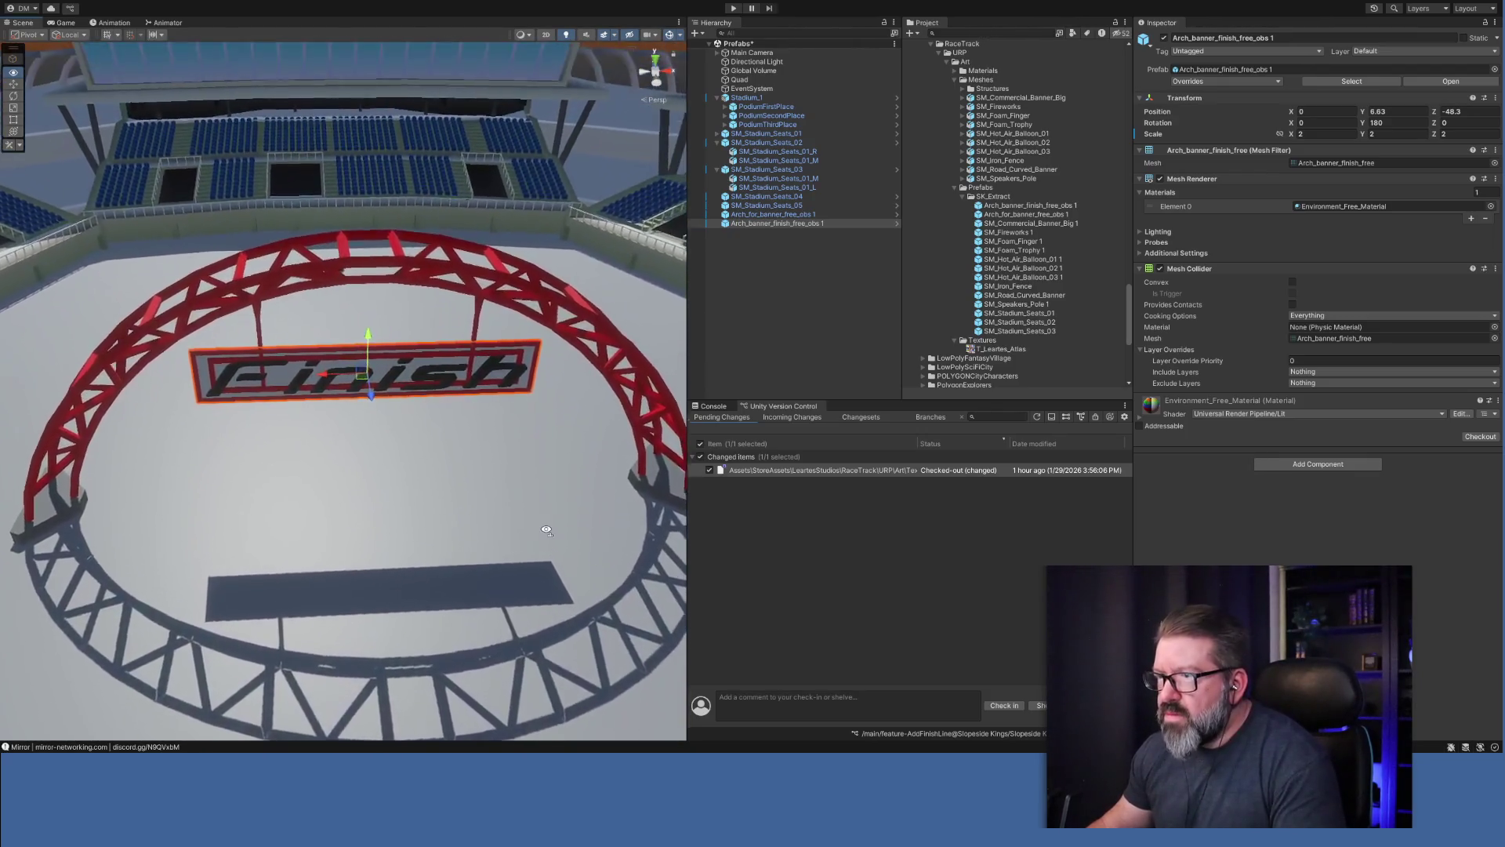
scroll(547, 531, up, 5)
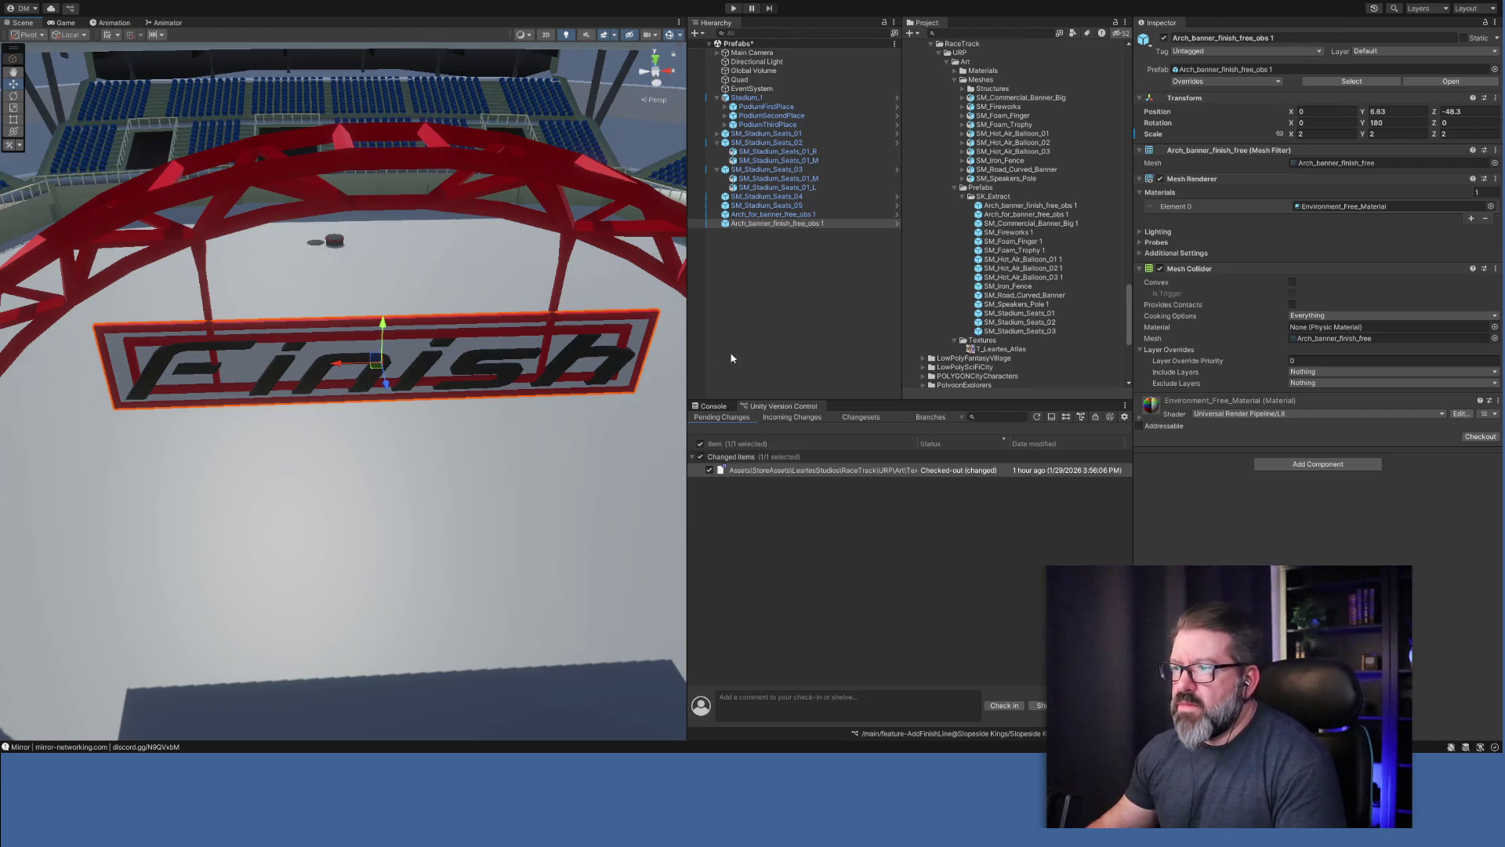
click(760, 225)
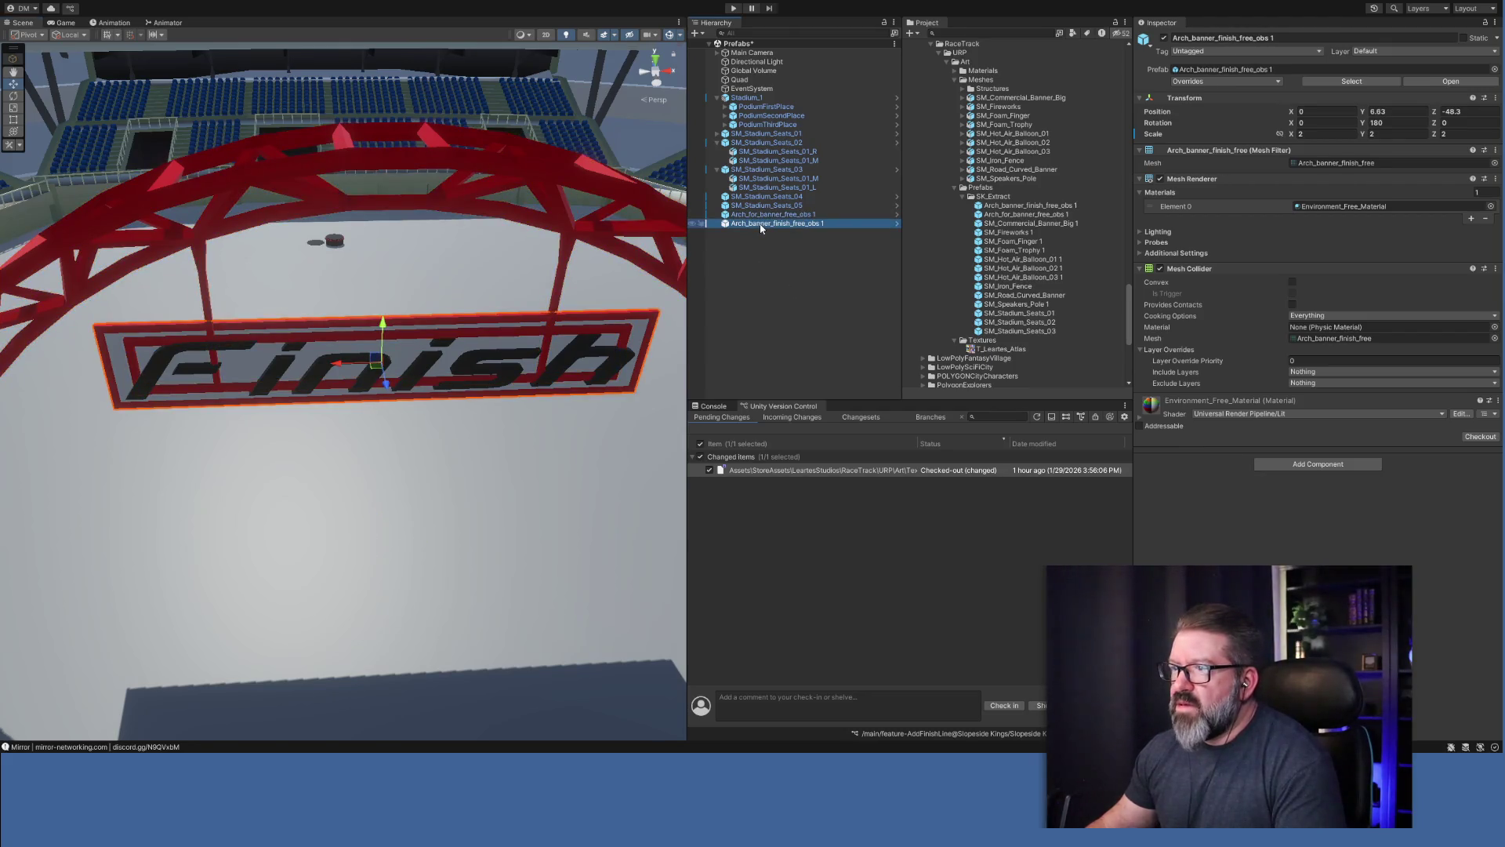
click(139, 40)
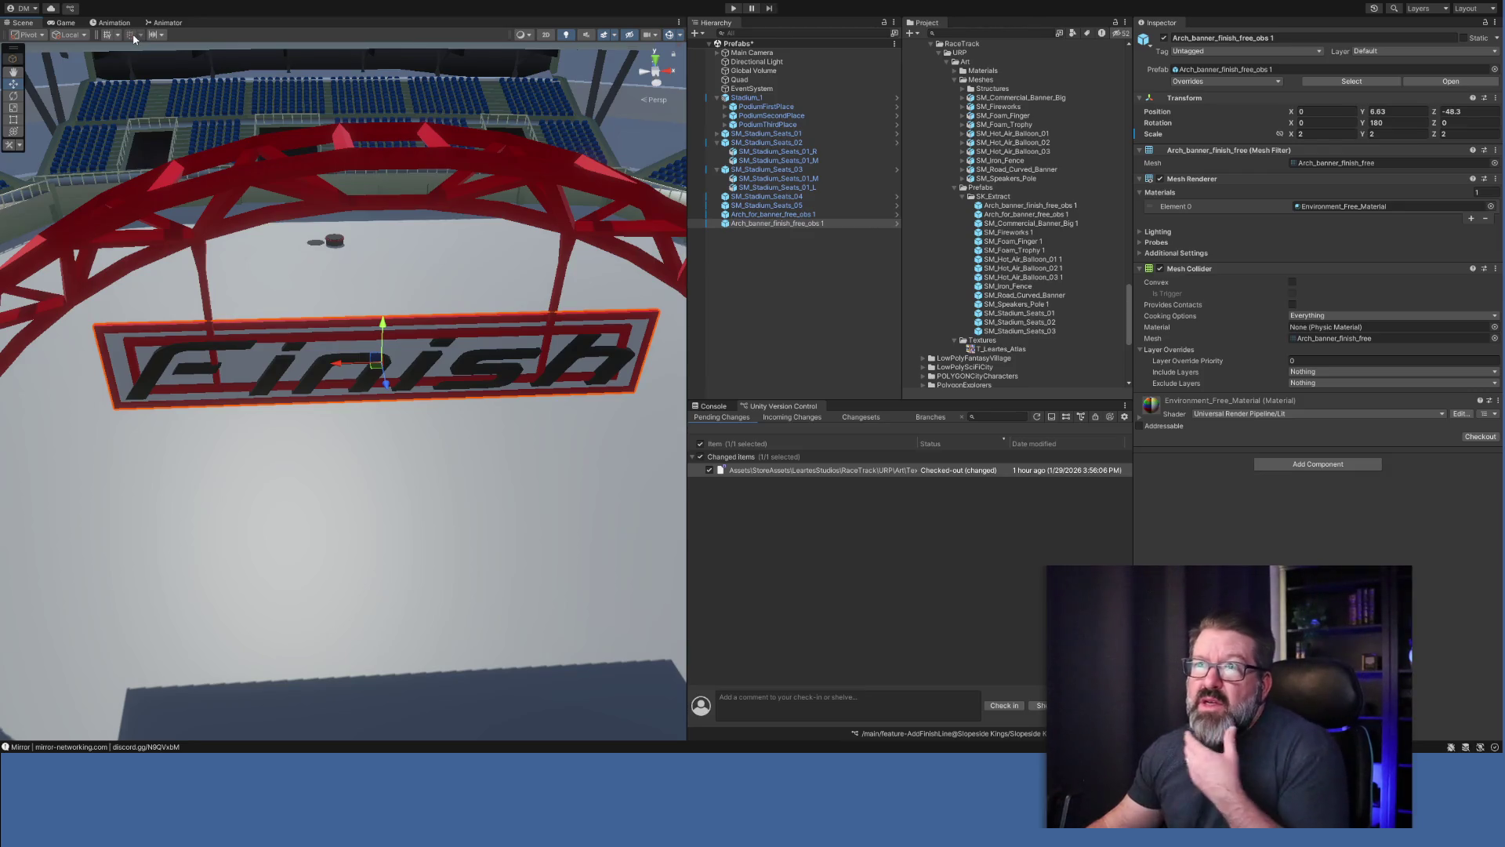
key(x)
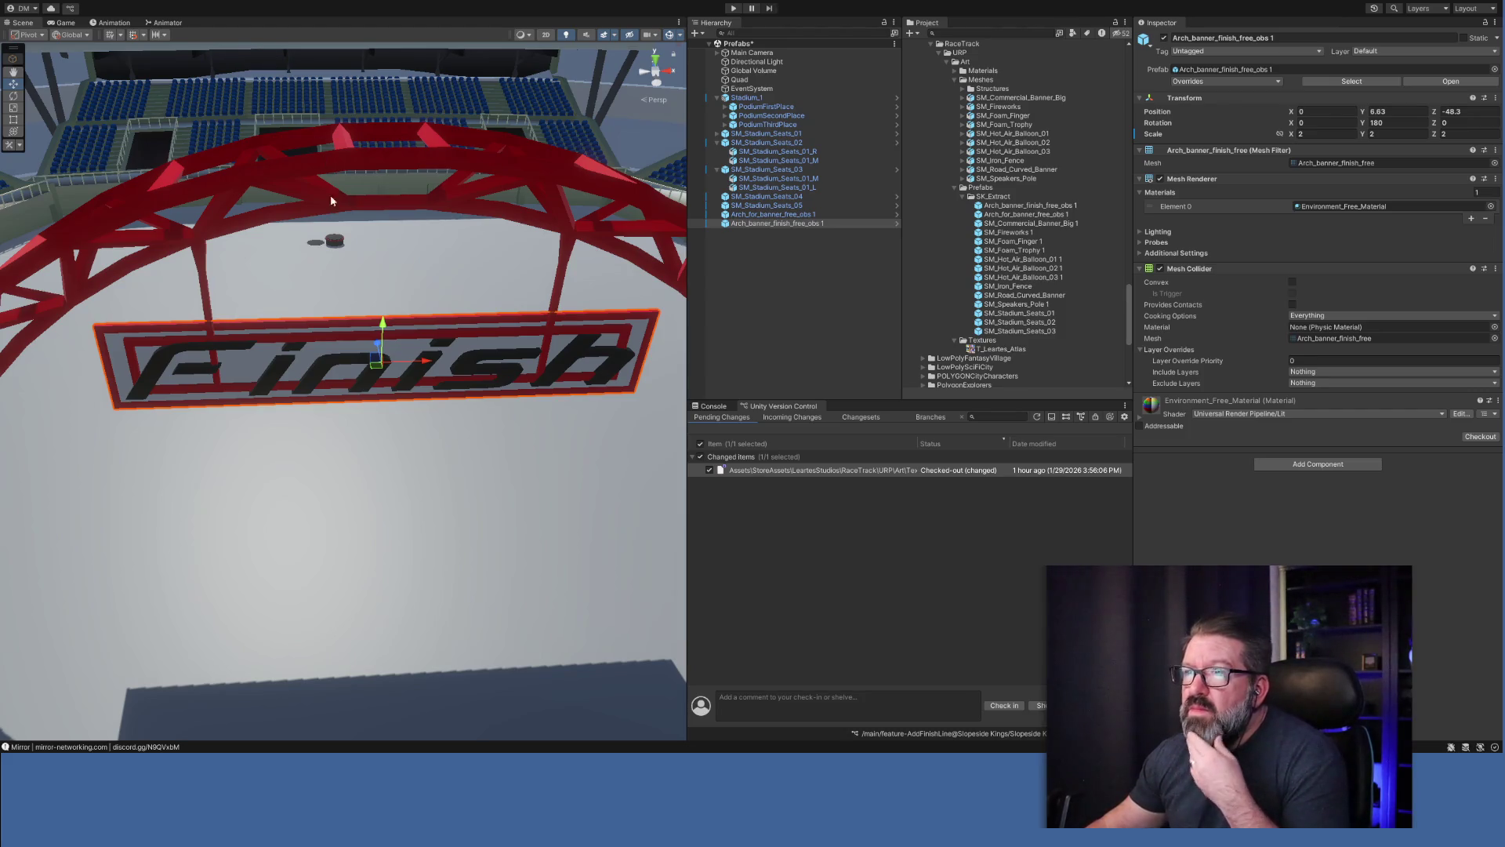
drag(377, 350, 394, 402)
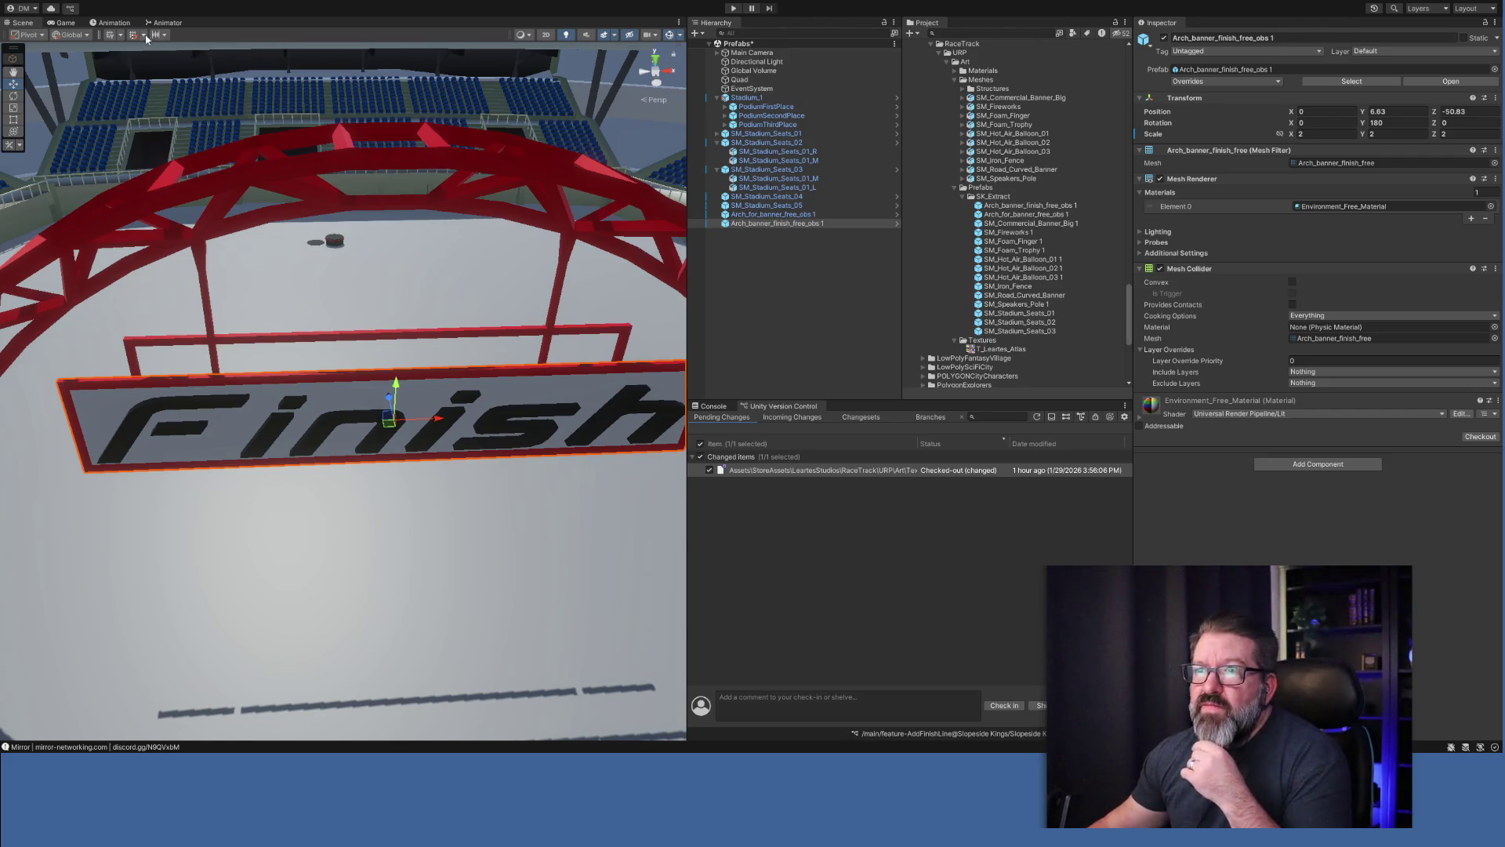
drag(388, 400, 388, 350)
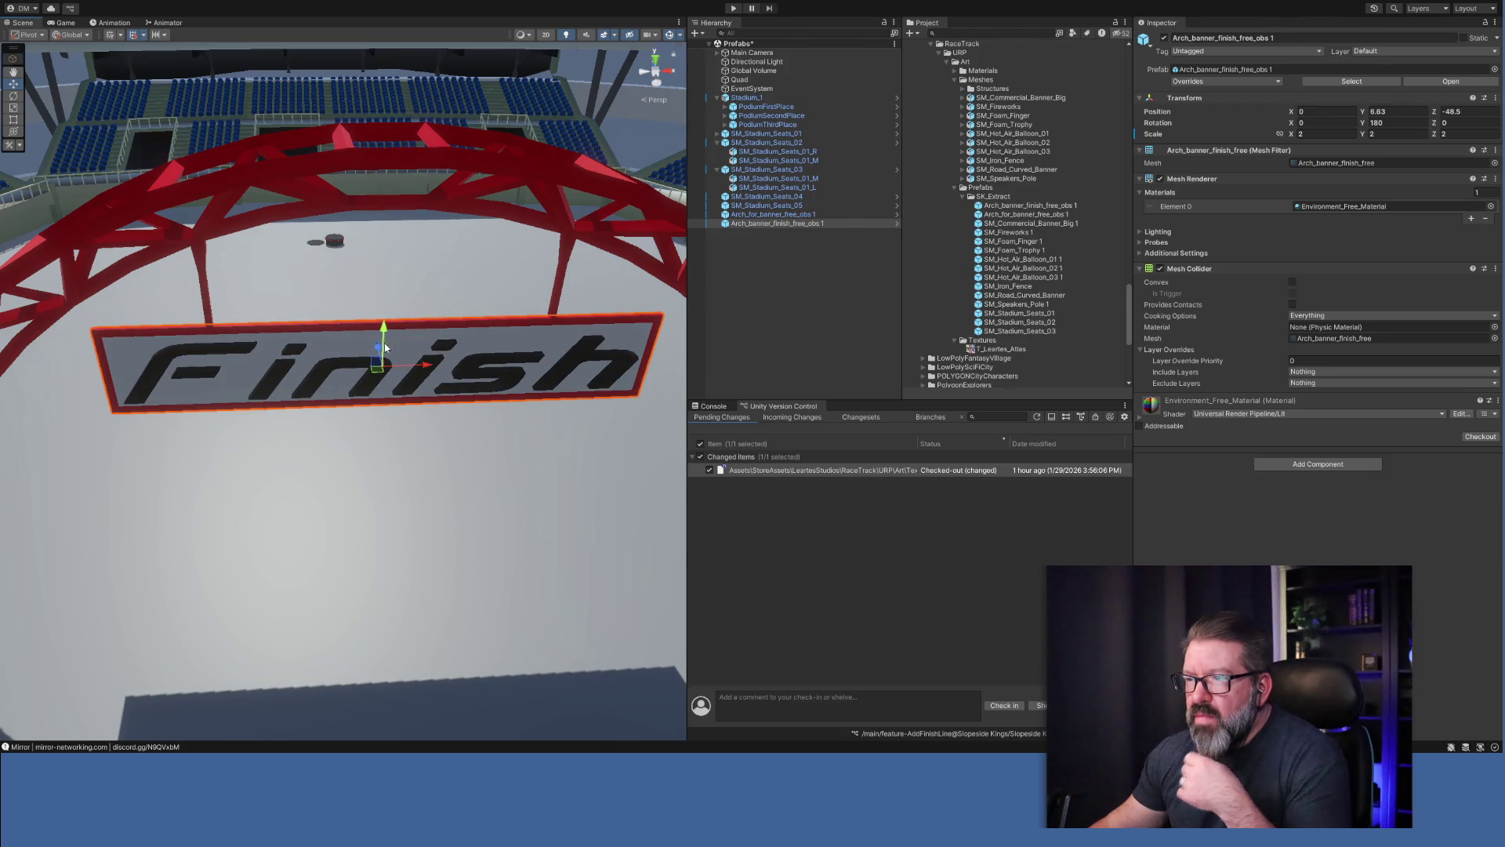
mouse_move(290, 514)
mouse_down()
mouse_move(604, 511)
mouse_move(283, 504)
mouse_up()
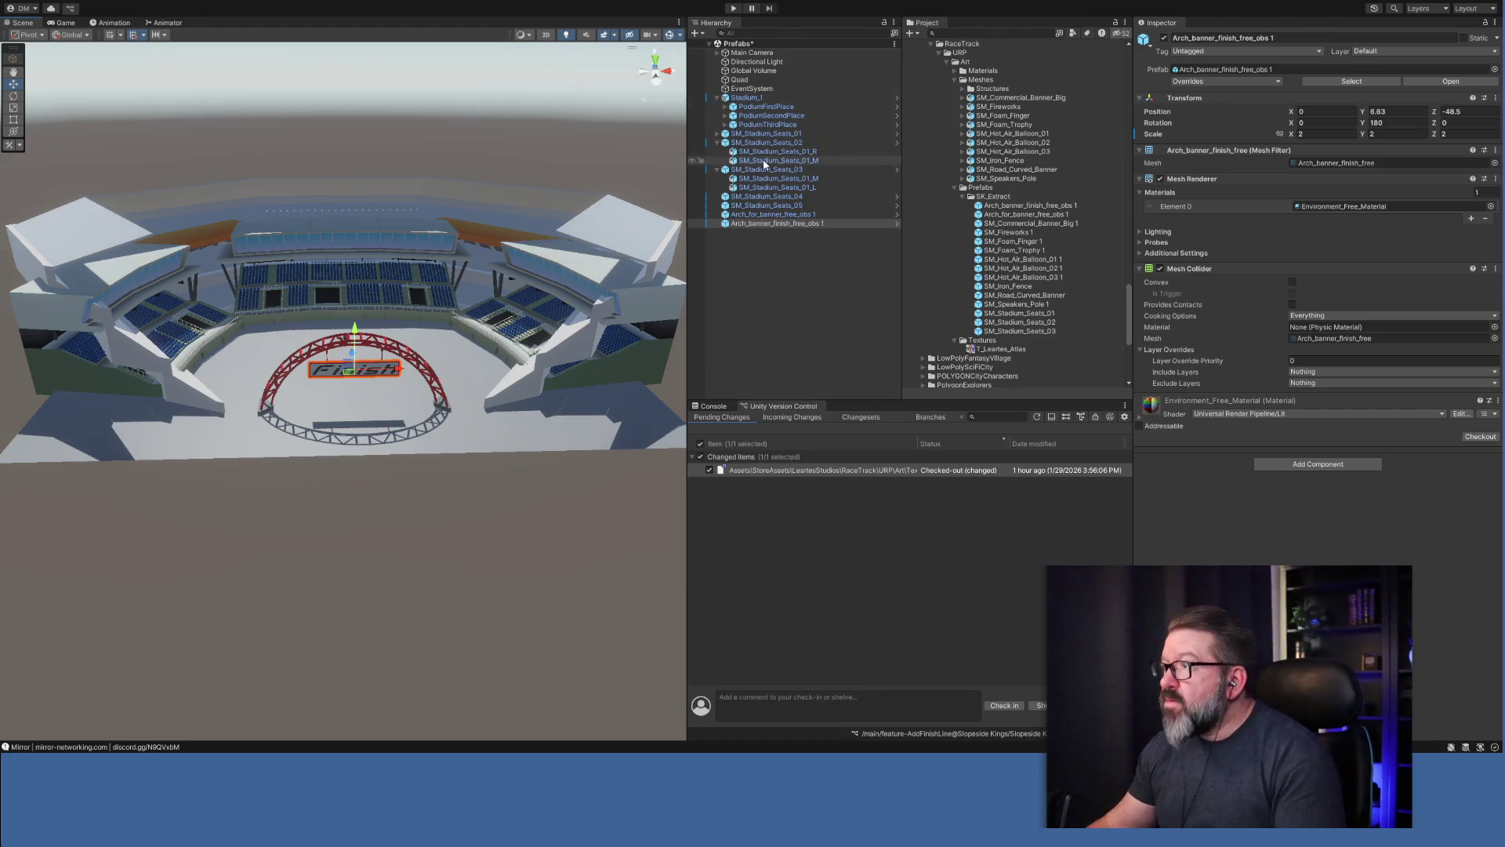
Try nesting the seats, arch and banner under the stadium, then return to the scene.
click(747, 225)
shift+click(755, 134)
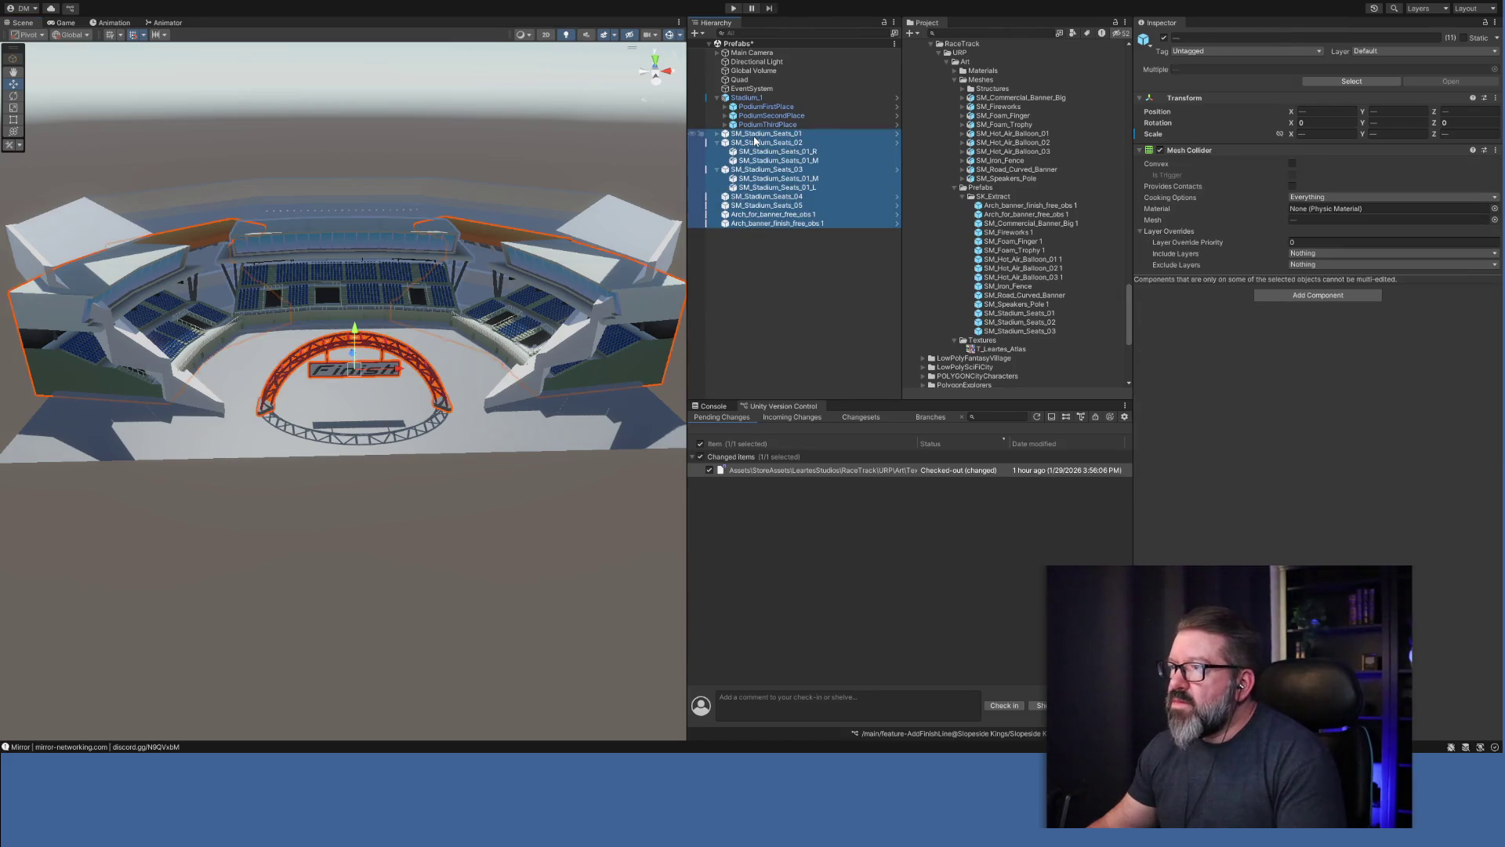
drag(755, 138, 752, 107)
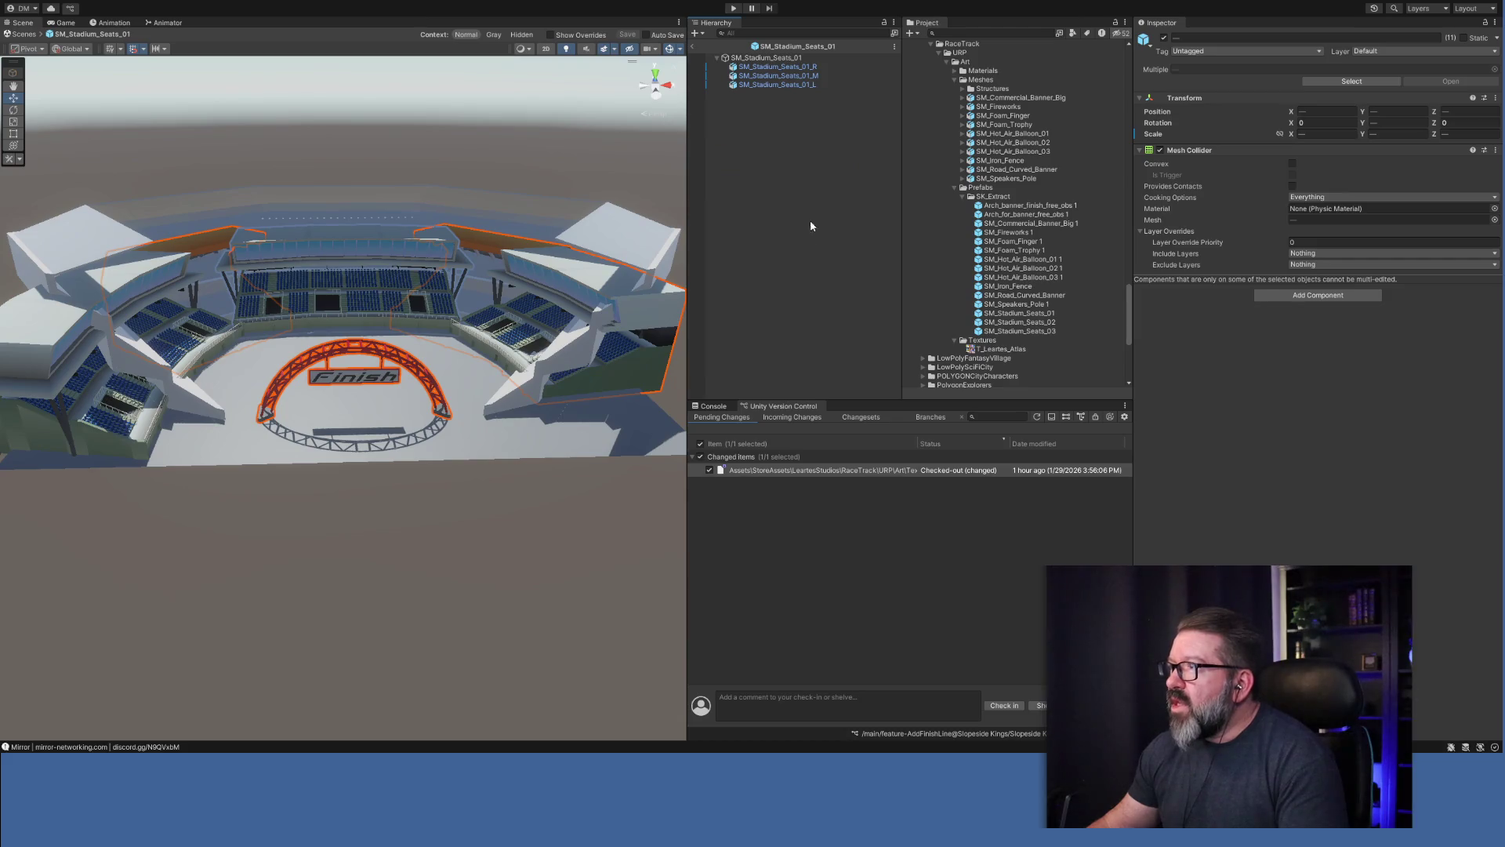
click(694, 47)
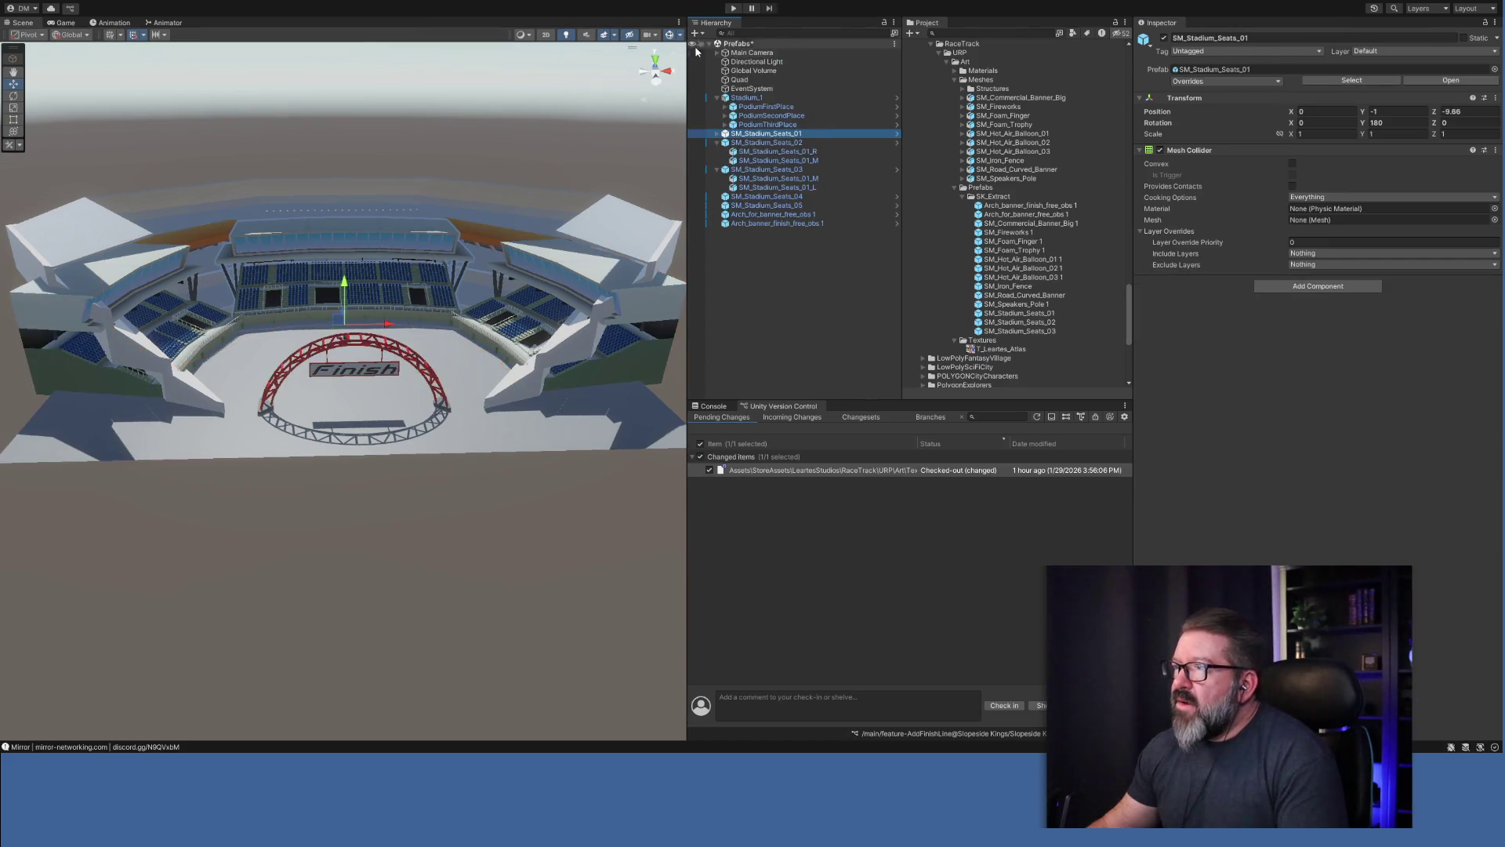
Rename Stadium_1 to Stadium.
click(746, 101)
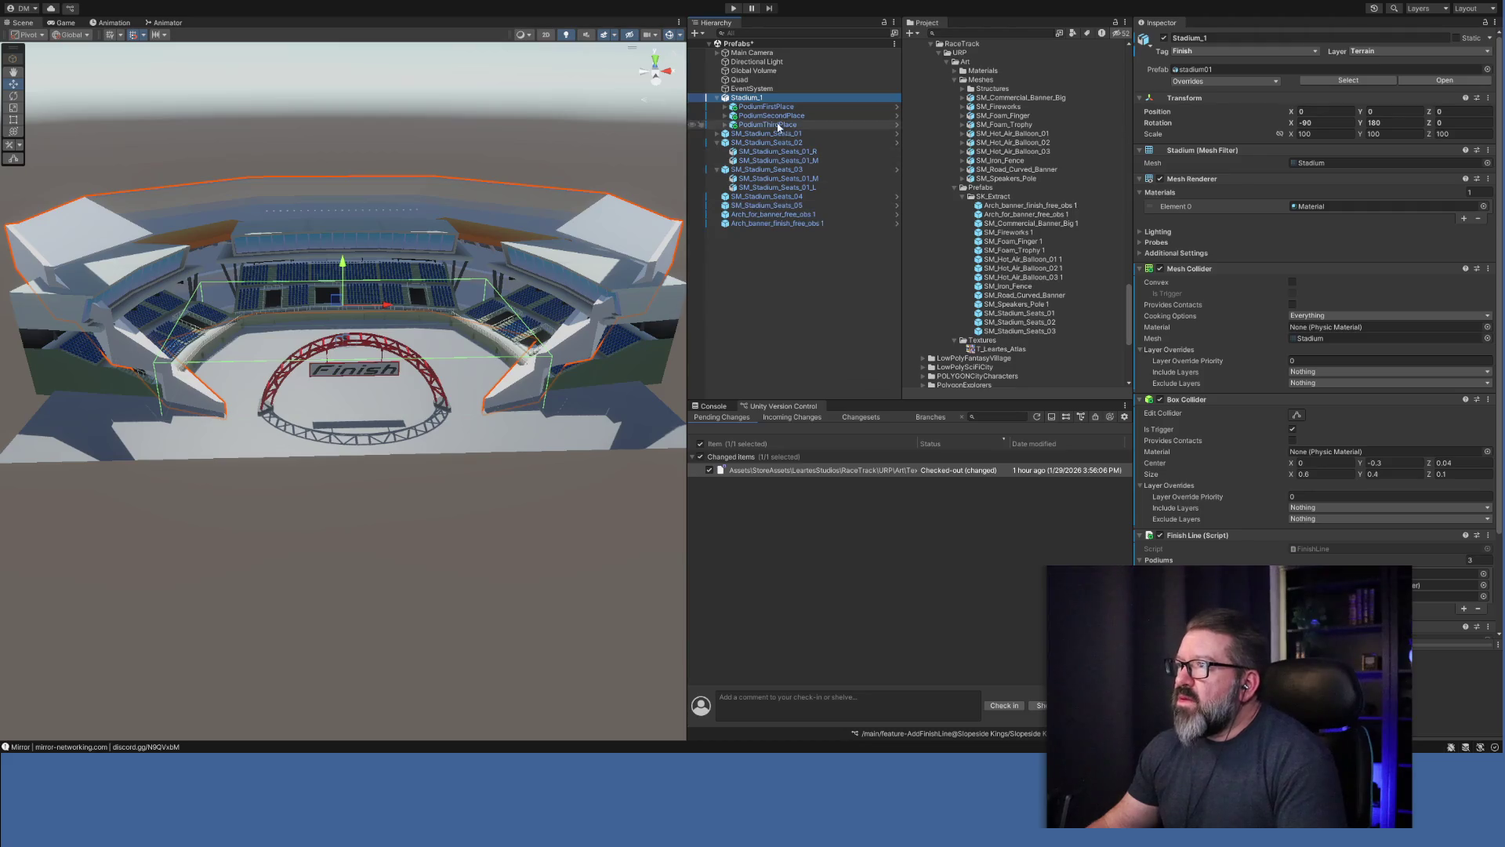
click(764, 97)
click(778, 94)
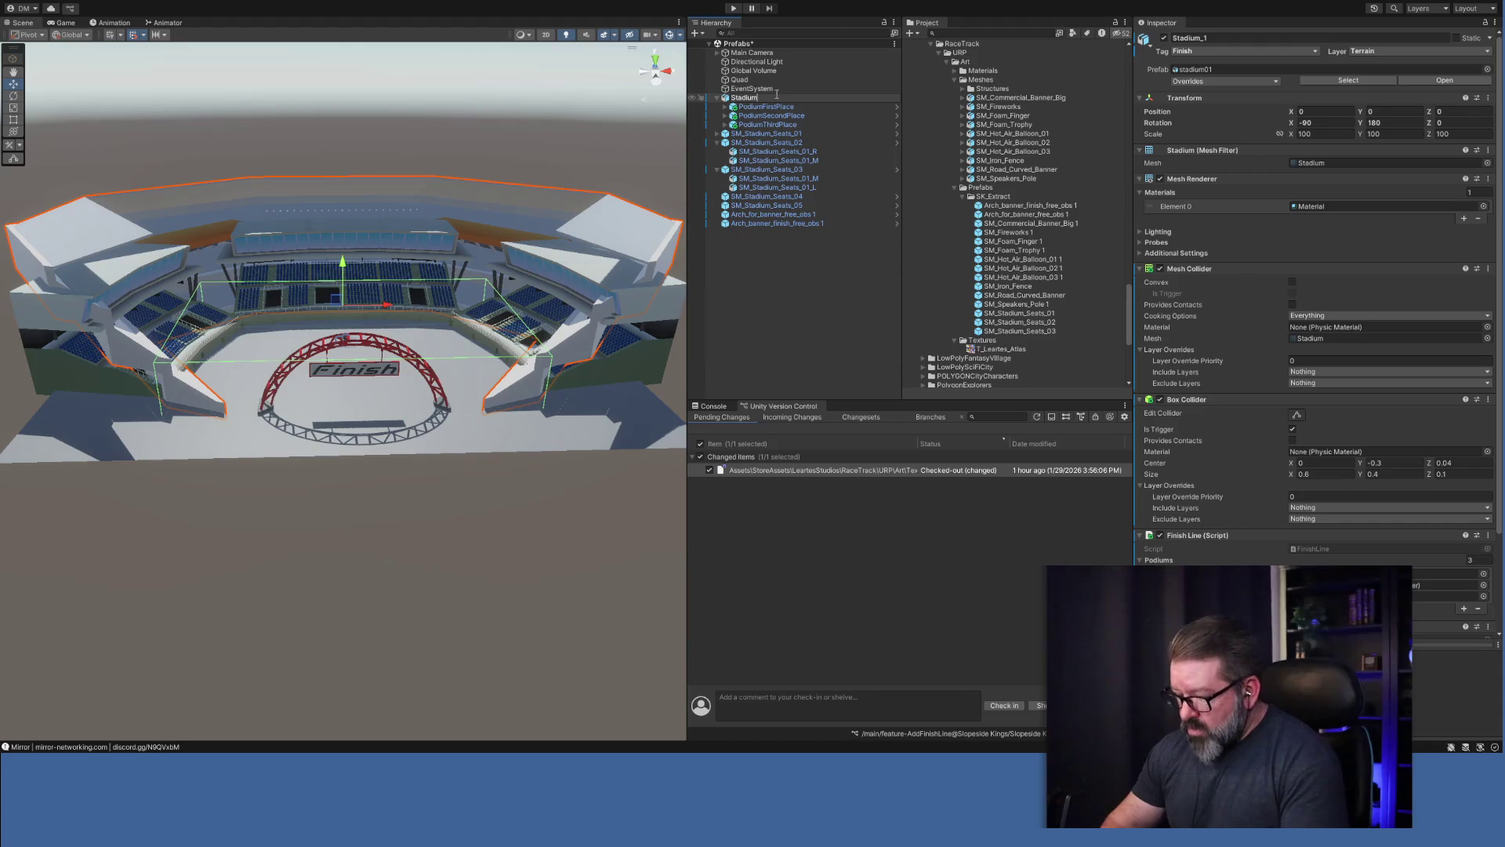
key(Return)
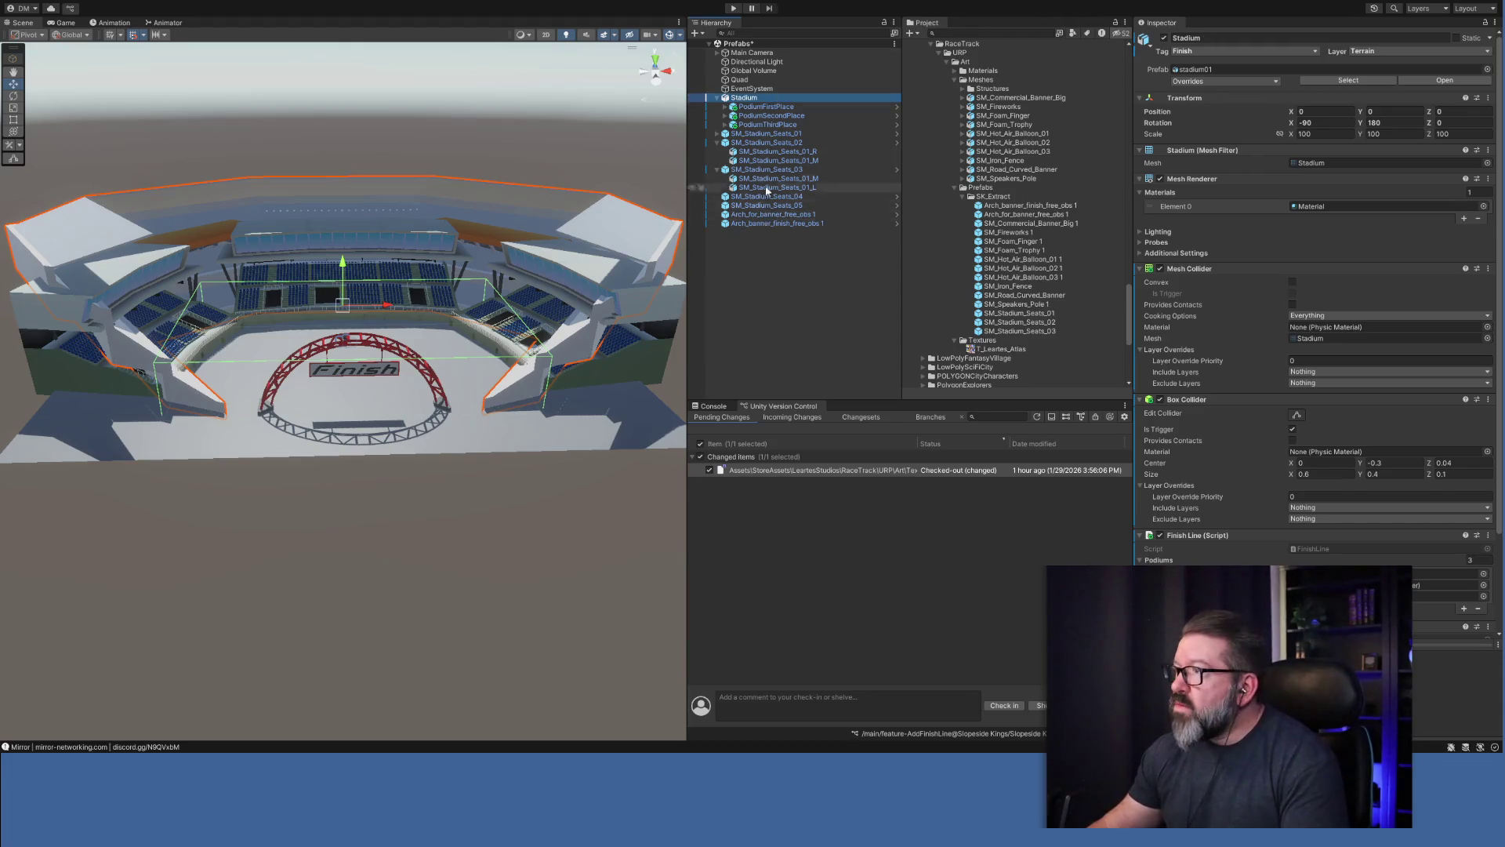
Nest the seats, arch and Finish banner pieces under Stadium.
click(754, 223)
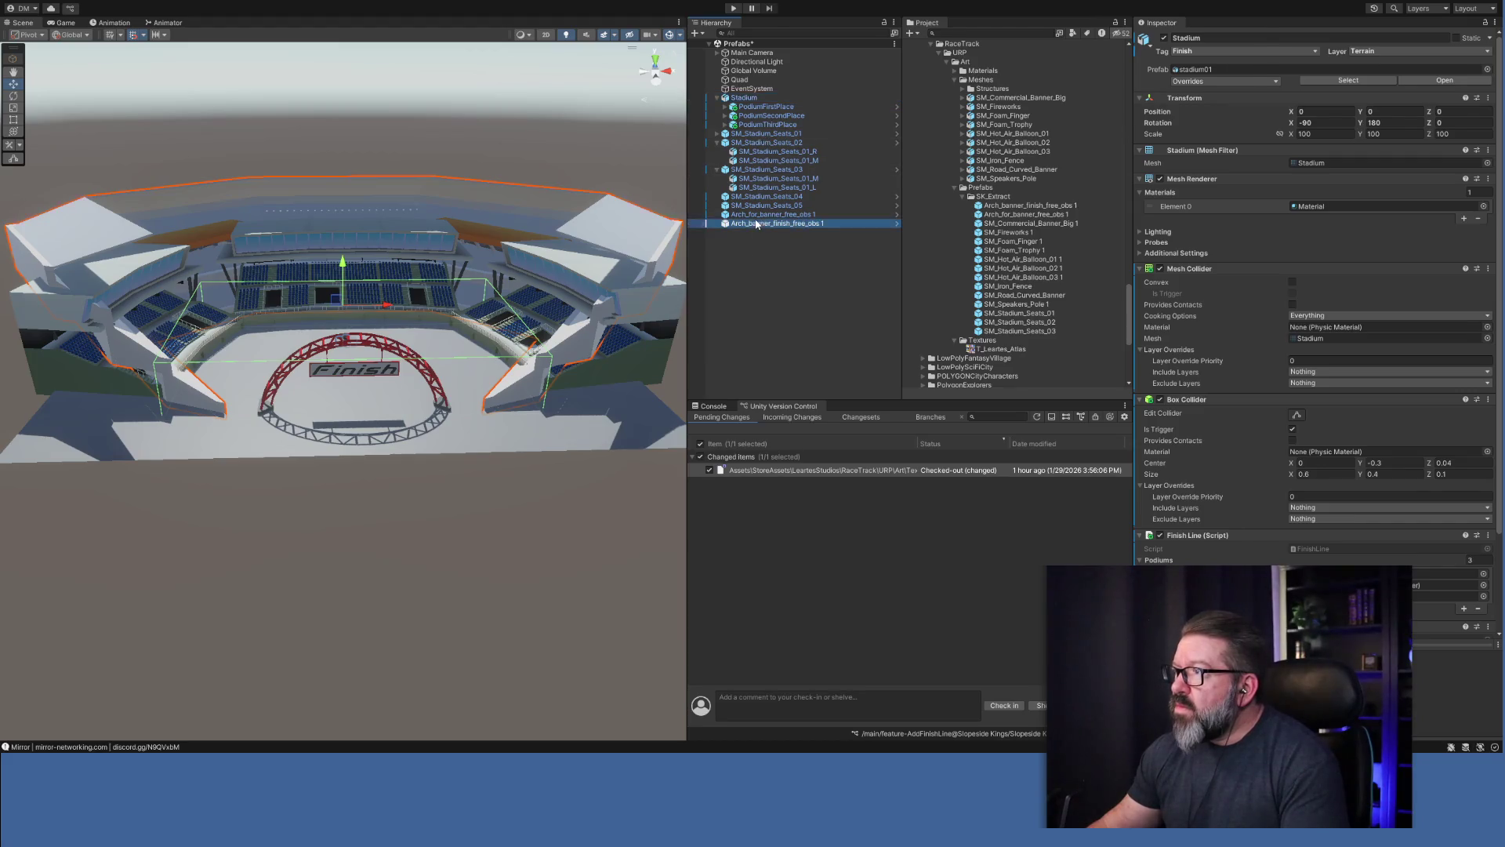
shift+click(757, 142)
shift+click(757, 135)
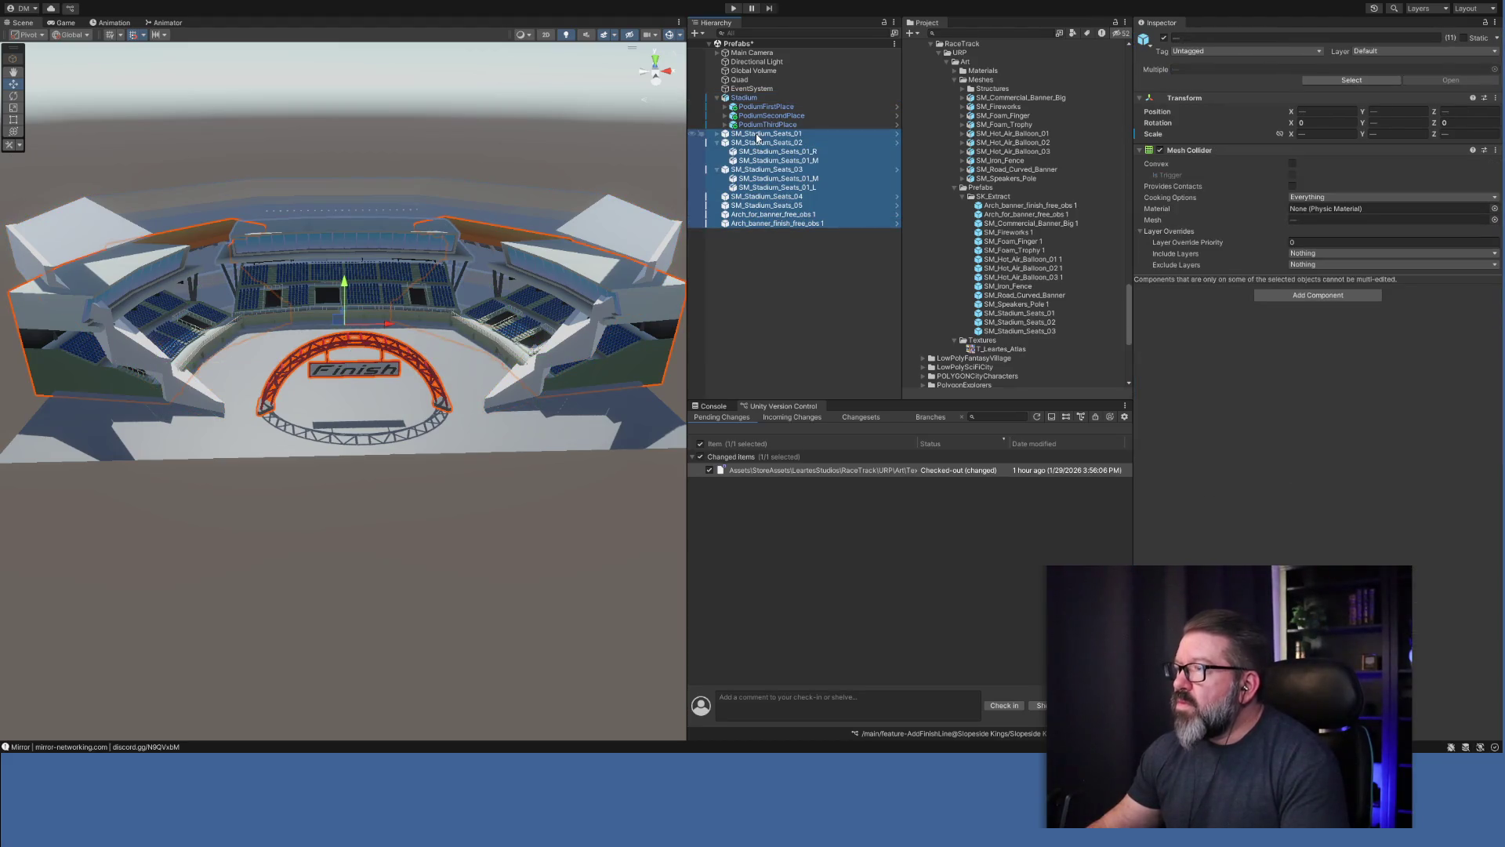
drag(757, 137, 753, 105)
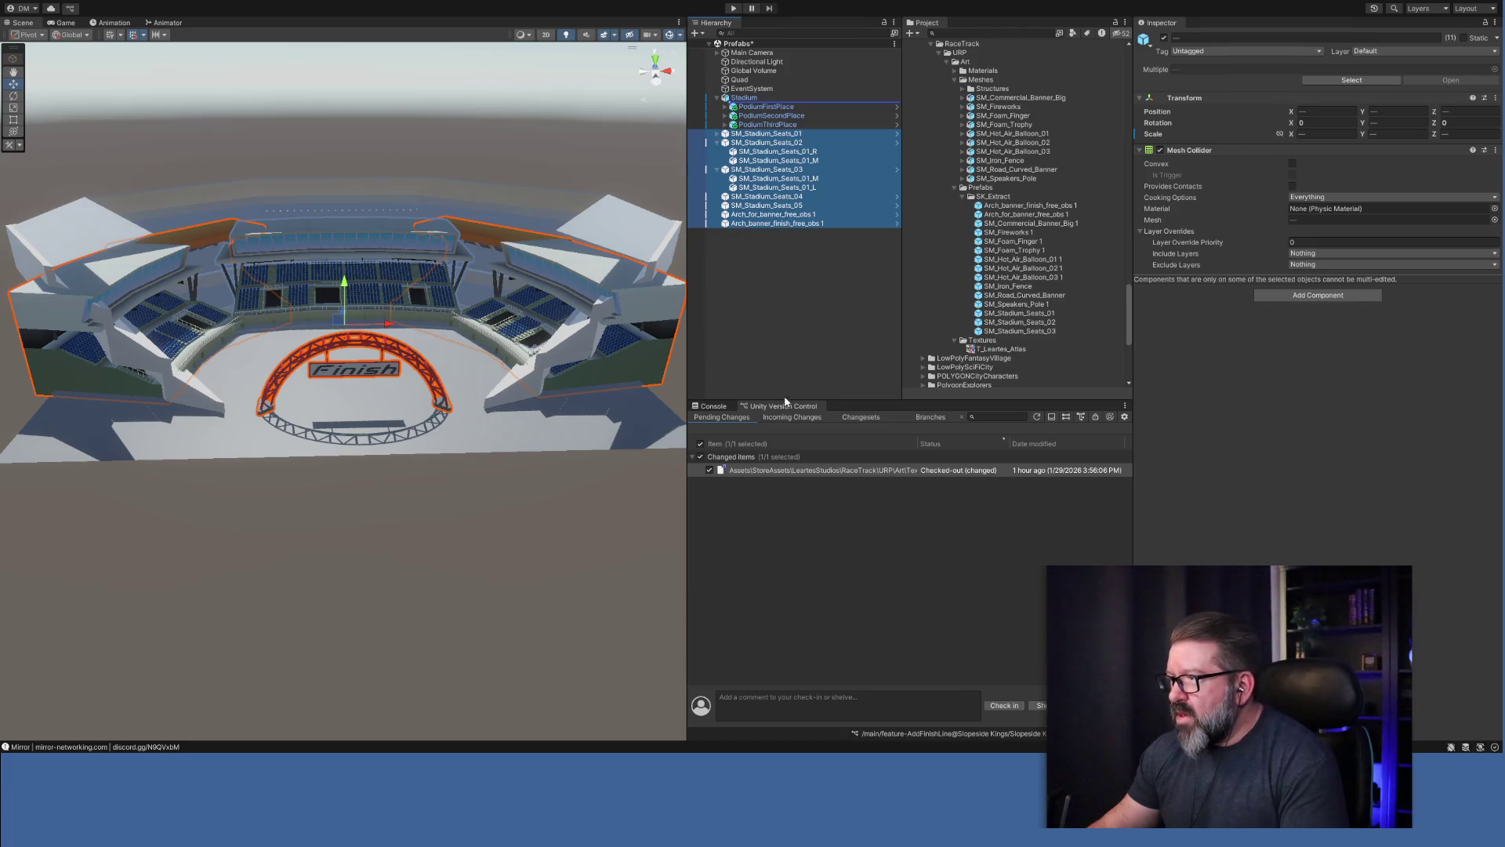
Compare the Stadium object with its first-, second- and third-place podiums in the Inspector.
click(745, 98)
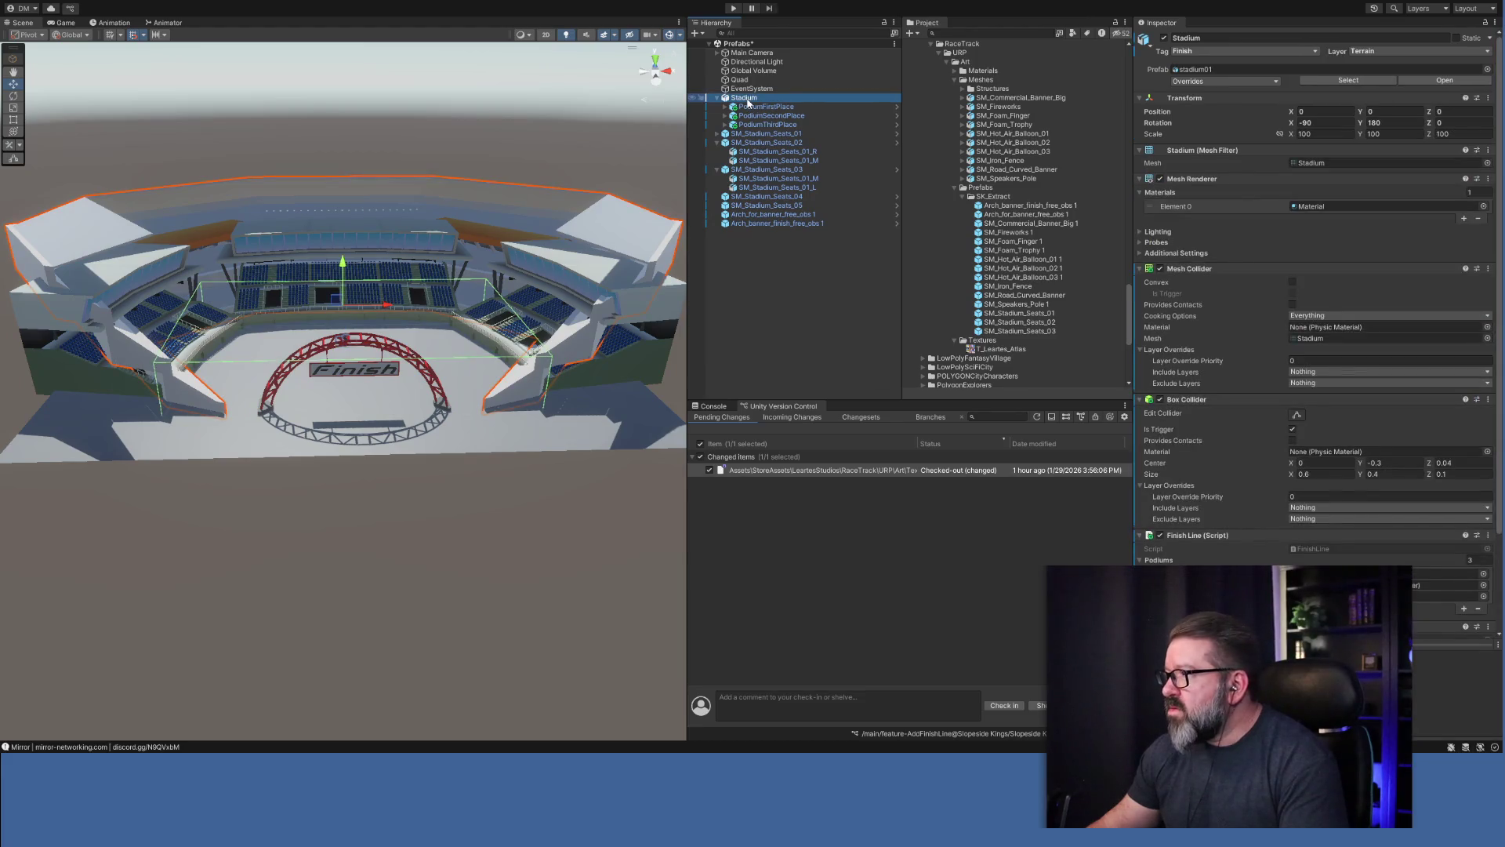
click(760, 107)
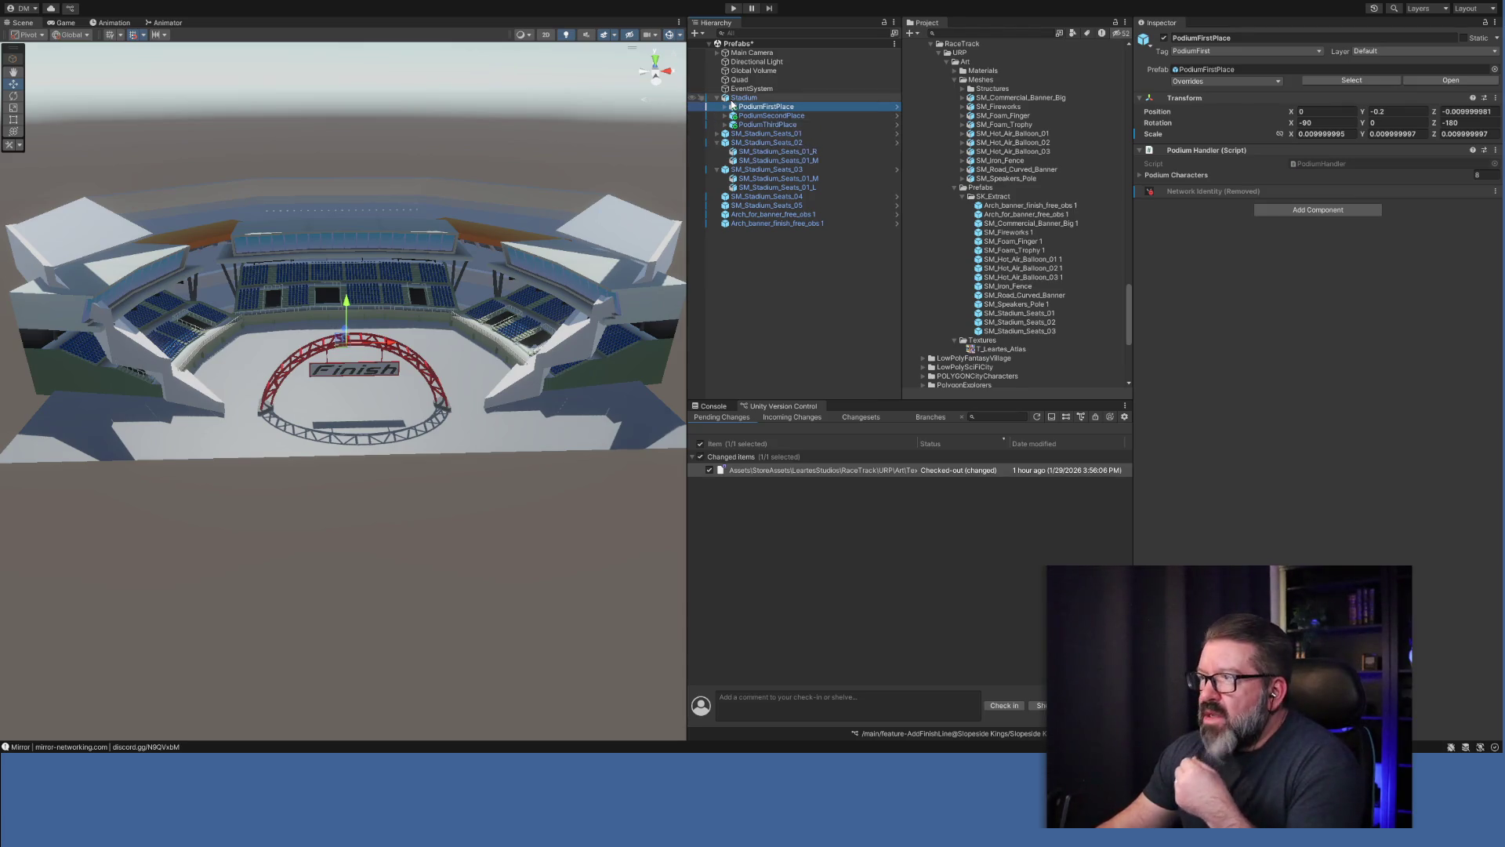
click(735, 98)
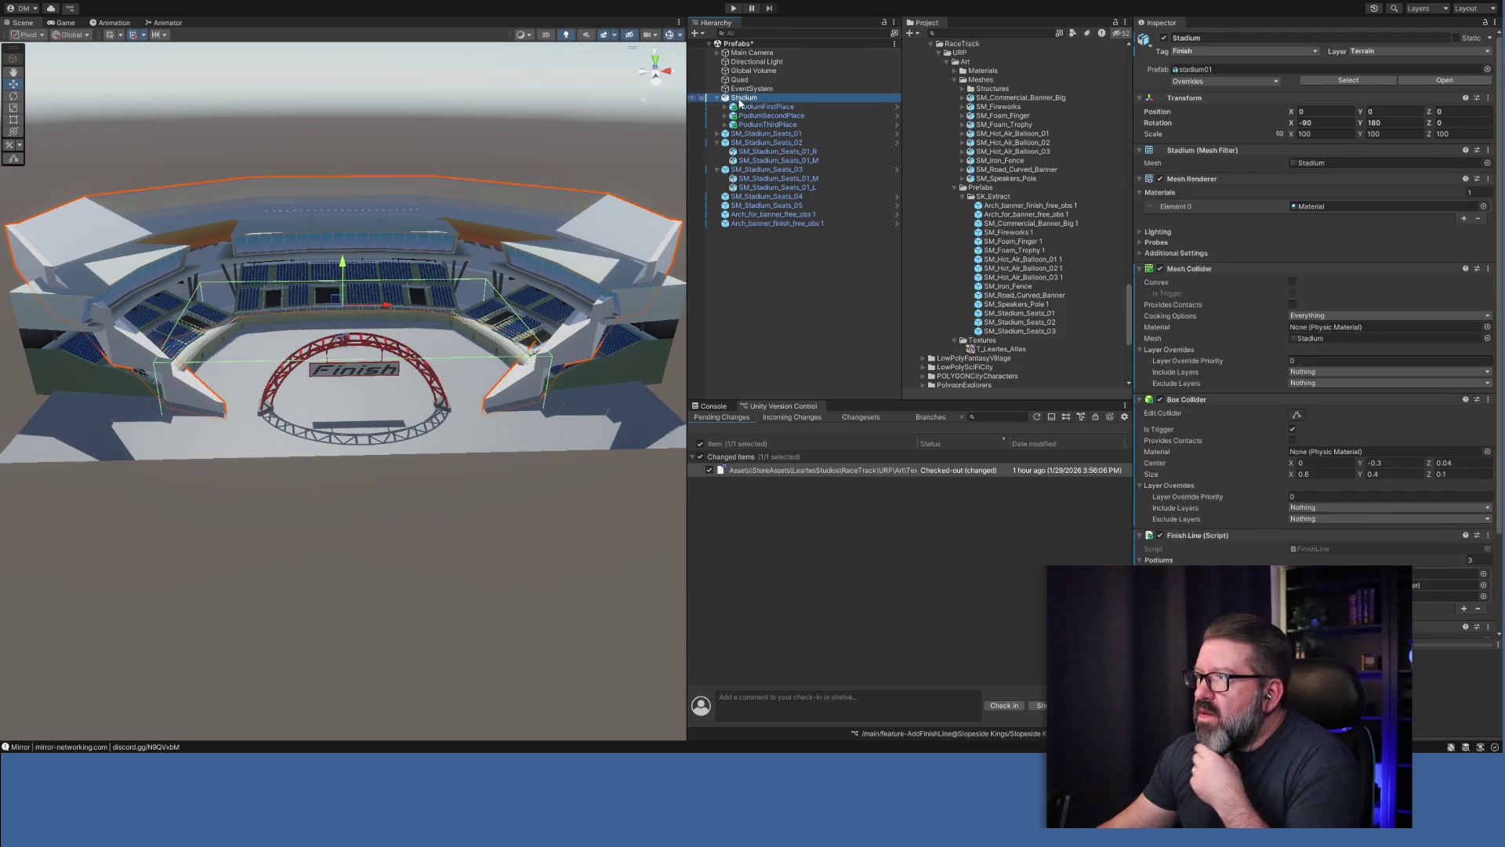
click(750, 108)
click(756, 115)
click(764, 124)
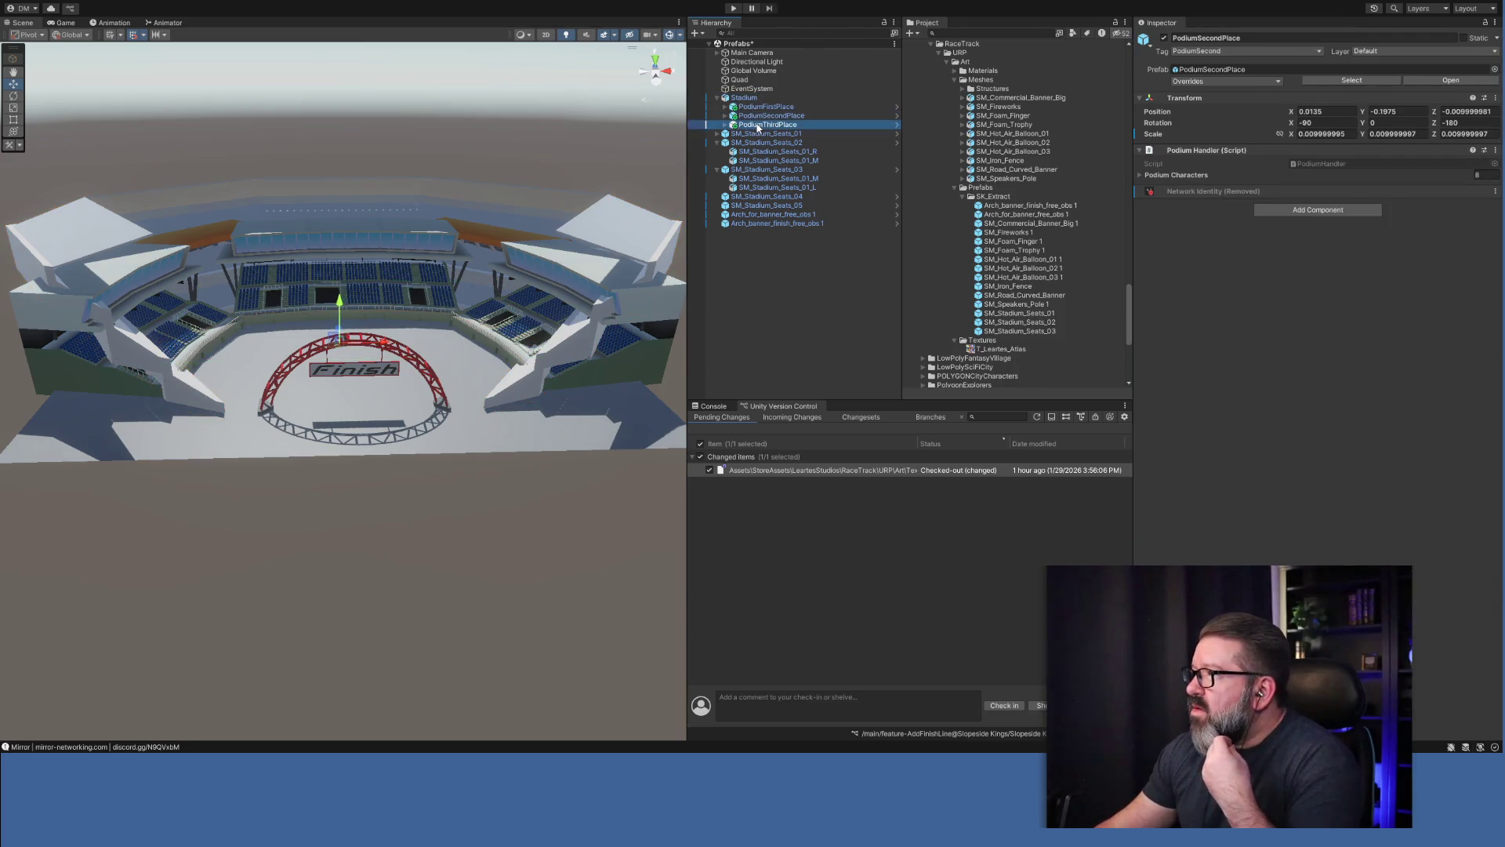
click(1205, 194)
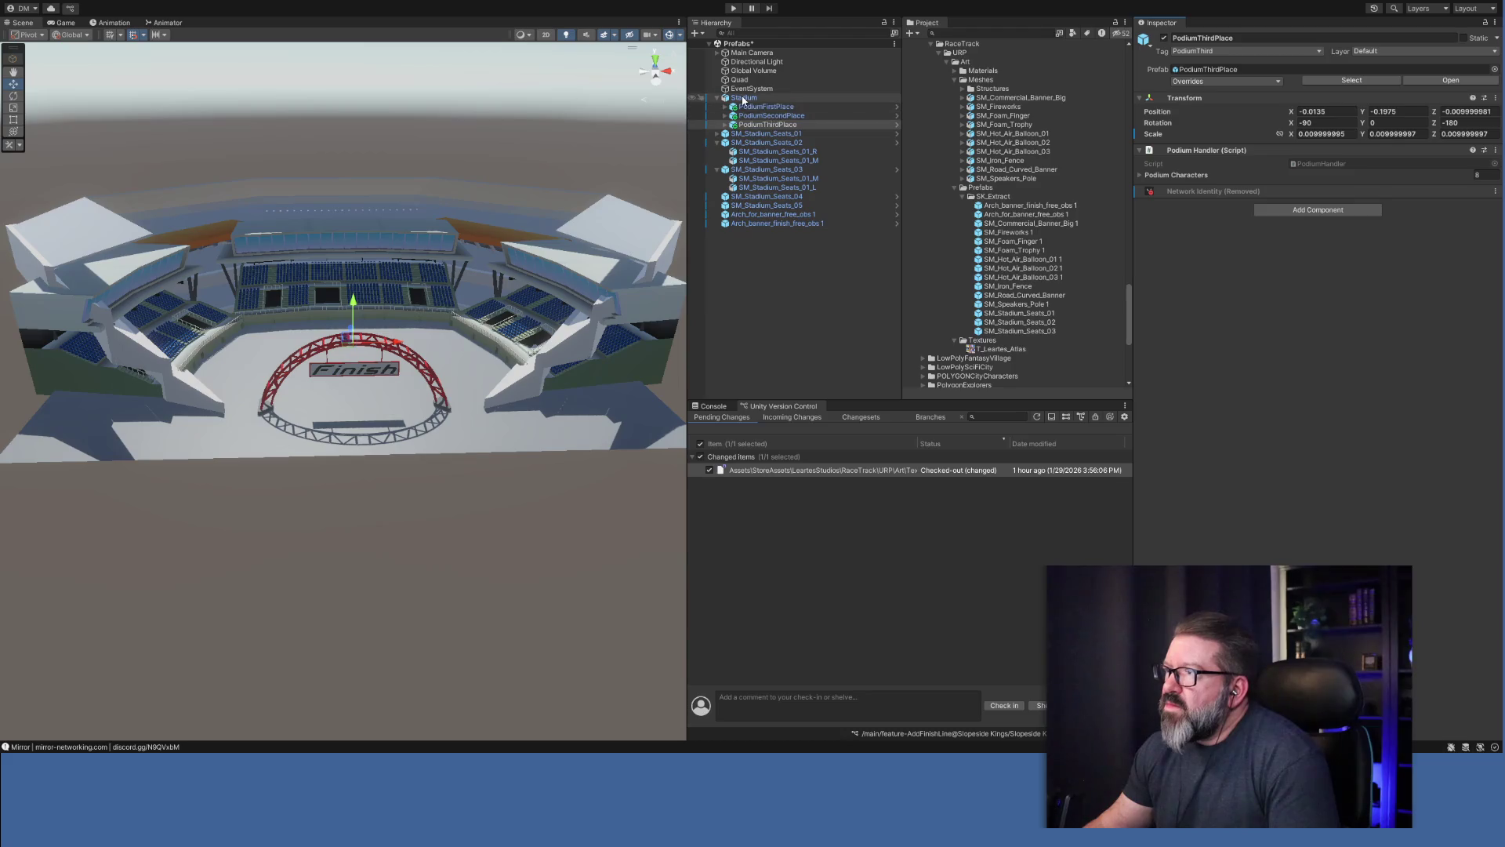
click(743, 98)
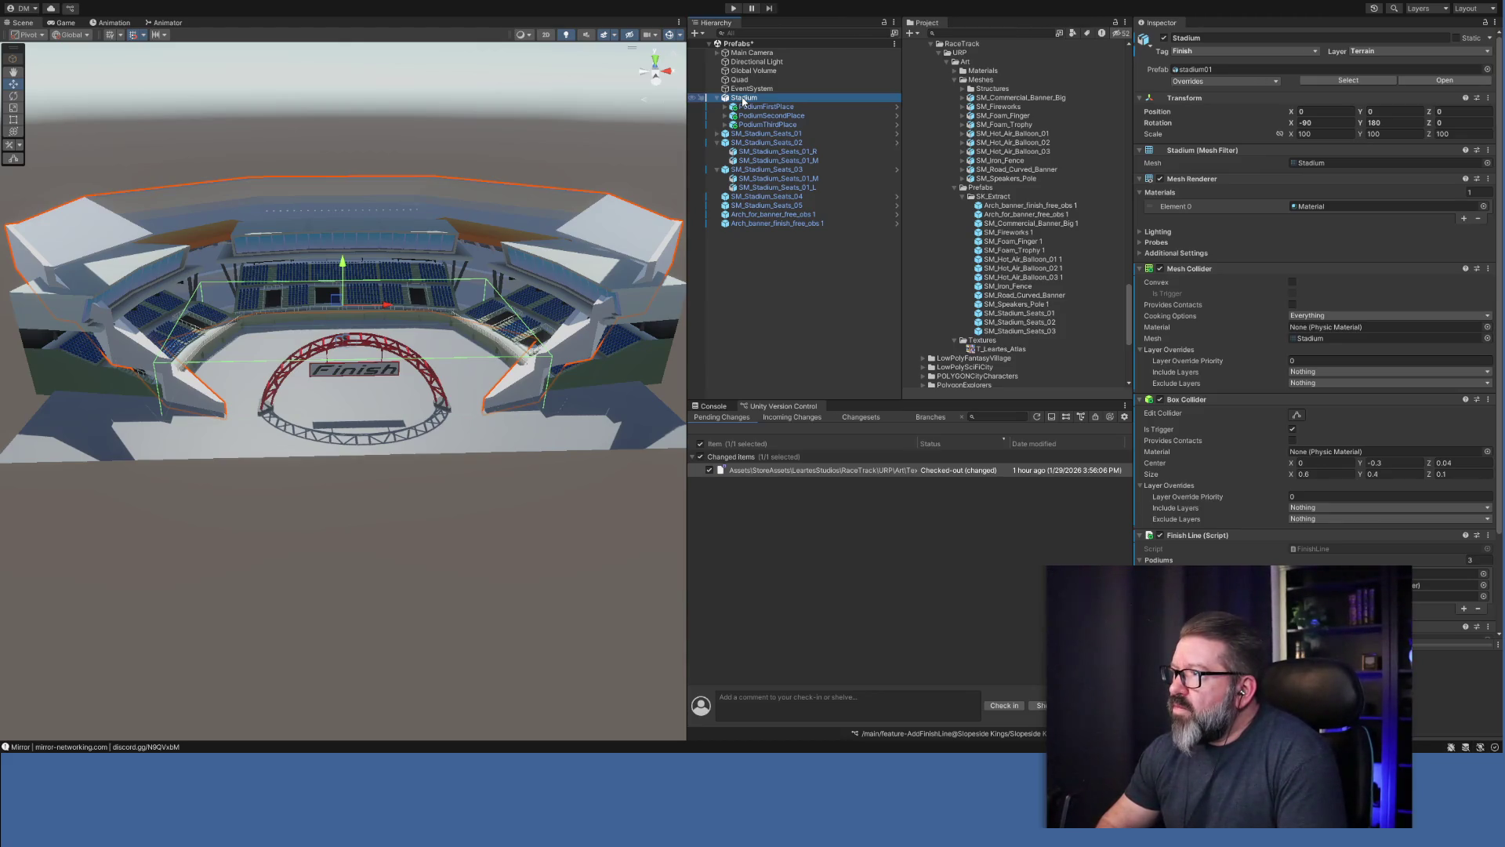
Delete Stadium and create a new empty object with its Transform reset to 0, 0, 0.
key(Delete)
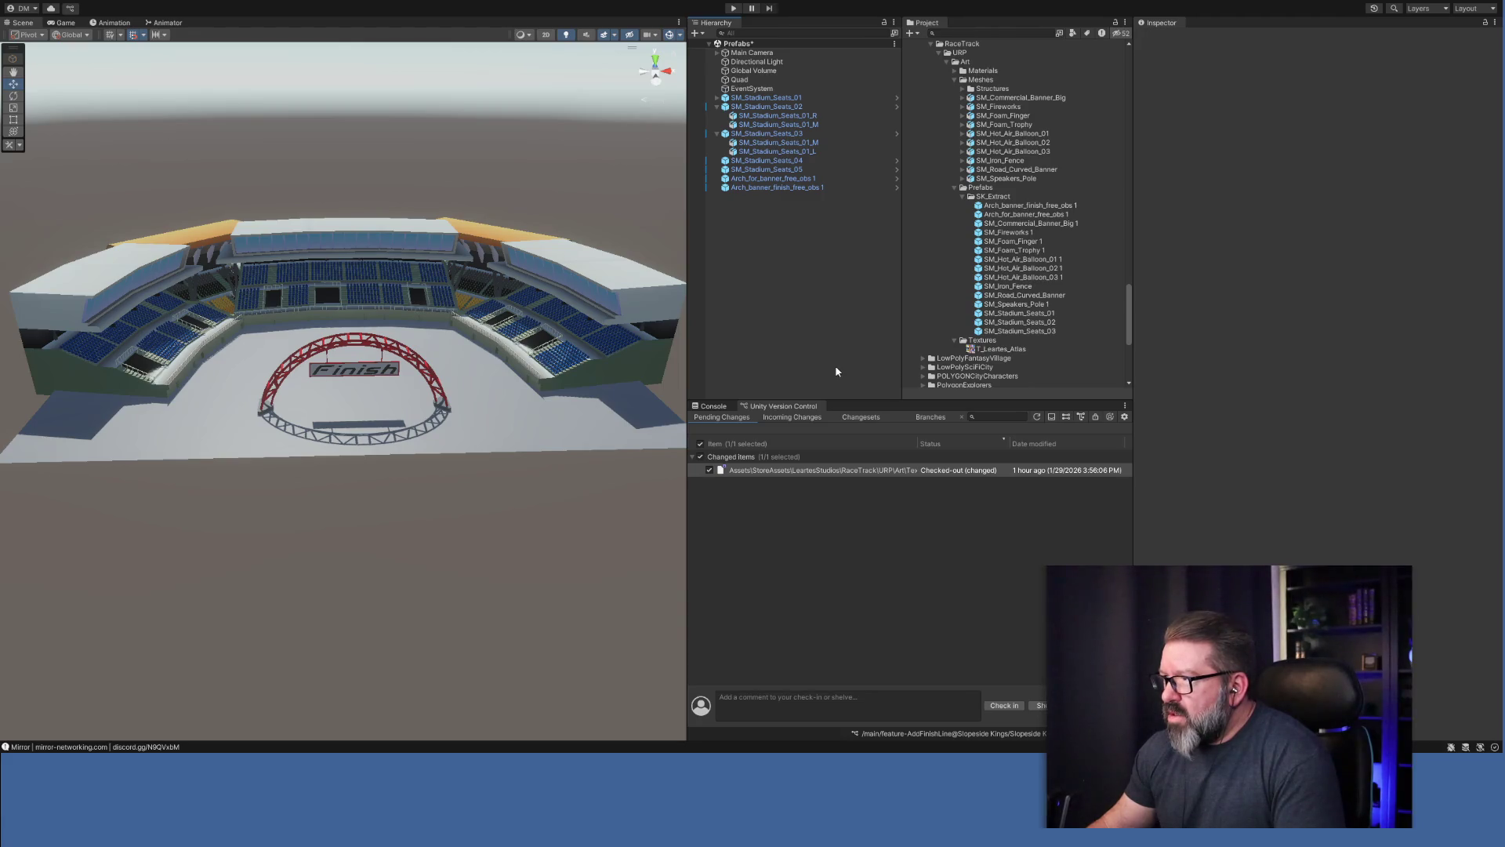
key(ctrl+shift+n)
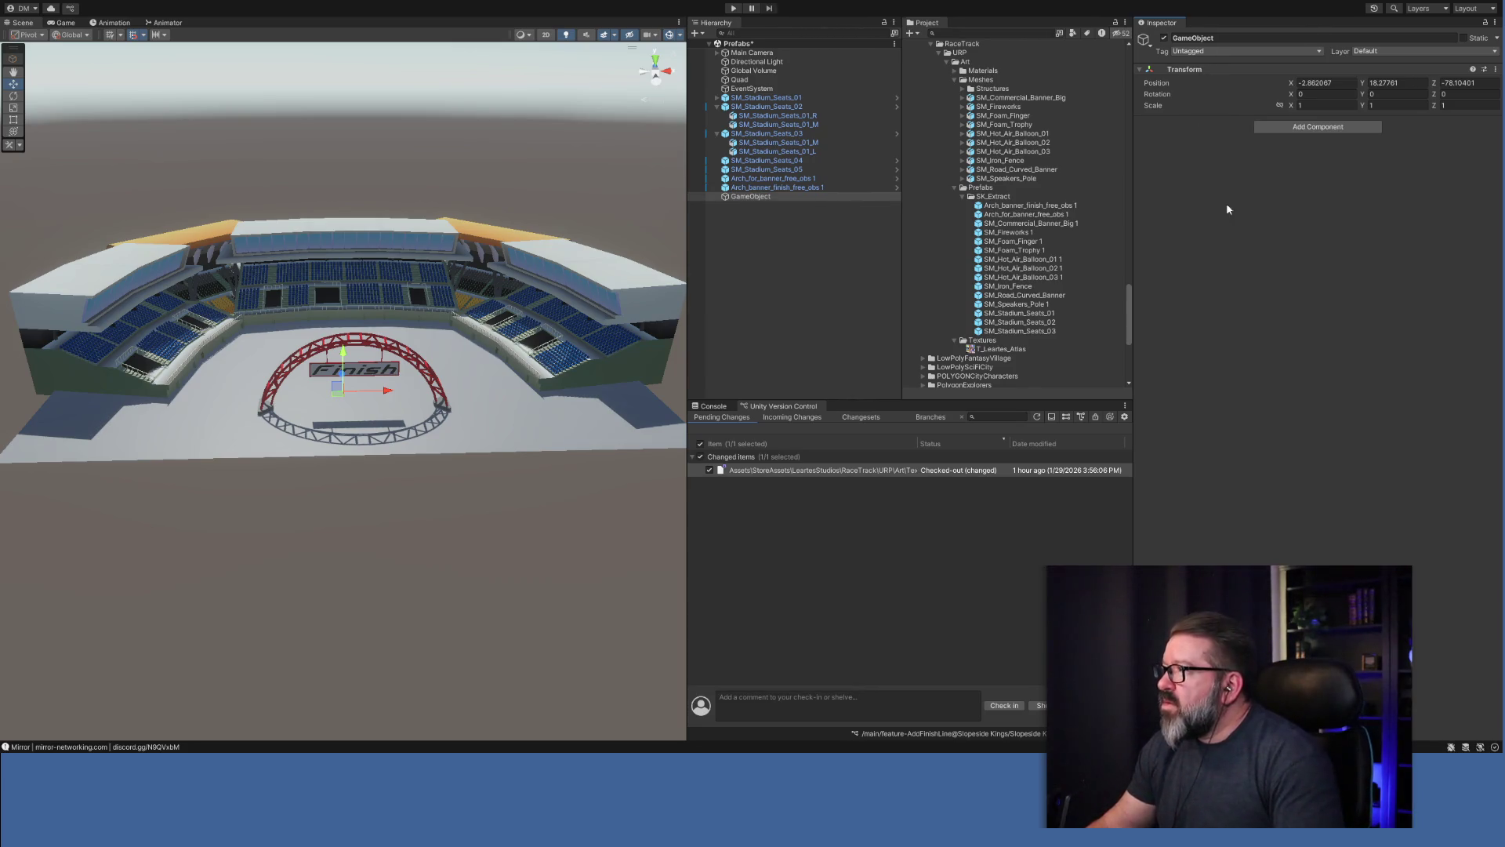
right_click(1248, 73)
click(1270, 83)
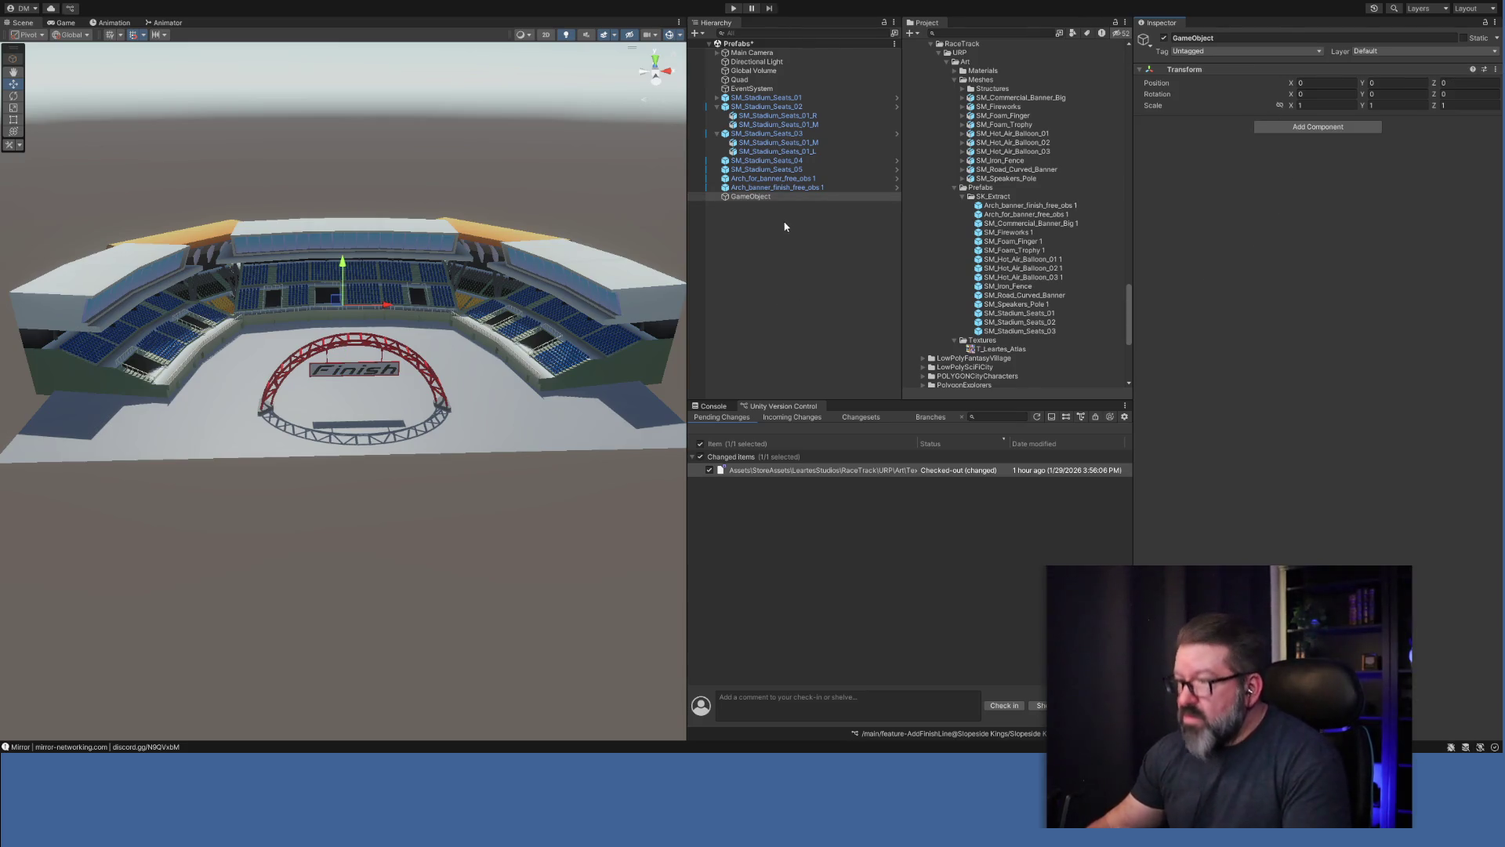
Rename the new empty object to StadiumAssets.
click(1224, 38)
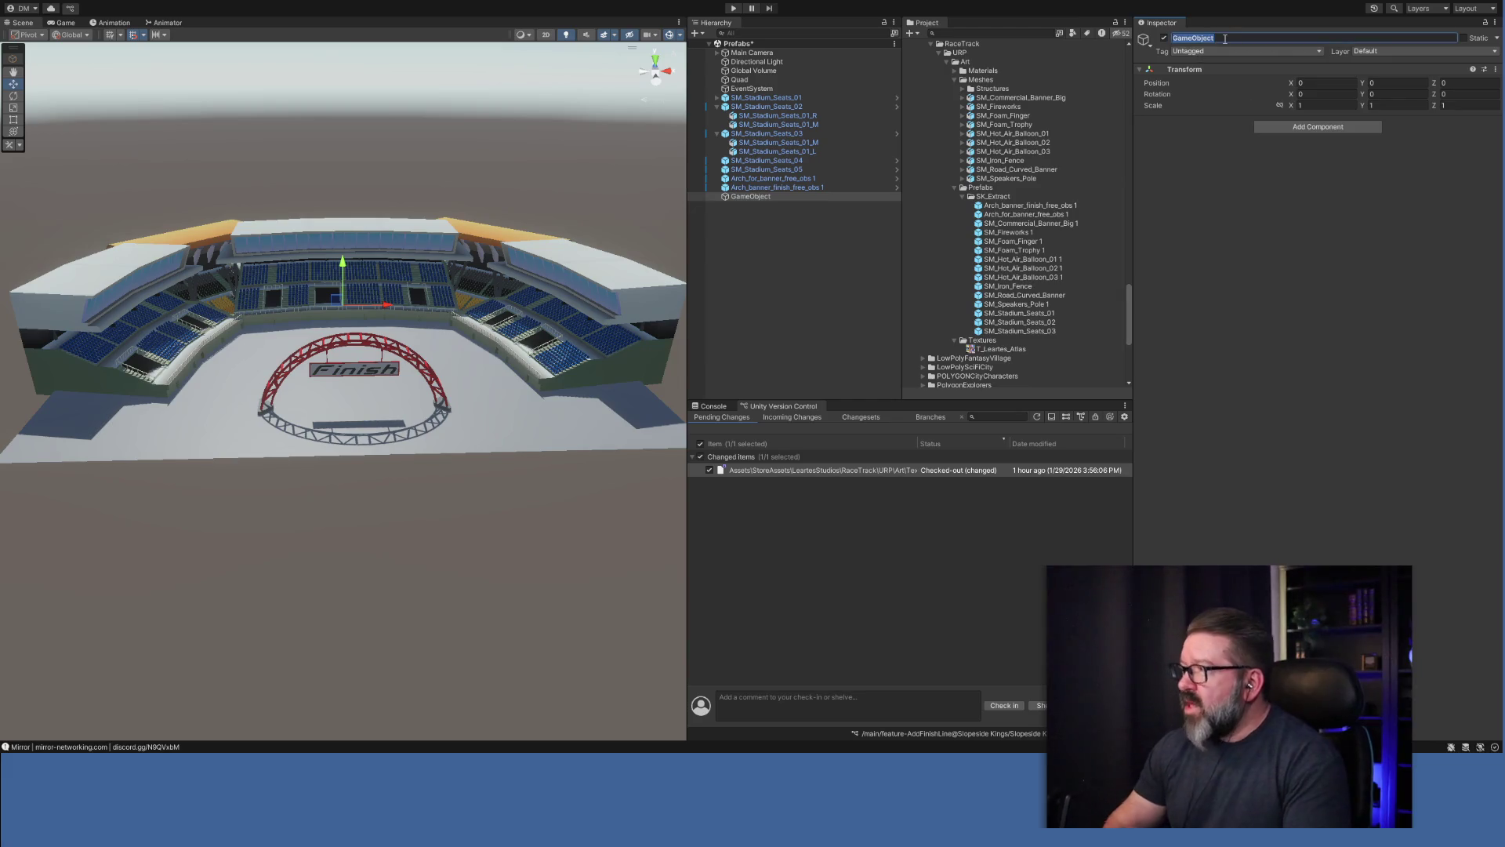
key(BackSpace)
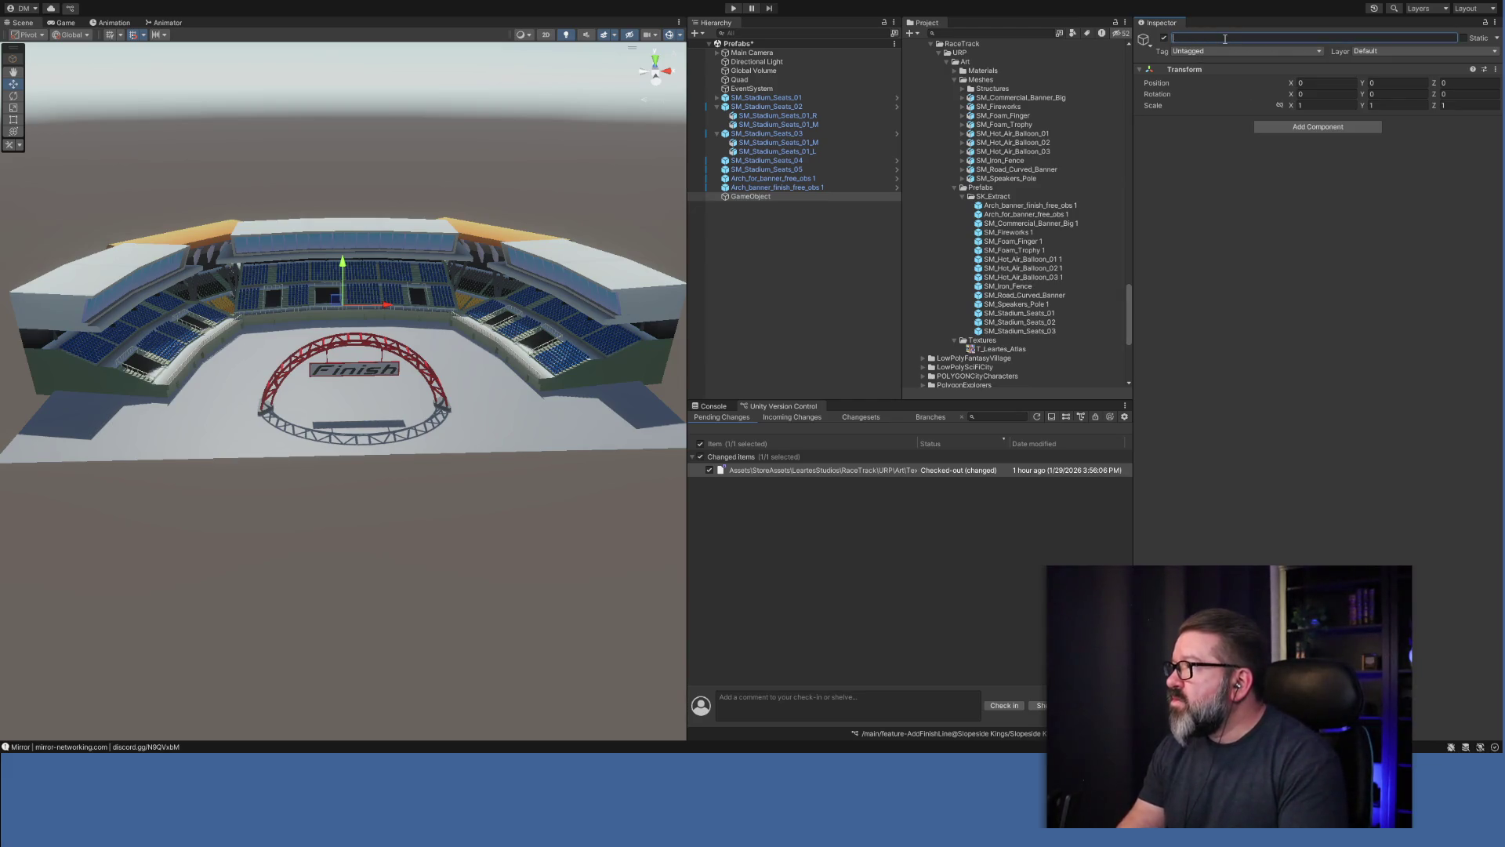
text(StadiumAssets)
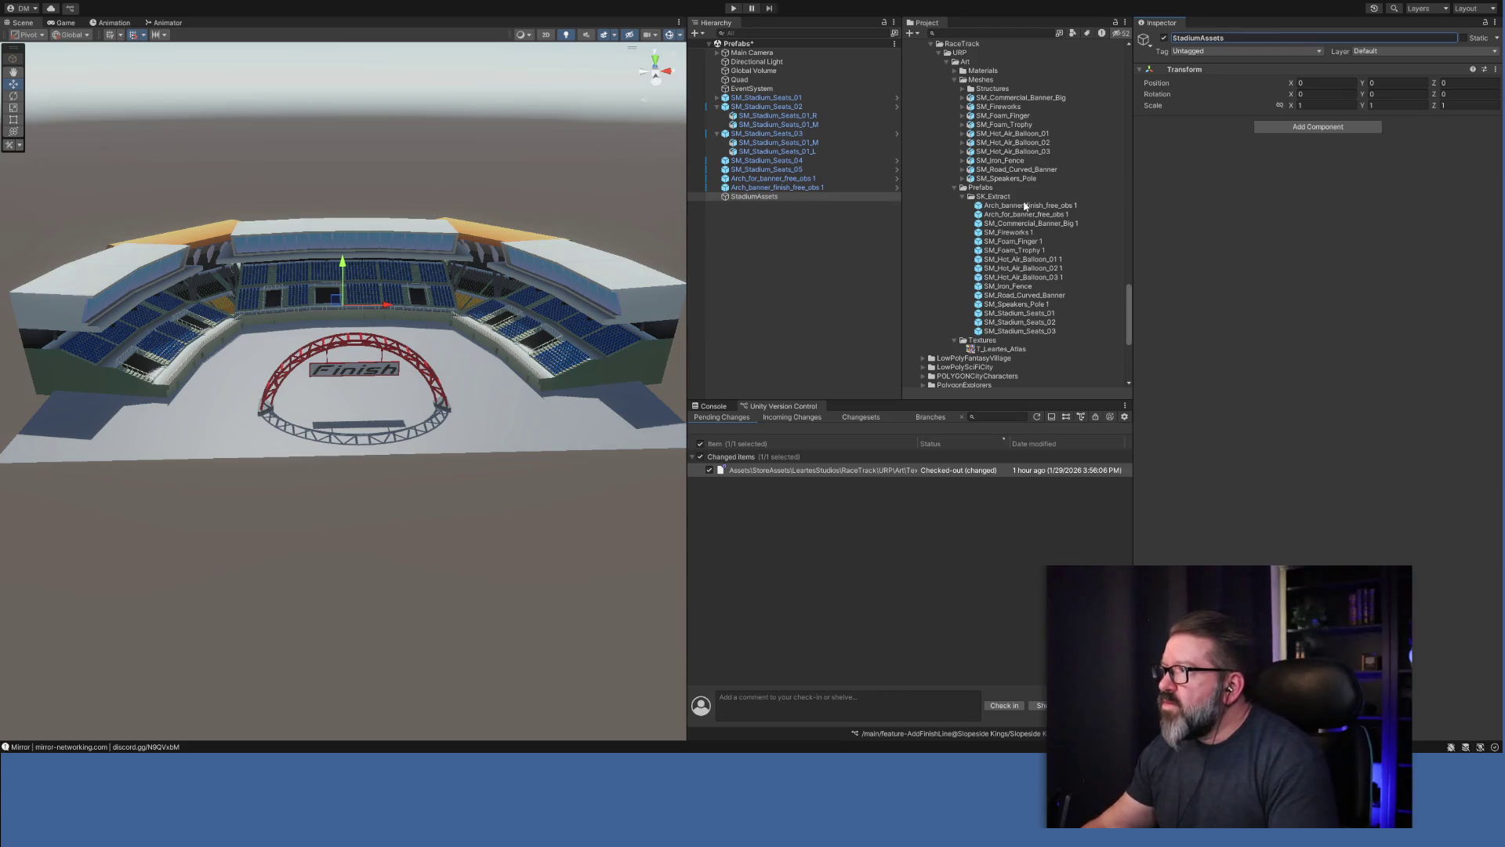
scroll(977, 184, up, 8)
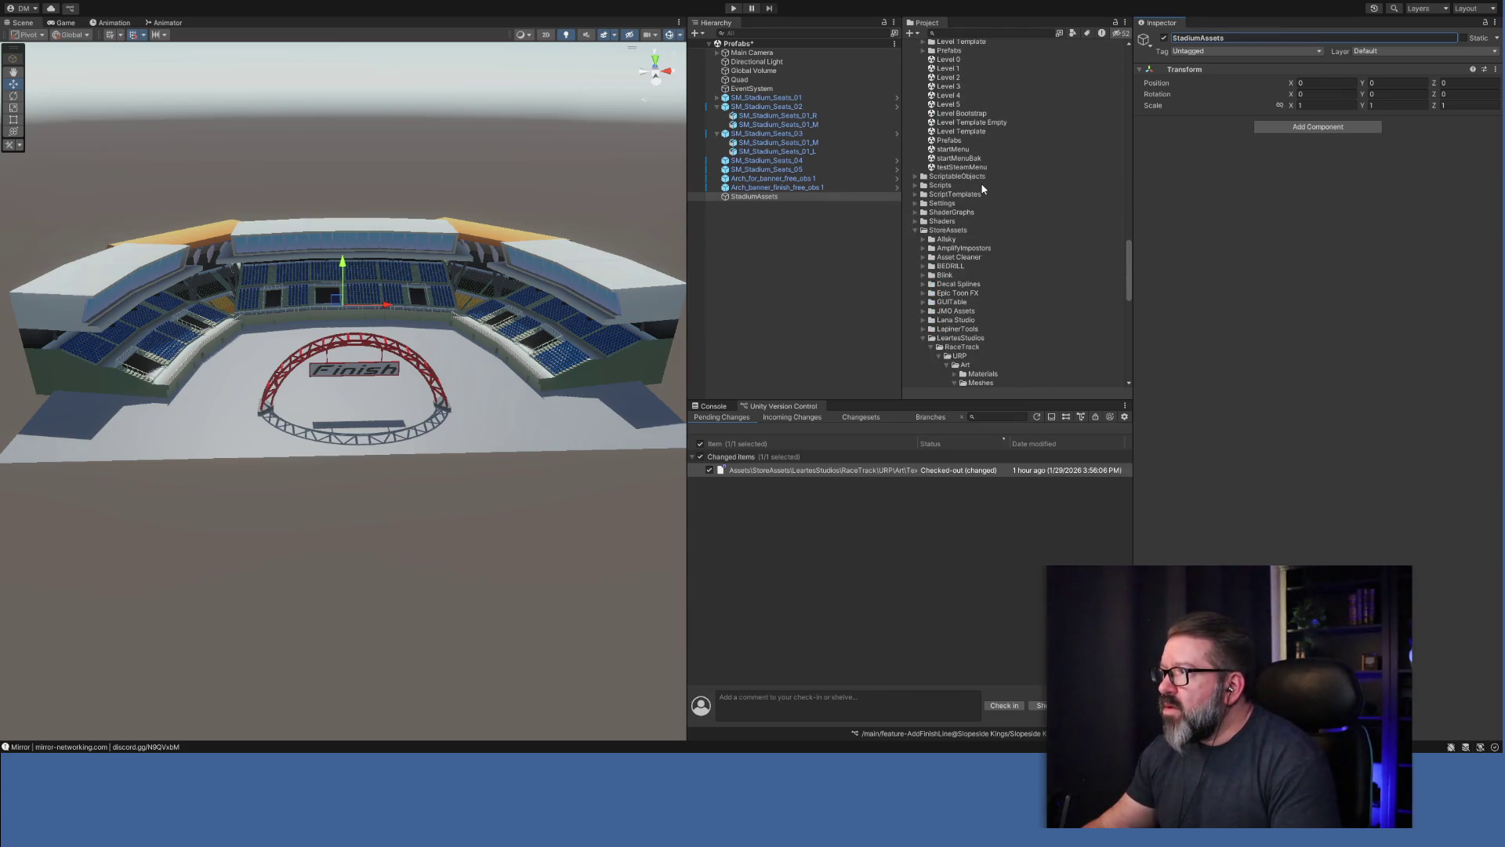
scroll(981, 192, up, 10)
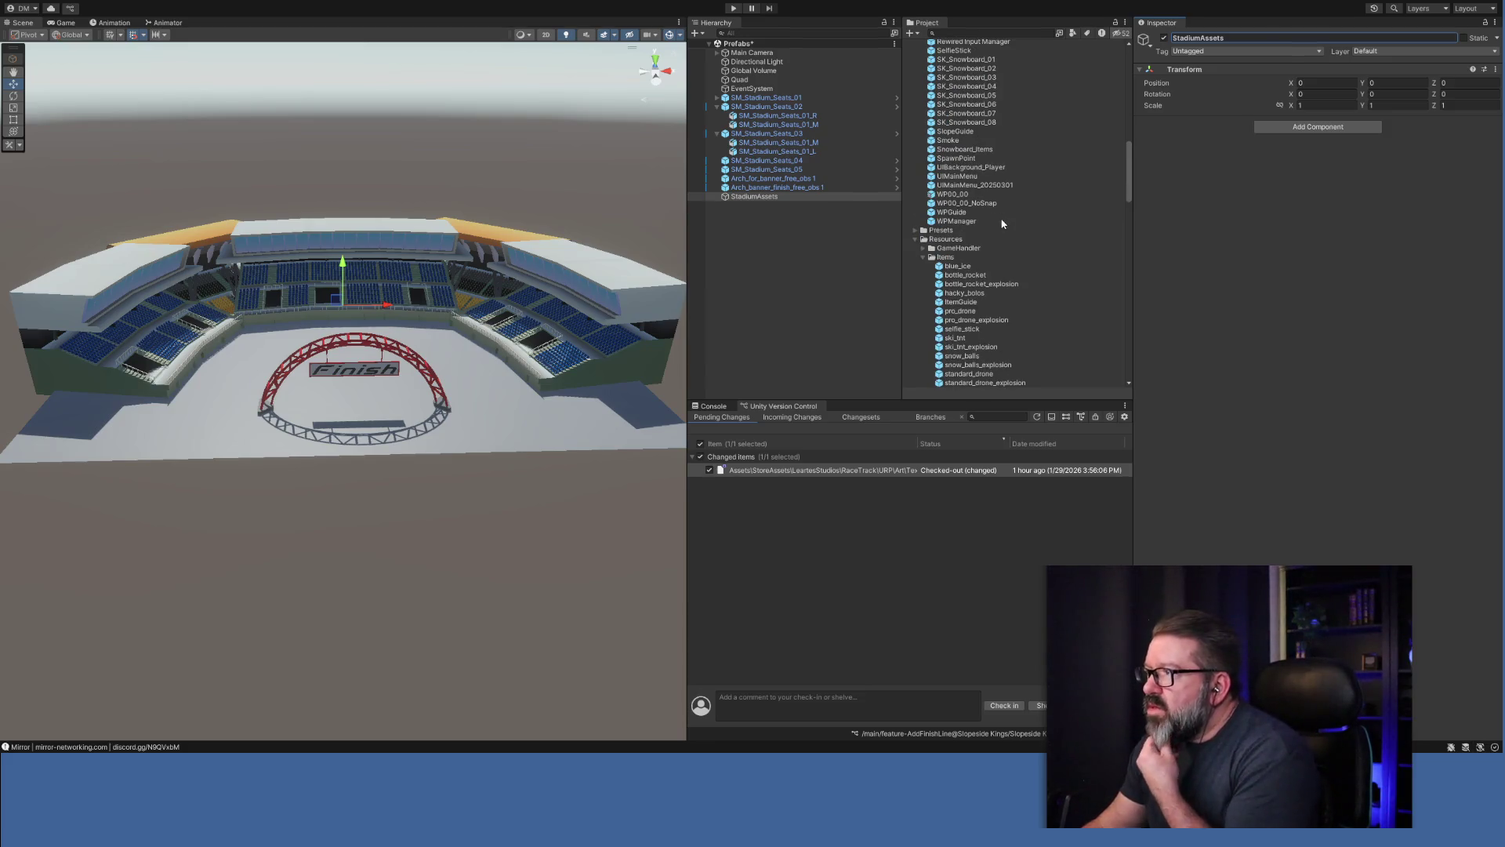
scroll(1000, 219, up, 4)
scroll(1000, 217, up, 15)
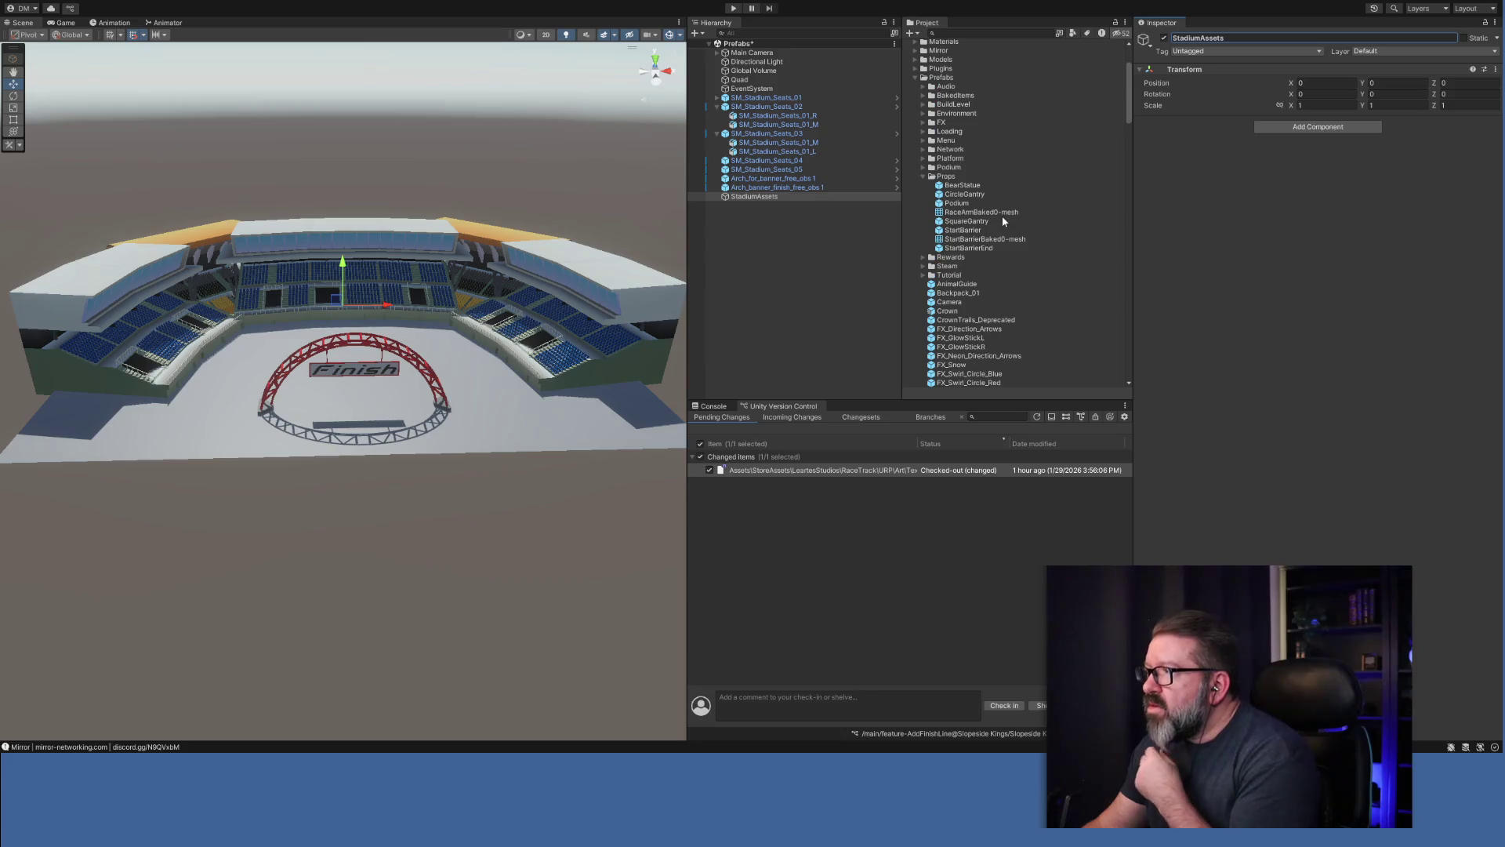
Try moving the stadium seats, arch and banner under StadiumAssets, then exit prefab editing.
click(757, 98)
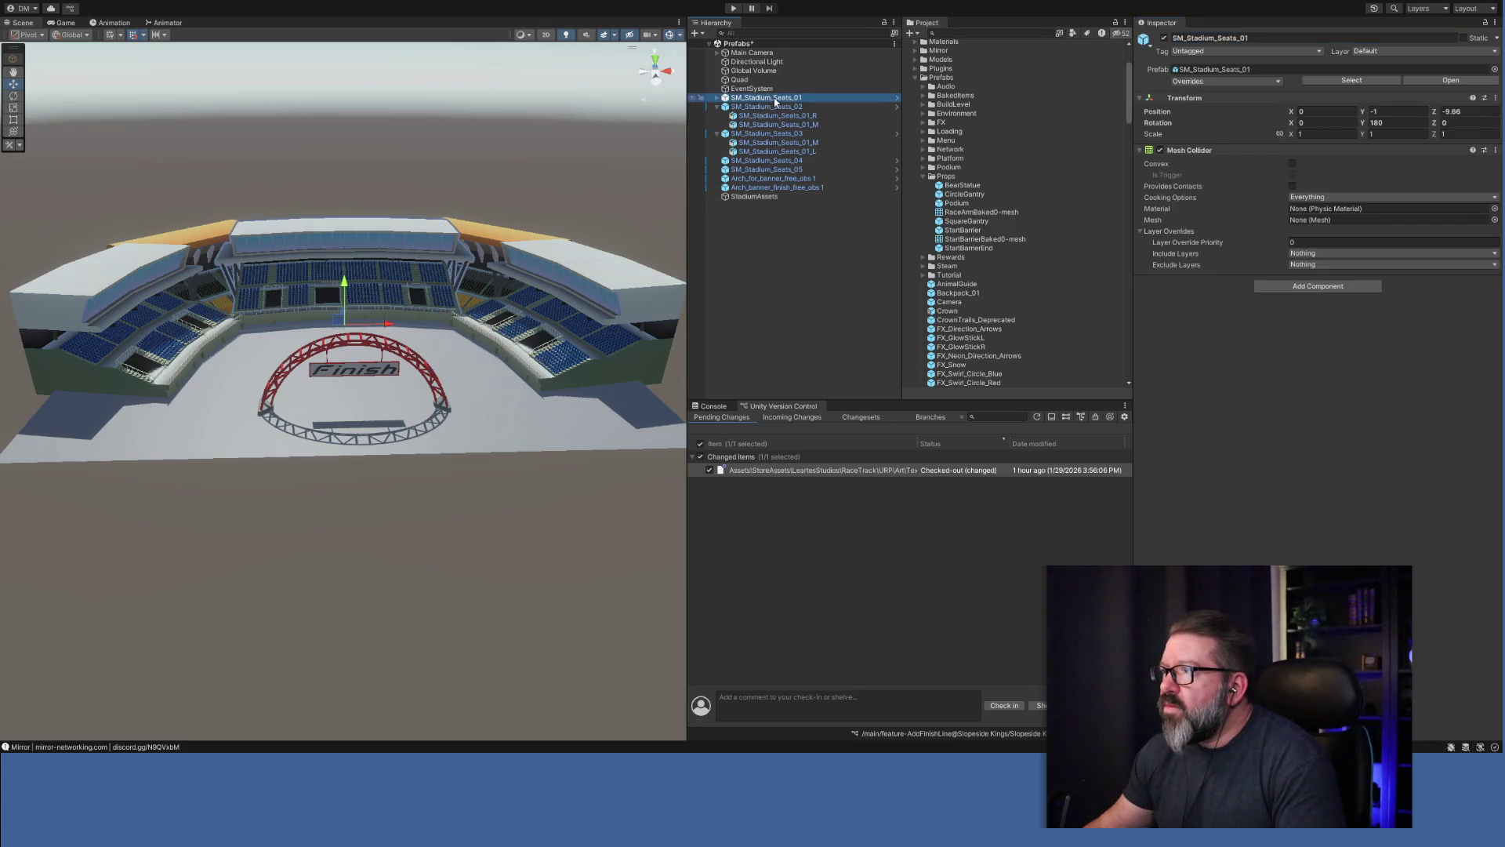
shift+click(768, 186)
drag(772, 160, 771, 203)
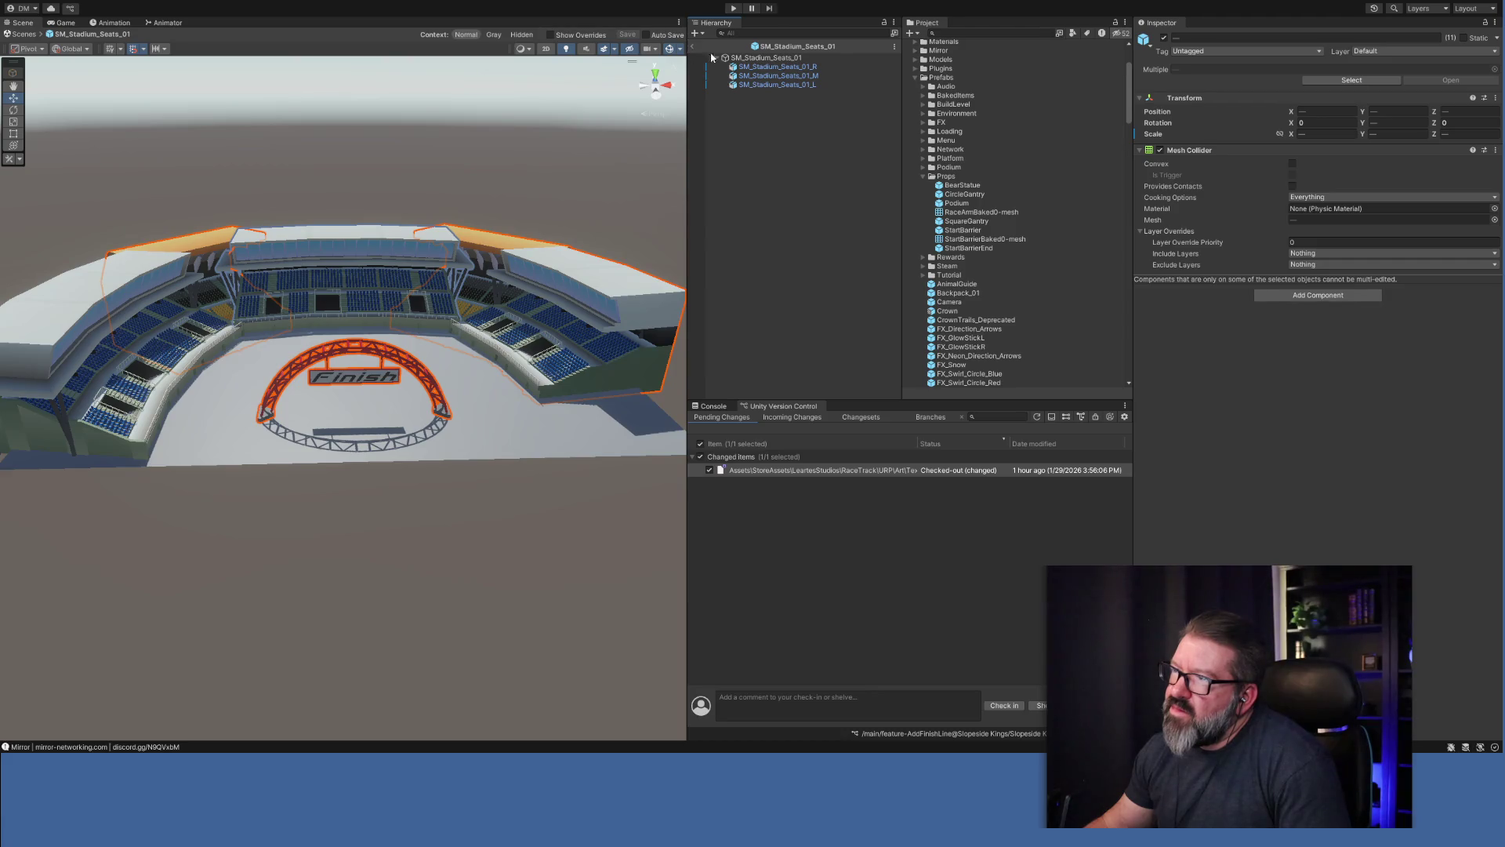
click(692, 51)
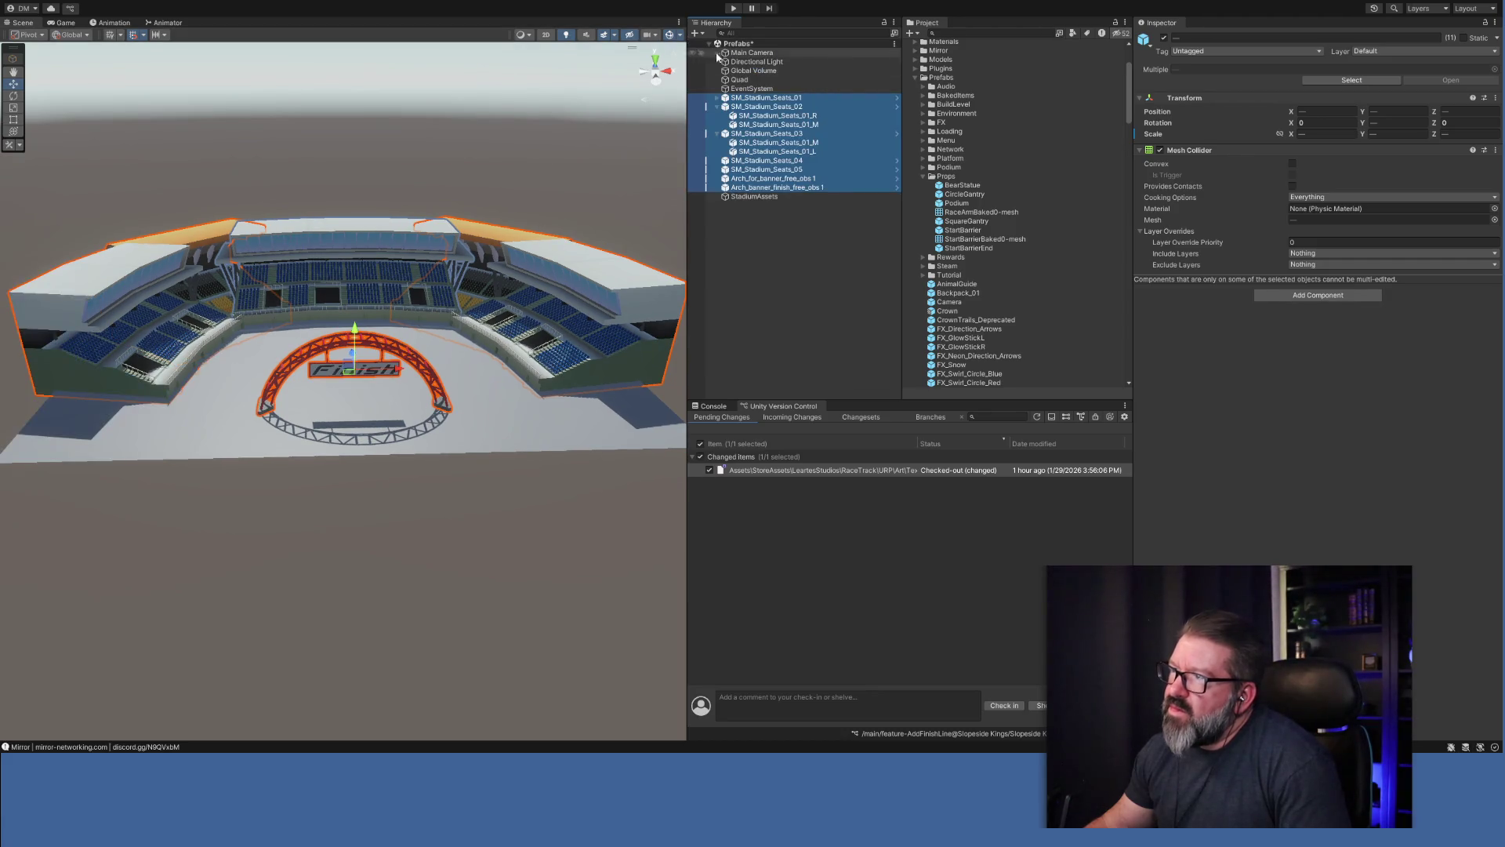
click(823, 245)
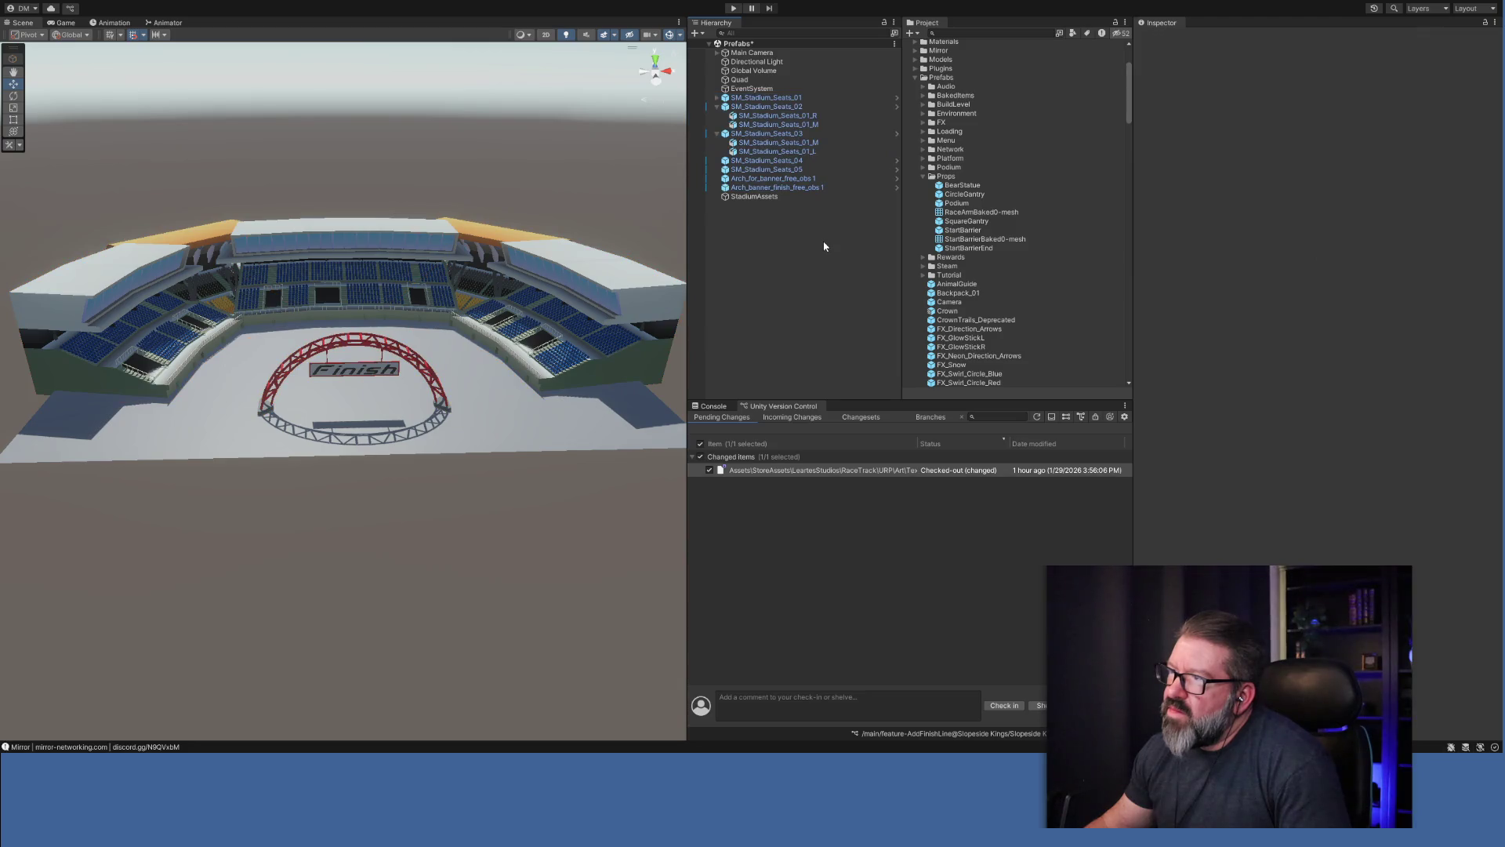
Collapse the SM_Stadium_Seats_02 and _03 foldouts in the Hierarchy.
click(781, 135)
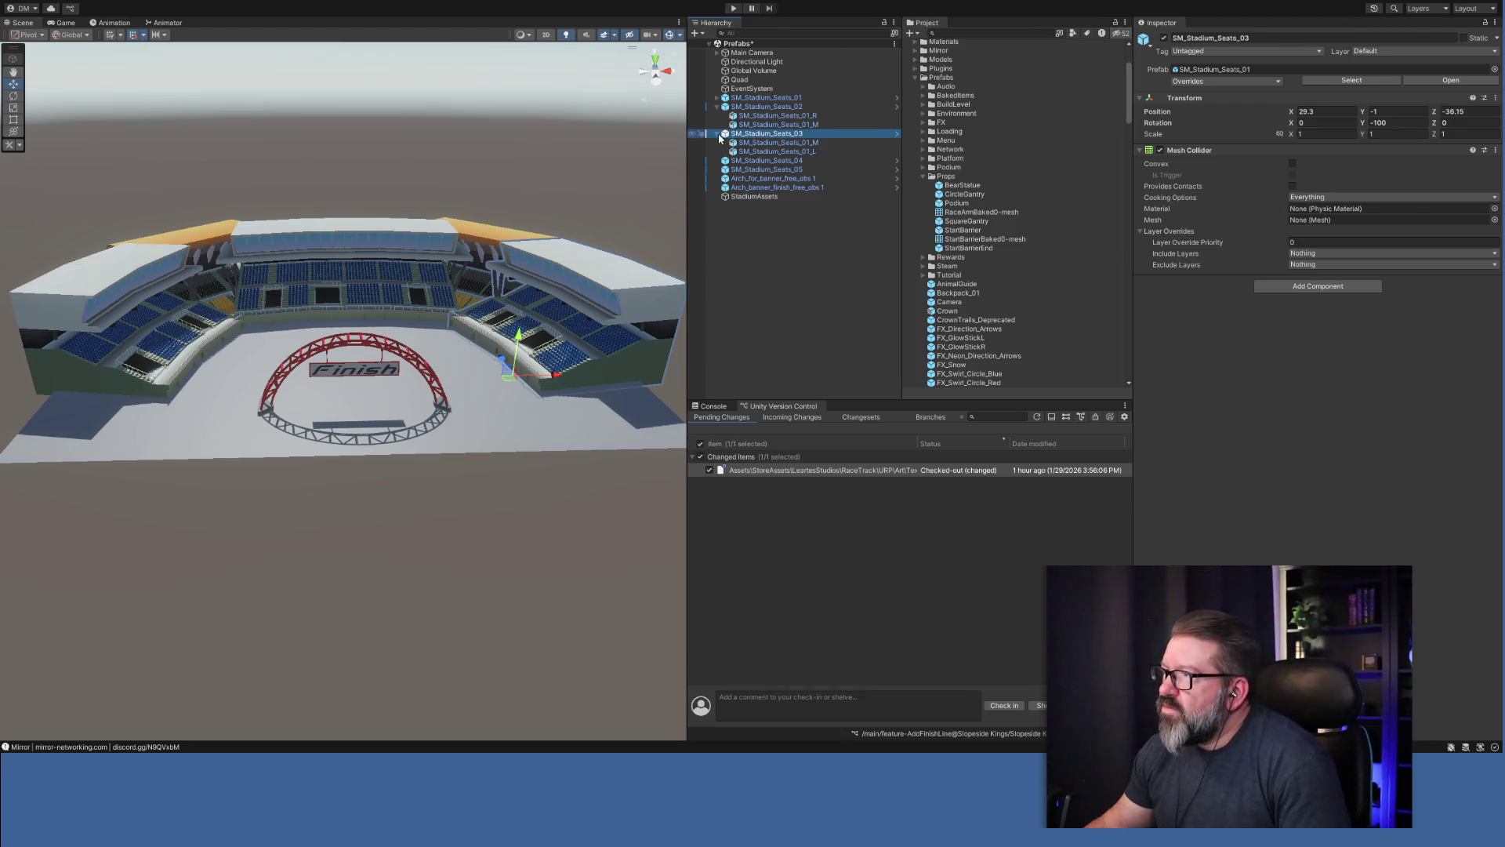
click(718, 134)
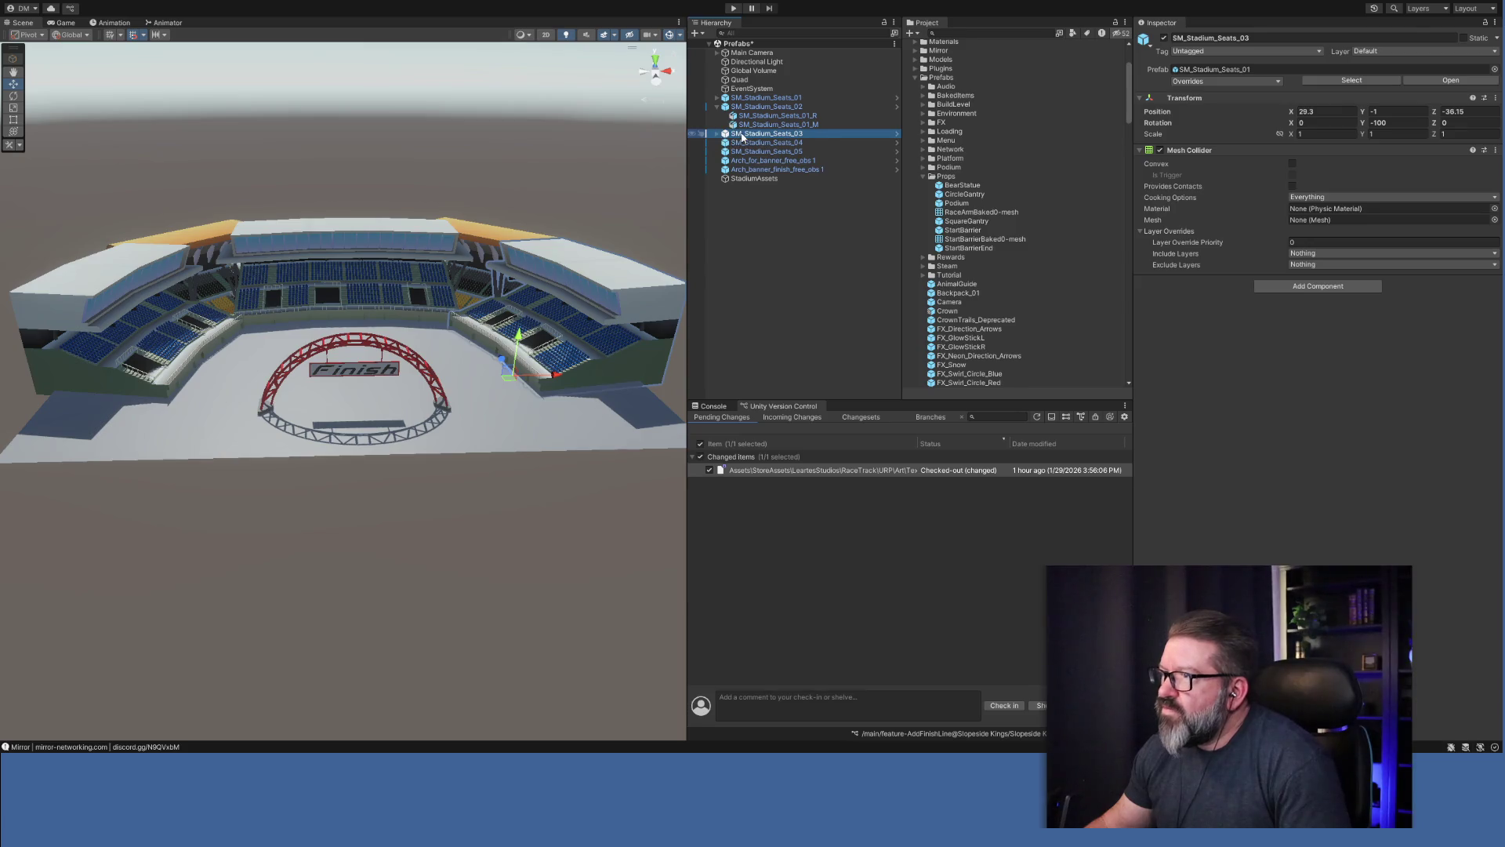
click(749, 135)
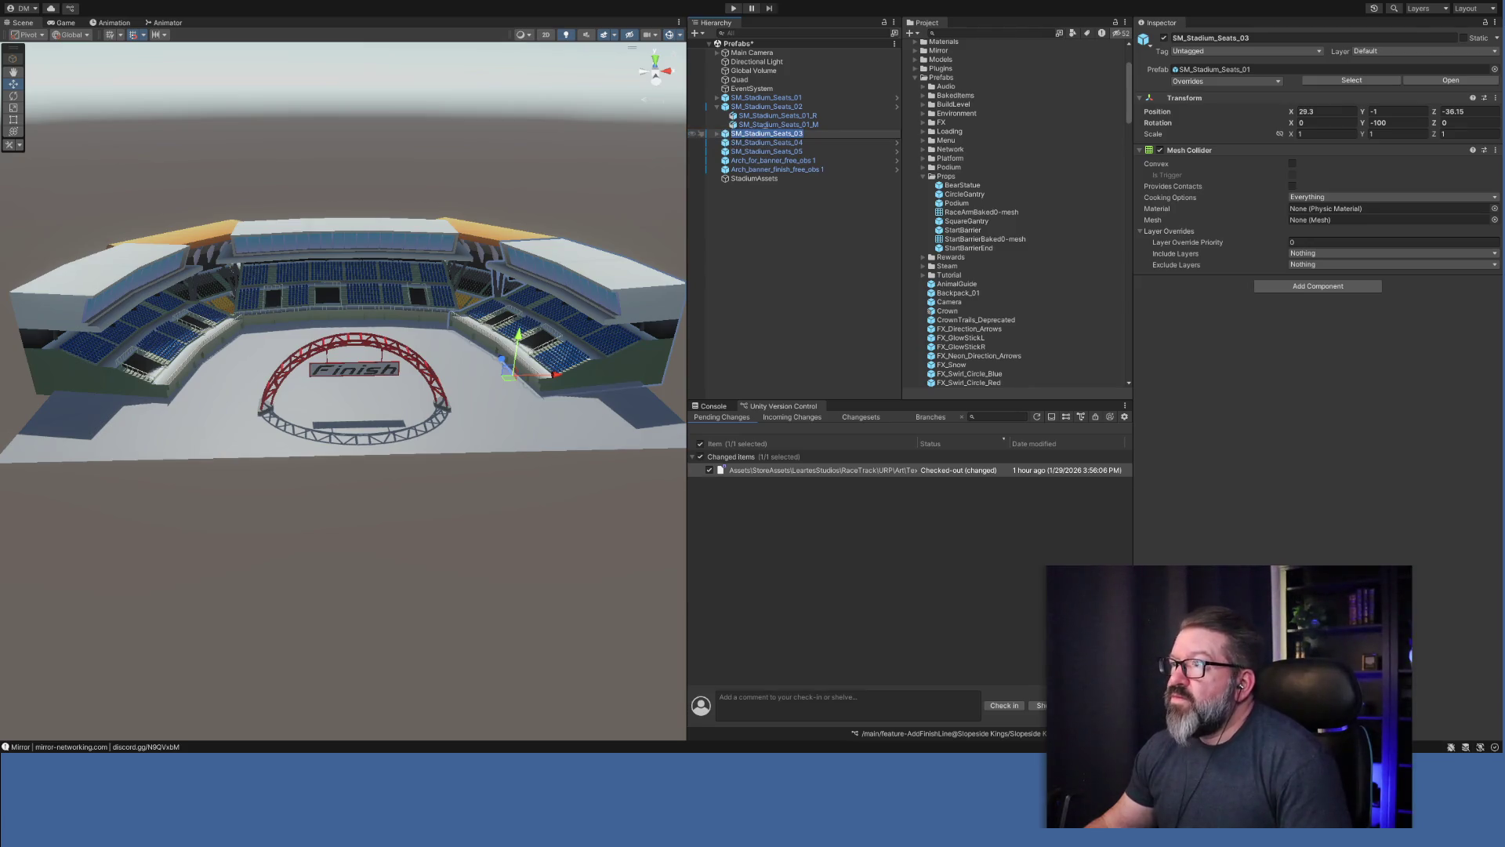
click(783, 137)
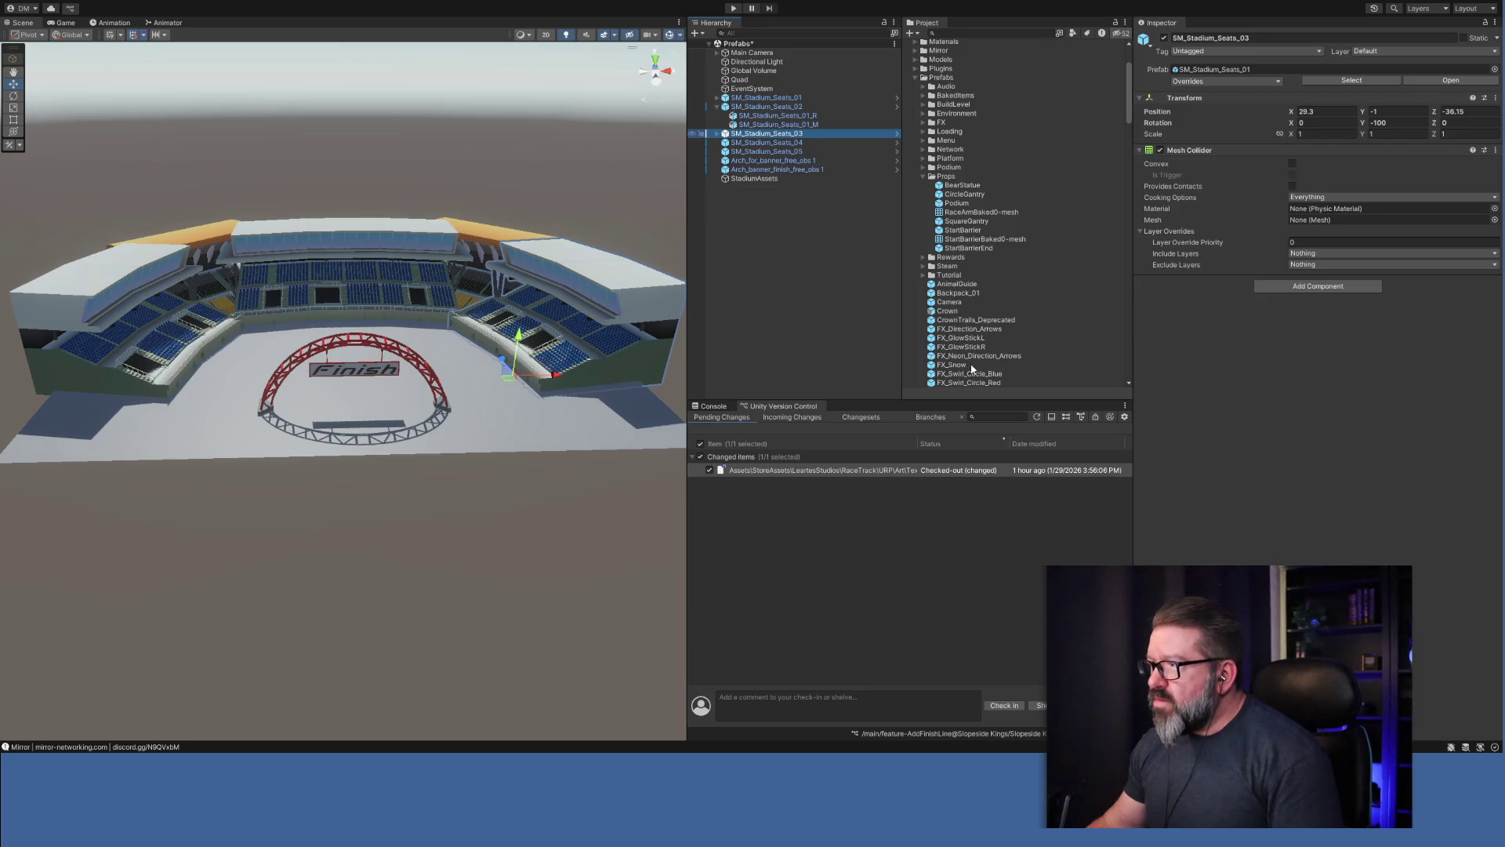
click(748, 107)
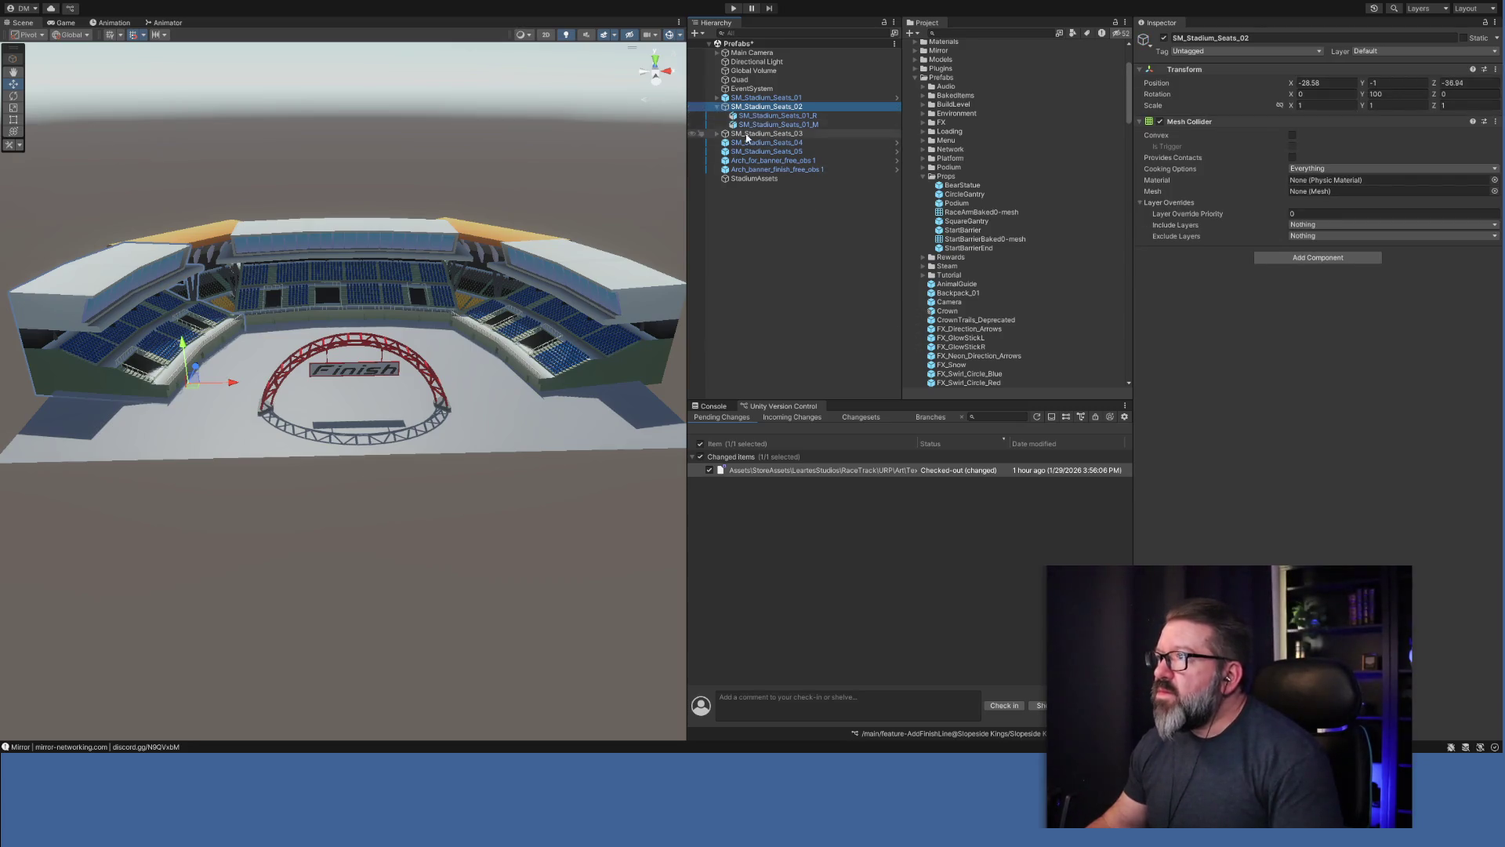
click(716, 134)
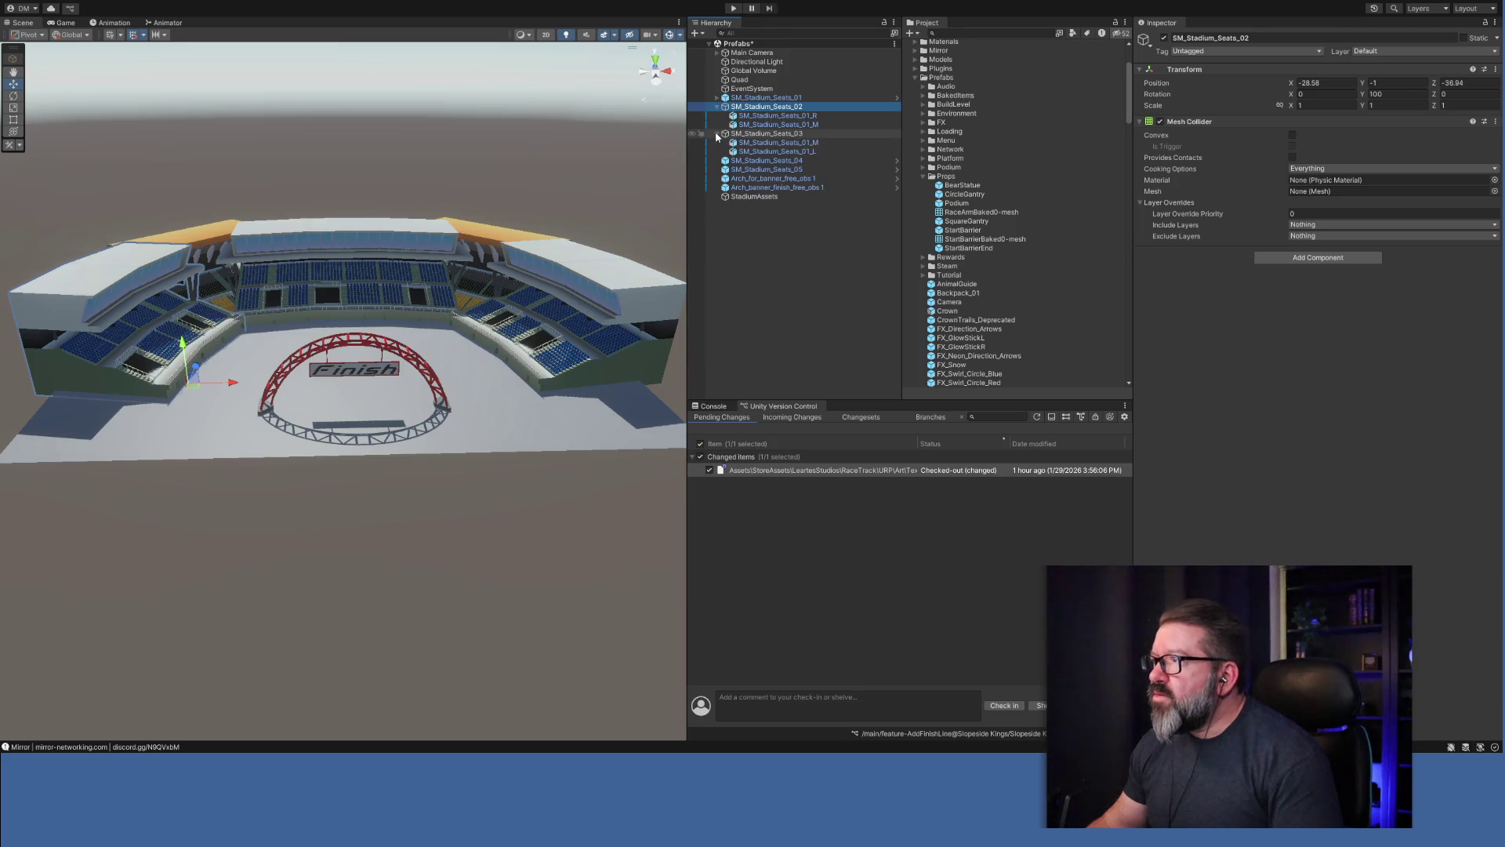
click(717, 133)
click(716, 107)
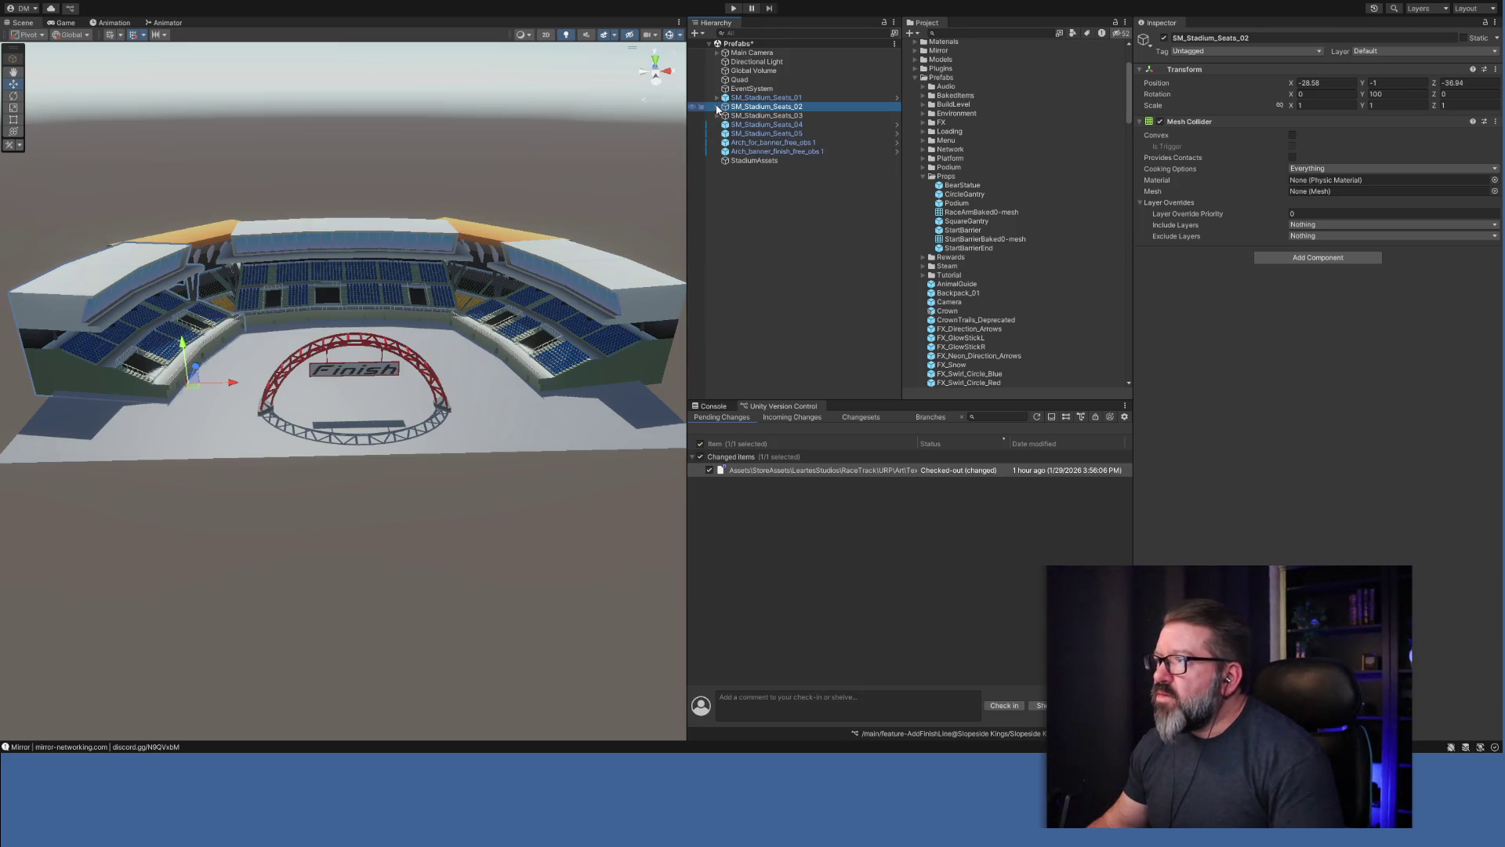
click(778, 98)
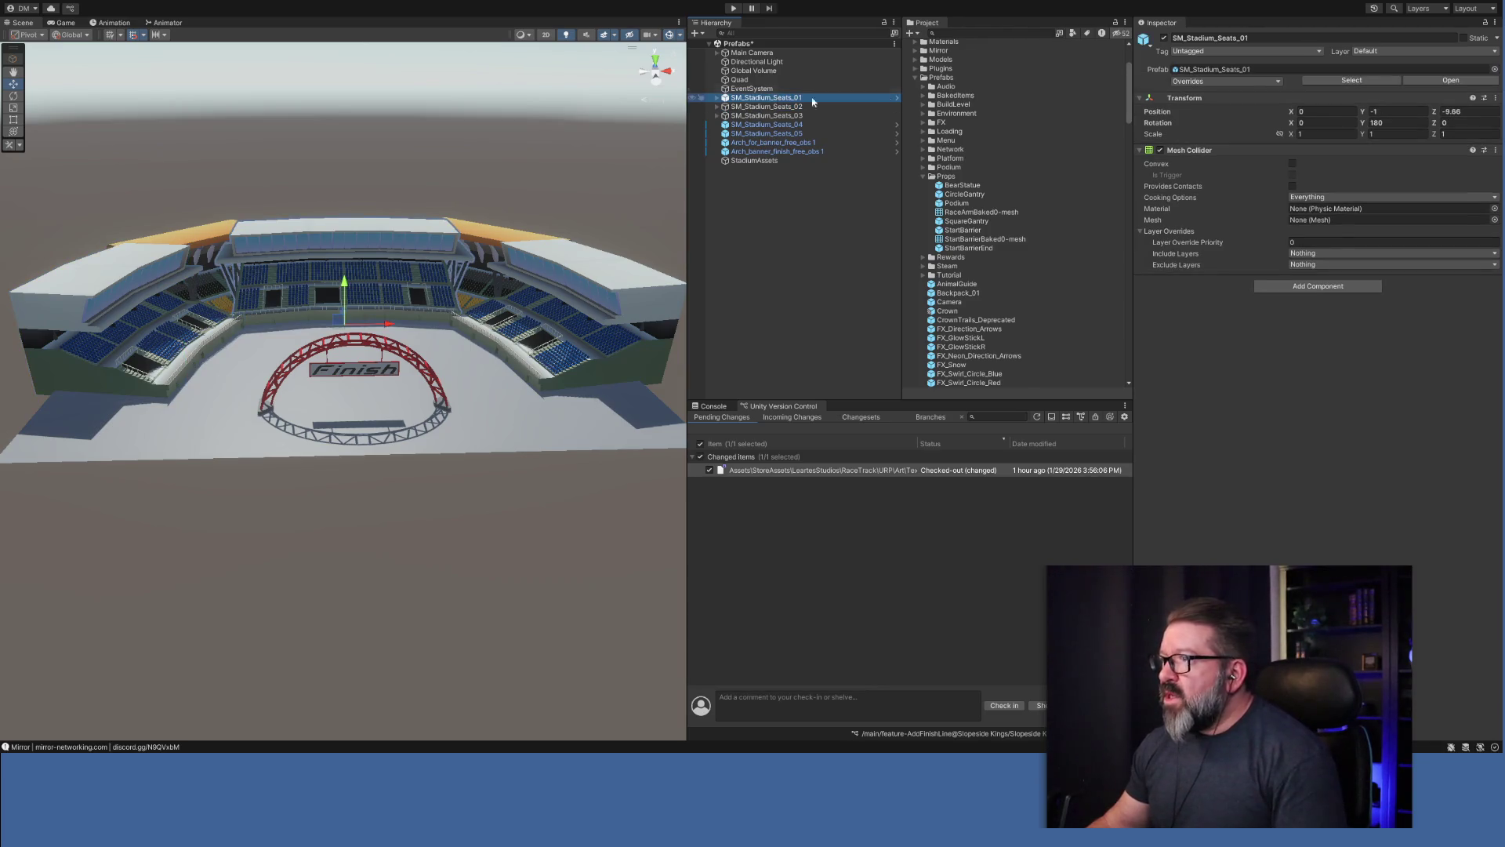
Rename the centre stand SM_Stadium_Seats_01 to Stadium_Seats_Center.
click(1164, 38)
click(1164, 37)
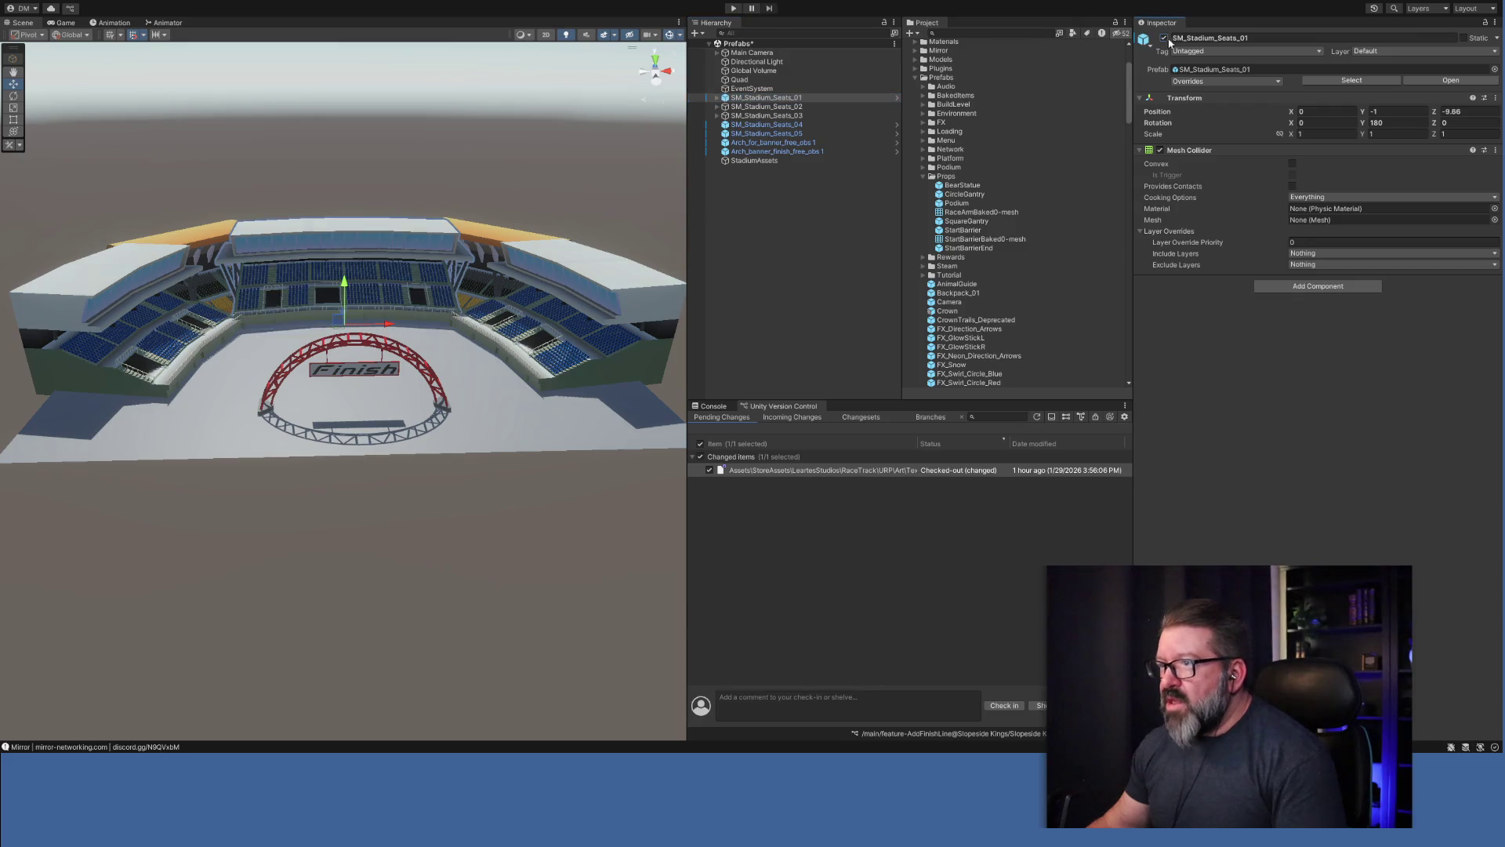
click(1280, 37)
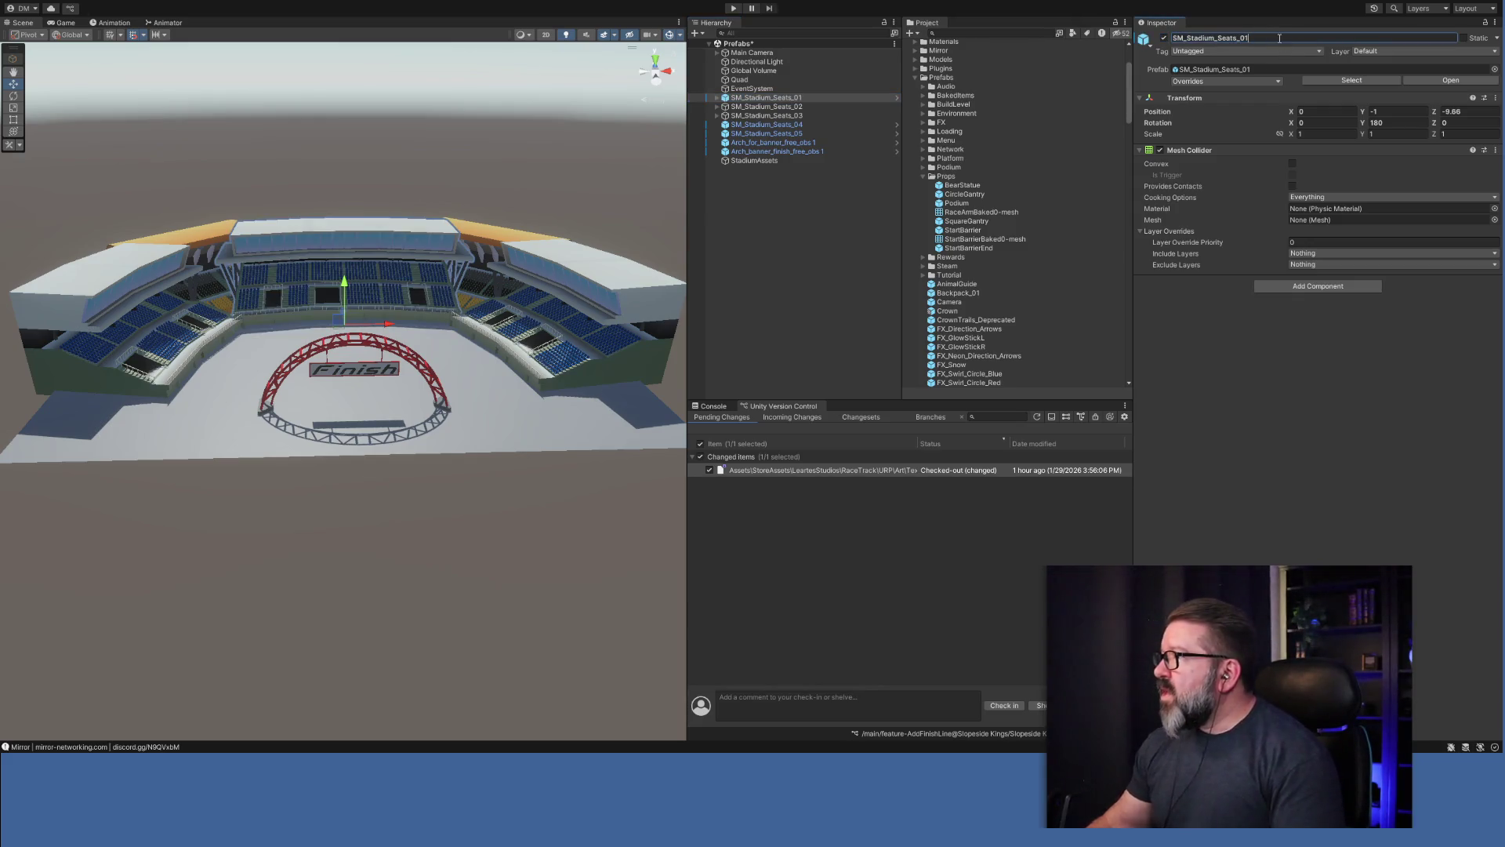
key(BackSpace)
text(enter)
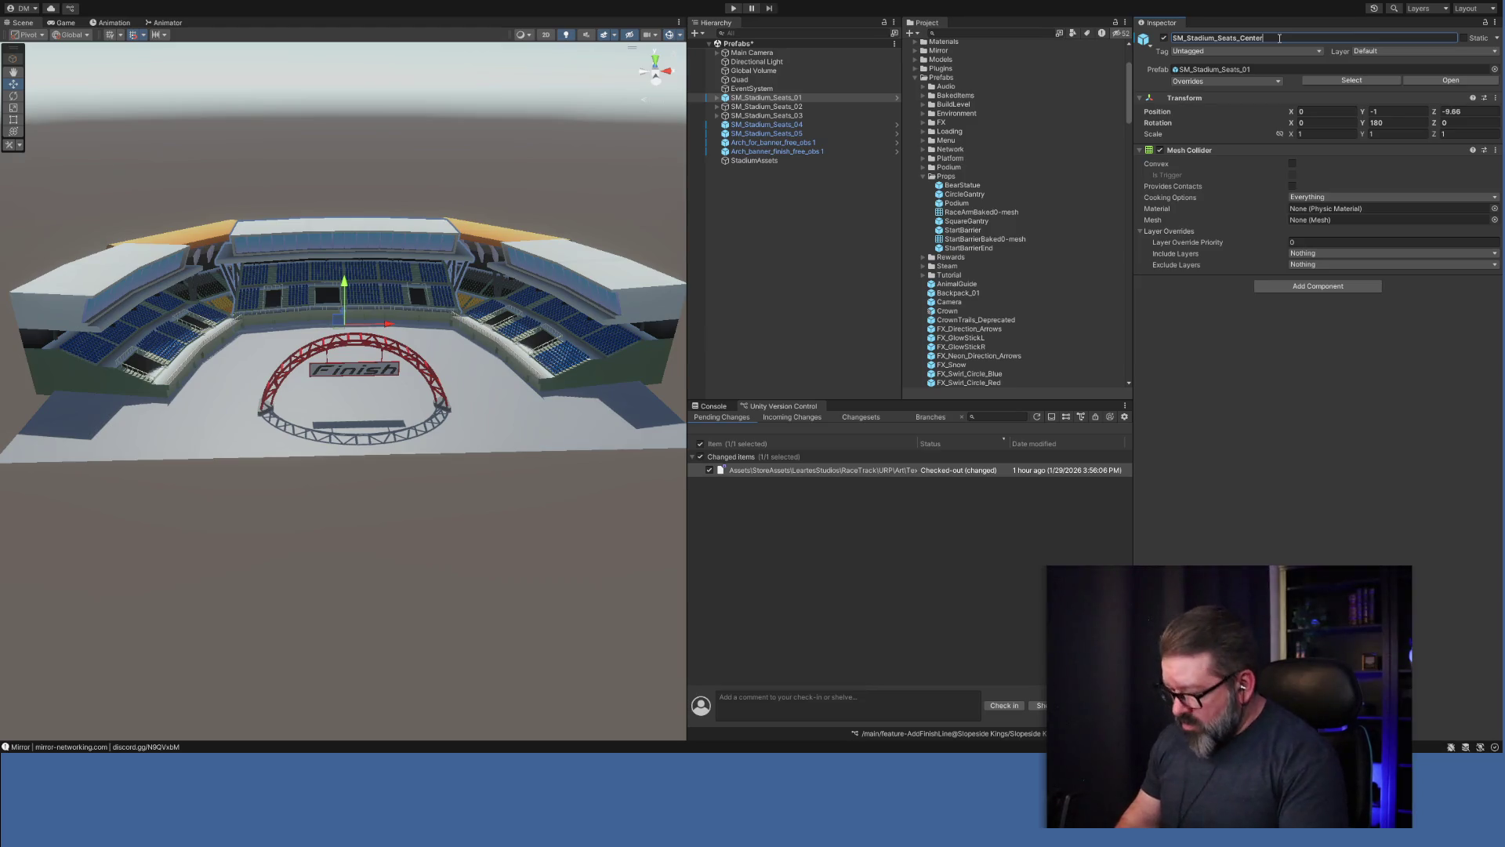
key(Home)
key(Delete)
key(Delete)
key(Delete)
key(Return)
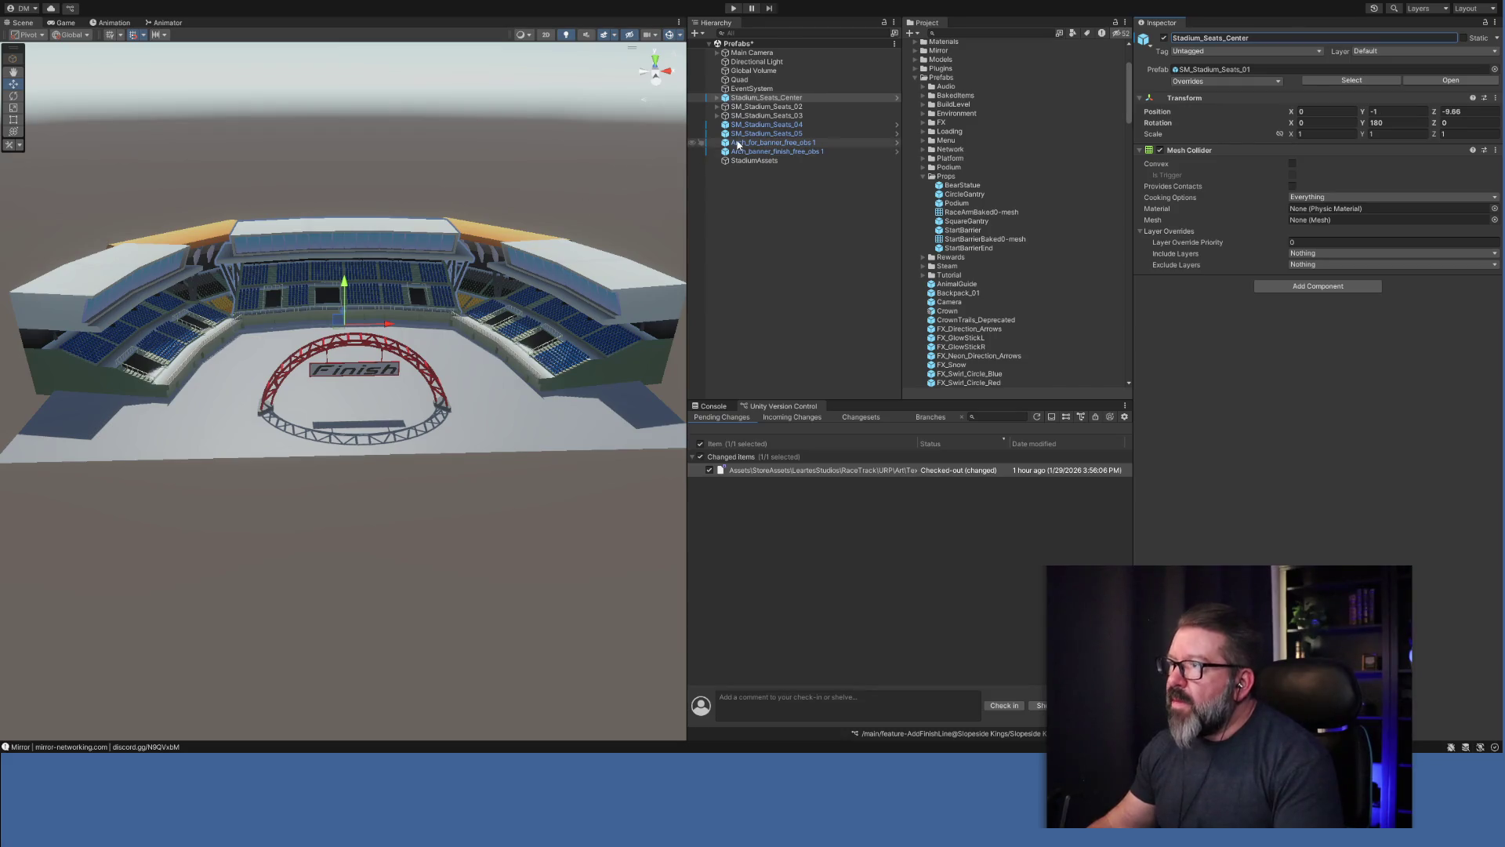
Rename the second seats piece to Stadium_Seats_Left.
click(768, 108)
click(1276, 37)
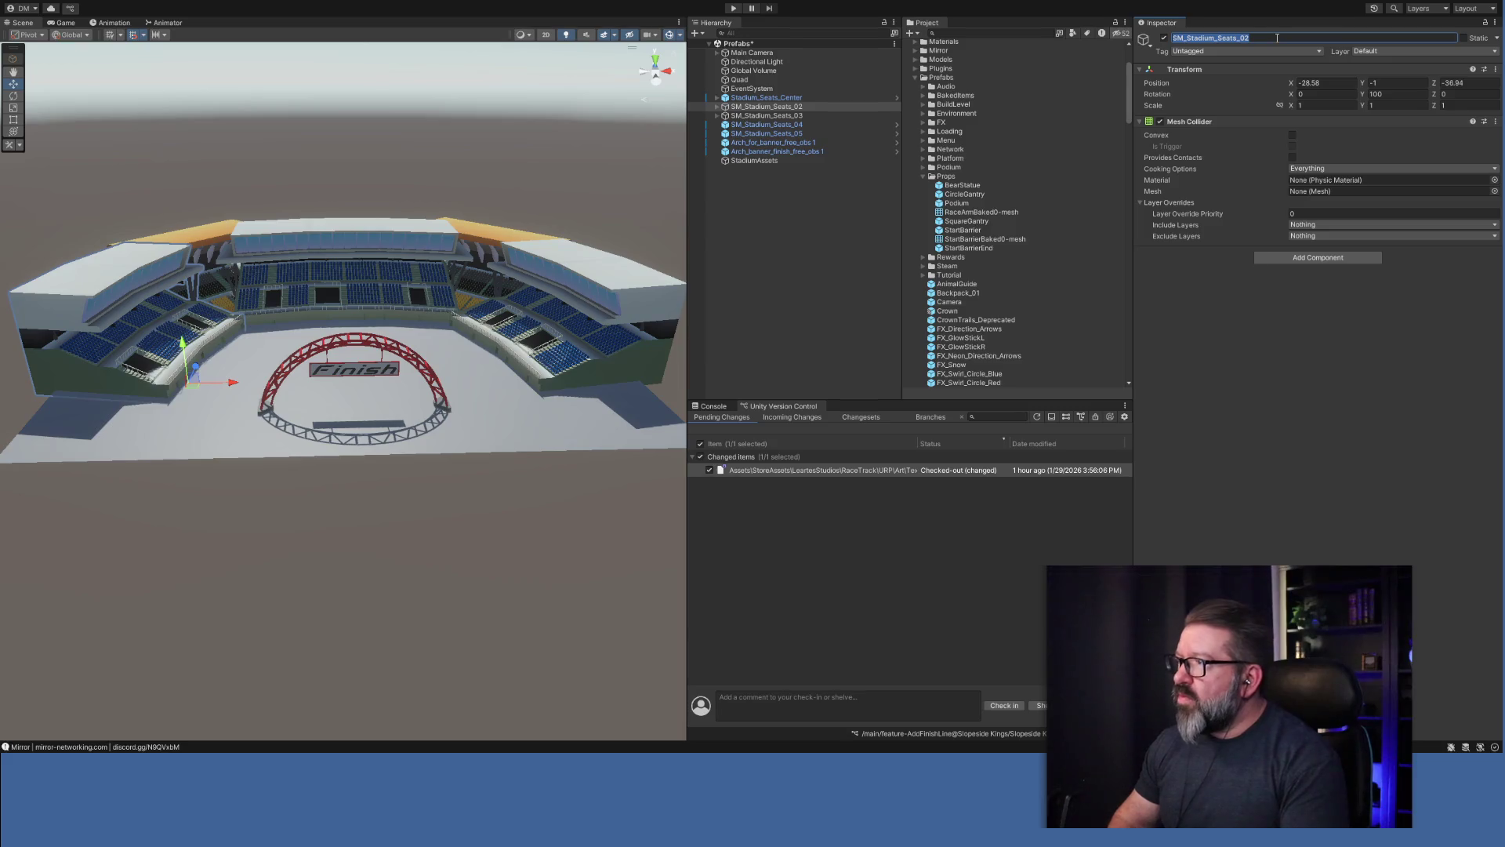
click(1277, 38)
text(Left)
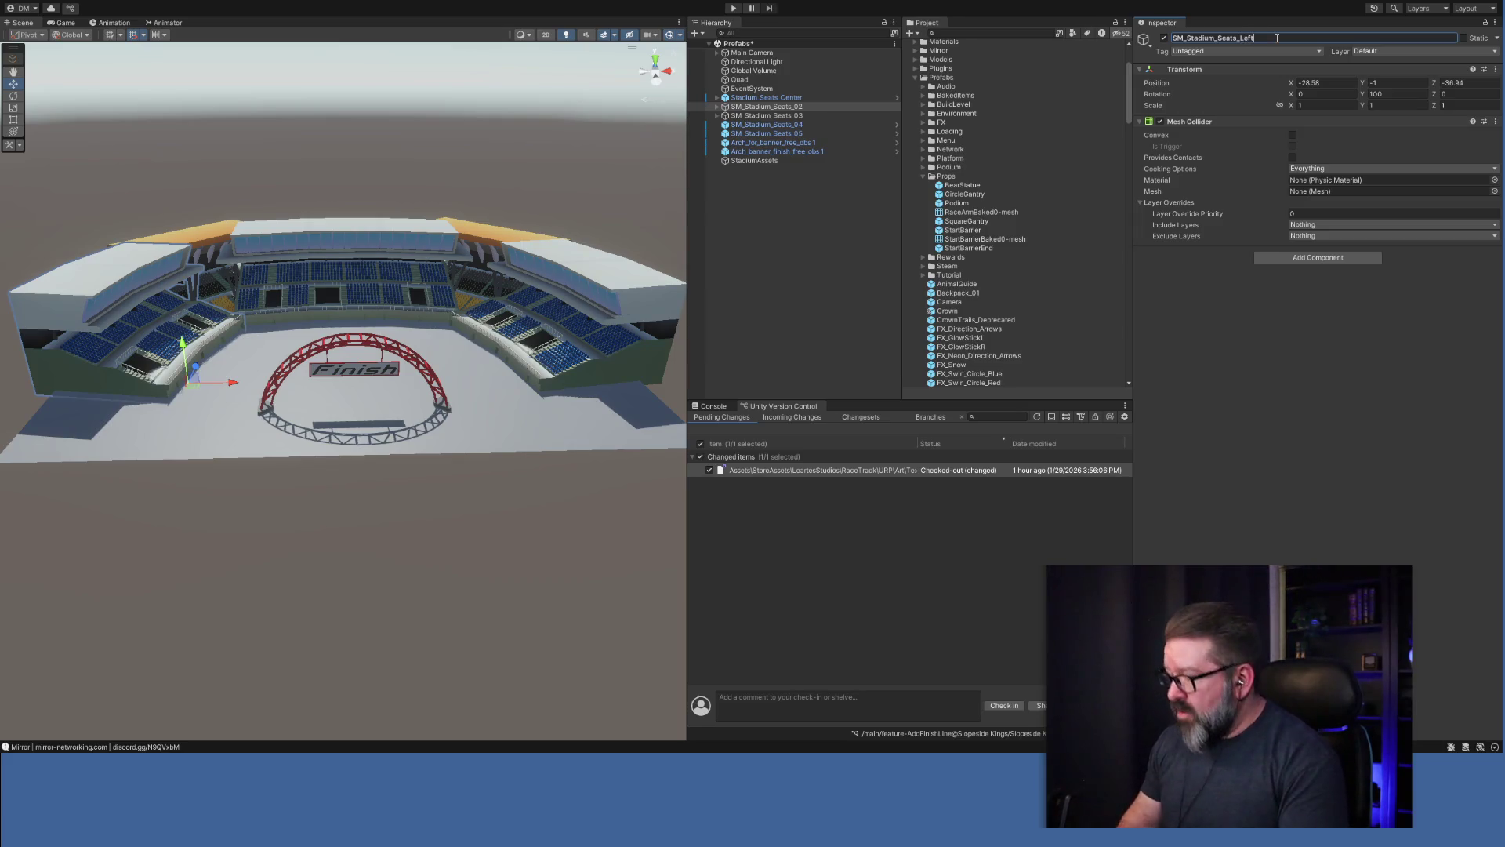
key(Home)
key(Delete)
key(Delete)
key(Delete)
key(Return)
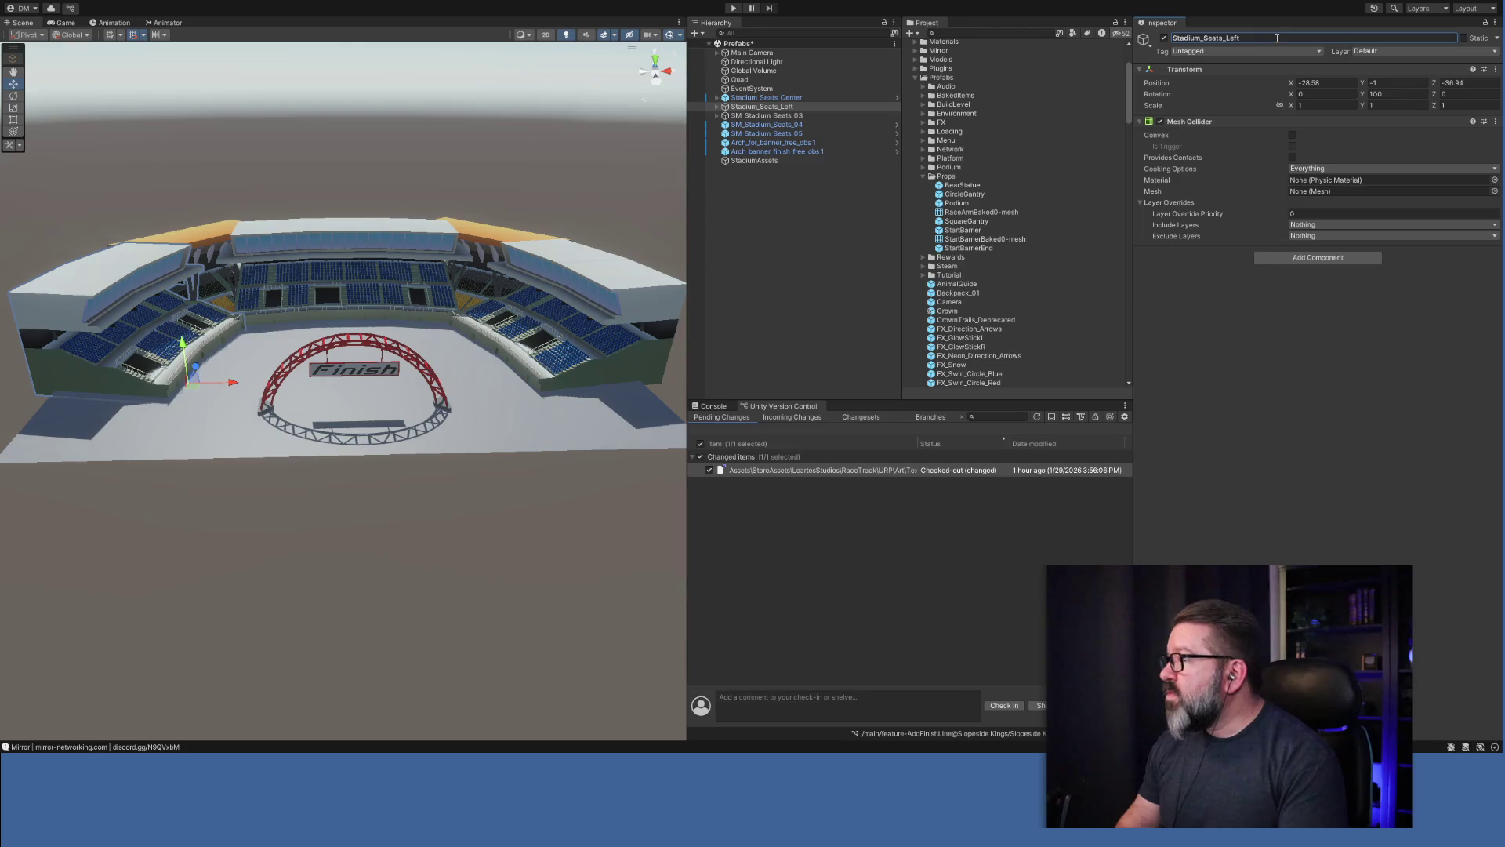
Rename the third seats piece to Stadium_Seats_Right.
click(767, 116)
click(1268, 38)
click(1268, 38)
key(BackSpace)
key(BackSpace)
text(rig)
key(BackSpace)
text(Right)
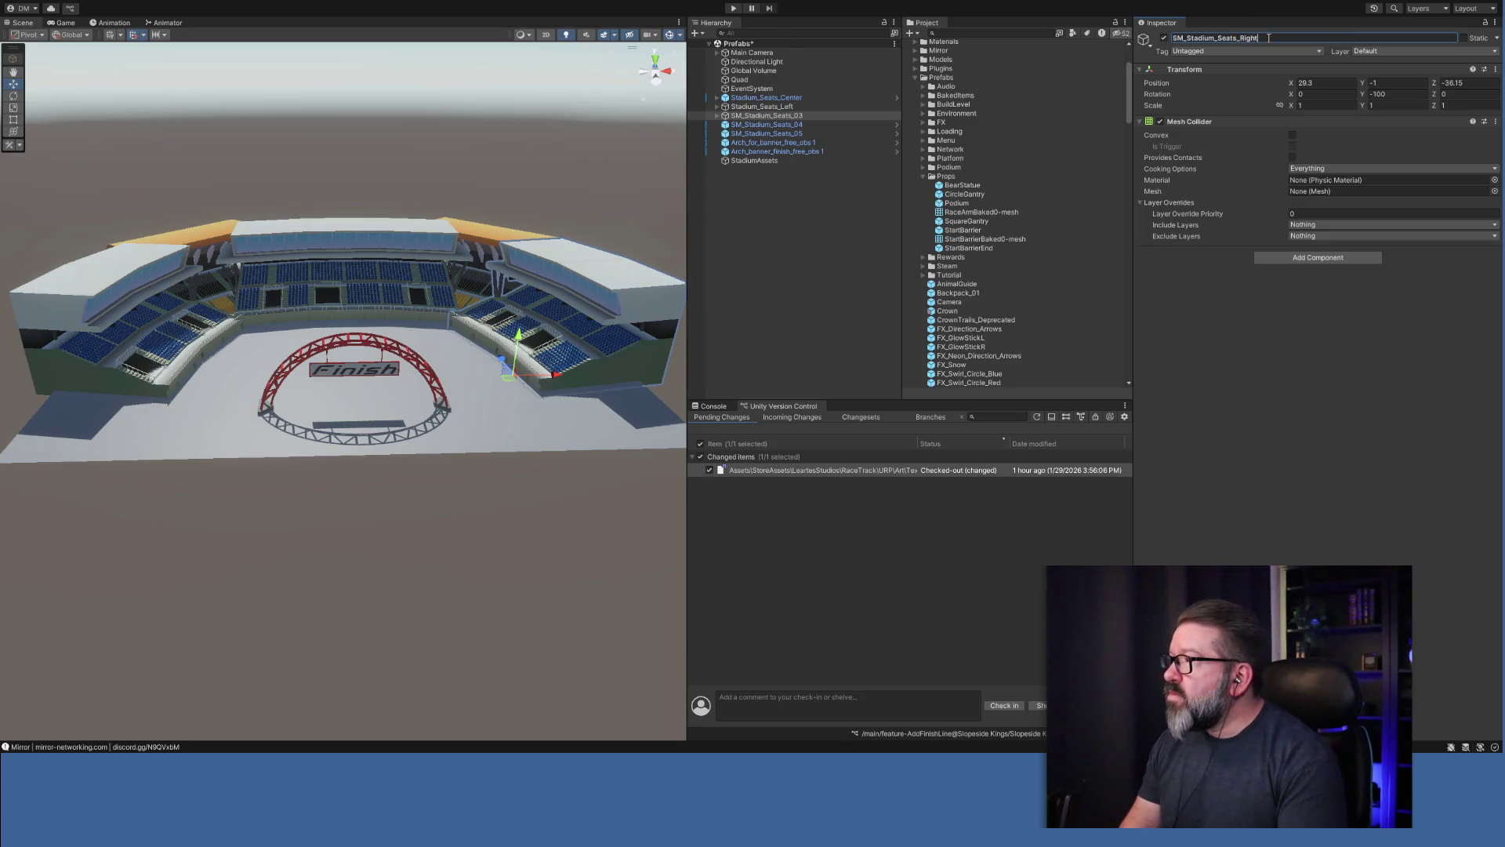
key(Delete)
key(Delete)
key(Delete)
key(Return)
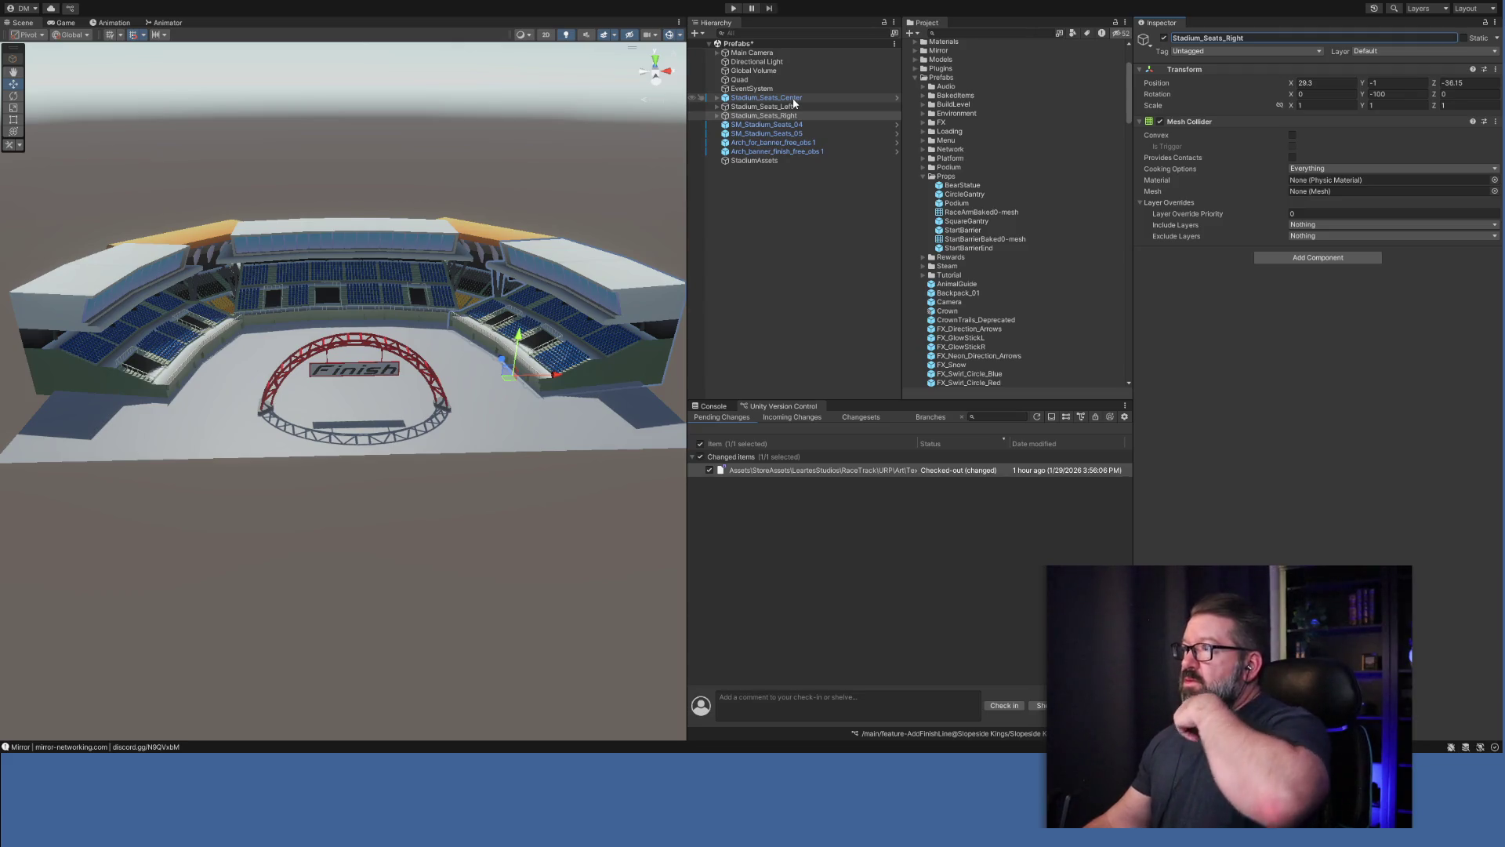
Check which stand is Center, Left and Right, then select the fourth seats piece.
click(793, 99)
click(795, 107)
click(797, 115)
click(801, 125)
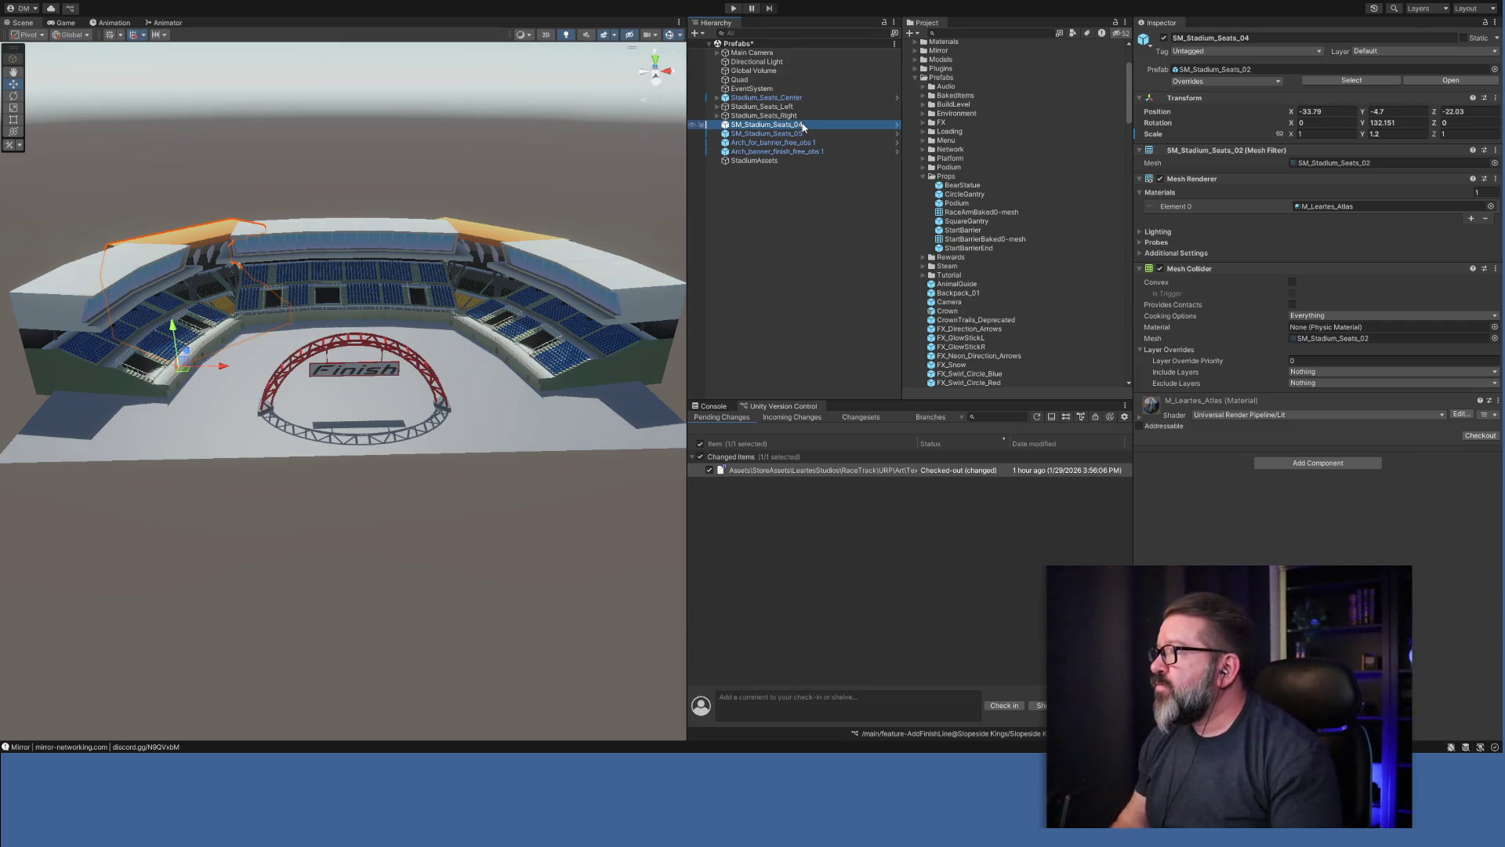
Rename SM_Stadium_Seats_04 to Stadium_Seats_LeftCorner.
click(1268, 36)
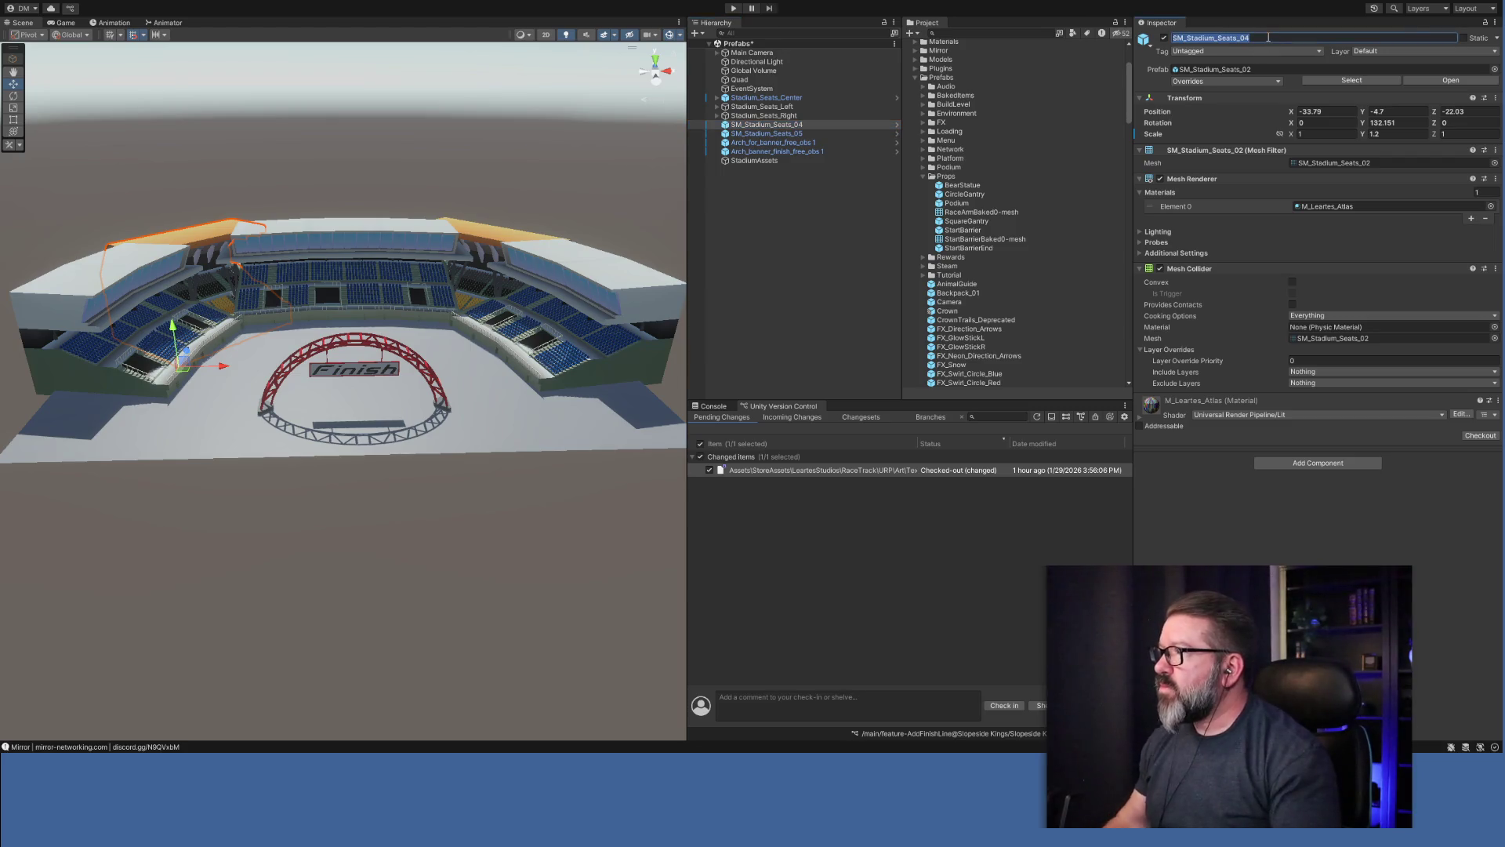
click(1268, 36)
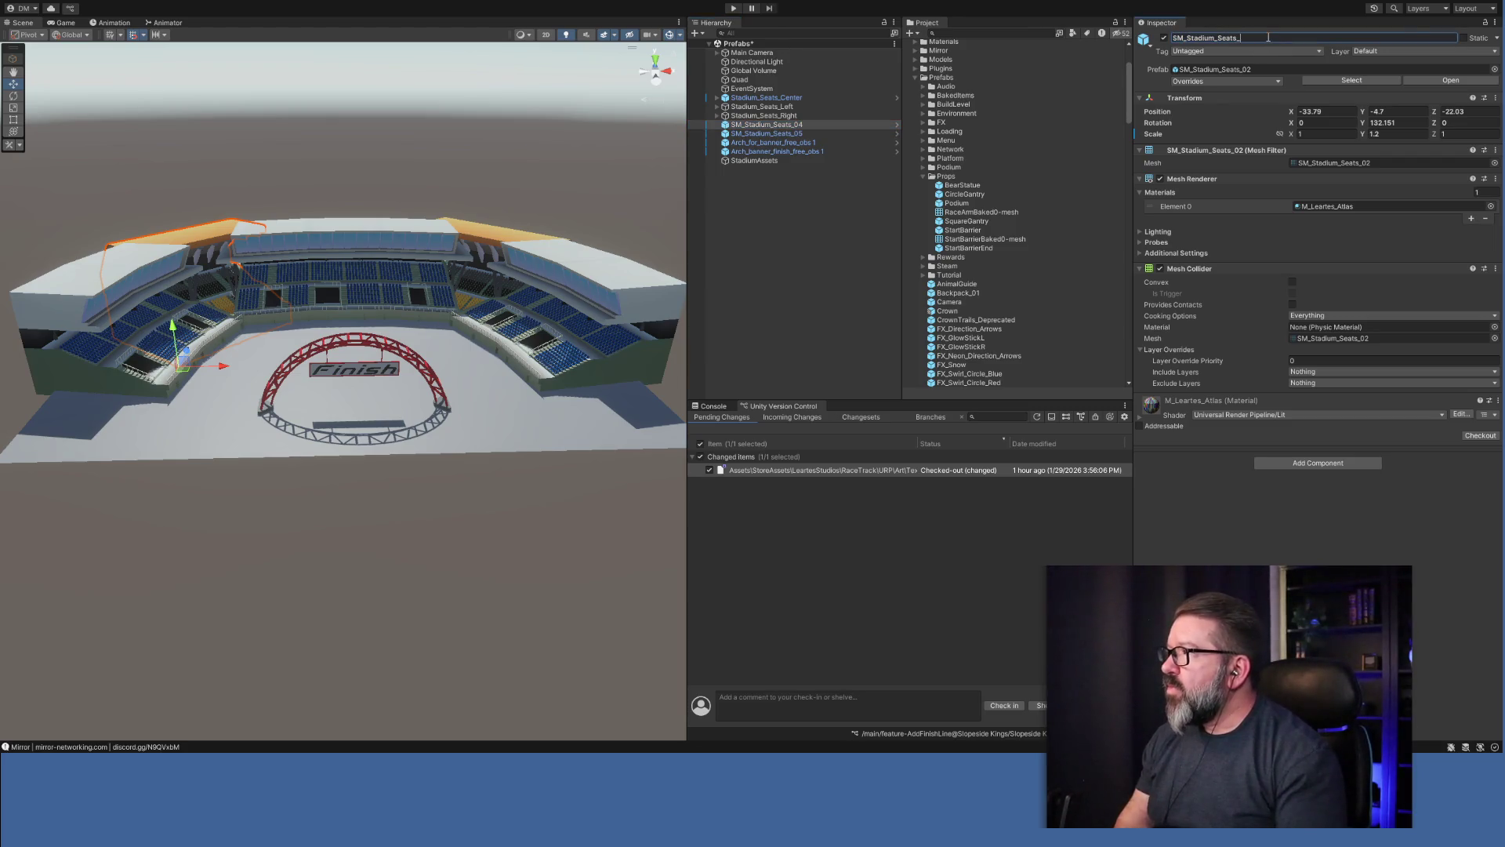
text(LeftCorner)
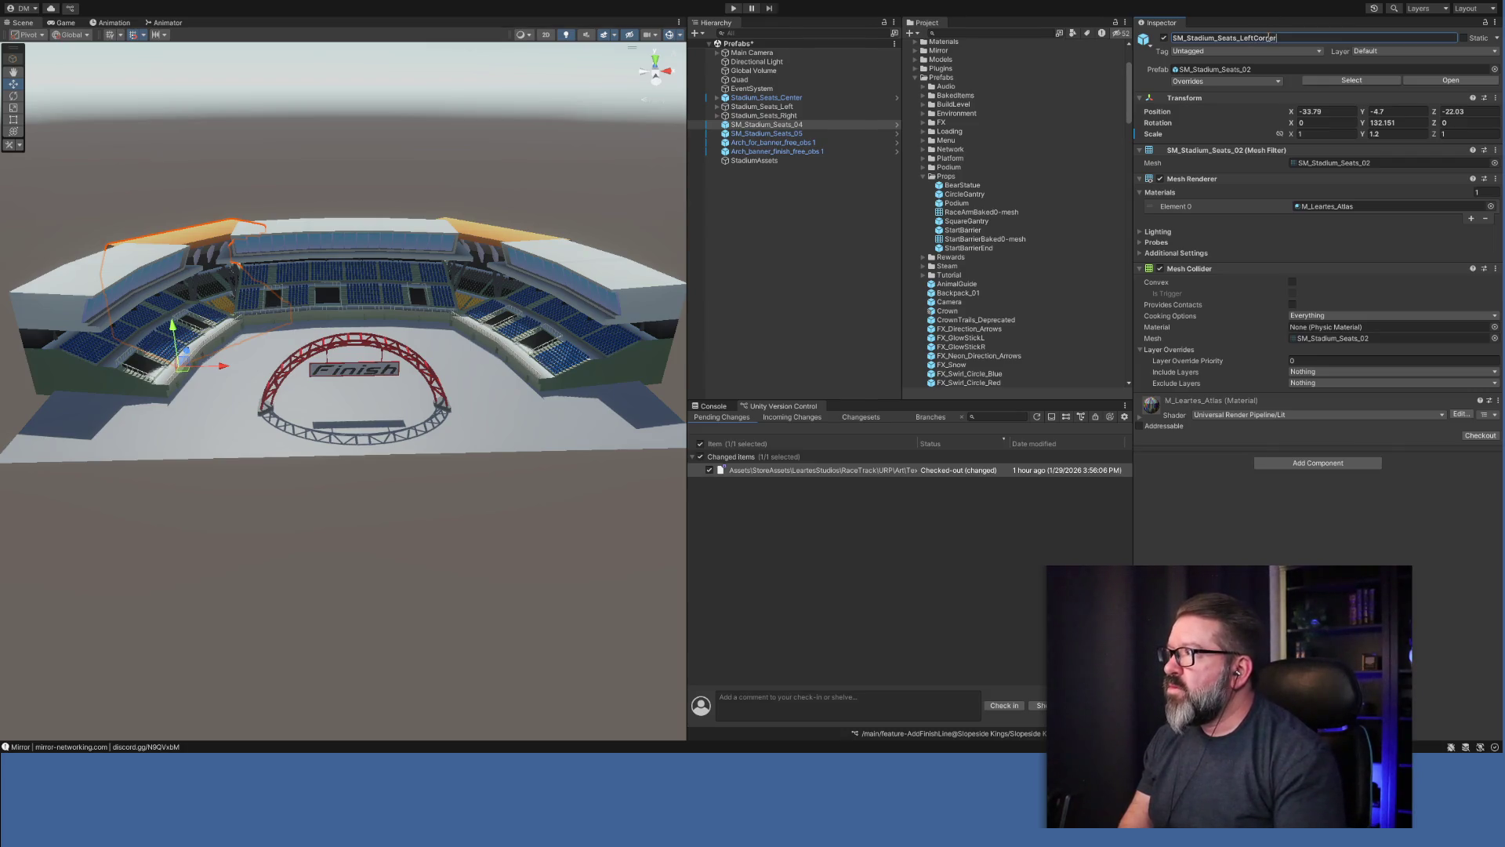
key(Home)
key(Delete)
key(Delete)
key(Delete)
key(Return)
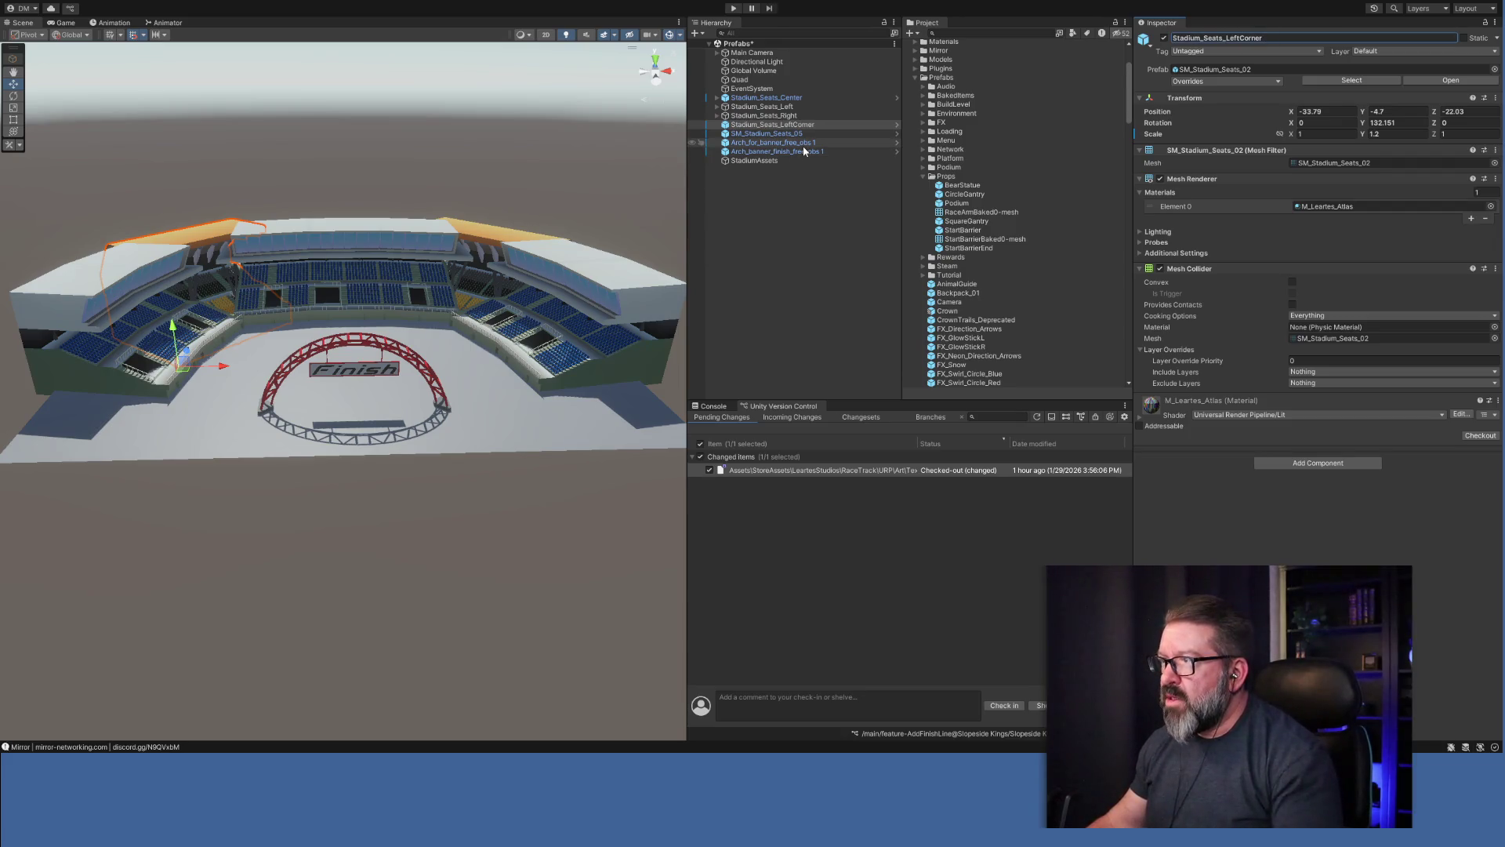
Rename SM_Stadium_Seats_05 to Stadium_Seats_RightCorner.
click(776, 133)
click(1263, 39)
click(1265, 39)
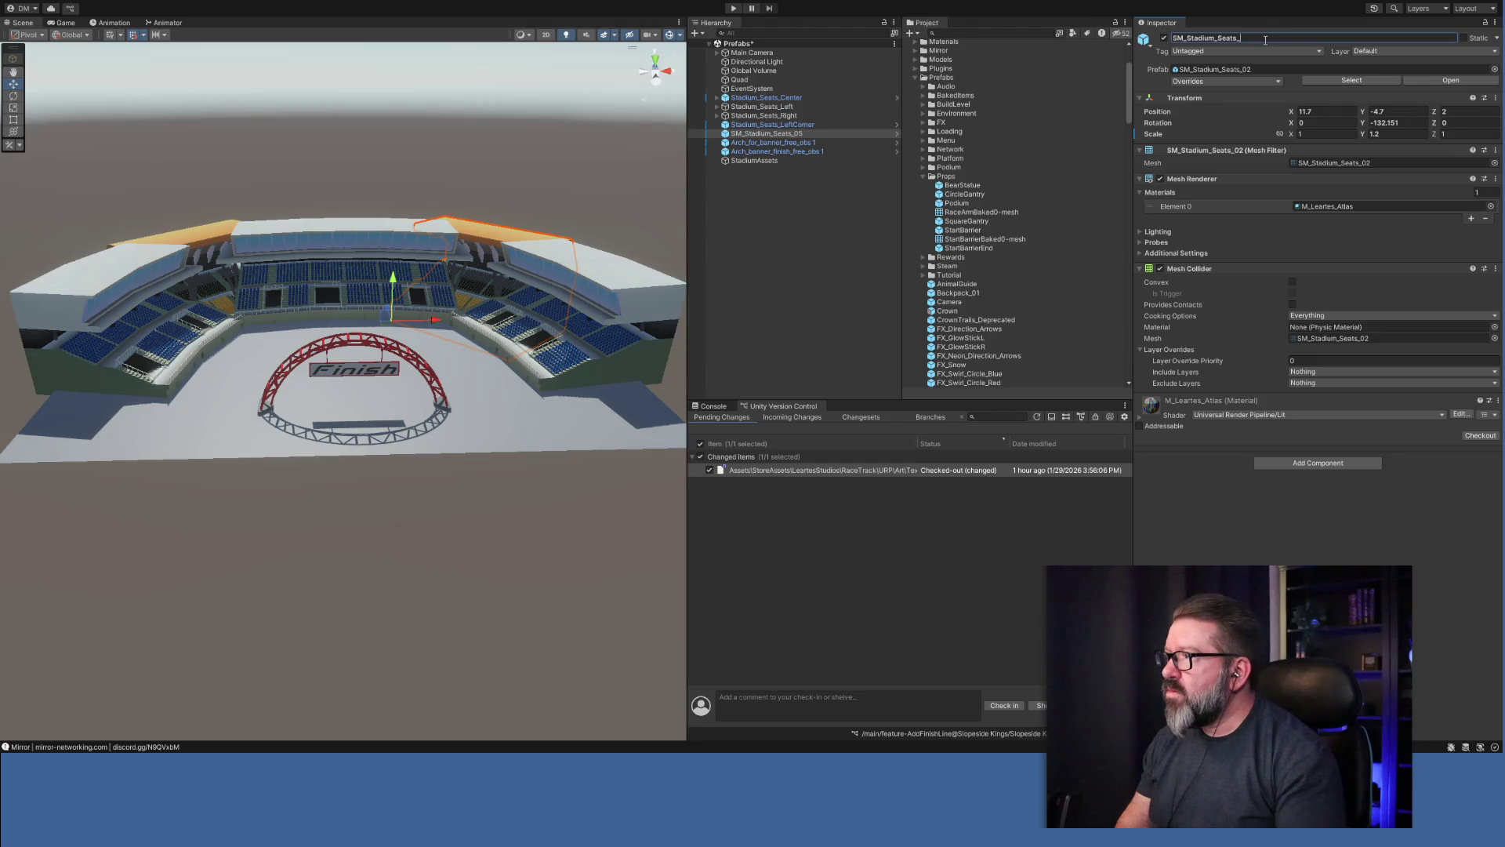
text(Right)
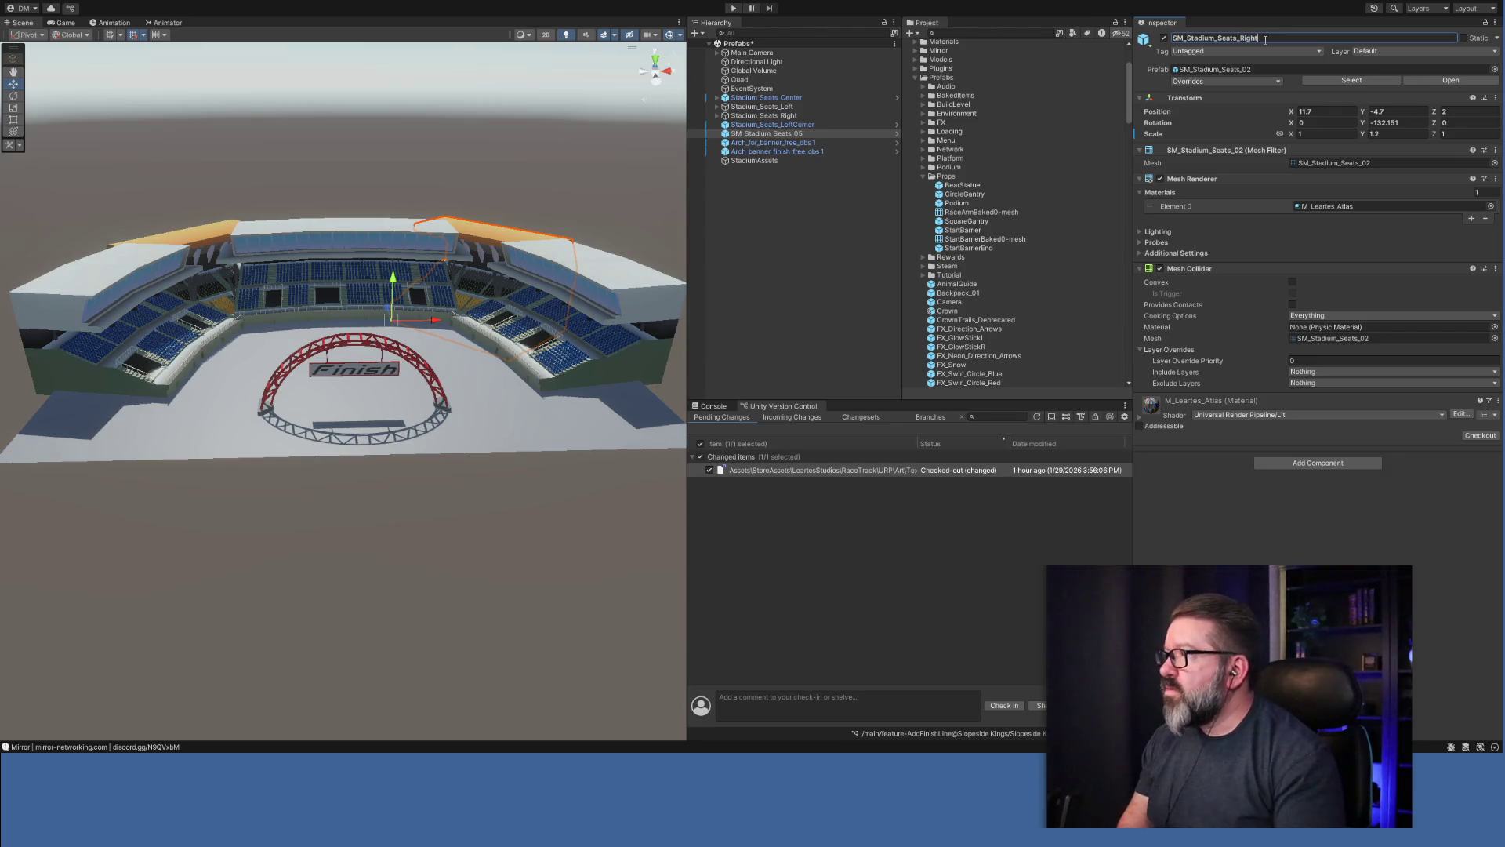
text(Corner)
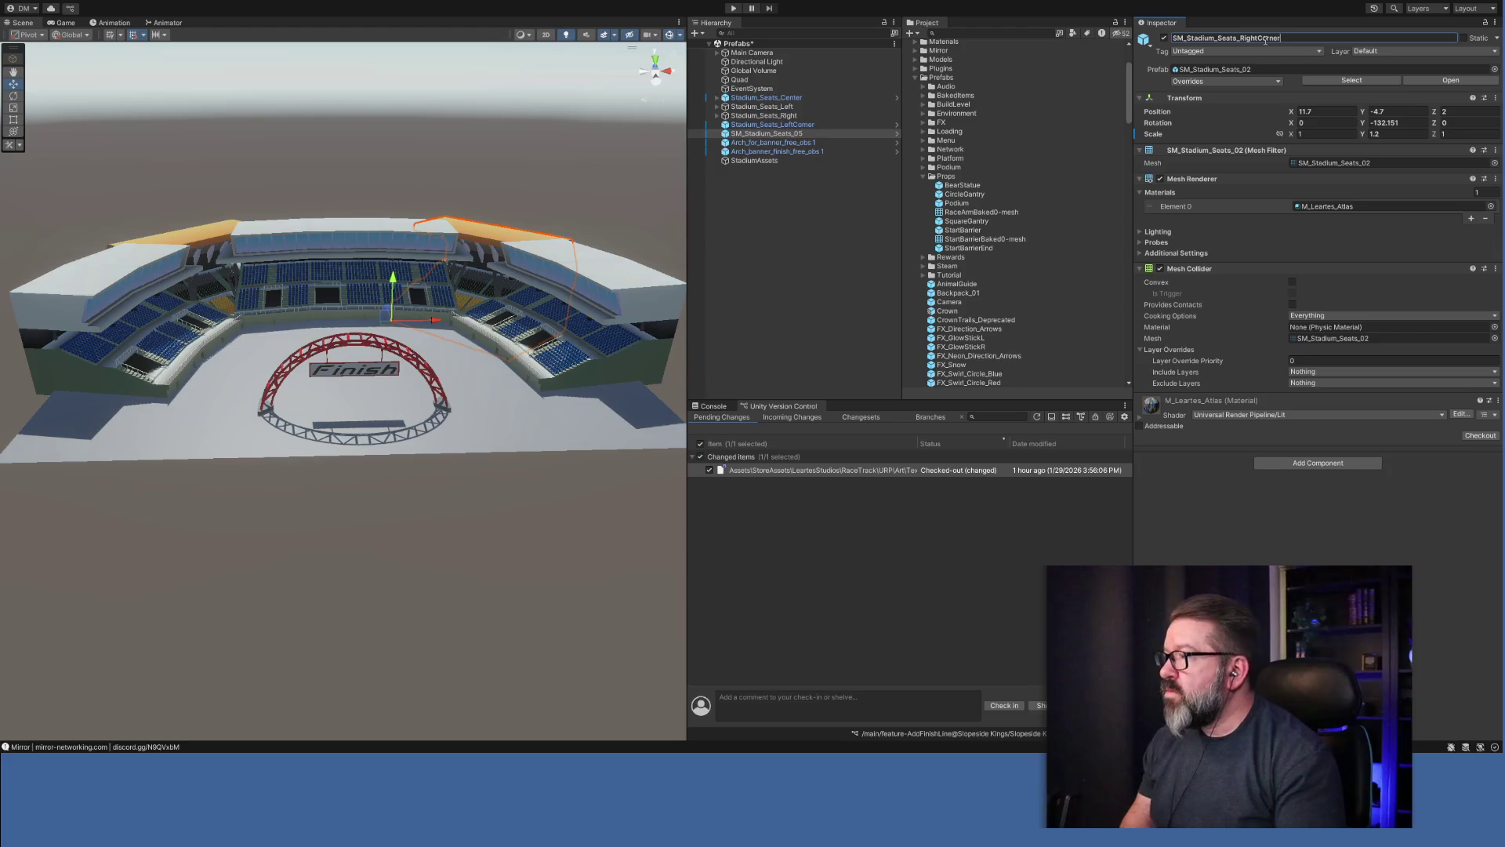
key(Home)
key(Delete)
key(Delete)
key(Delete)
key(Return)
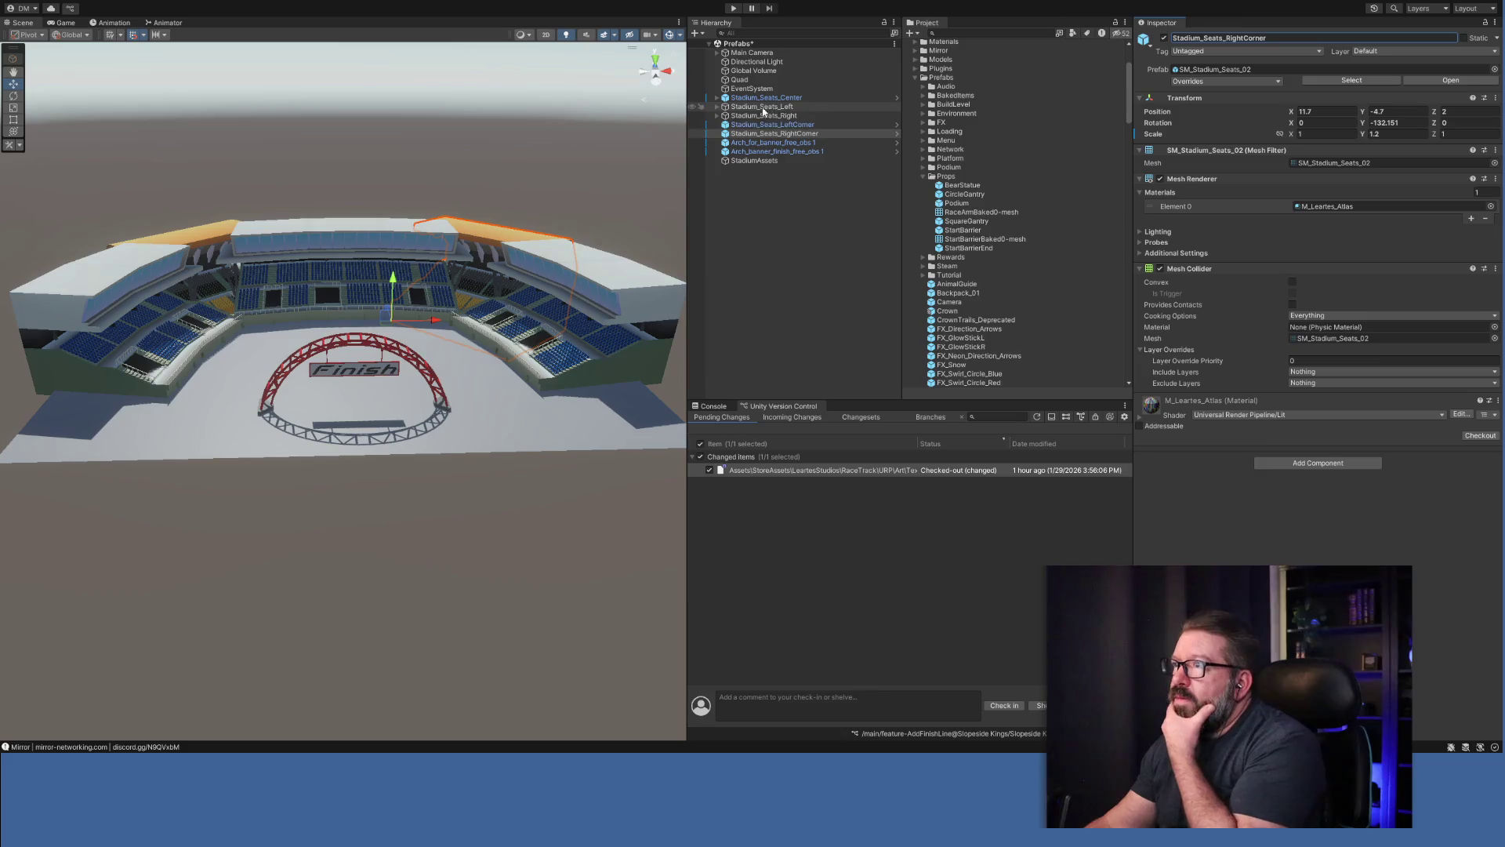
Rename Arch_for_banner_free_obs 1 to Arch_for_banner.
click(778, 143)
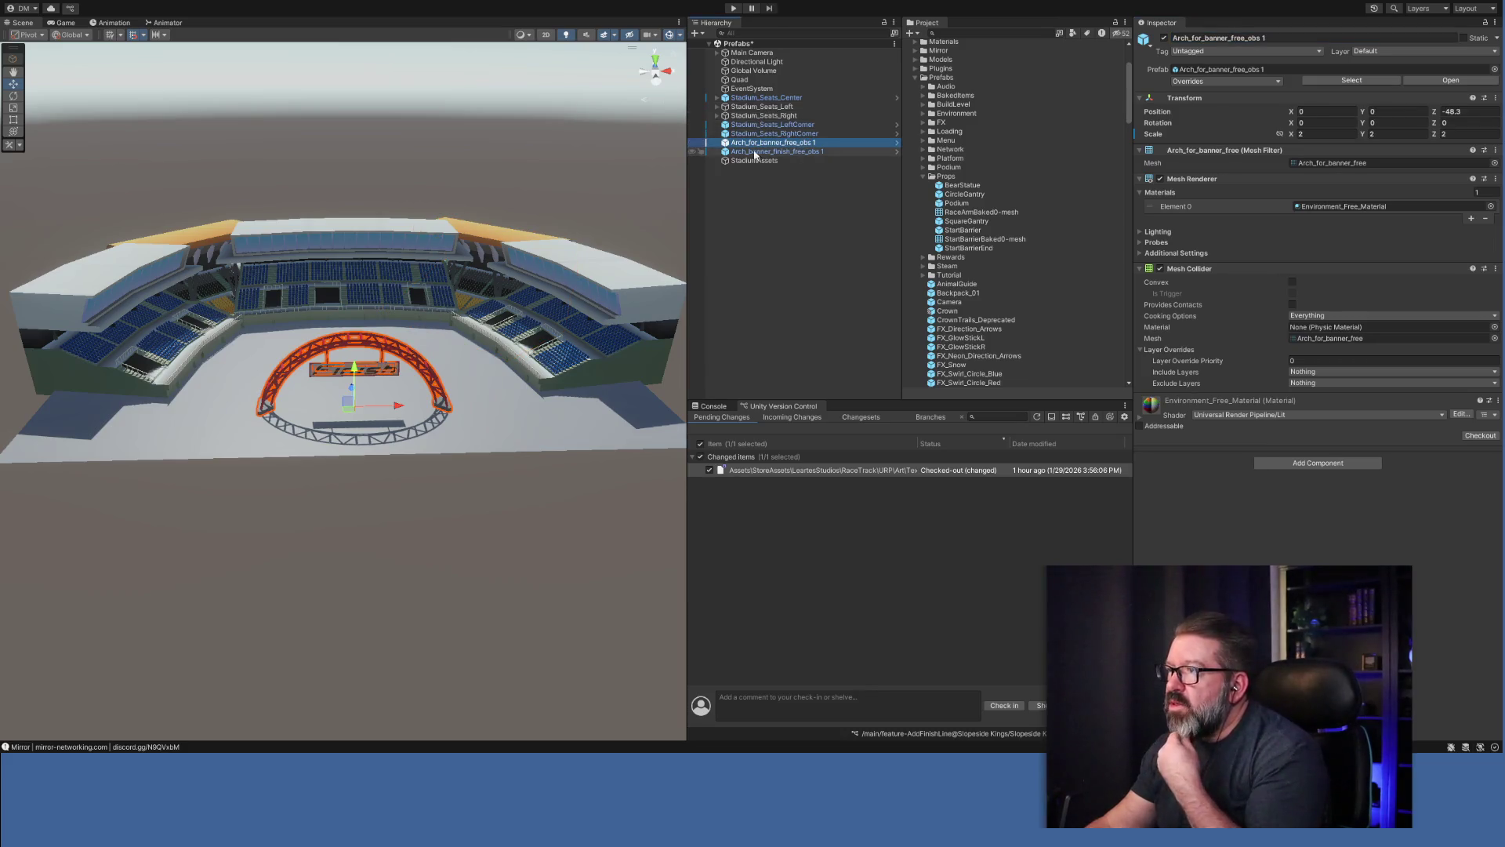
click(1286, 39)
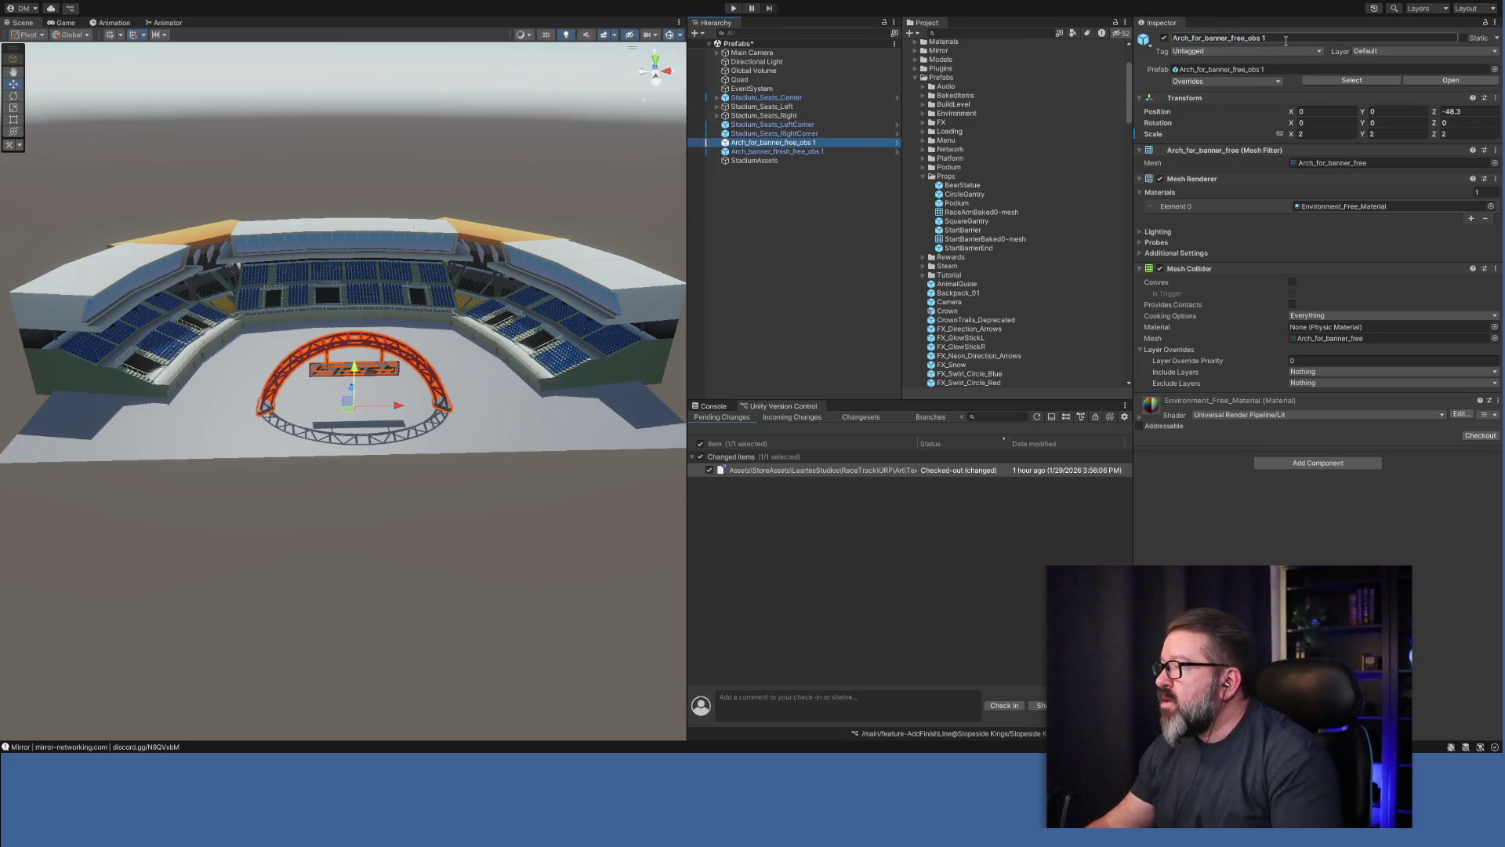
click(1284, 40)
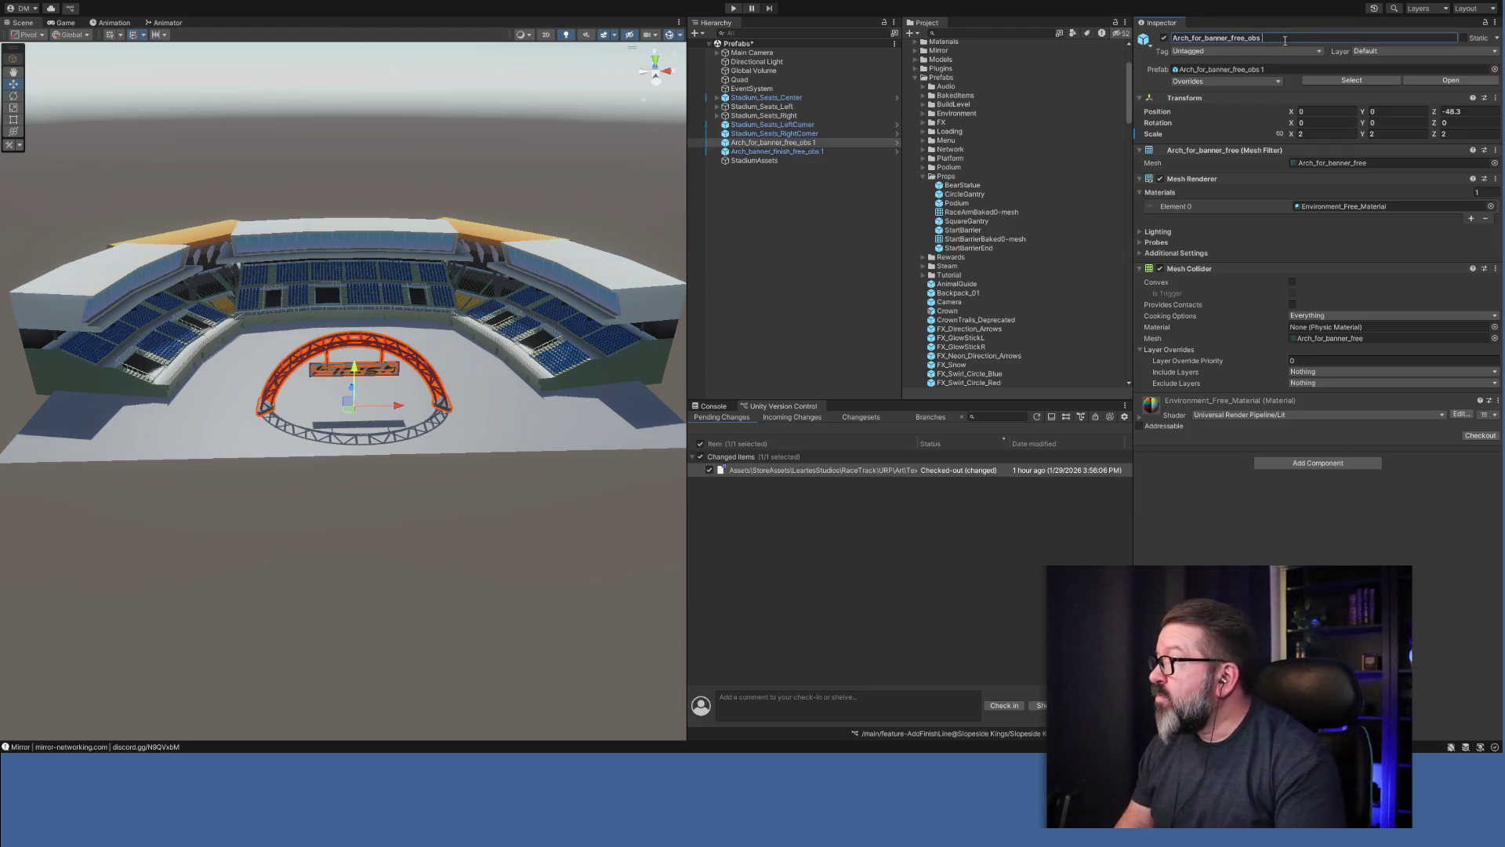
key(BackSpace)
key(BackSpace)
key(BackSpace)
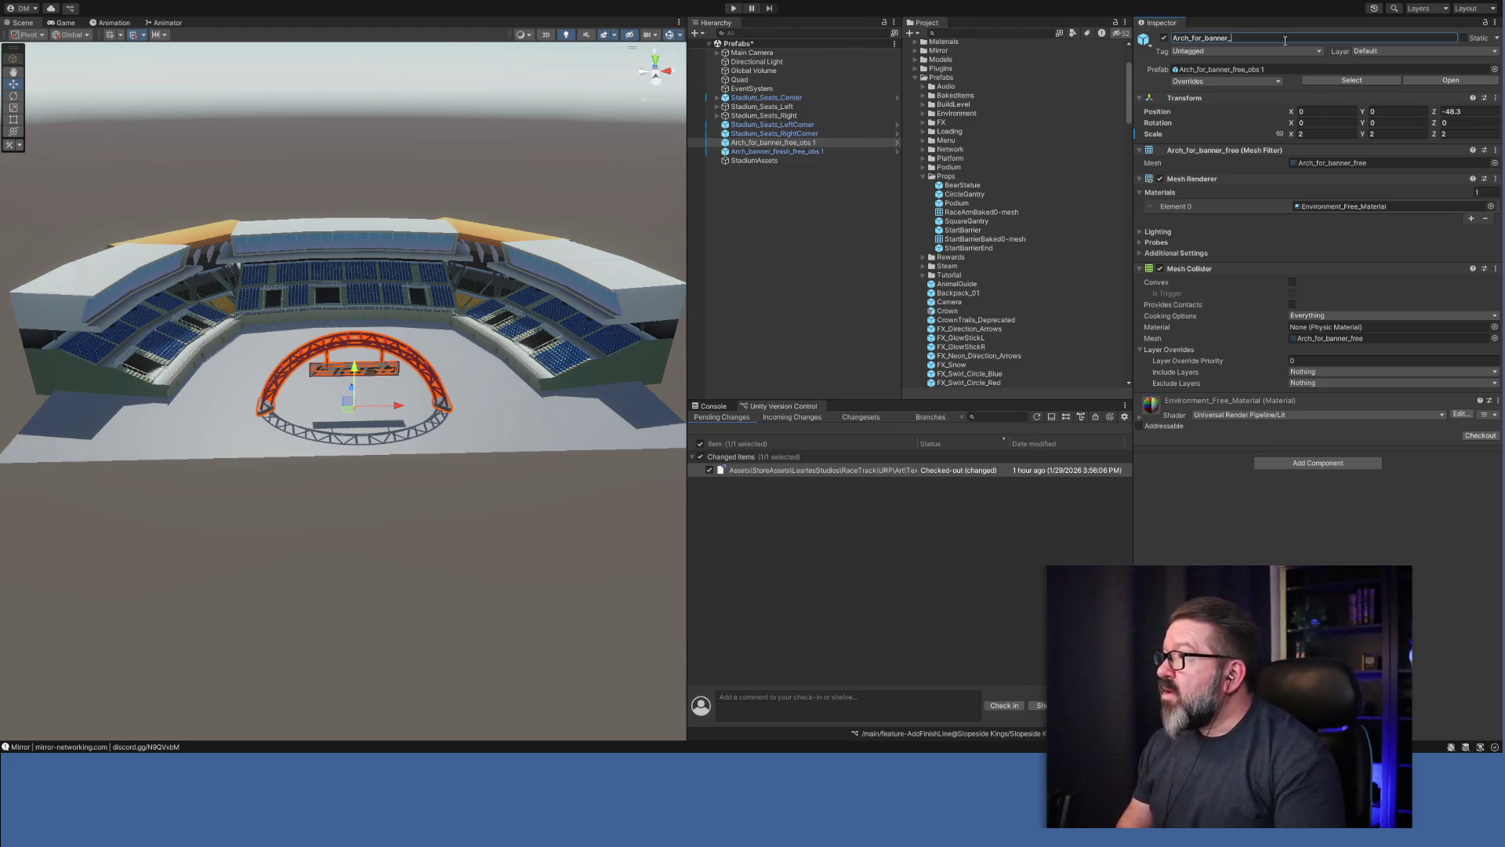
key(Return)
Rename Arch_banner_finish_free_obs 1 to finish_banner.
click(784, 151)
click(1294, 38)
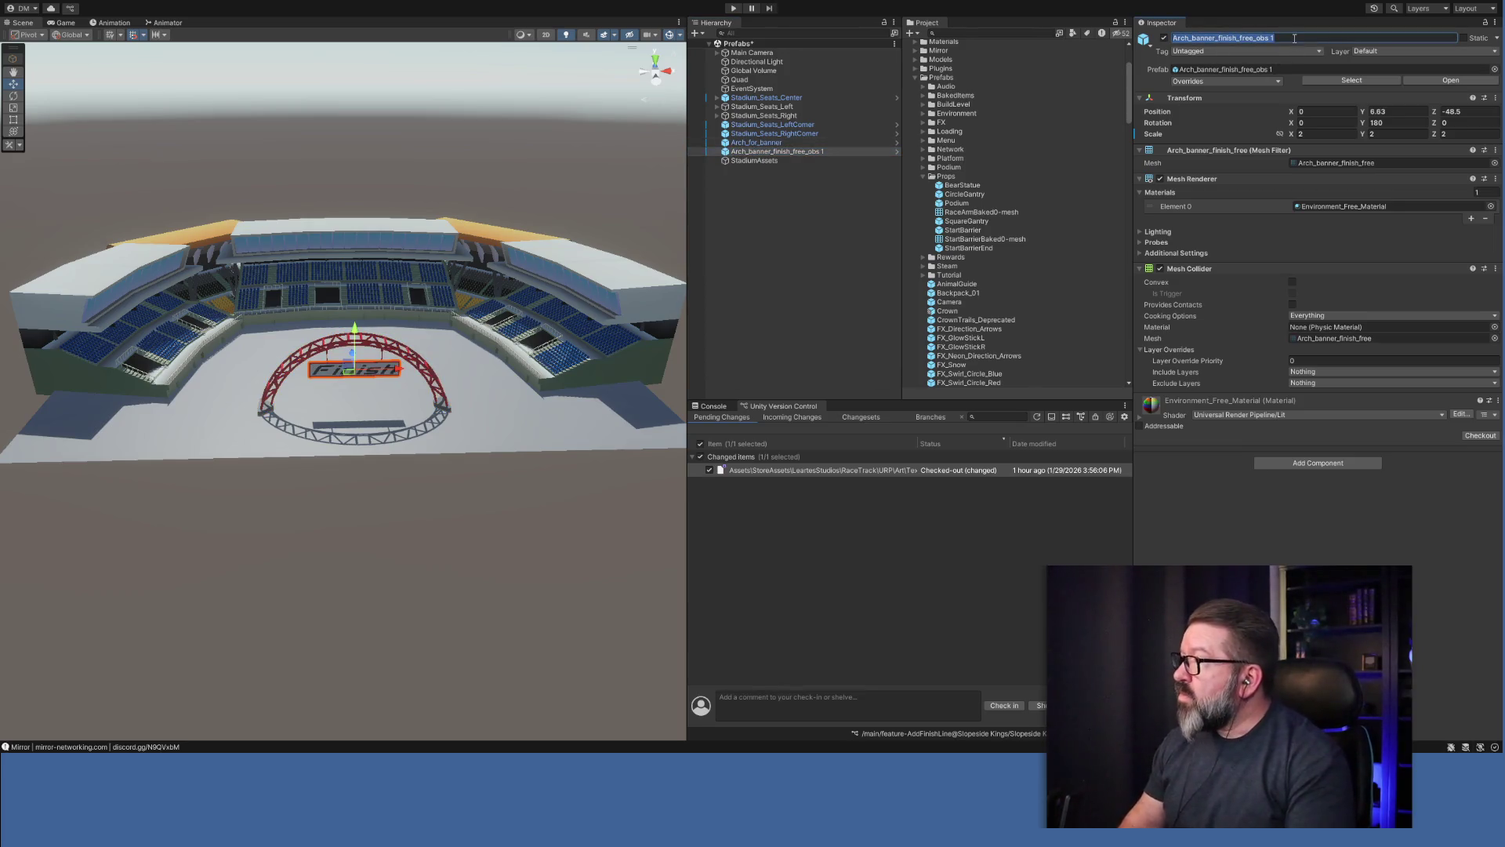
key(Home)
key(Delete)
key(Delete)
key(Delete)
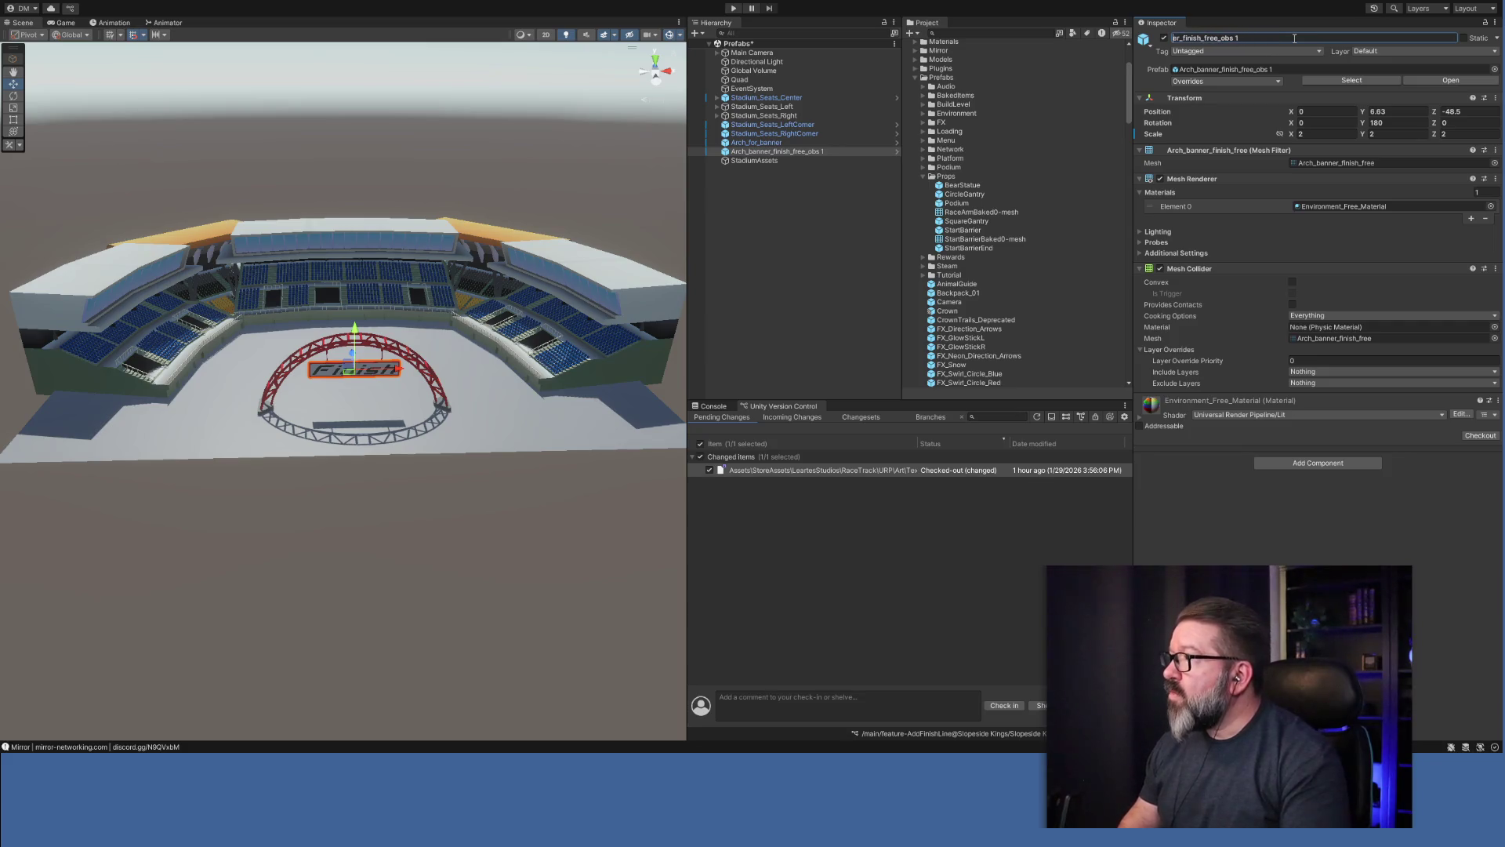
key(Delete)
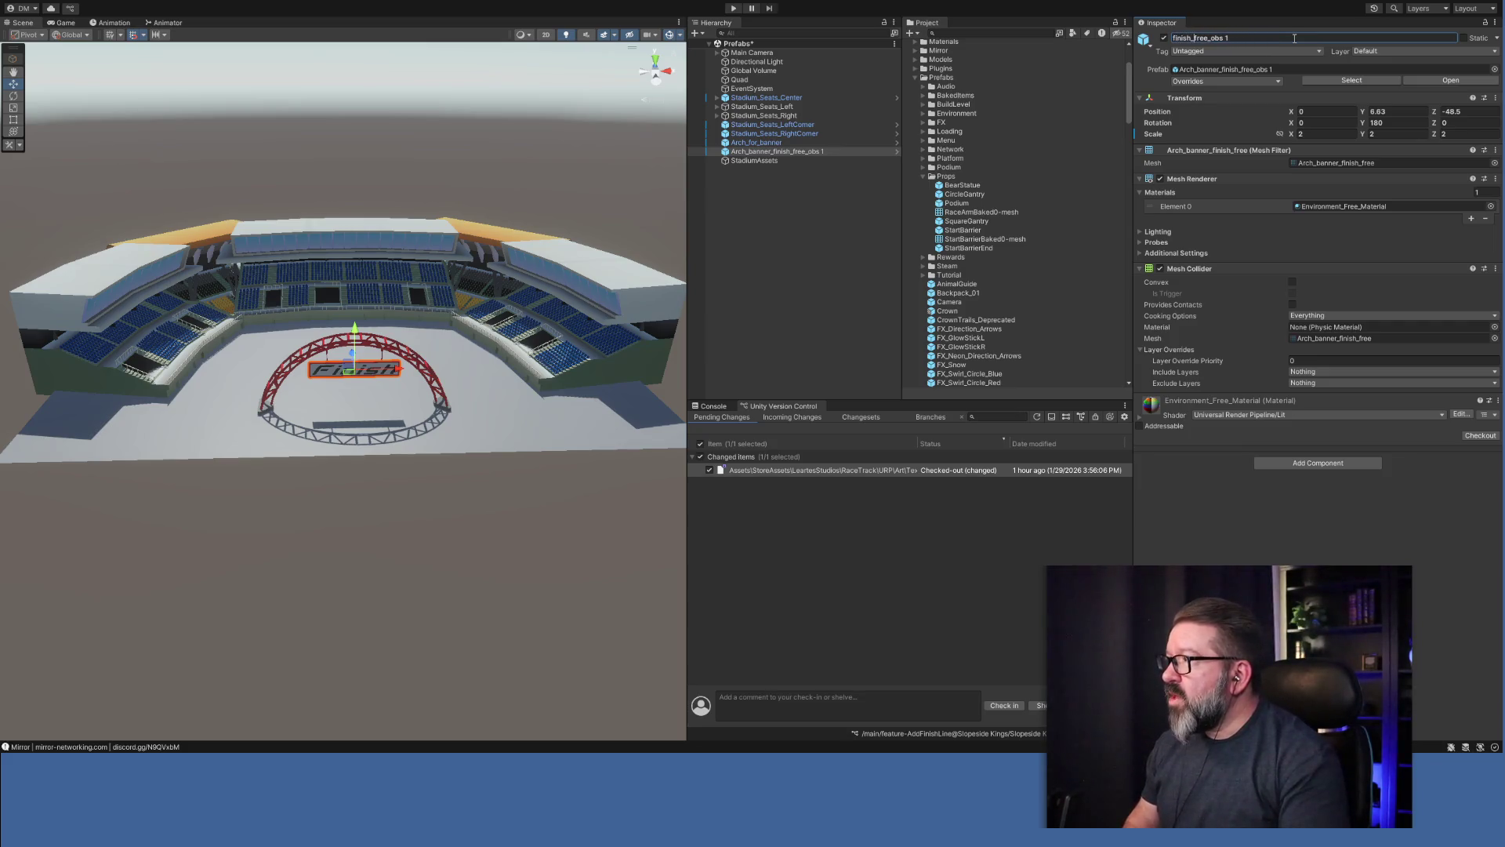
text(banner)
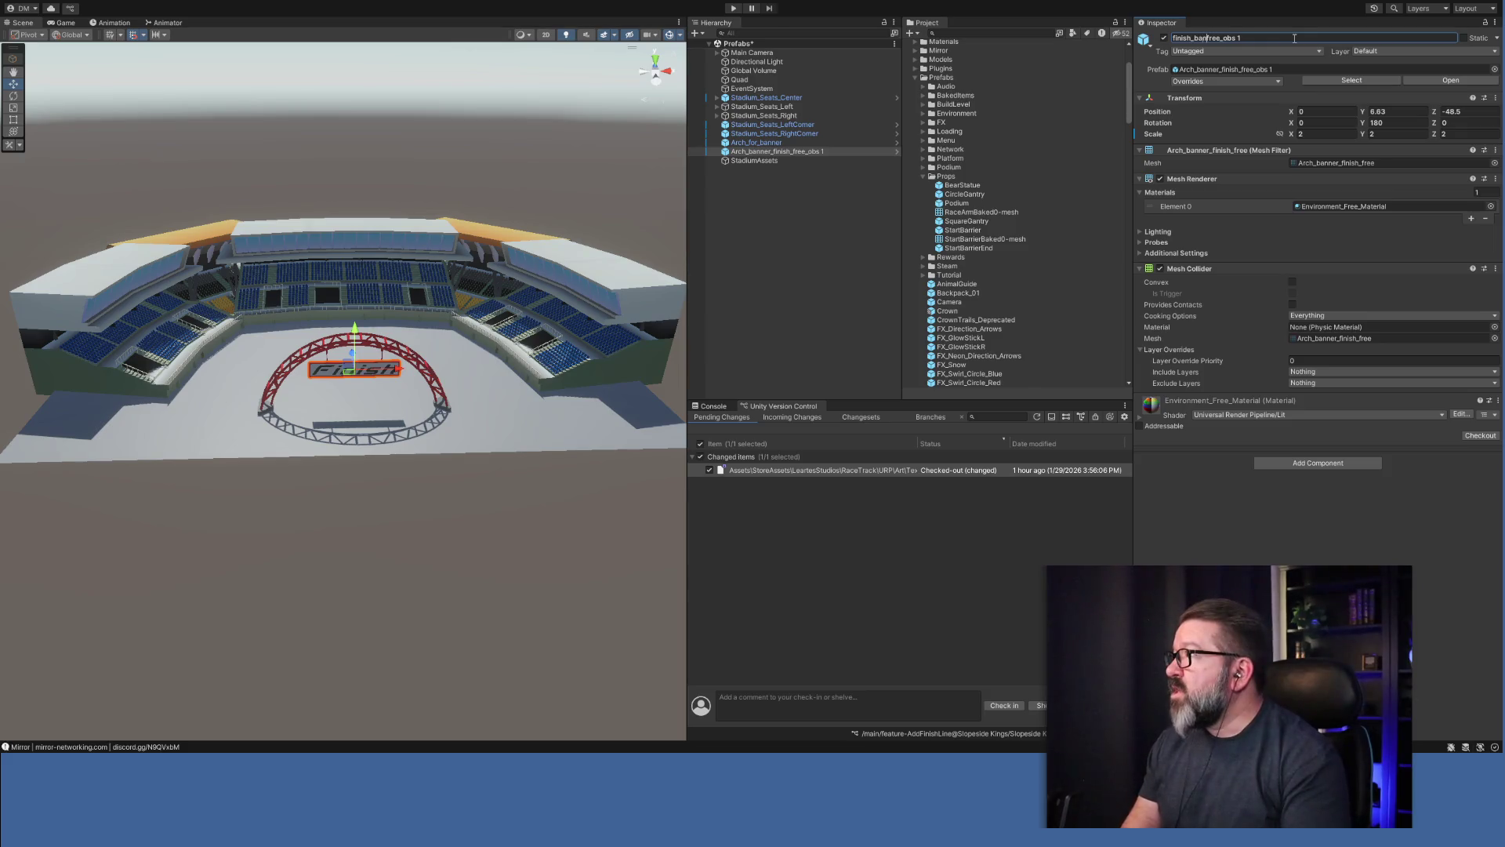
key(Delete)
key(Delete)
key(Delete)
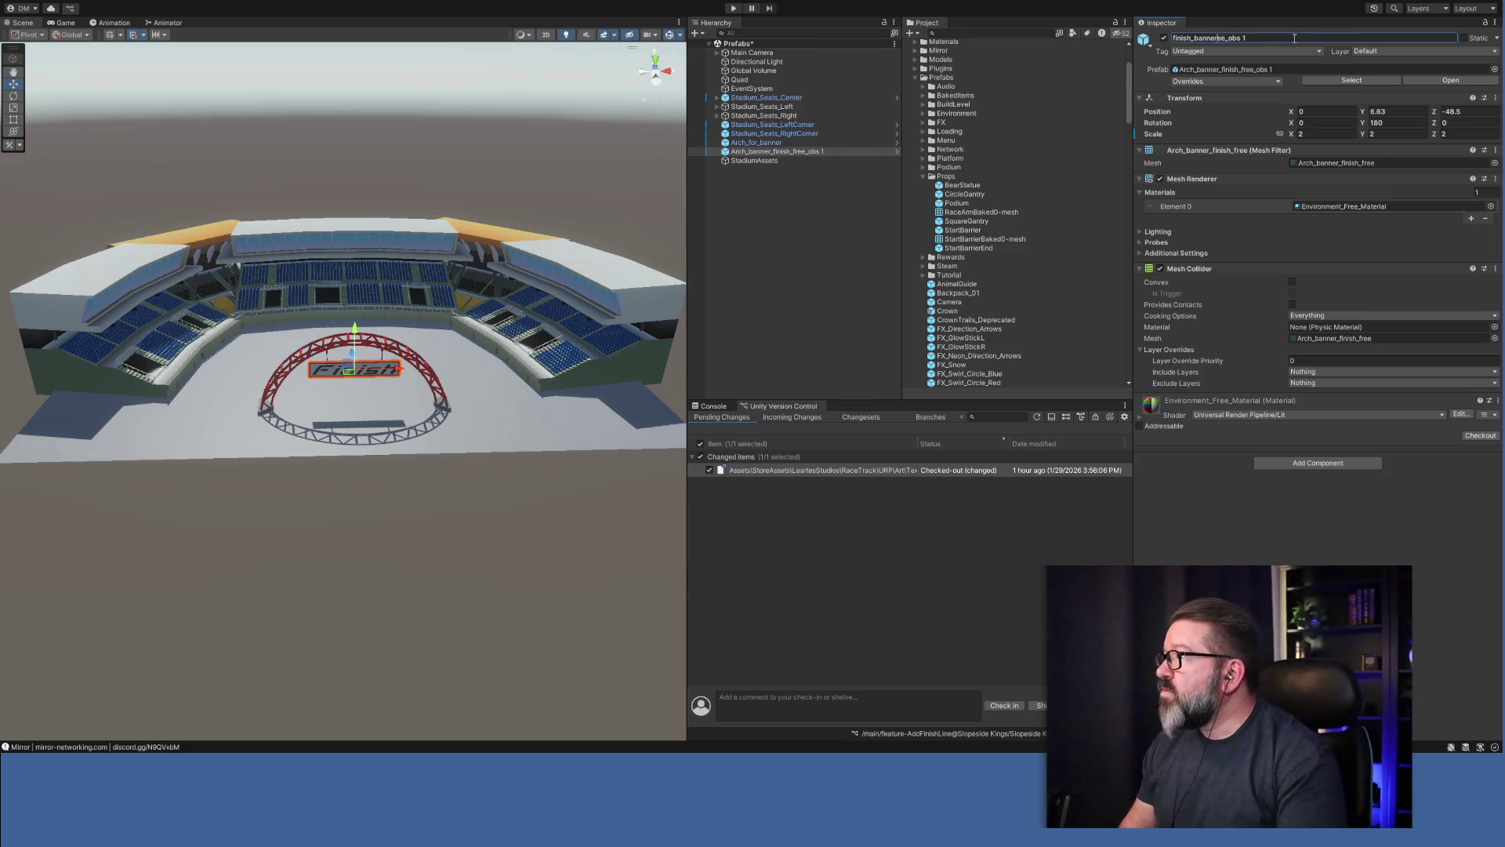
key(Return)
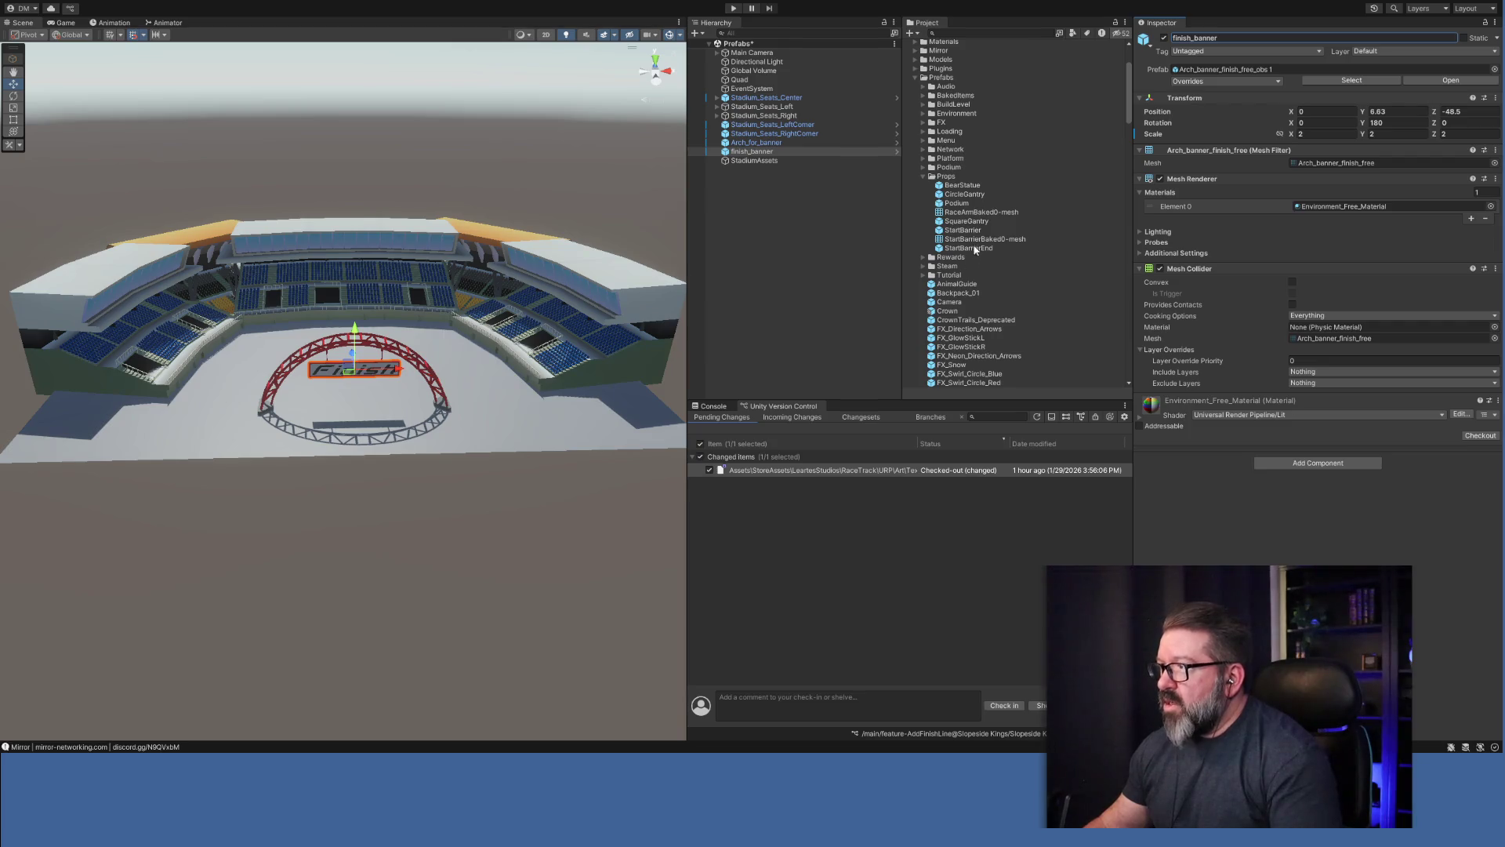
Drag the Stadium prefab into the Hierarchy, expand its podiums, and select Stadium_Seats_Center through StadiumAssets.
scroll(976, 236, down, 15)
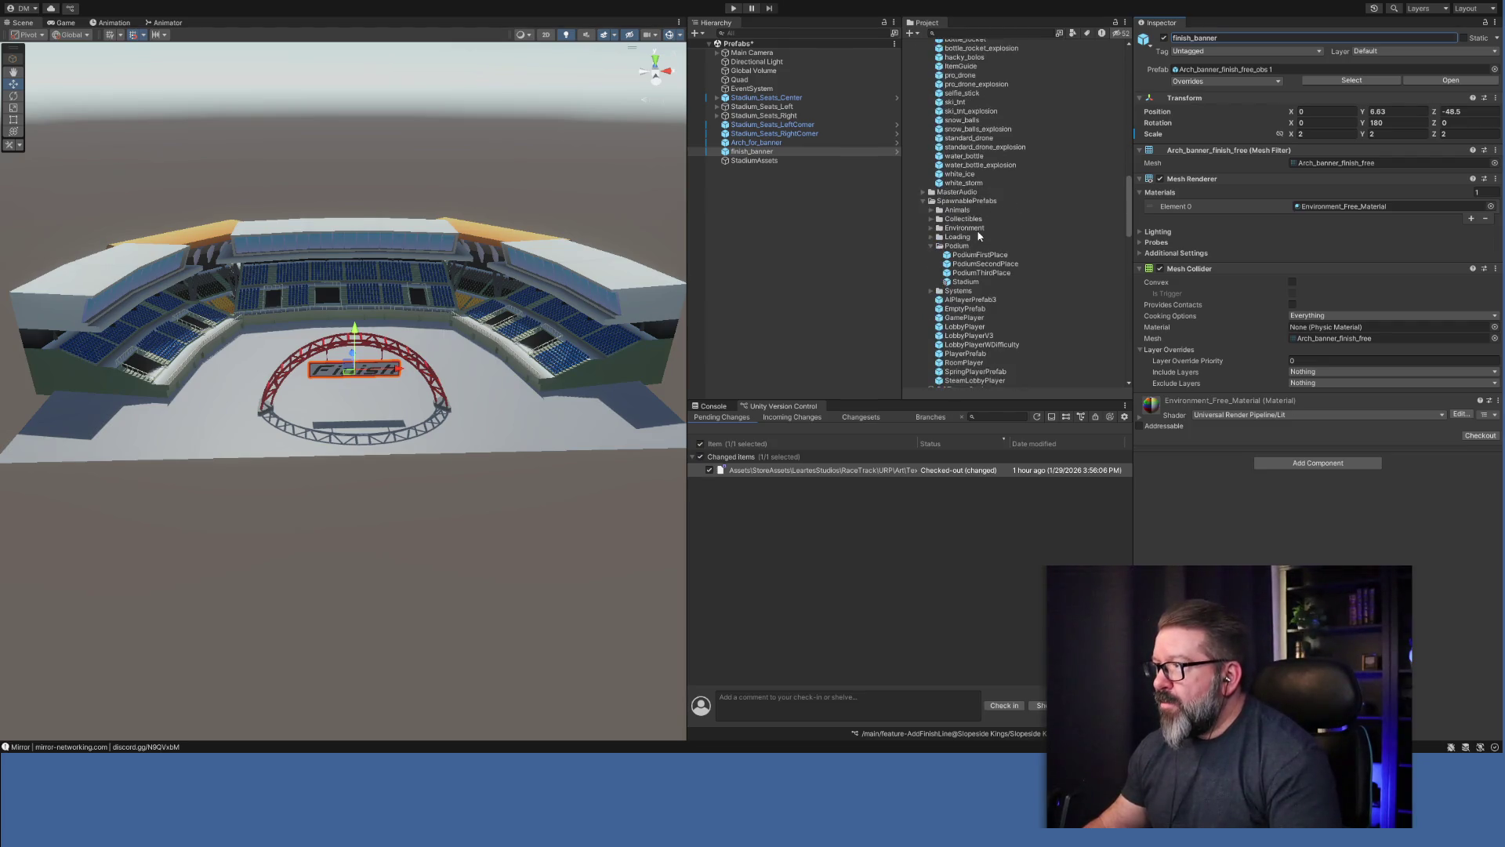
scroll(981, 231, down, 2)
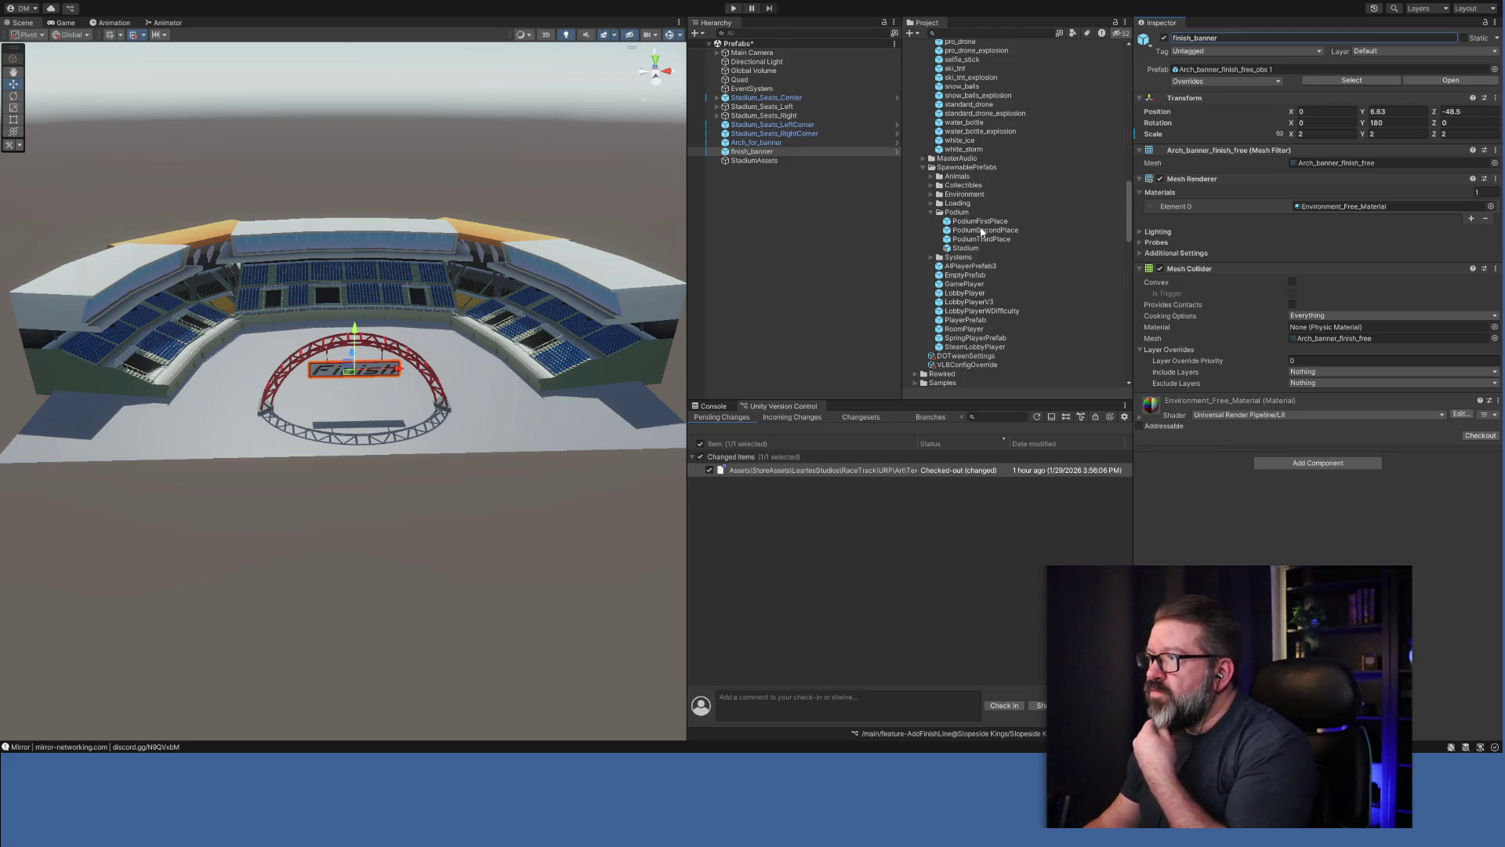
click(970, 249)
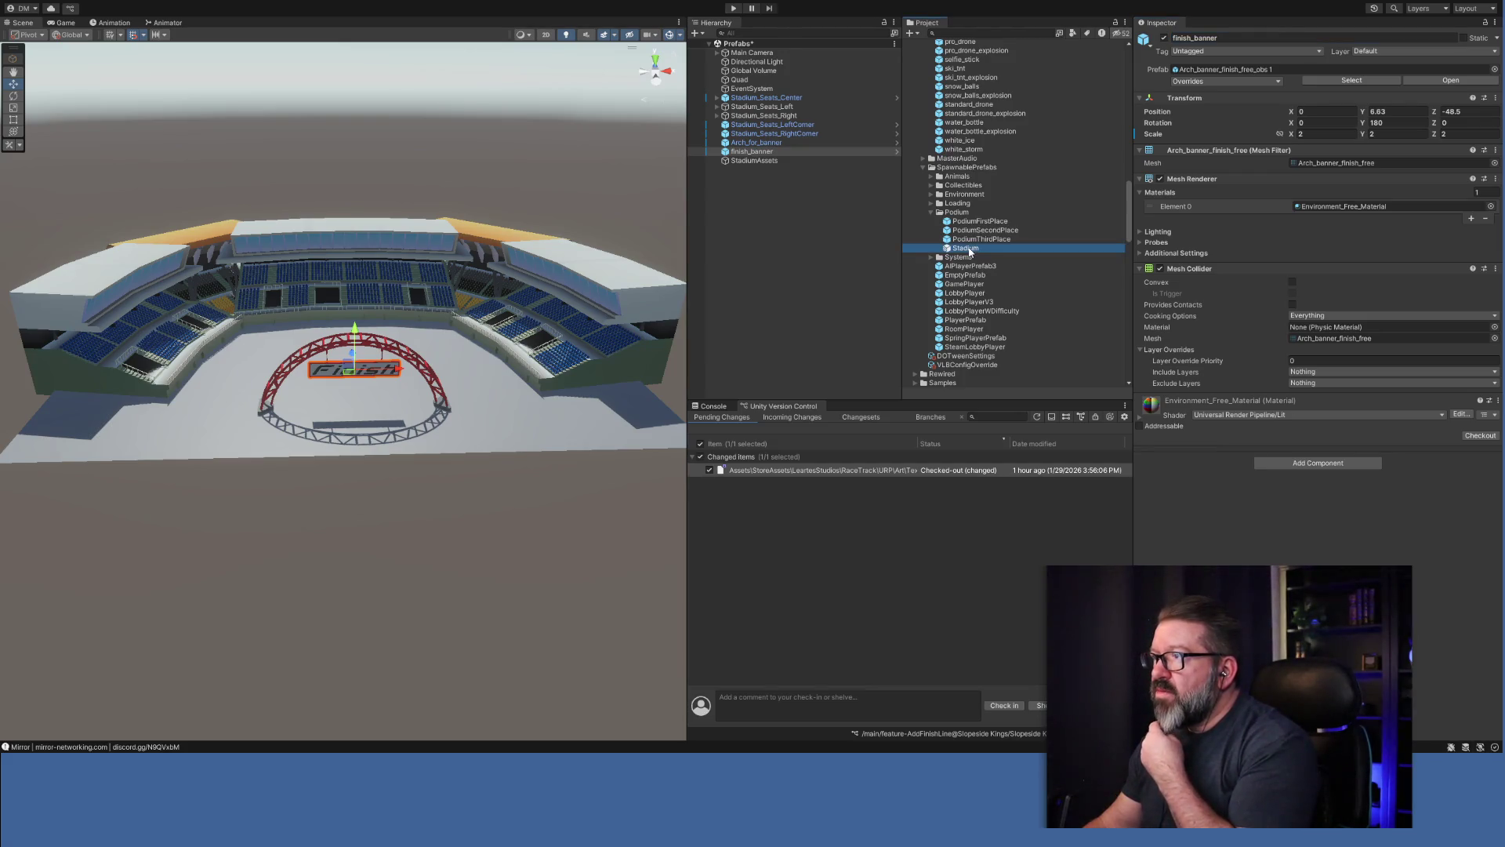
drag(971, 249, 838, 220)
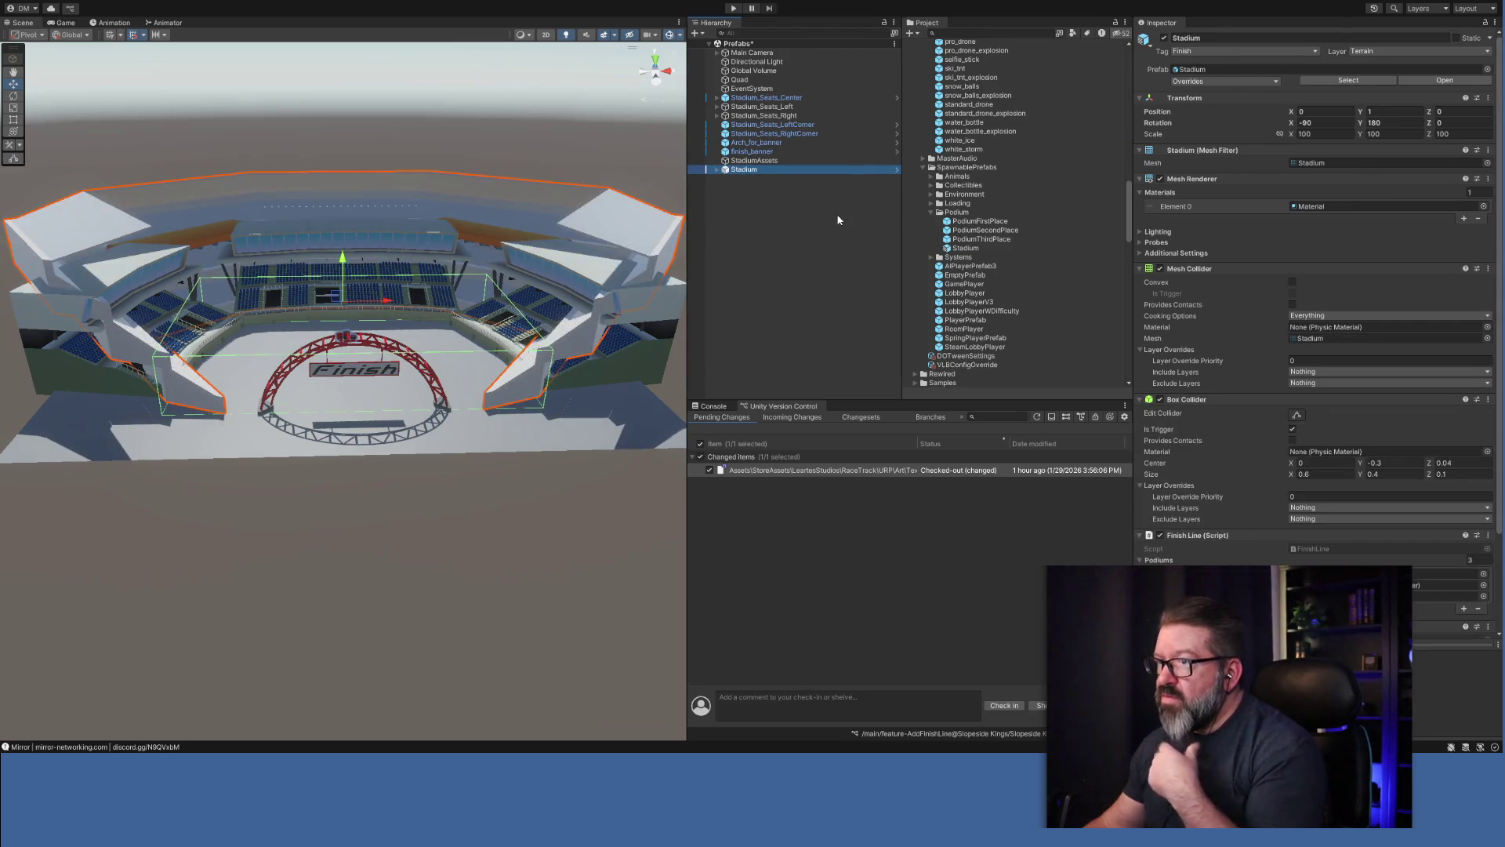
click(717, 170)
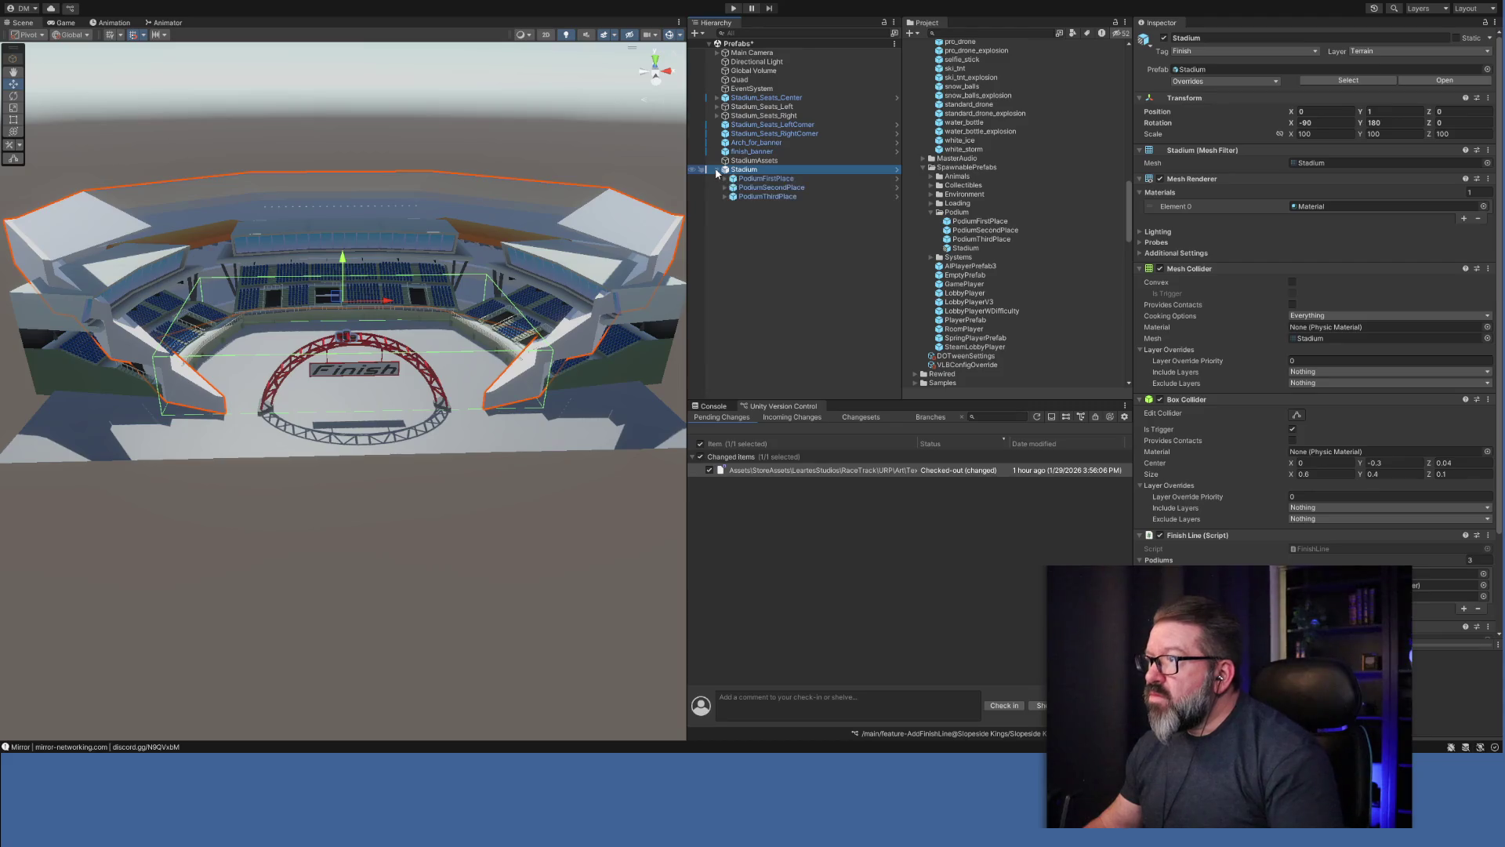
click(758, 162)
shift+click(764, 100)
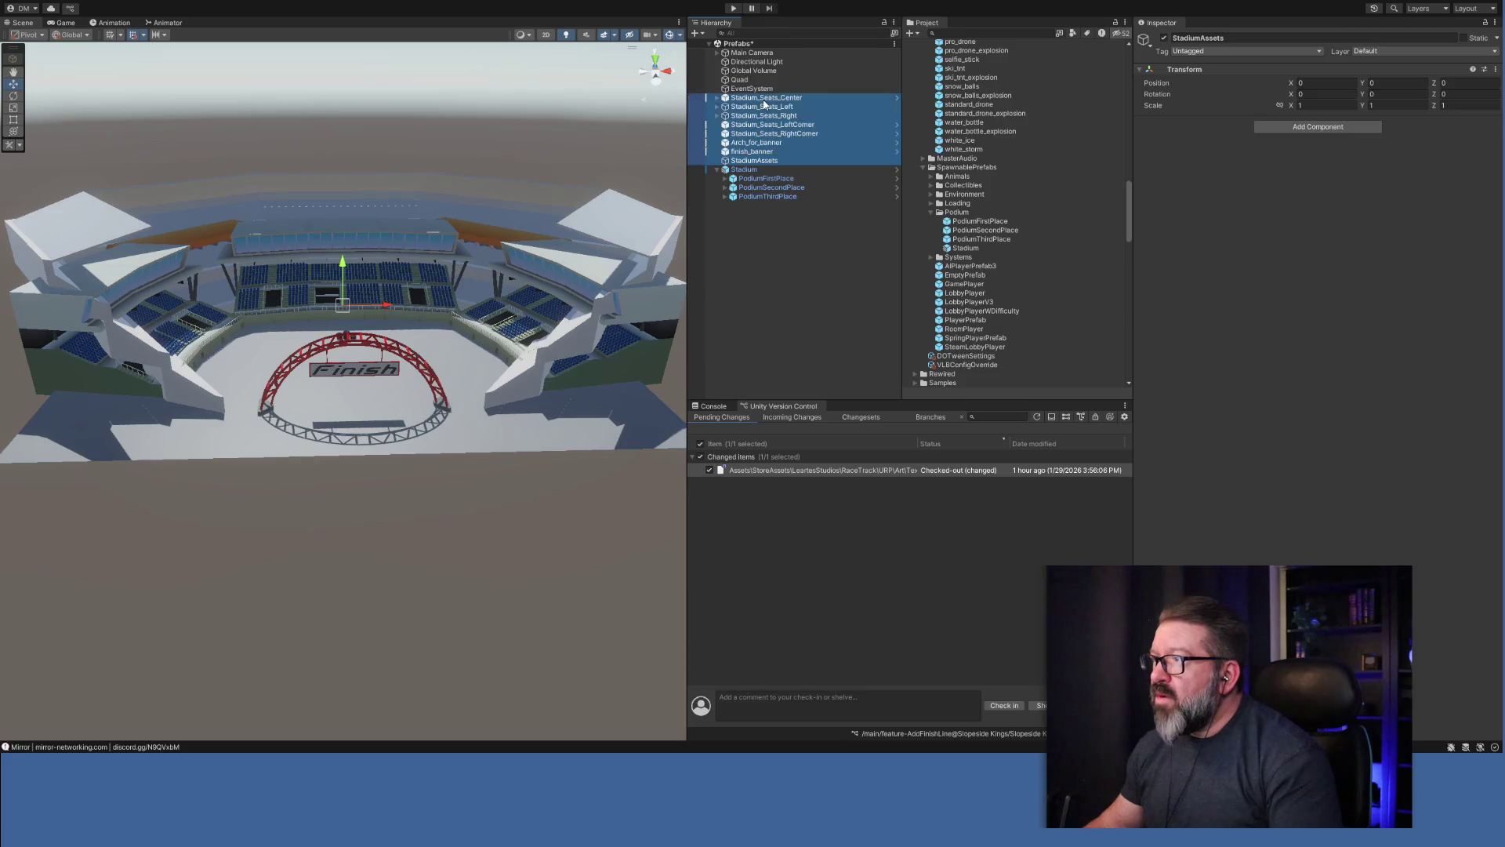
Parent the selected seats, arch, finish banner and StadiumAssets under the Stadium object.
drag(765, 103, 754, 173)
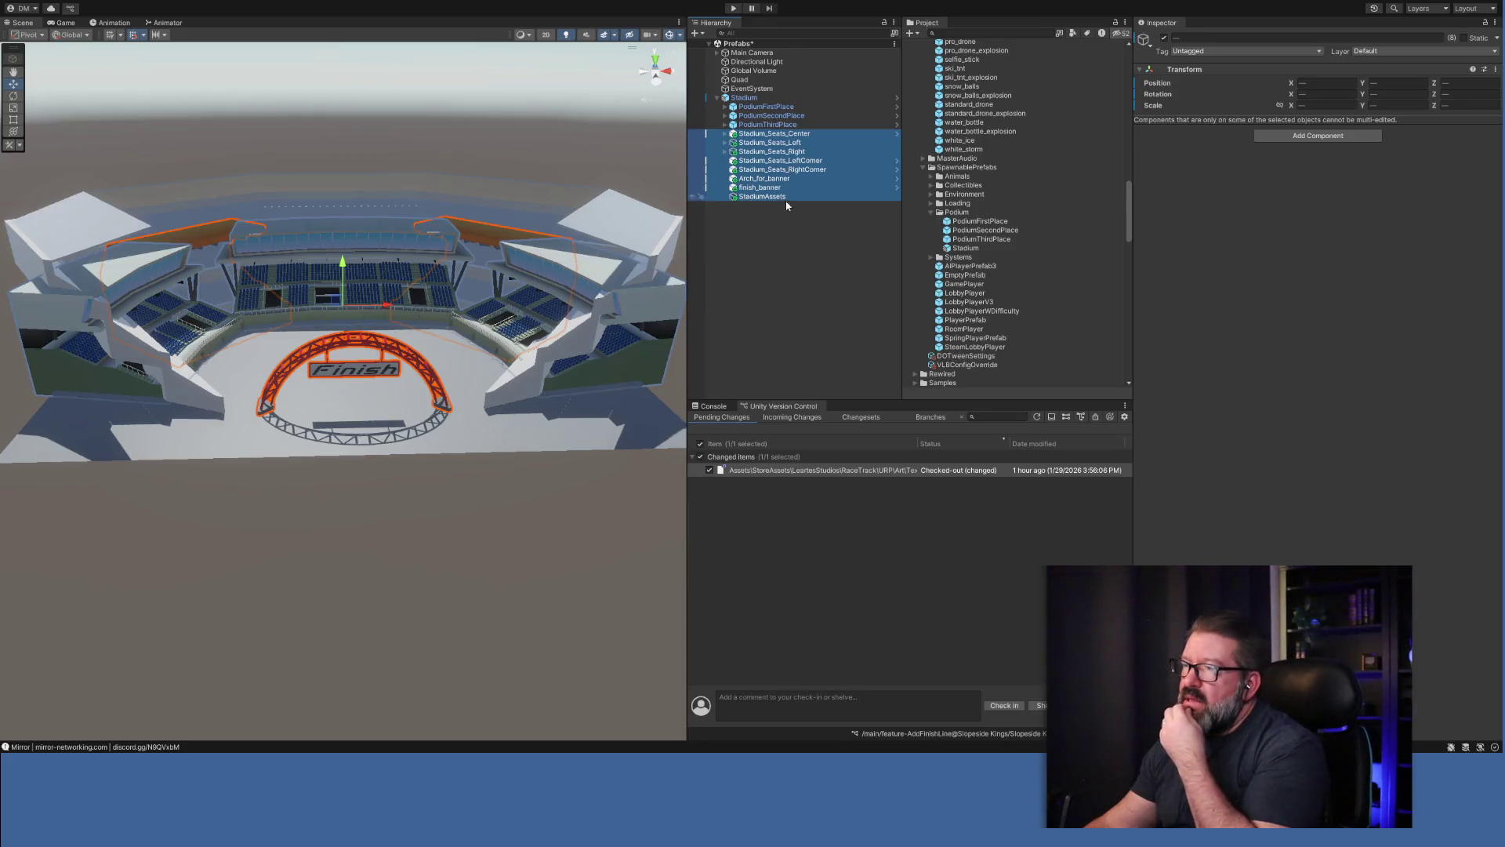
click(776, 231)
click(754, 99)
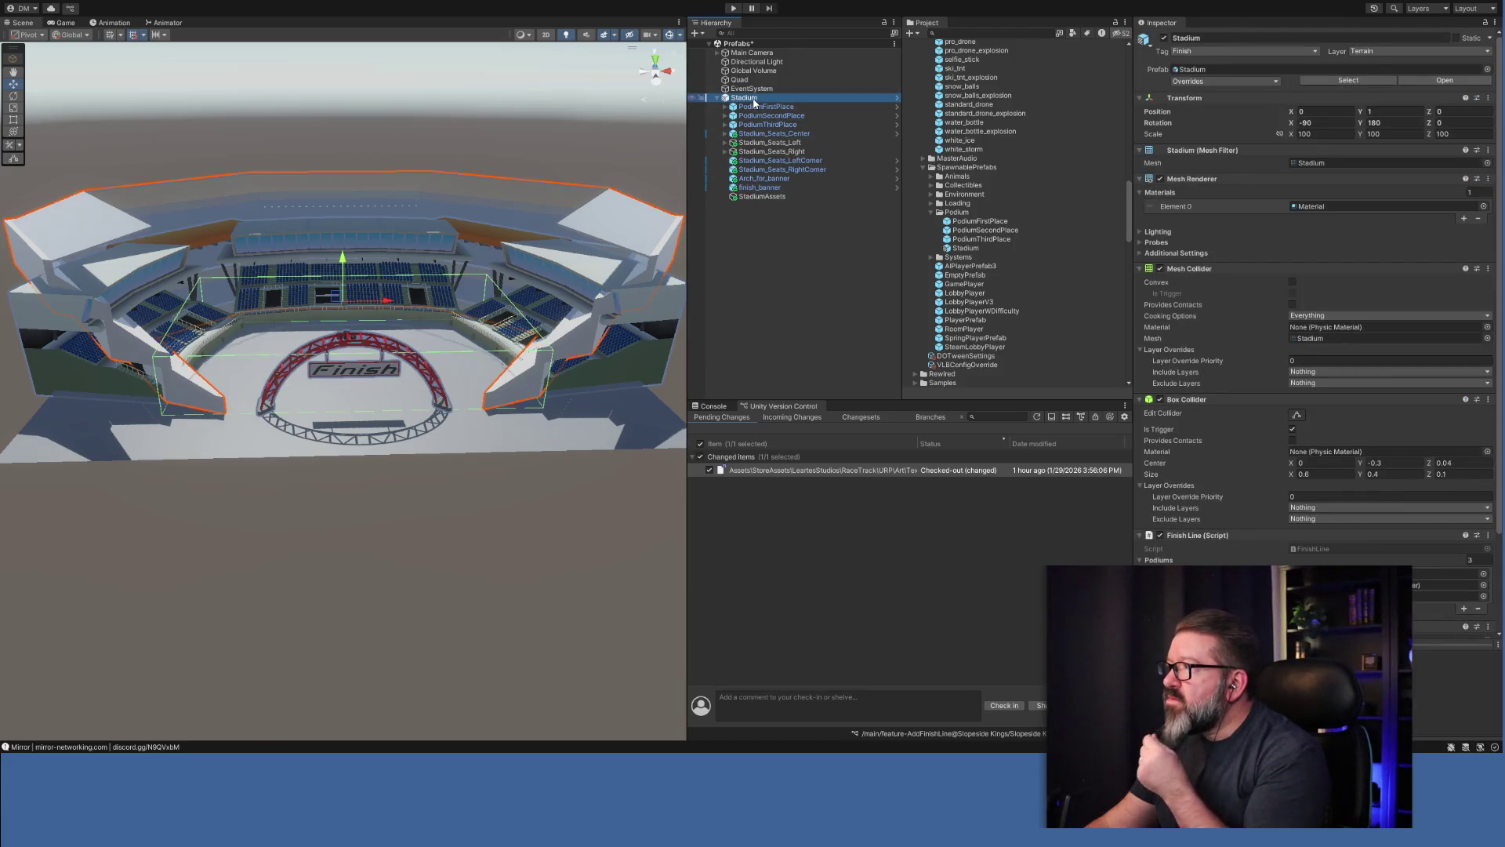
Review Stadium's children from PodiumFirstPlace down to StadiumAssets, ending on Stadium.
click(761, 108)
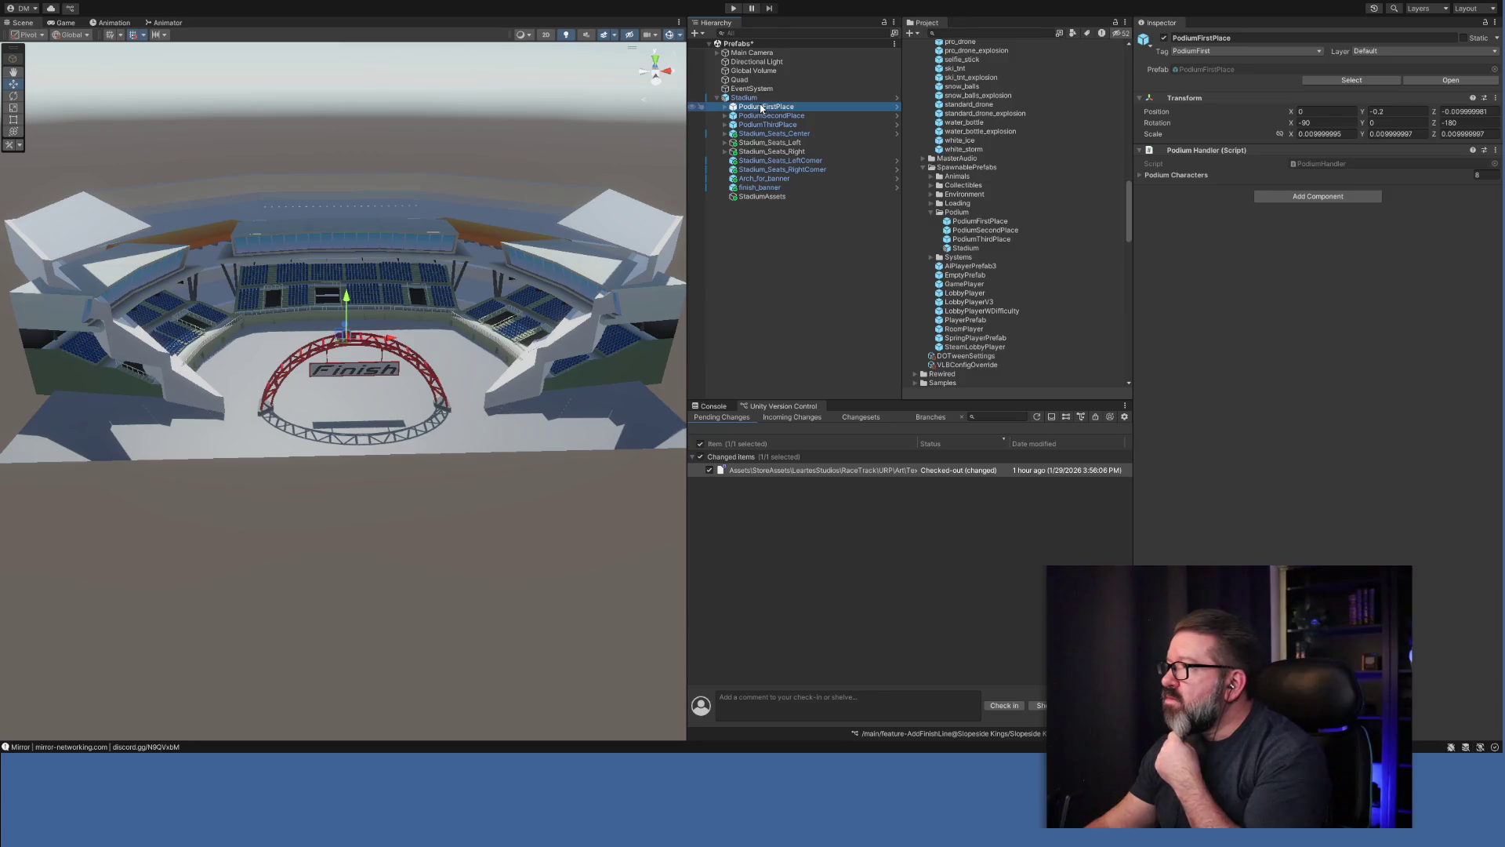
click(771, 161)
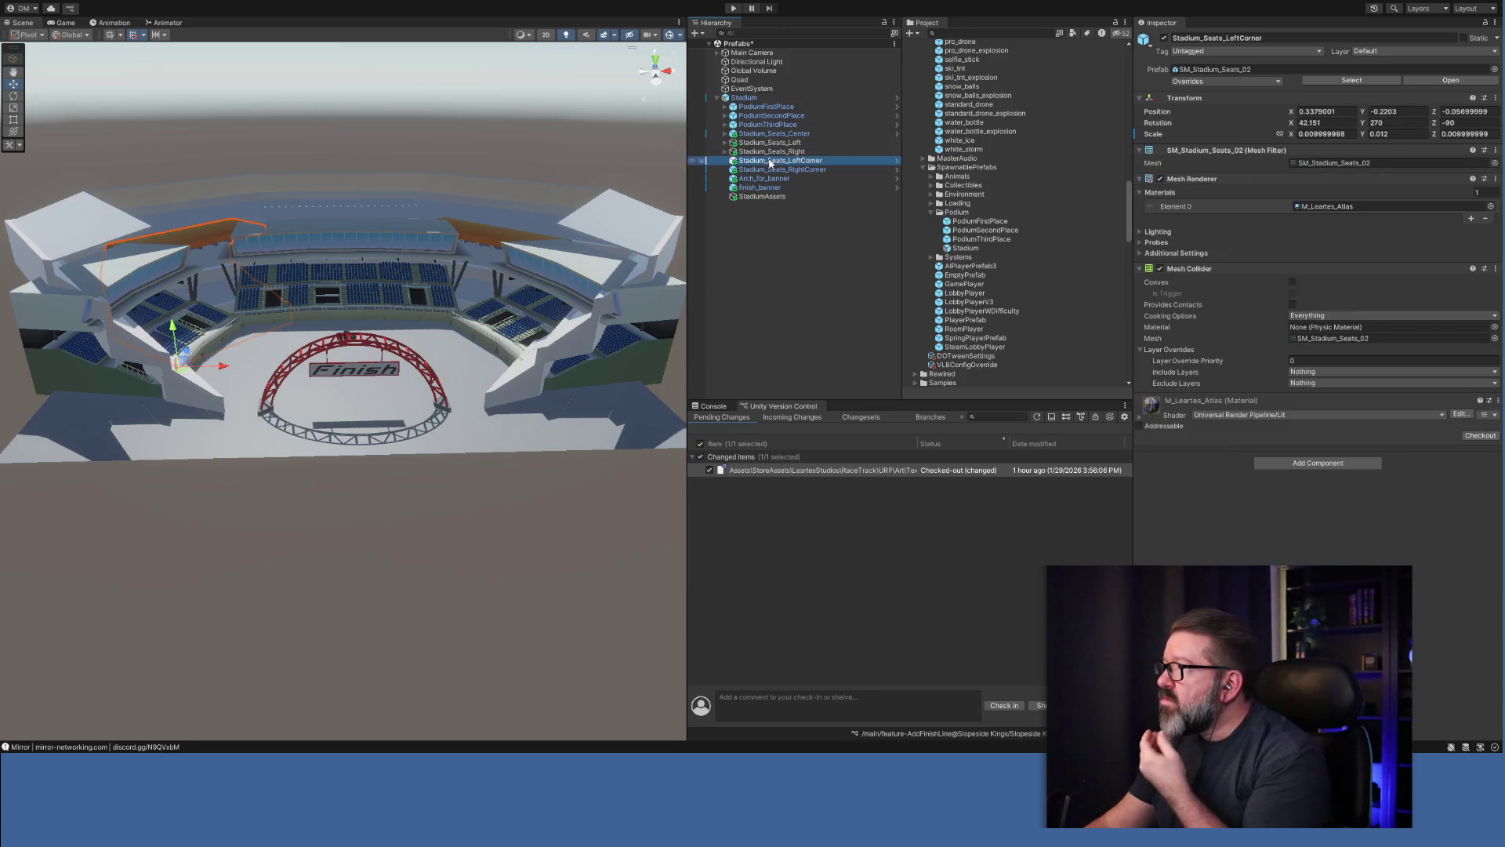
click(772, 169)
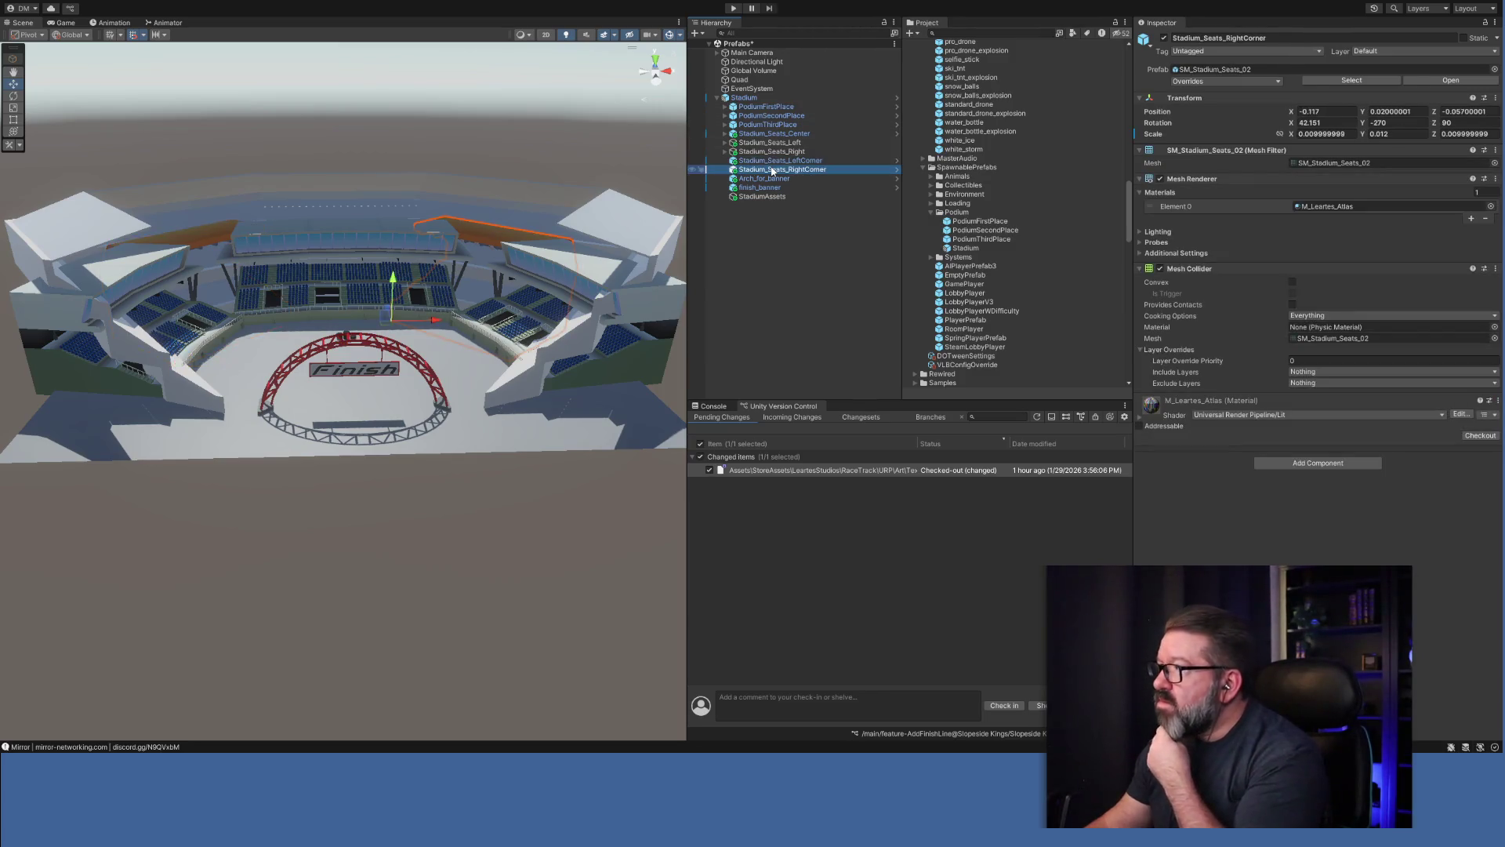
click(772, 178)
click(772, 188)
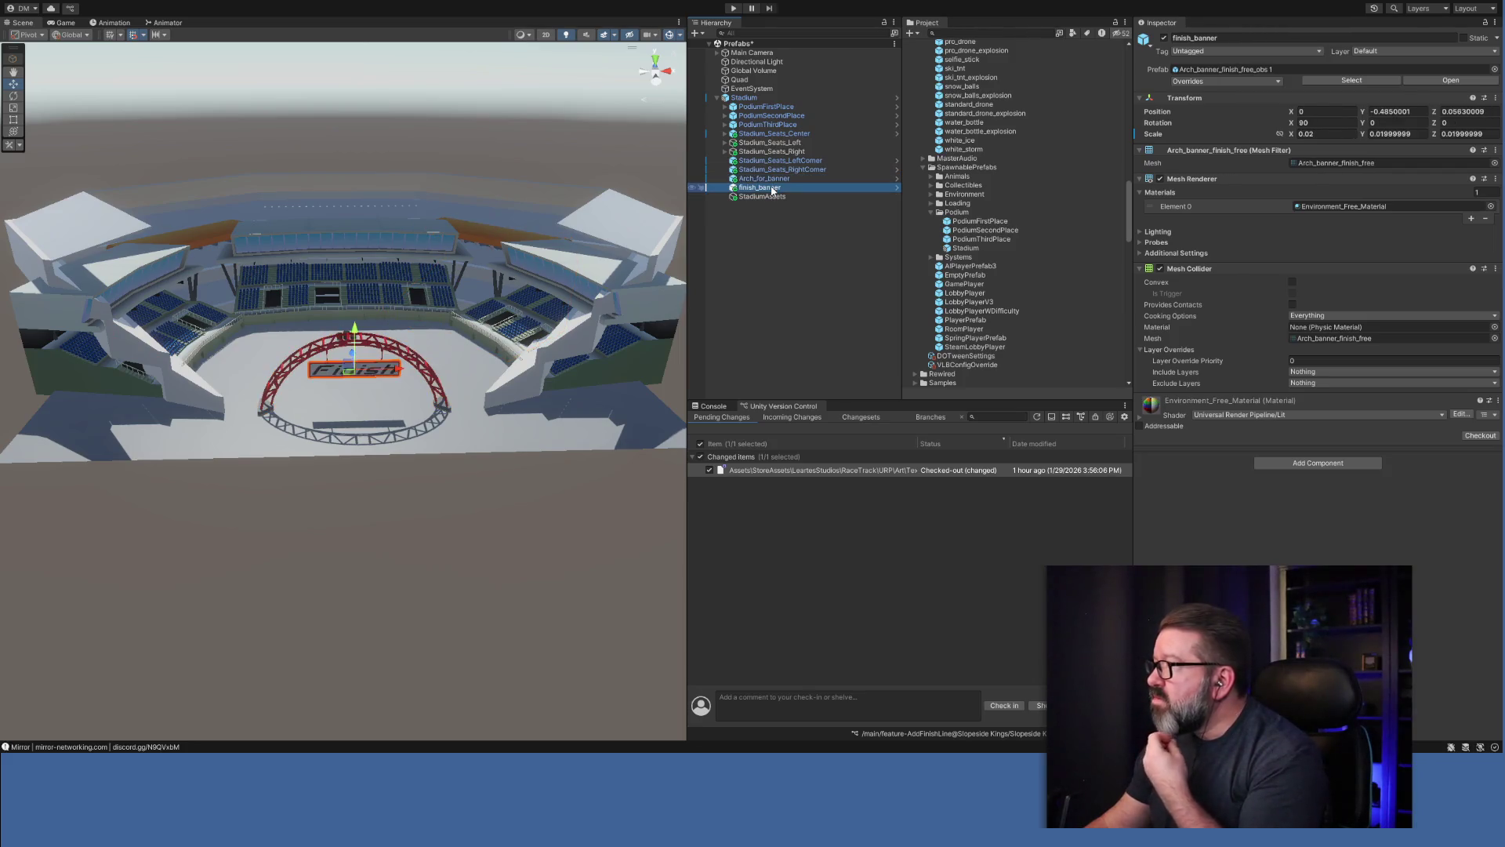
click(772, 197)
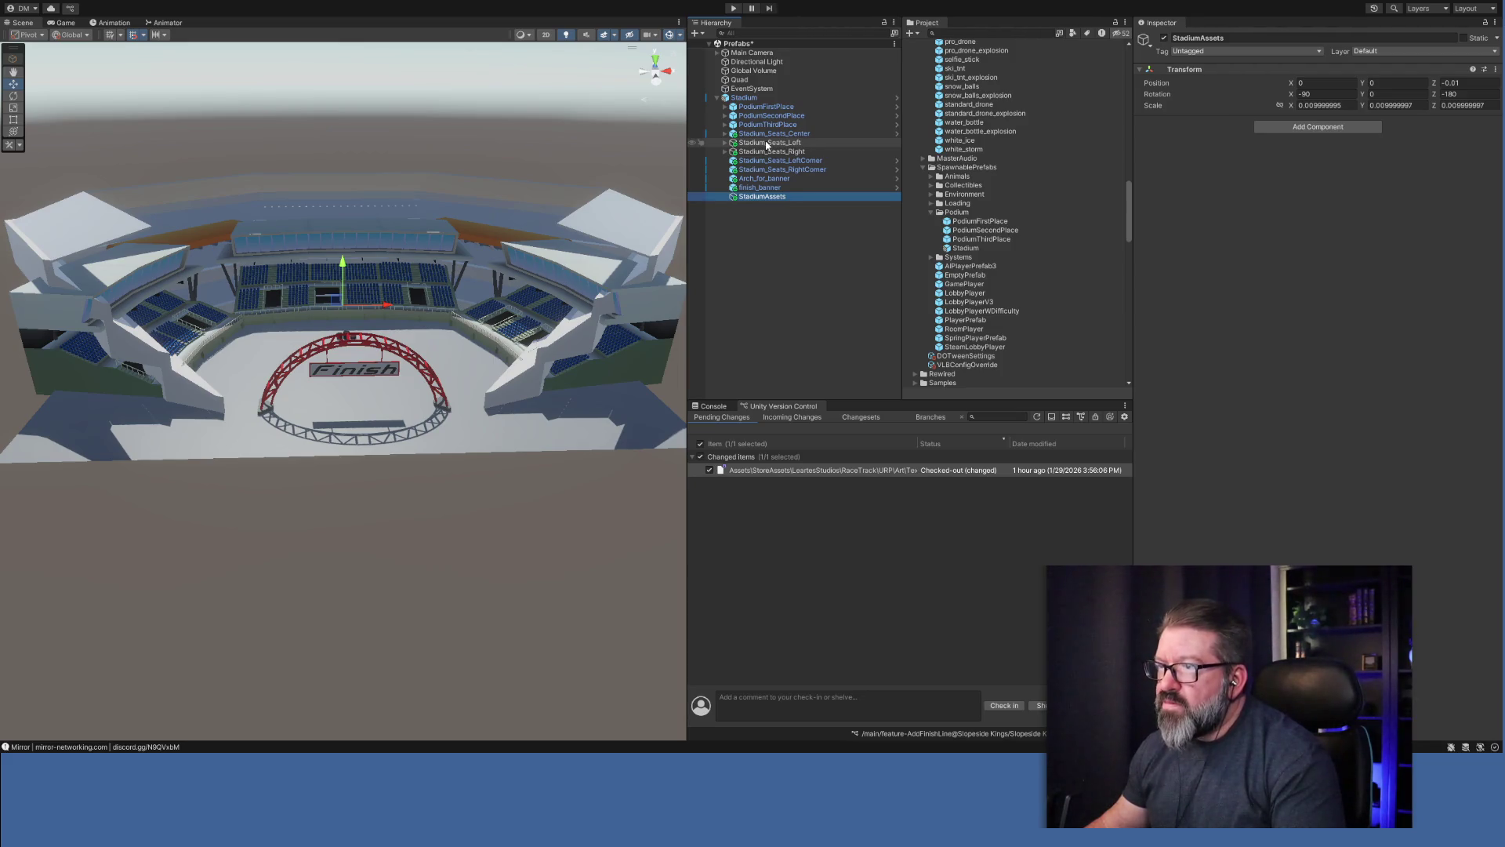
click(756, 98)
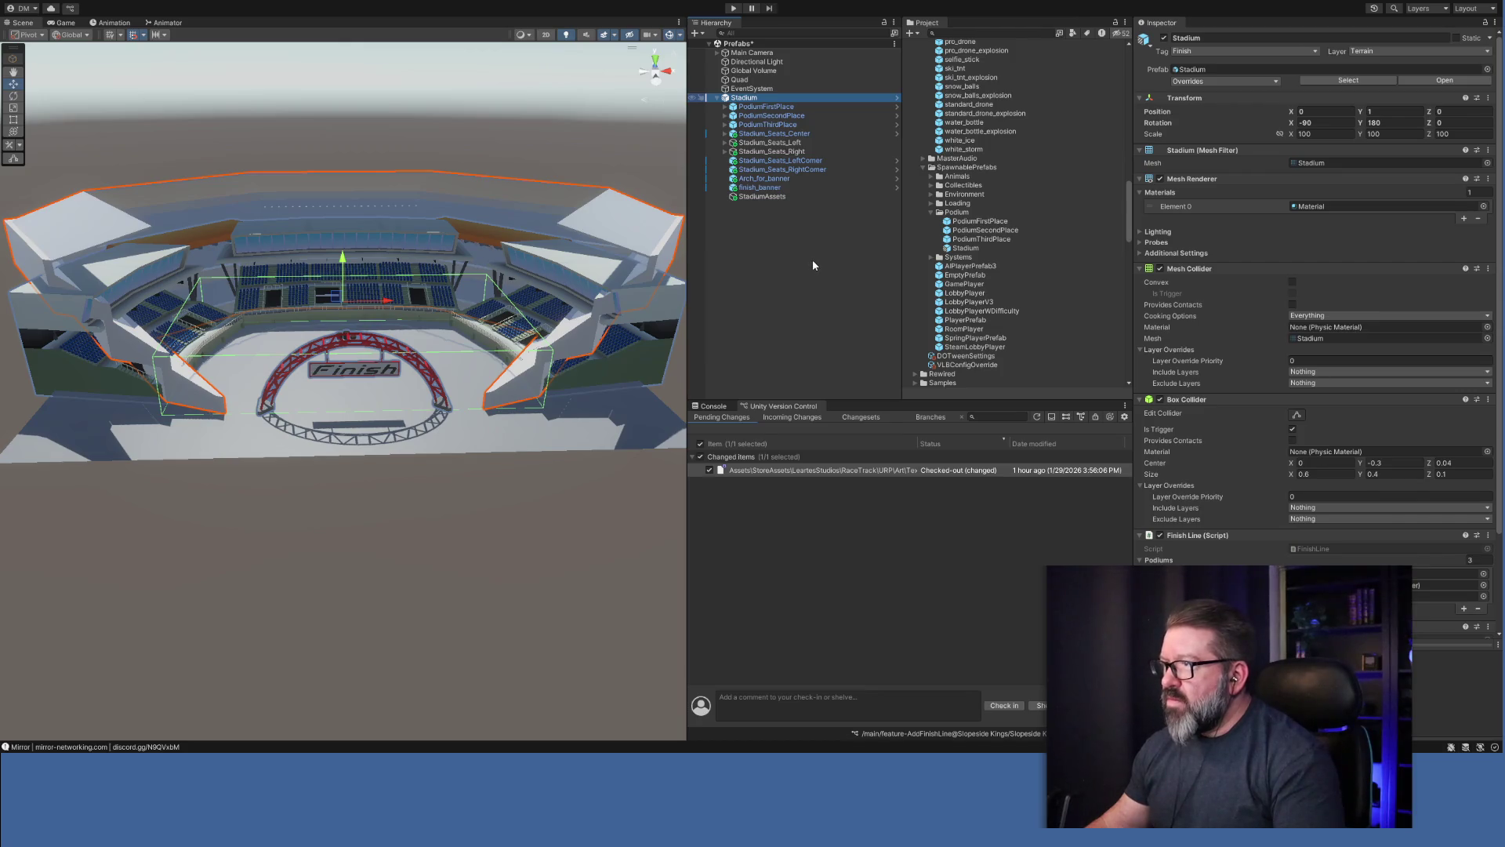
Add a new empty child under Stadium and review the podiums, seats and StadiumAssets.
key(alt+shift+n)
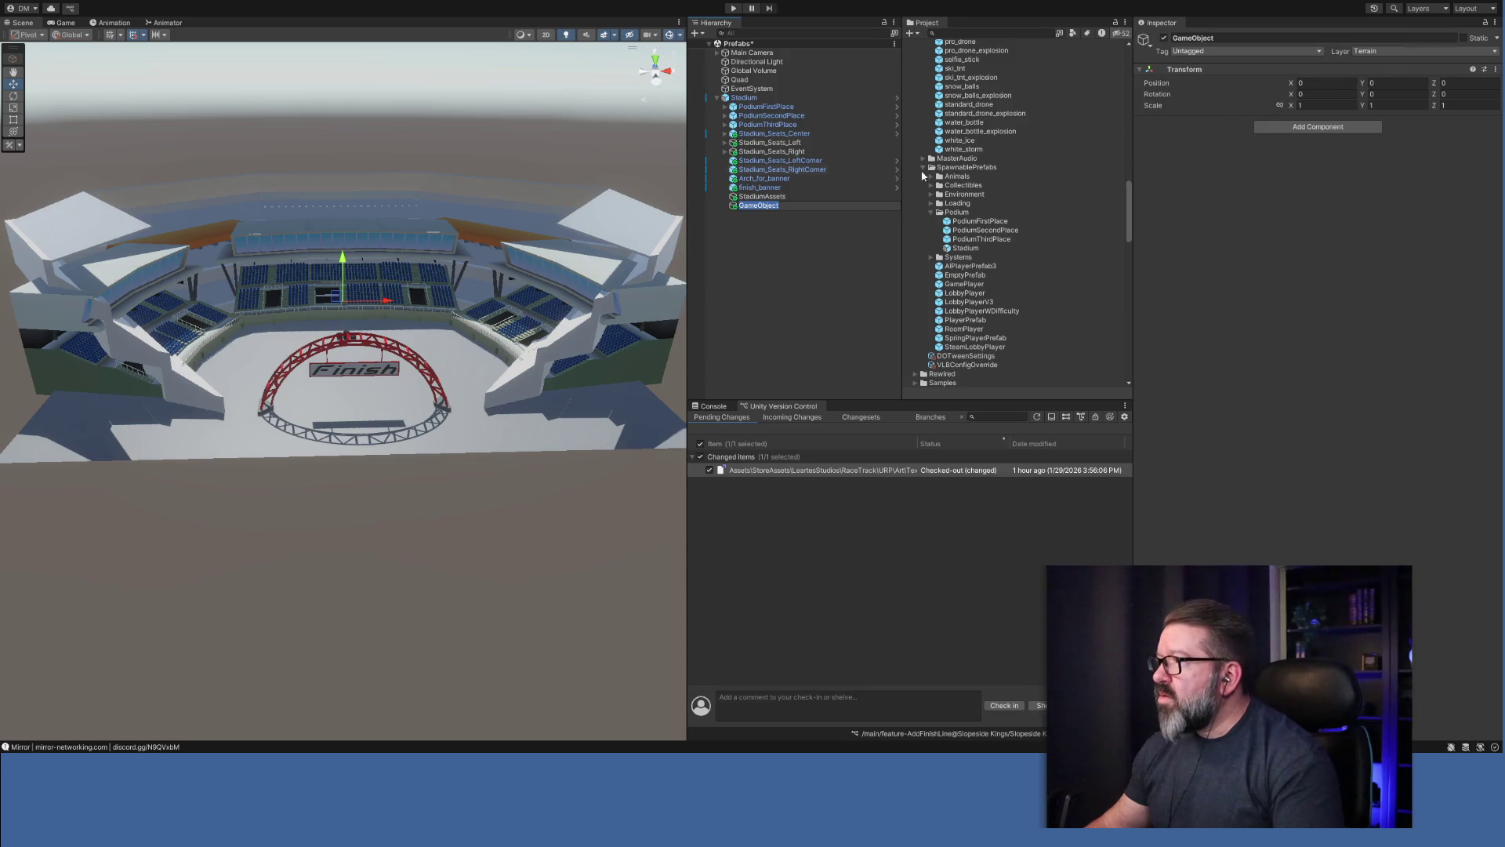
click(746, 98)
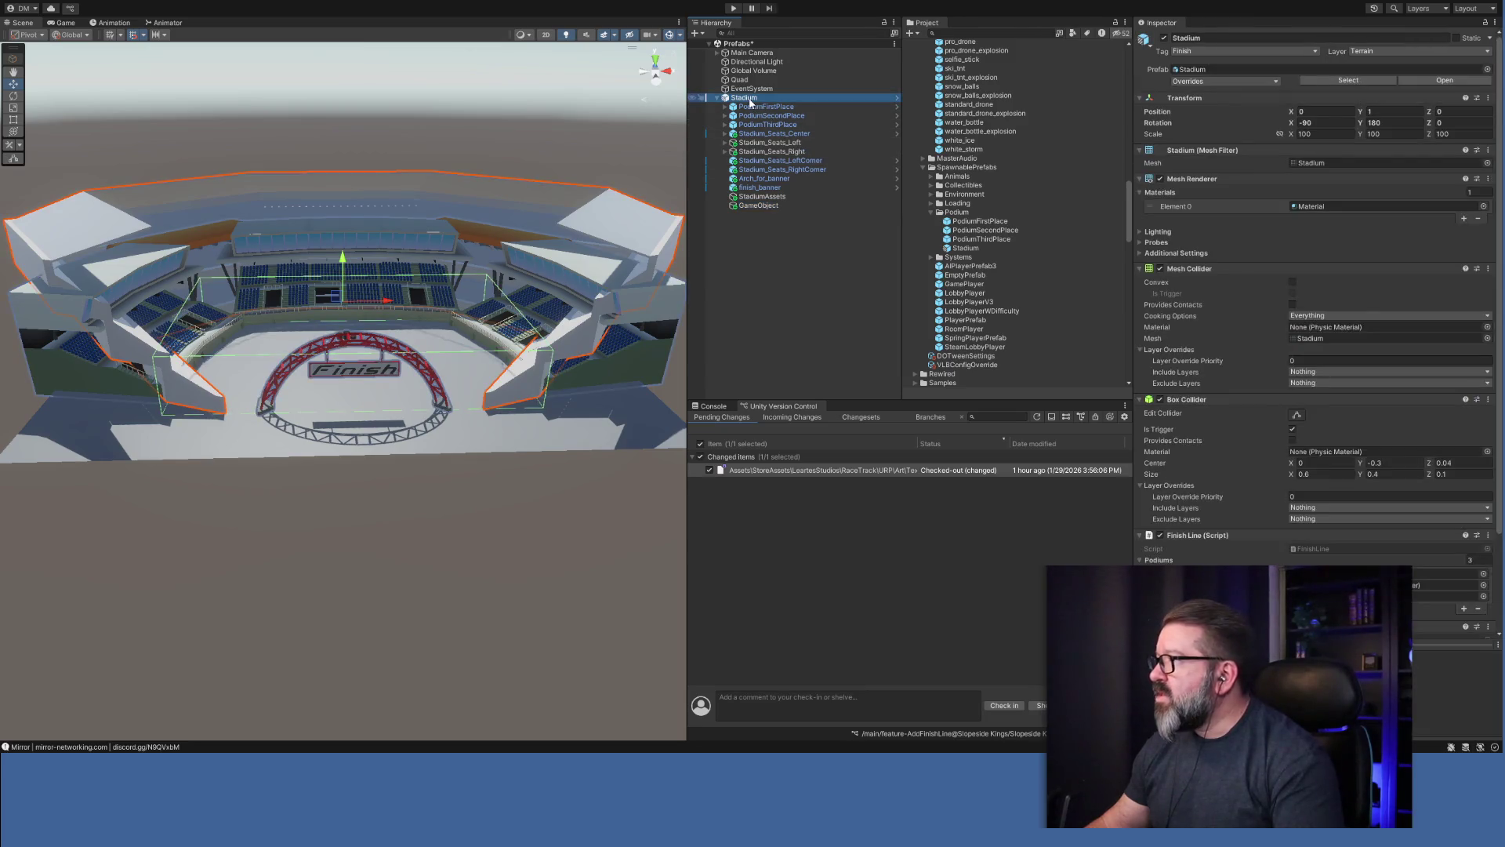
click(752, 106)
click(760, 115)
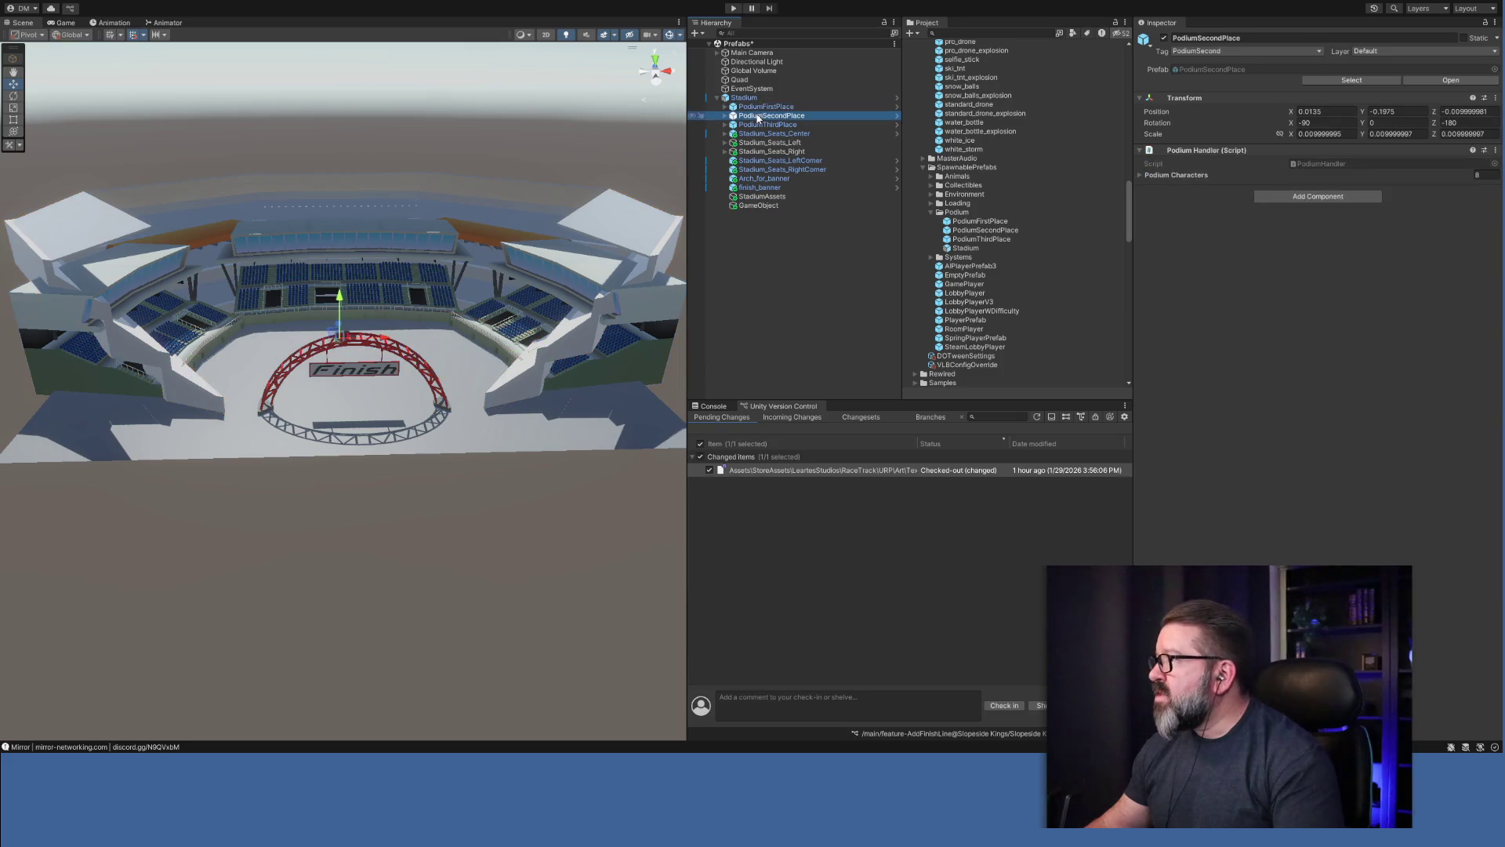
click(771, 125)
click(774, 134)
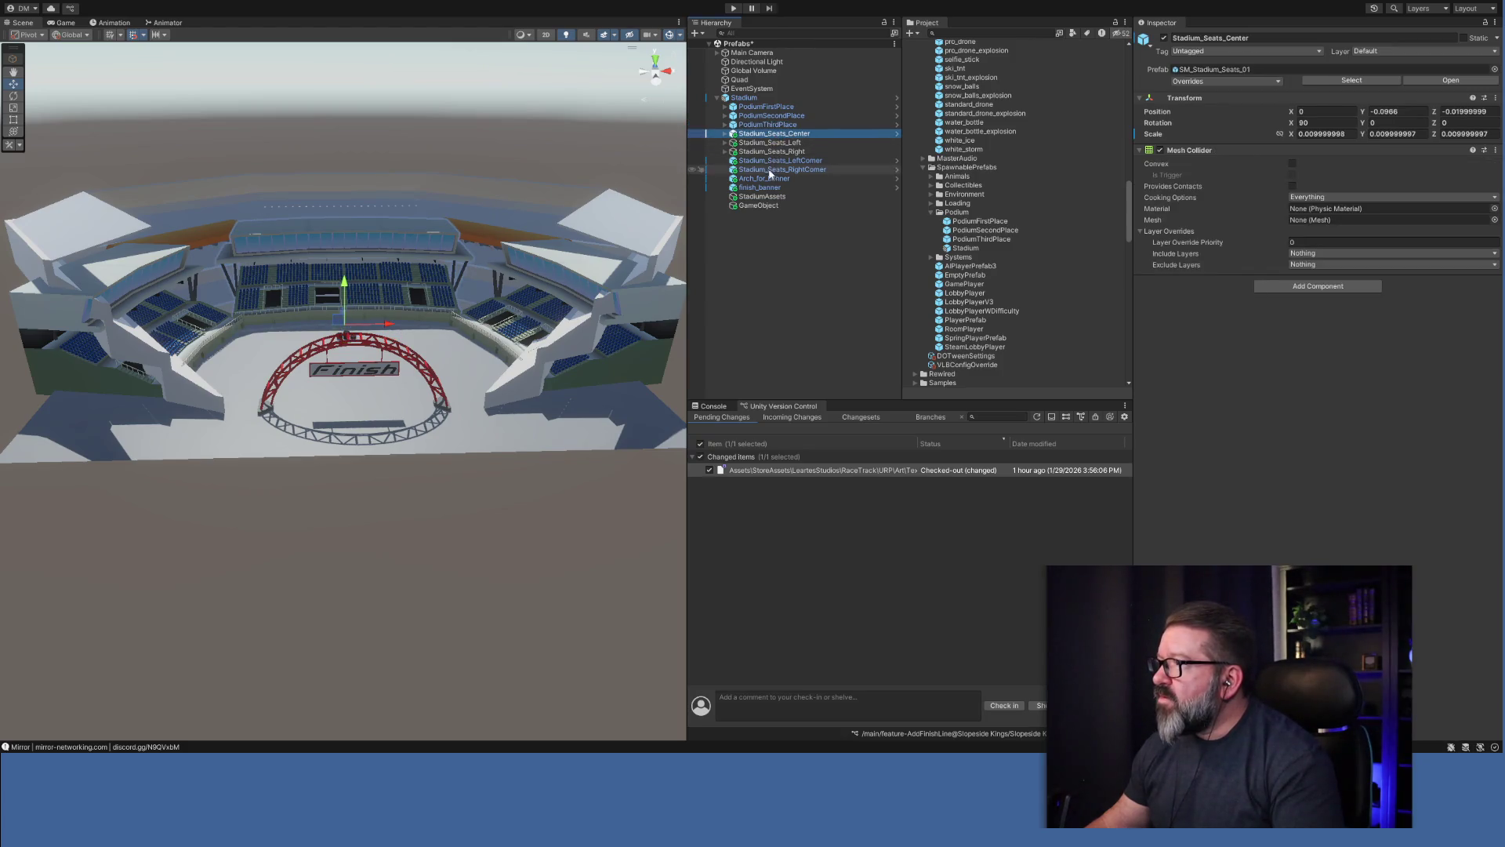
click(769, 197)
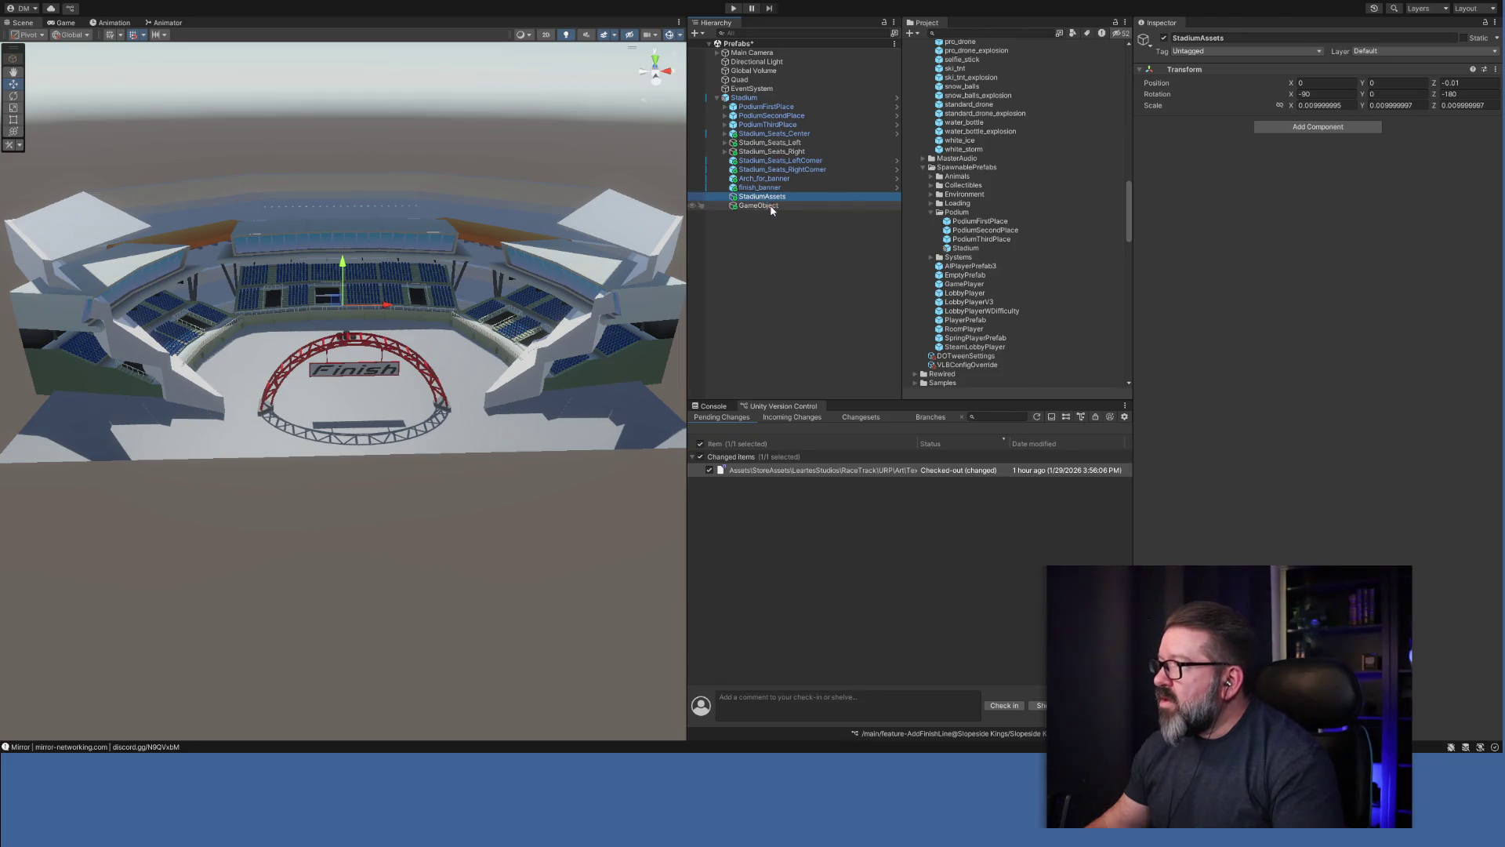
click(772, 208)
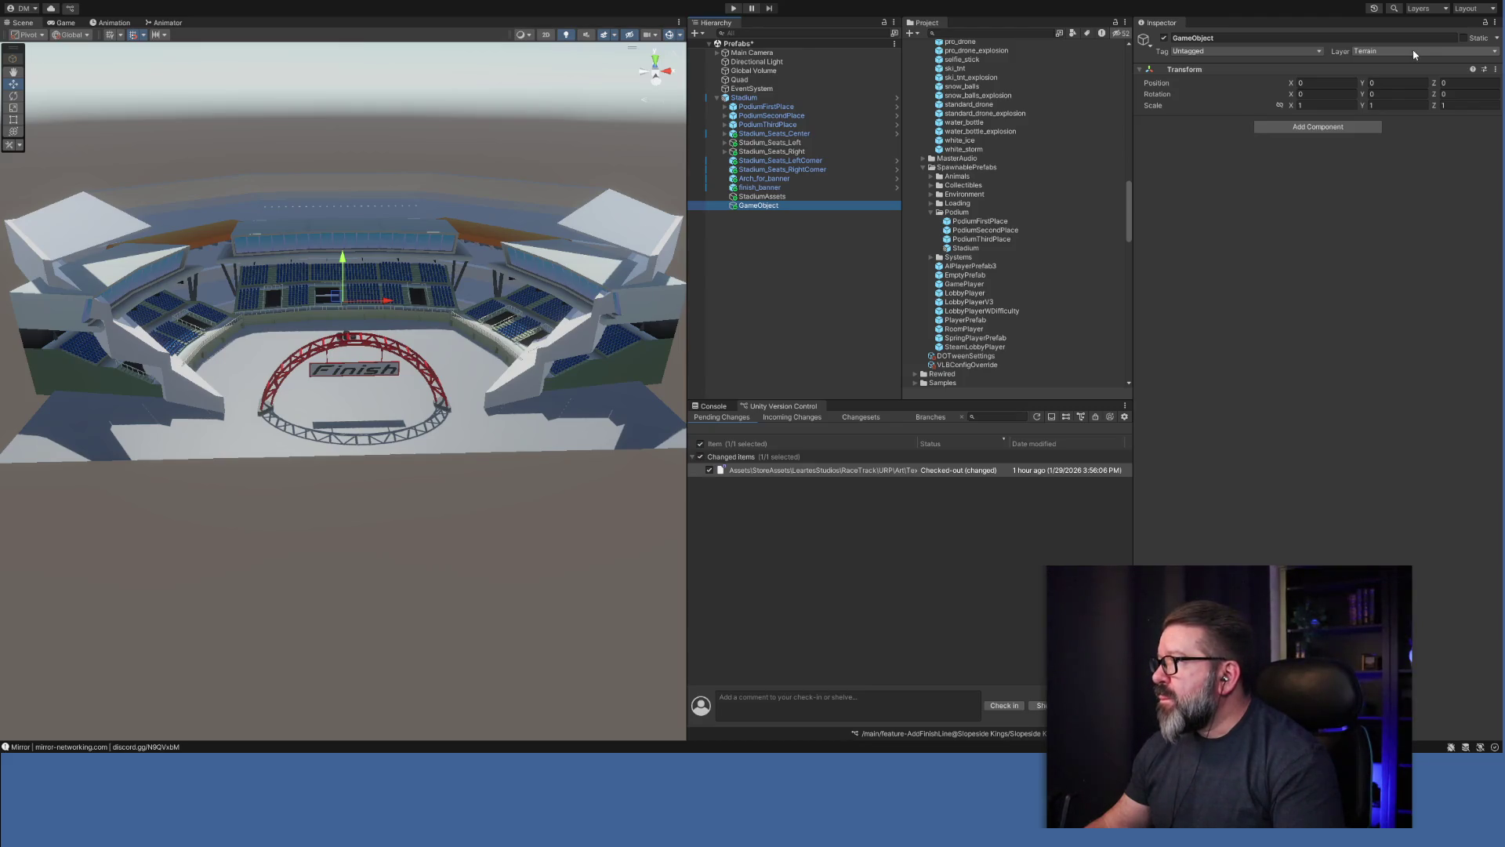
click(784, 197)
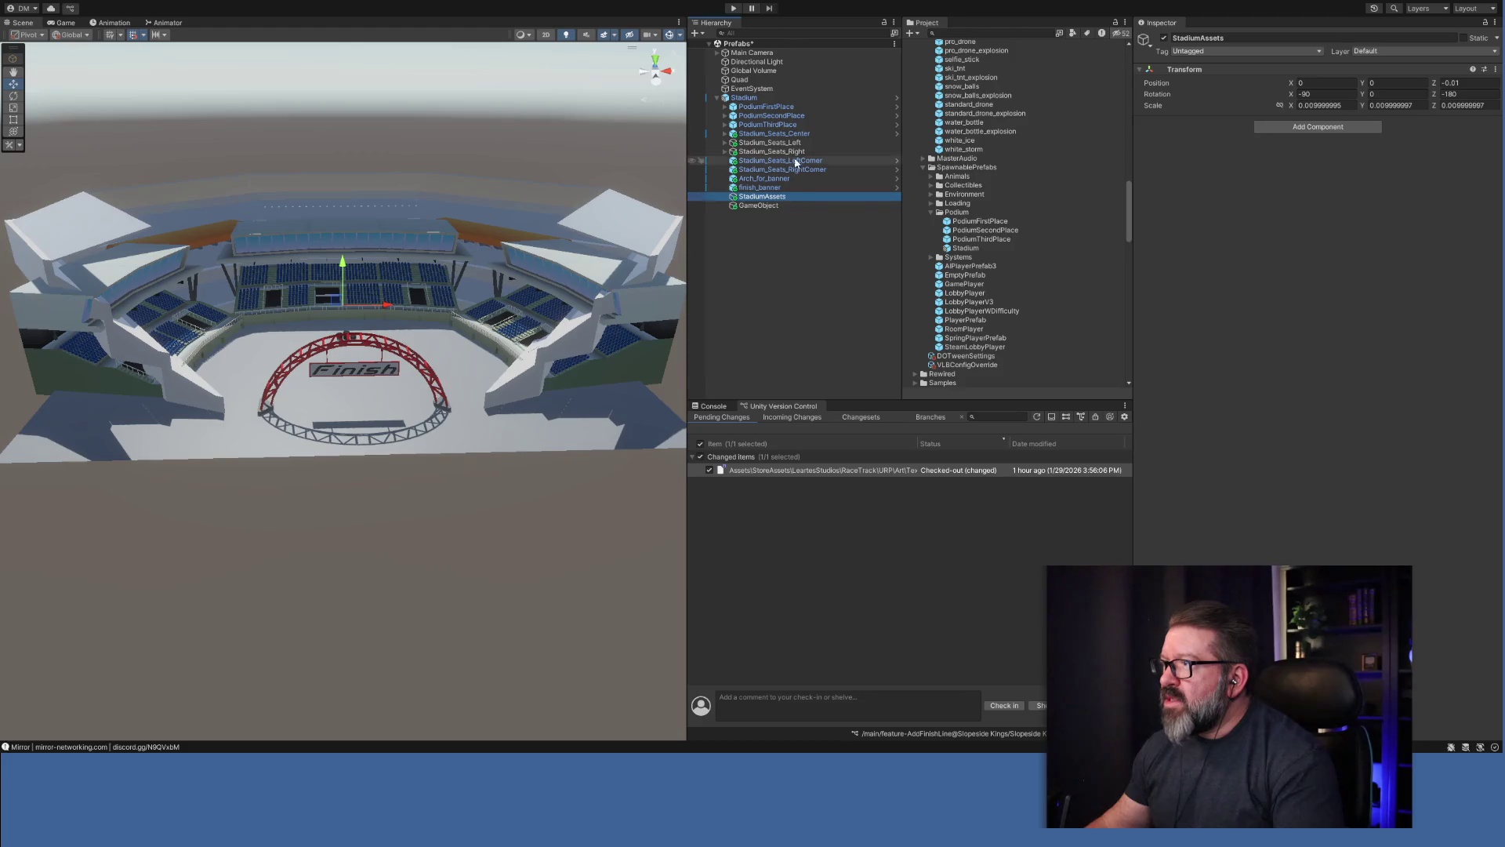
shift+click(787, 135)
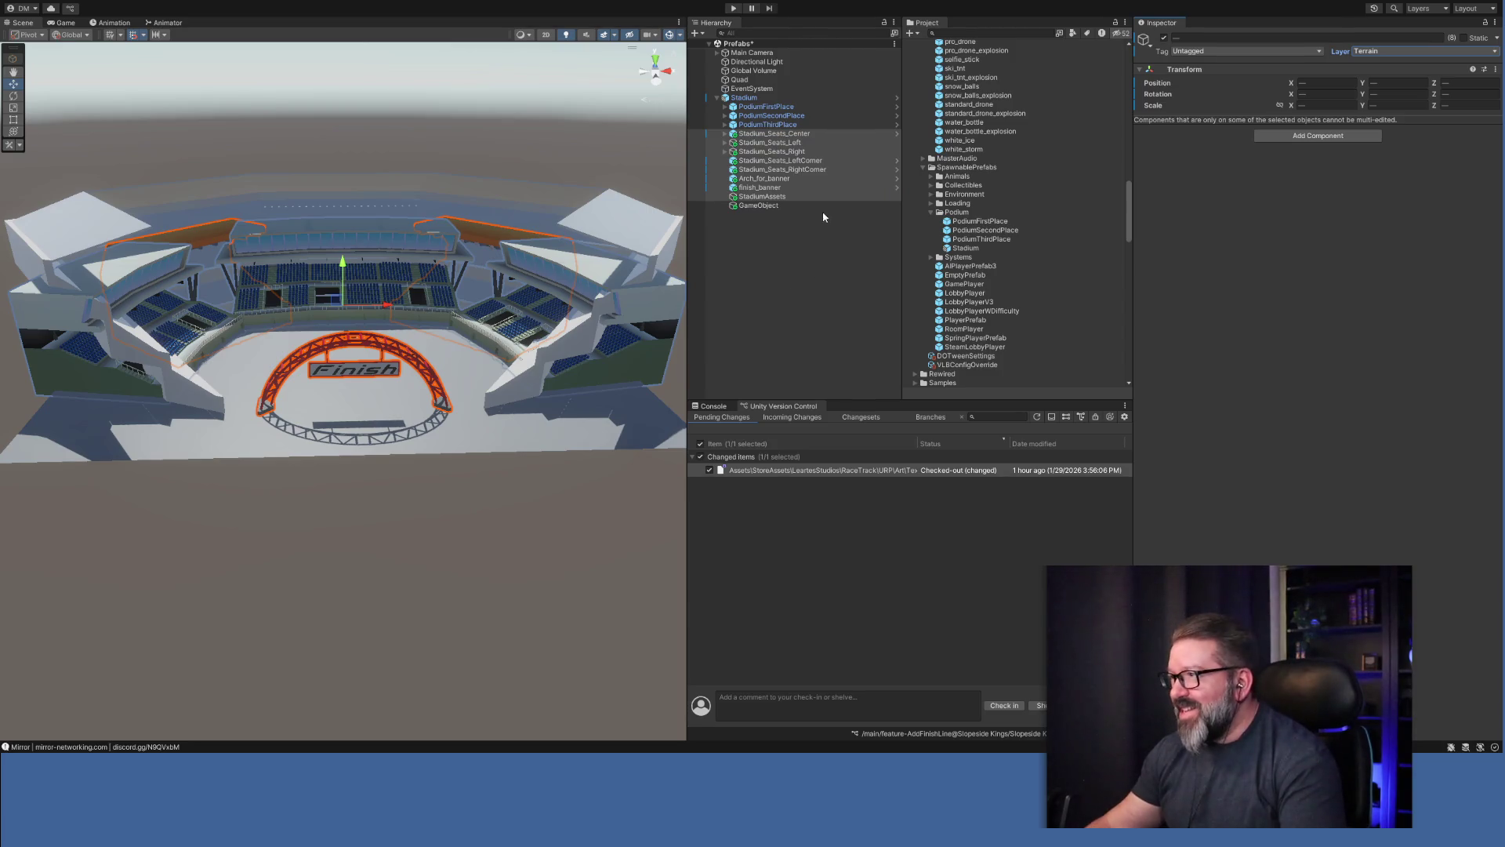
Rename the new empty object to StadiumAssets.
click(758, 205)
click(1226, 39)
text(Stad)
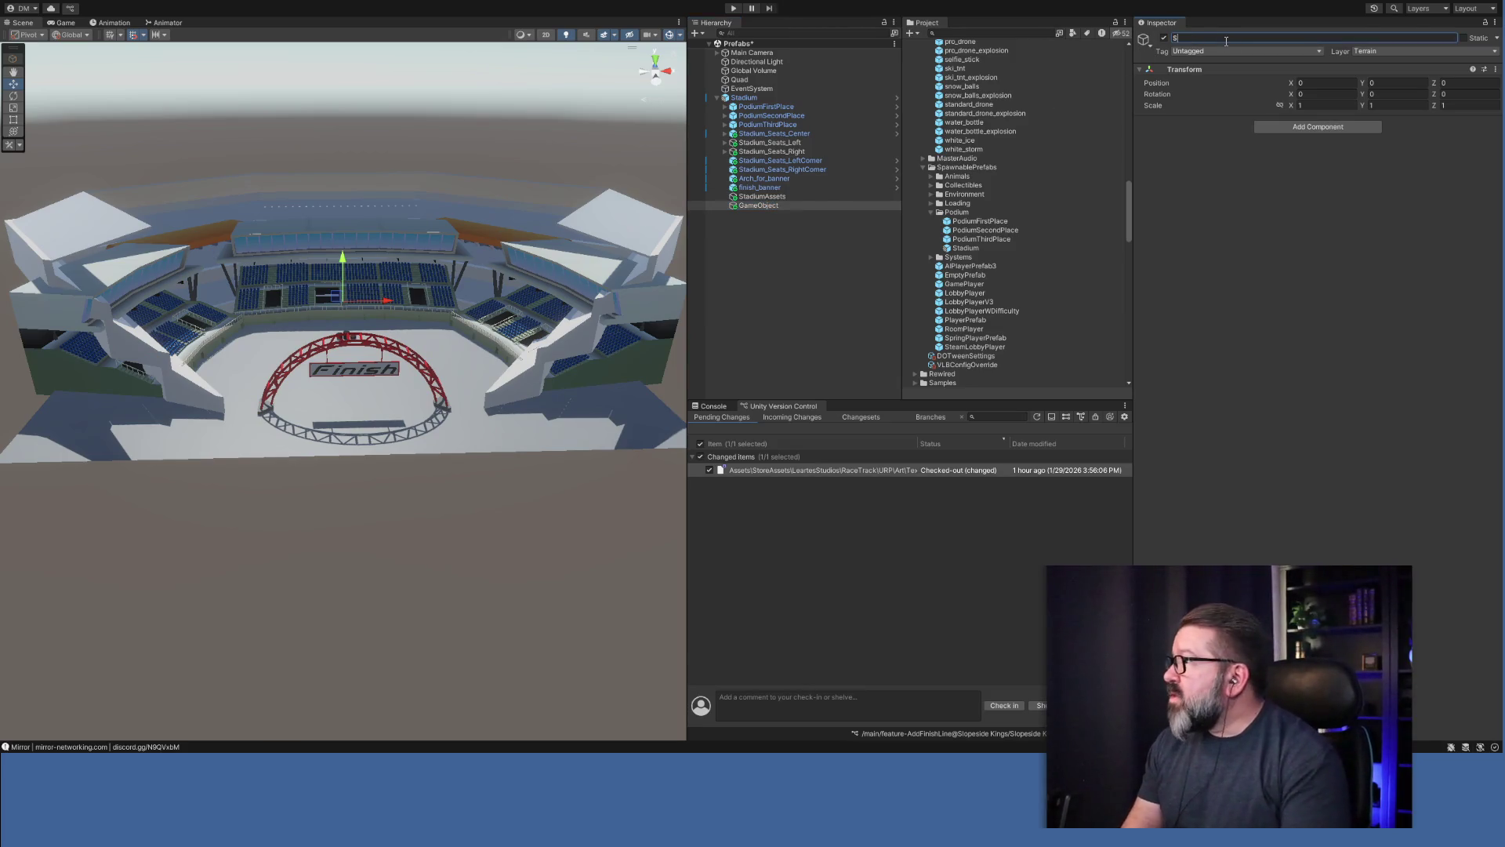
text(iumAssets)
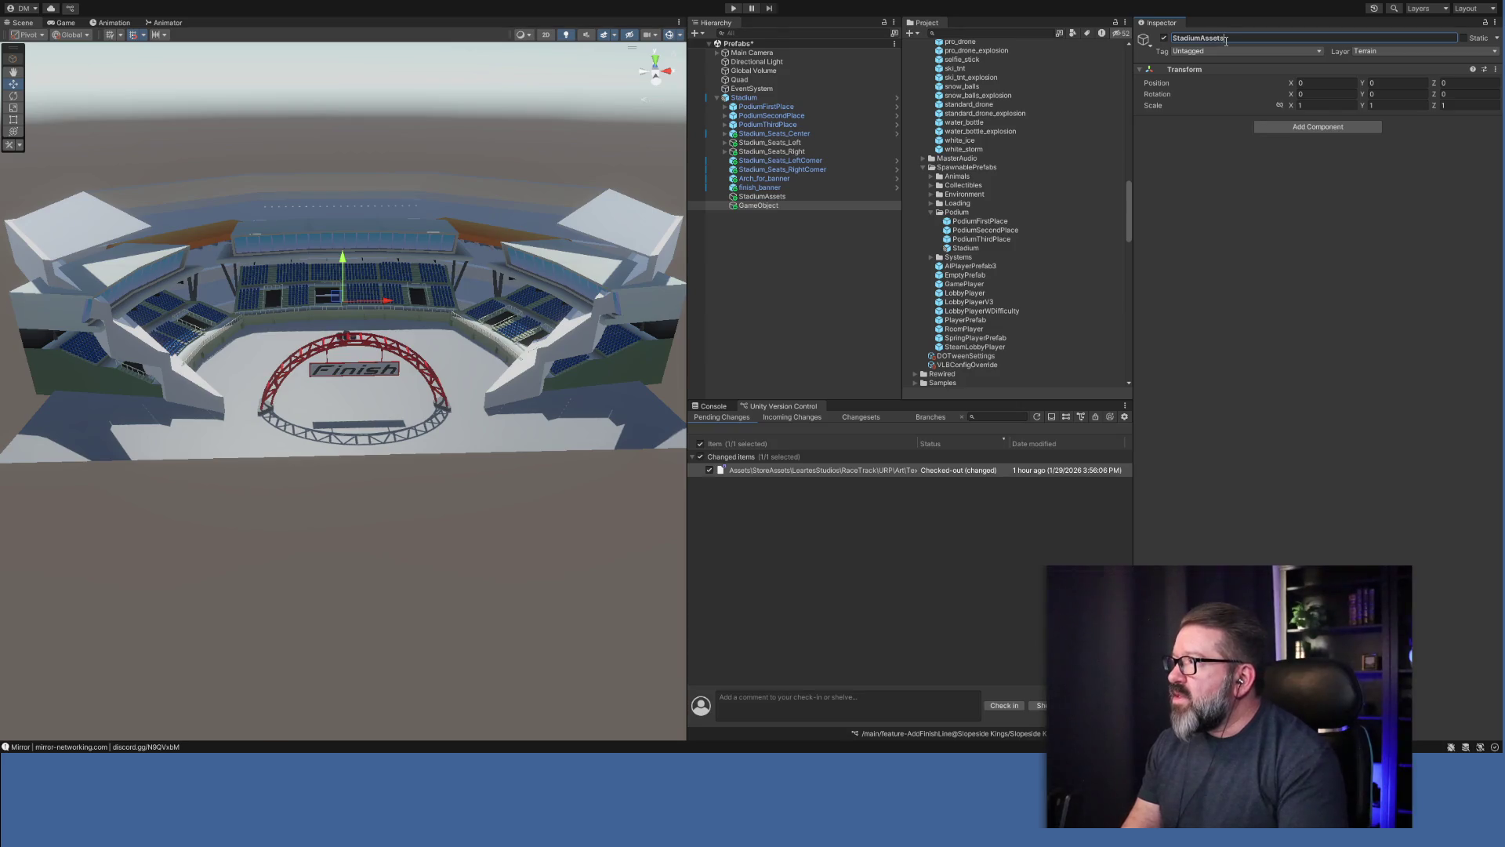
key(Return)
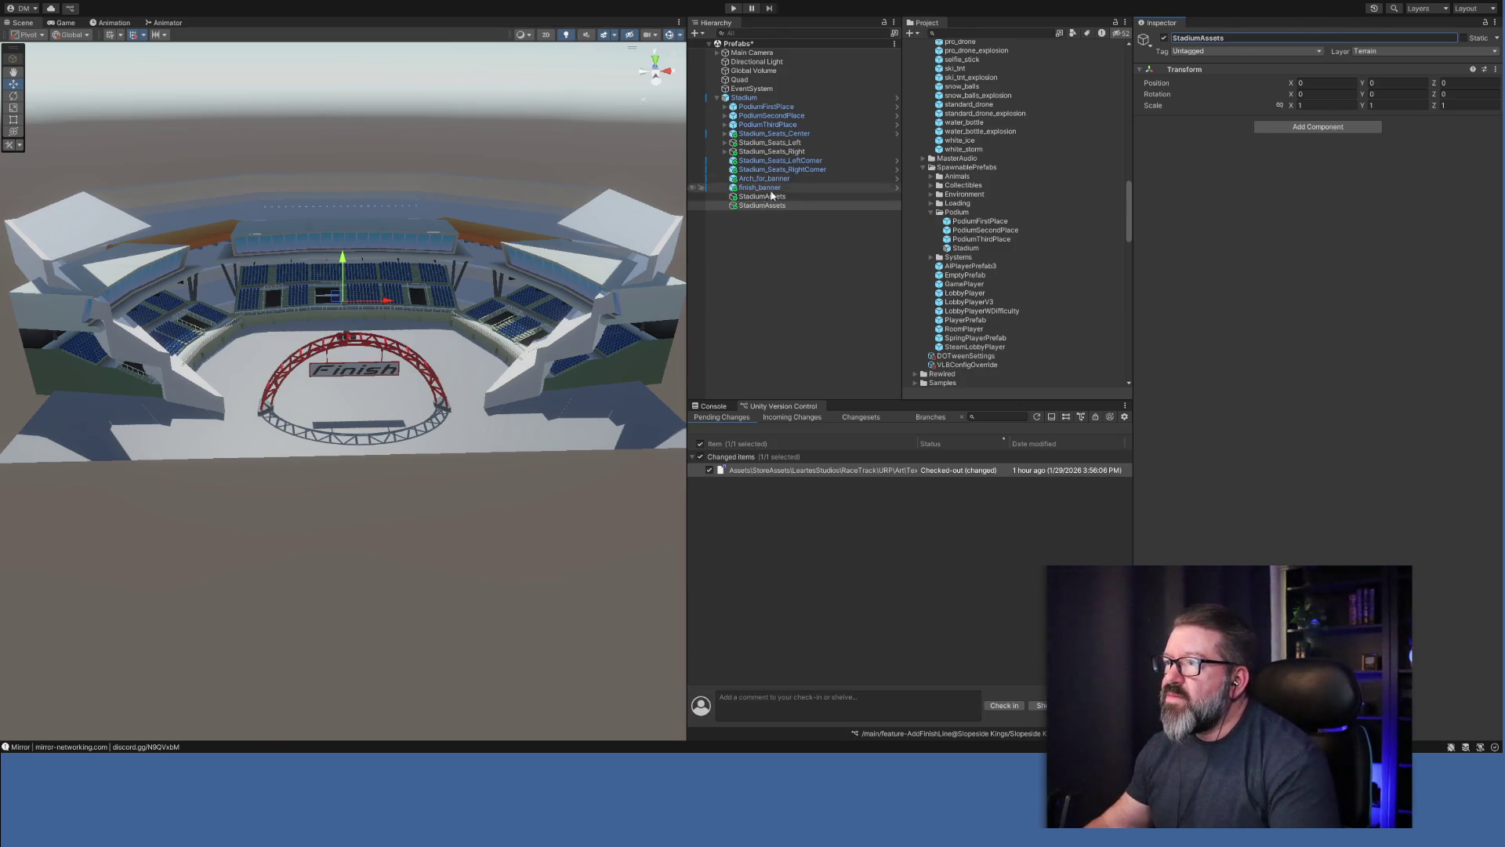
Move the seating, corner, arch and banner pieces into the new StadiumAssets group.
click(761, 197)
shift+click(761, 134)
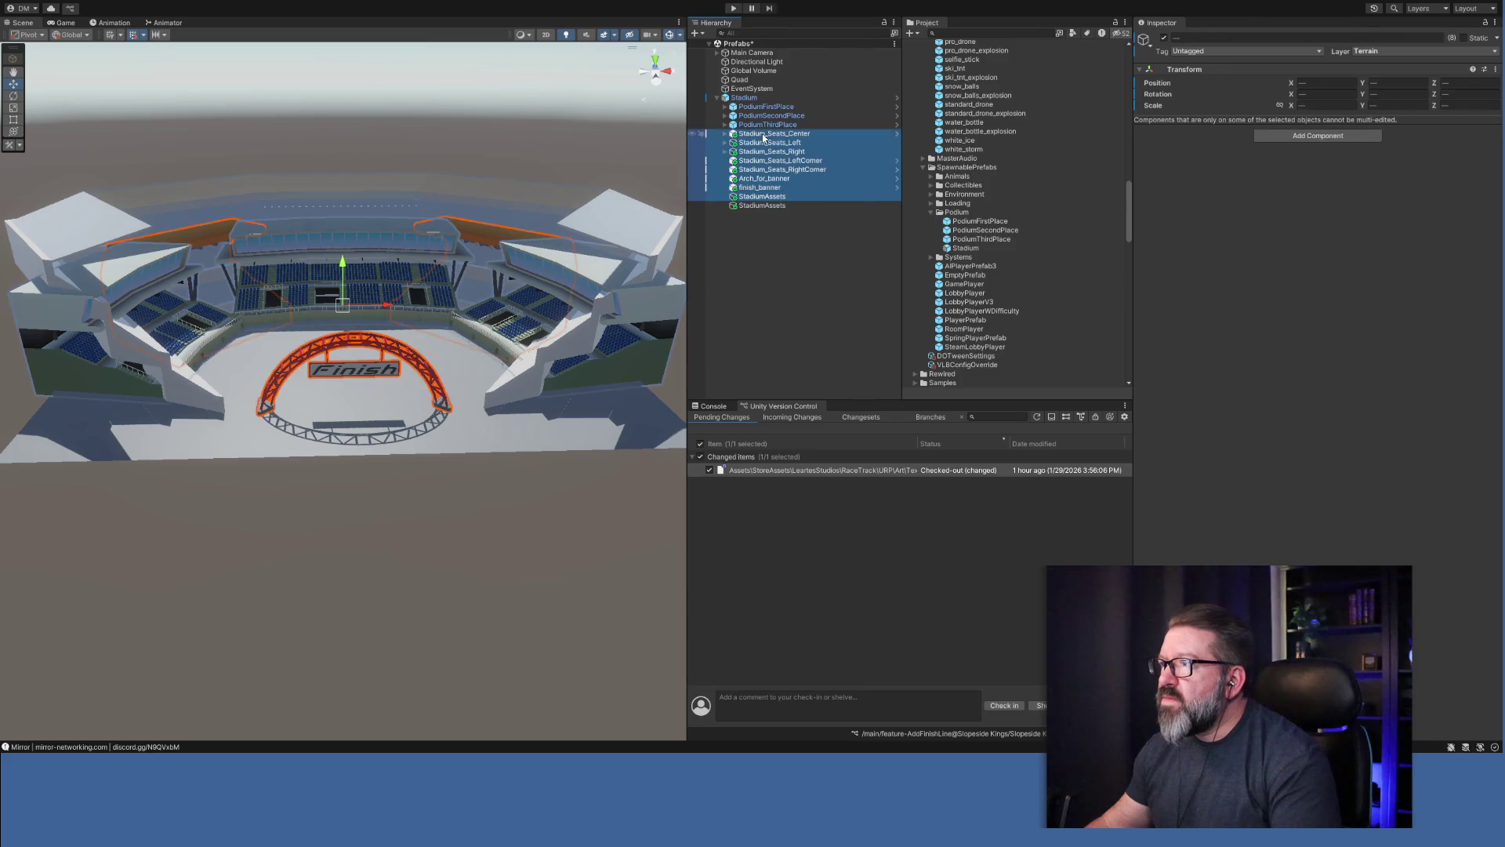
drag(763, 196, 761, 205)
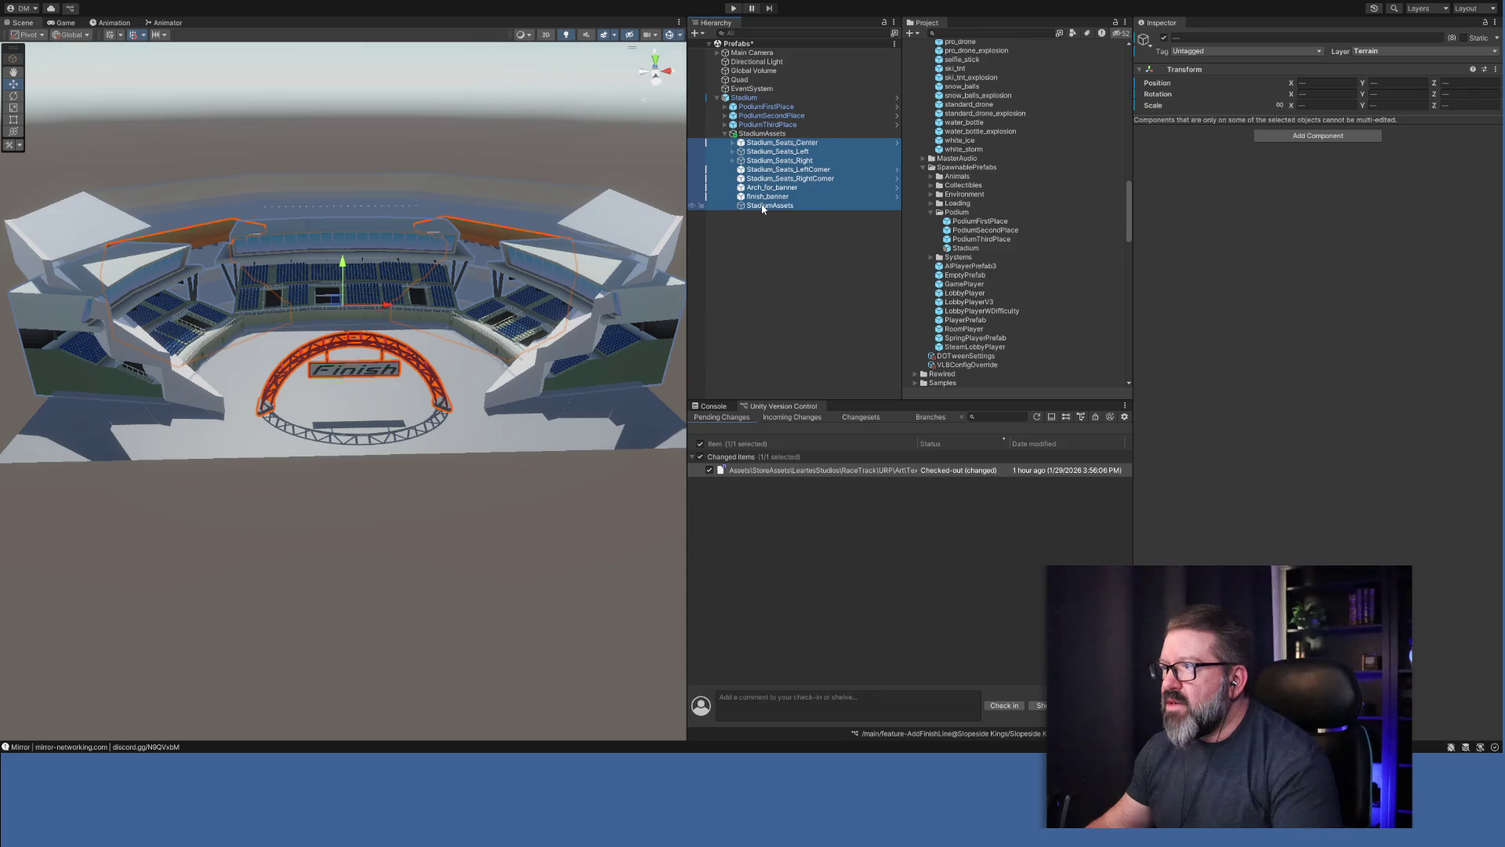
click(725, 134)
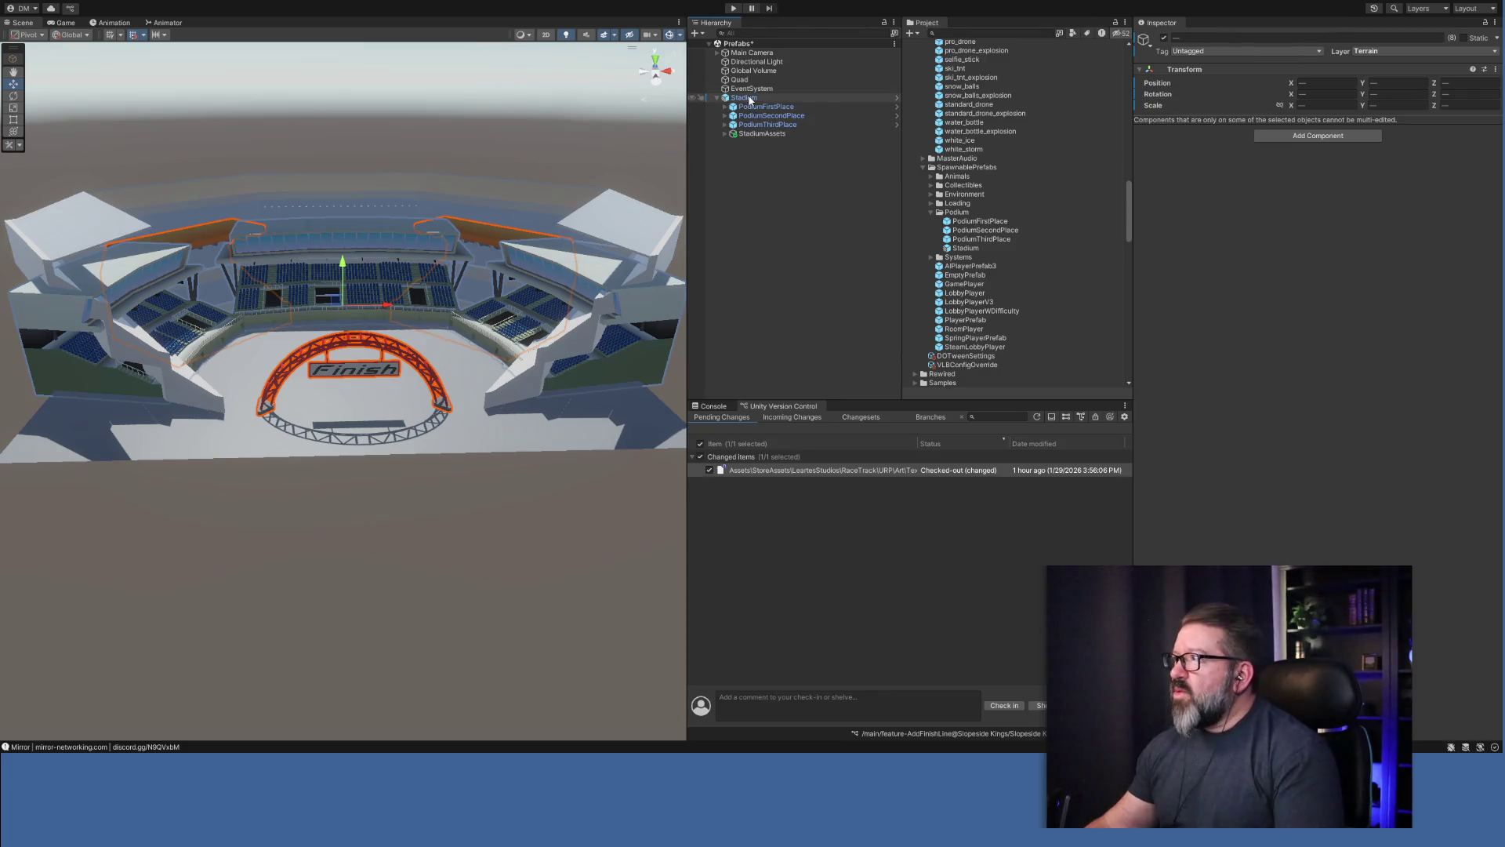
click(750, 98)
click(1270, 81)
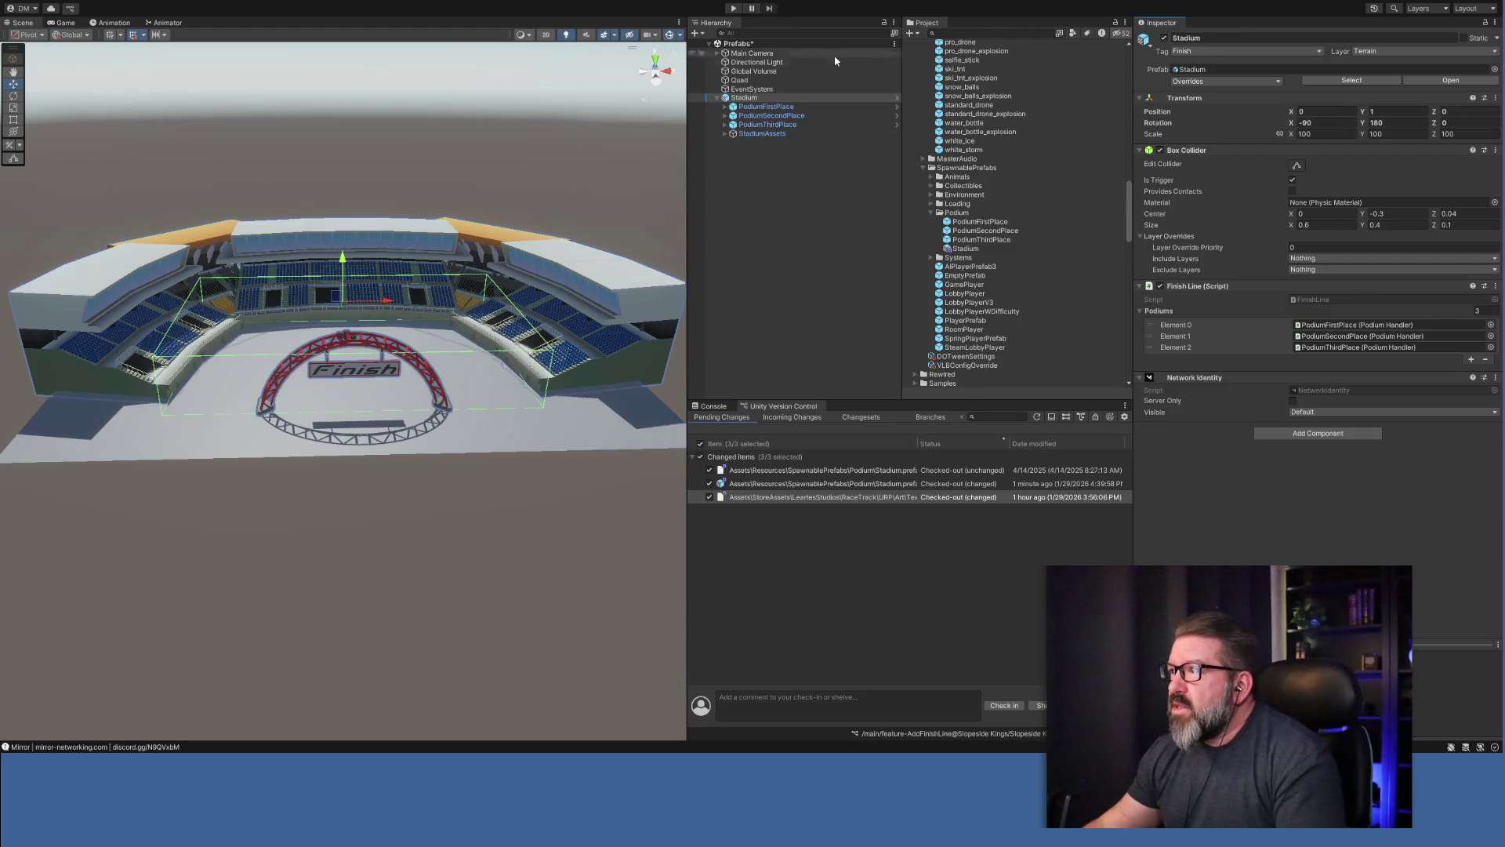
Scroll the Project window's Scenes folder and select the Level 1 scene.
scroll(975, 222, down, 10)
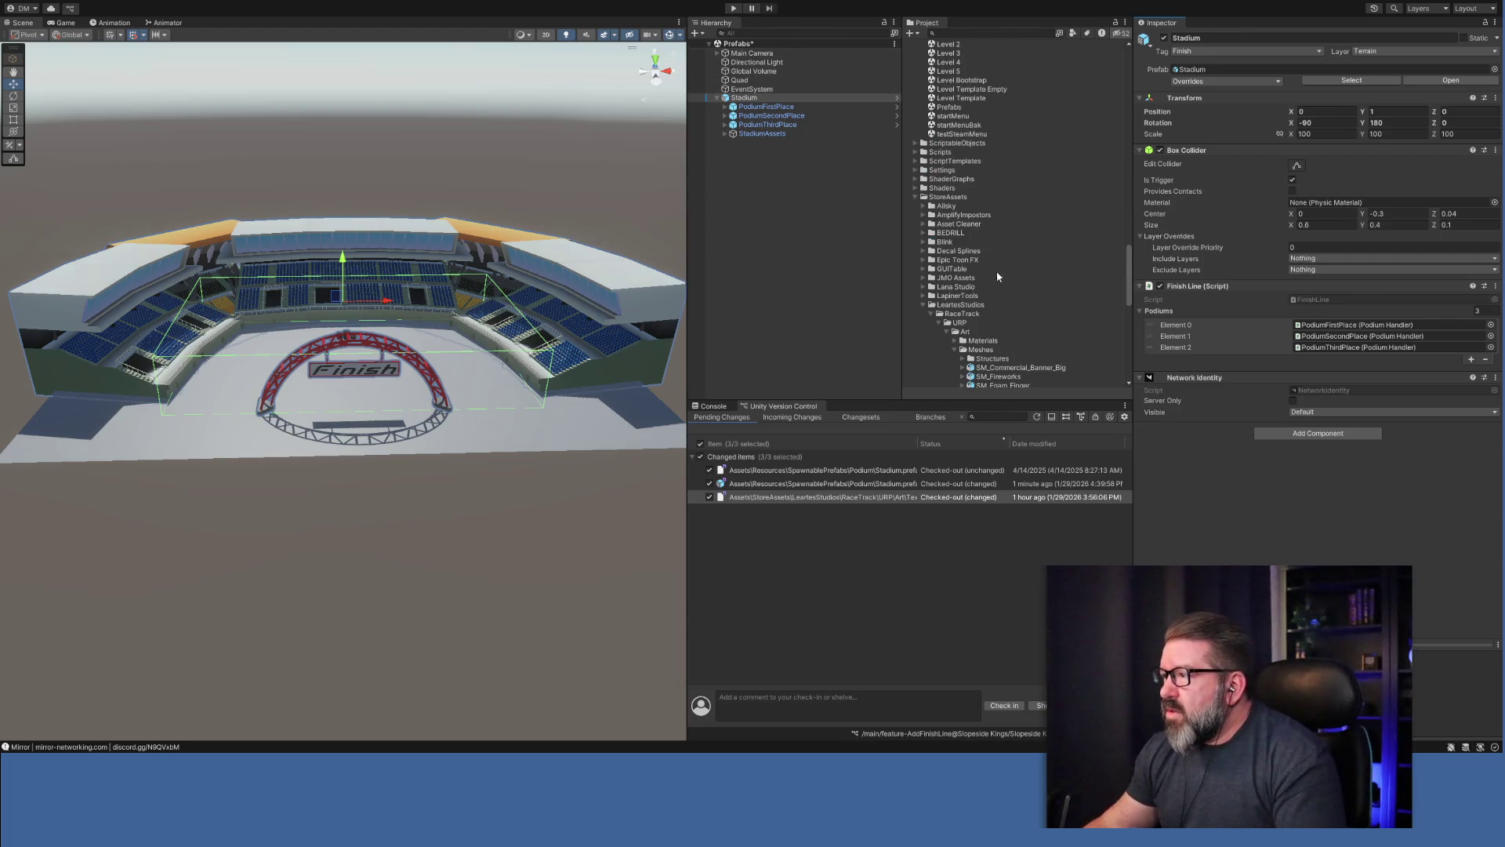
scroll(998, 276, up, 5)
scroll(1004, 286, up, 4)
click(950, 271)
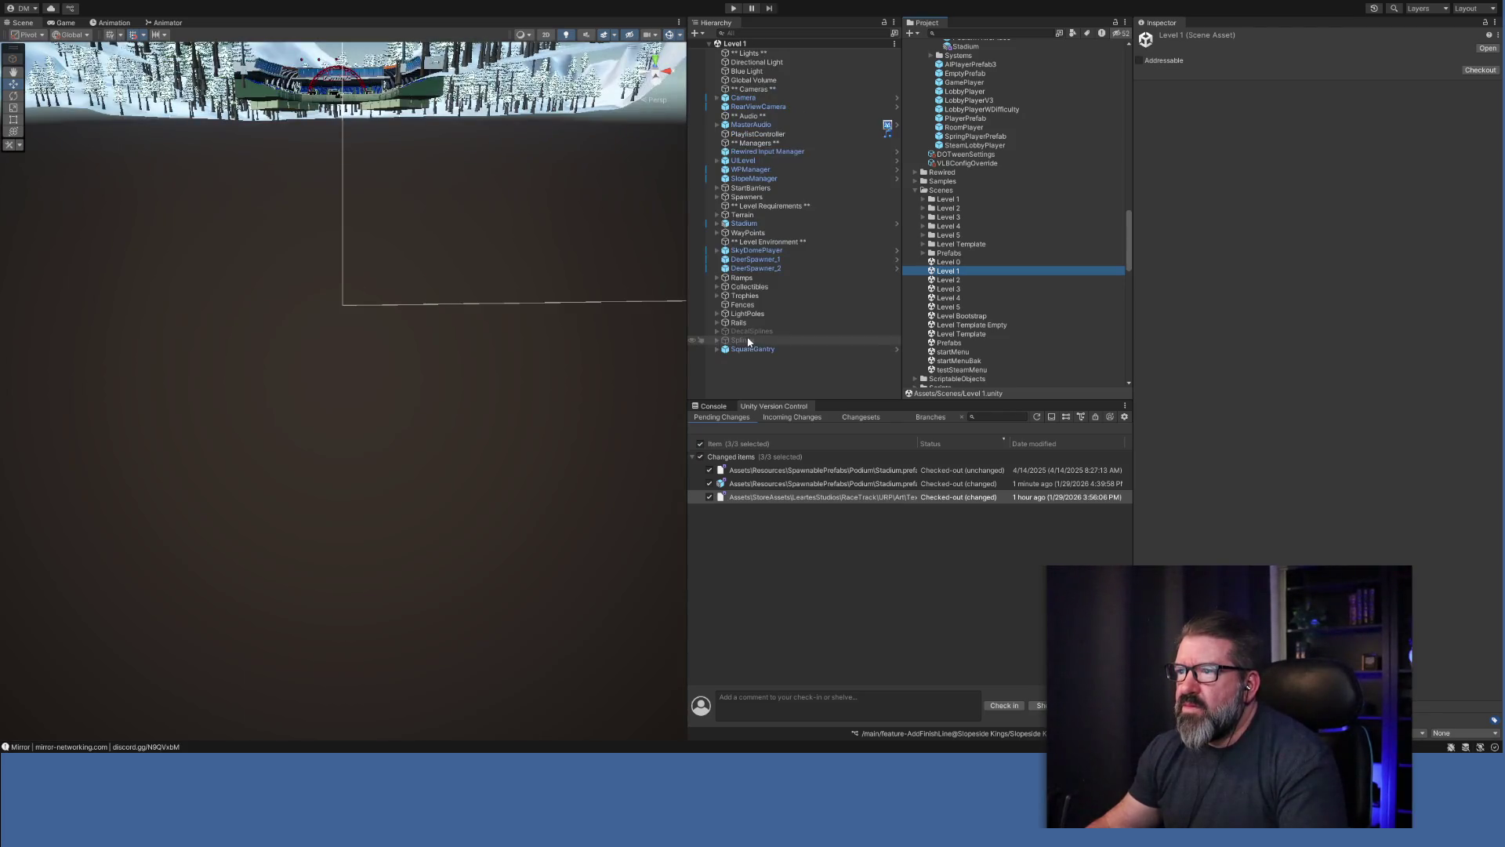
Tilt and pull back the Scene view to look down on Level 1's stadium.
drag(494, 330, 461, 208)
scroll(473, 237, up, 10)
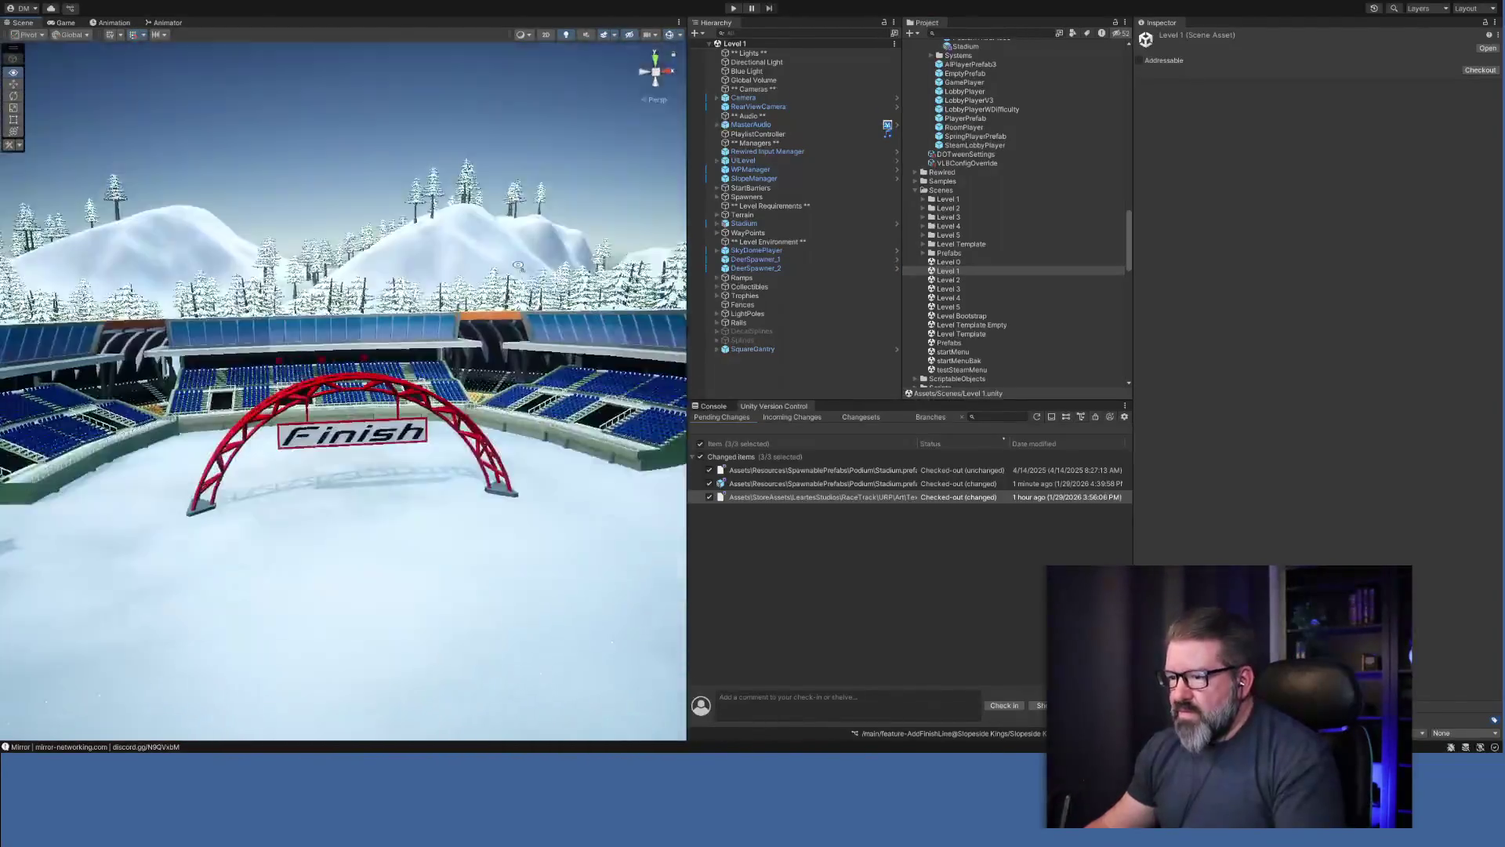
scroll(513, 283, down, 8)
mouse_move(518, 266)
mouse_down()
mouse_move(494, 332)
mouse_move(520, 295)
mouse_move(462, 370)
mouse_move(83, 312)
mouse_move(114, 251)
mouse_move(255, 282)
mouse_up()
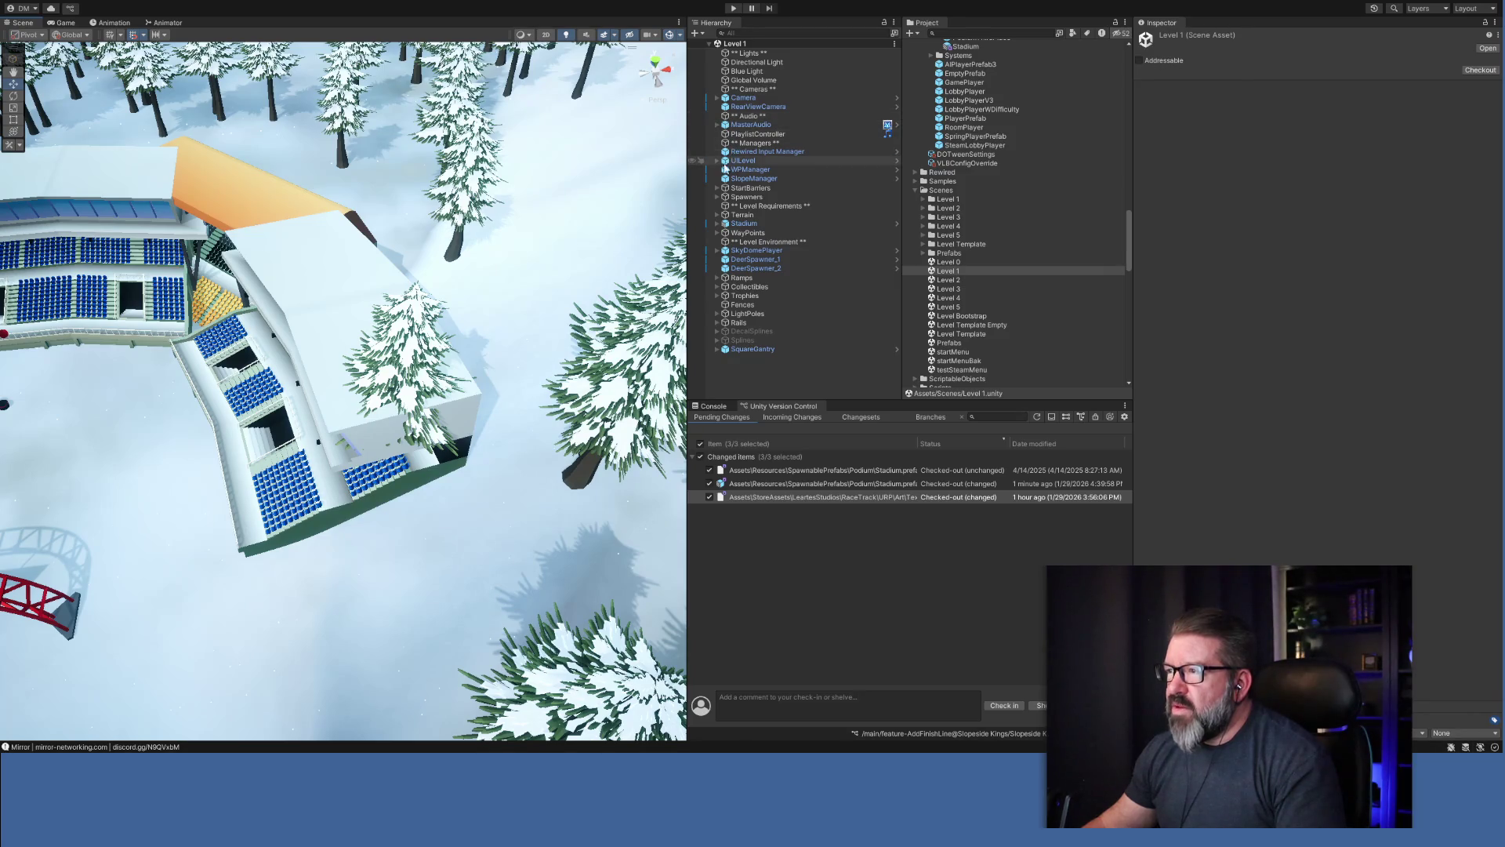
Select Terrain_5 and use Paint Trees to erase the tree poking through the stadium roof.
click(717, 215)
click(751, 268)
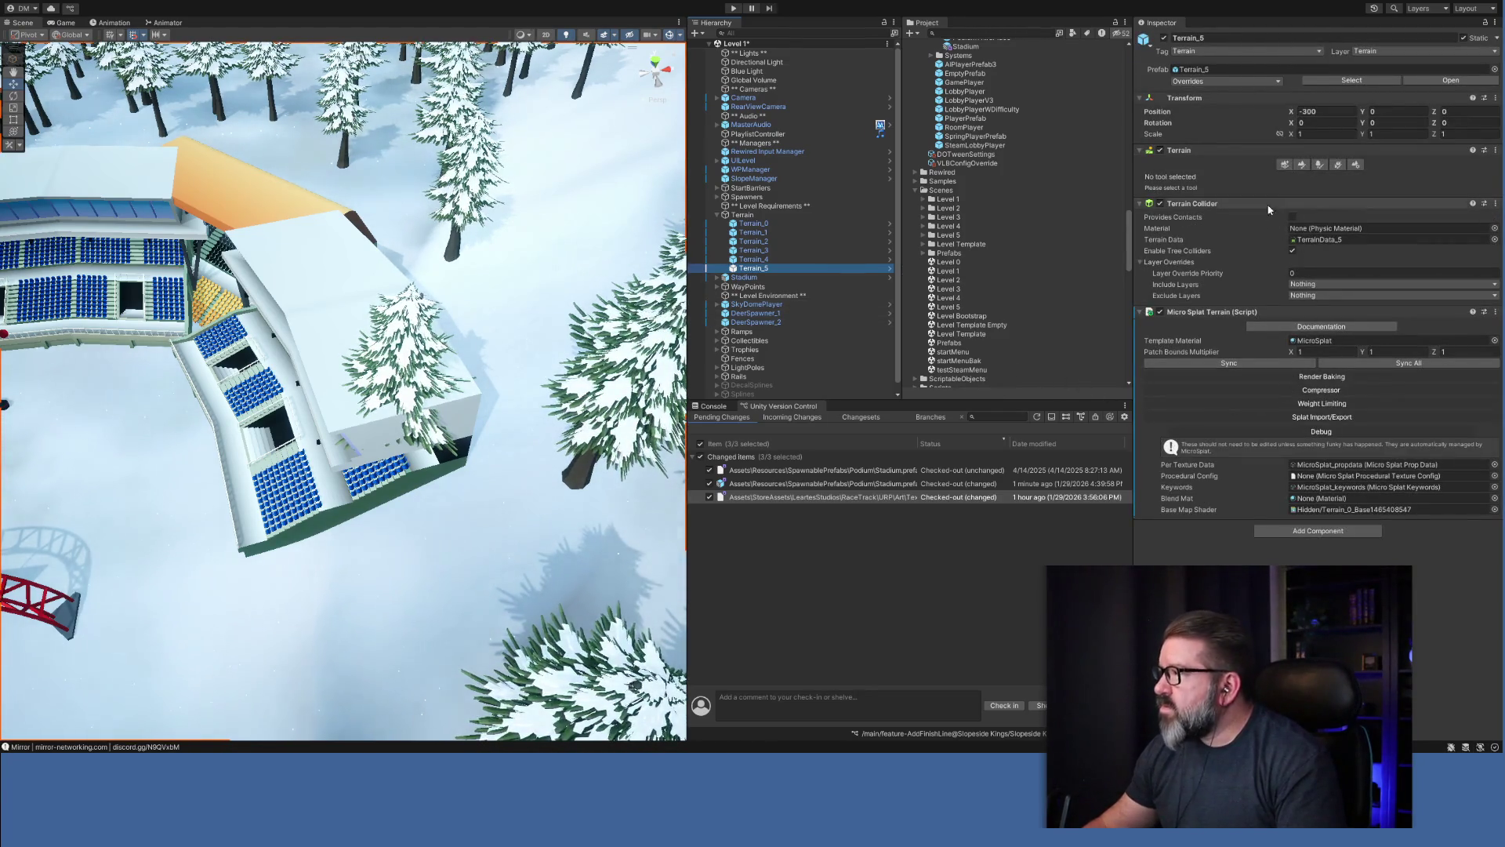
click(1318, 165)
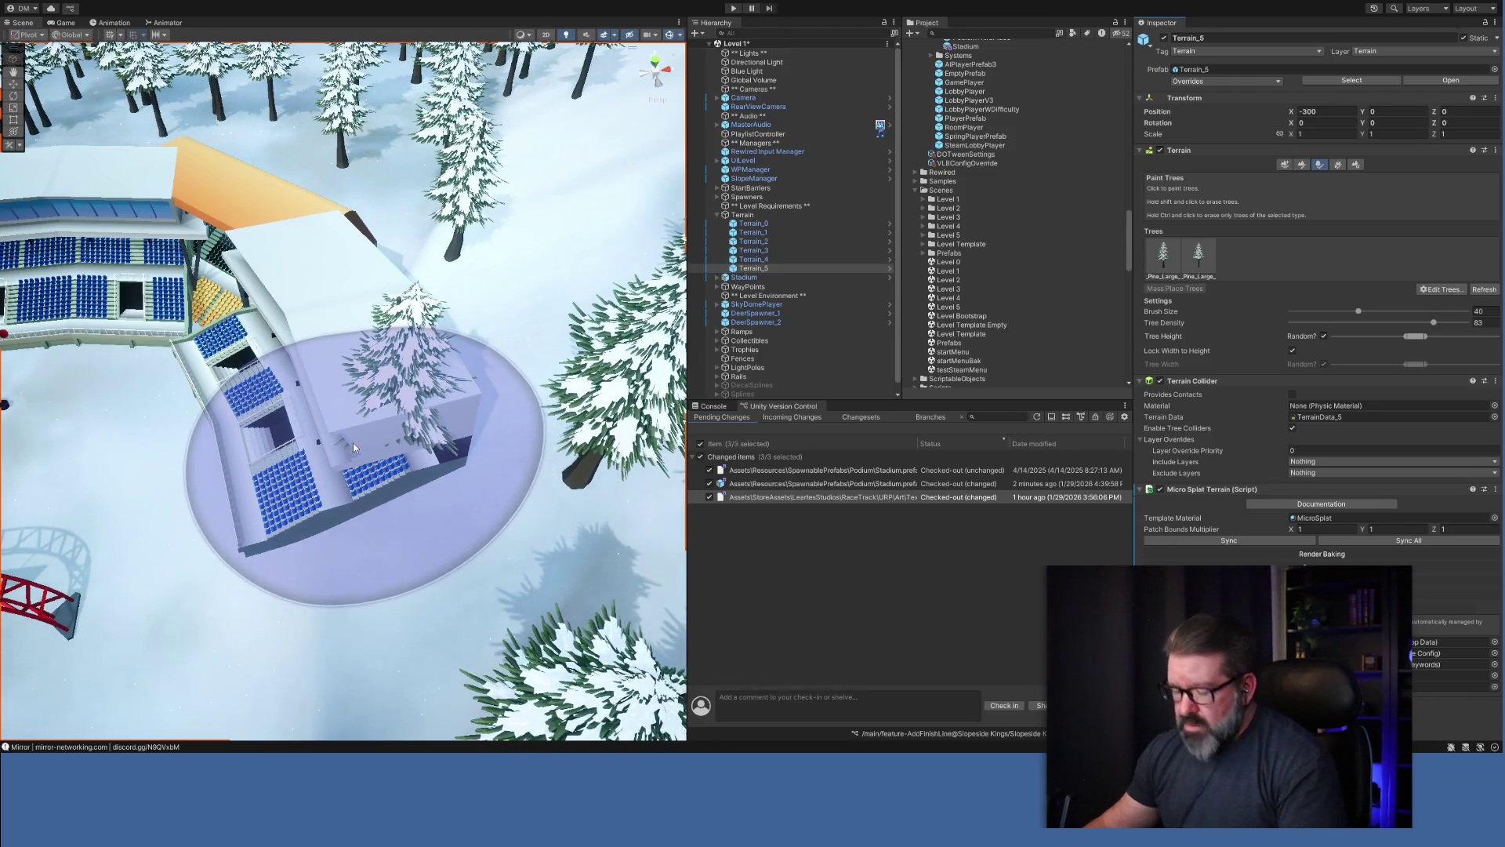
key(ctrl+z)
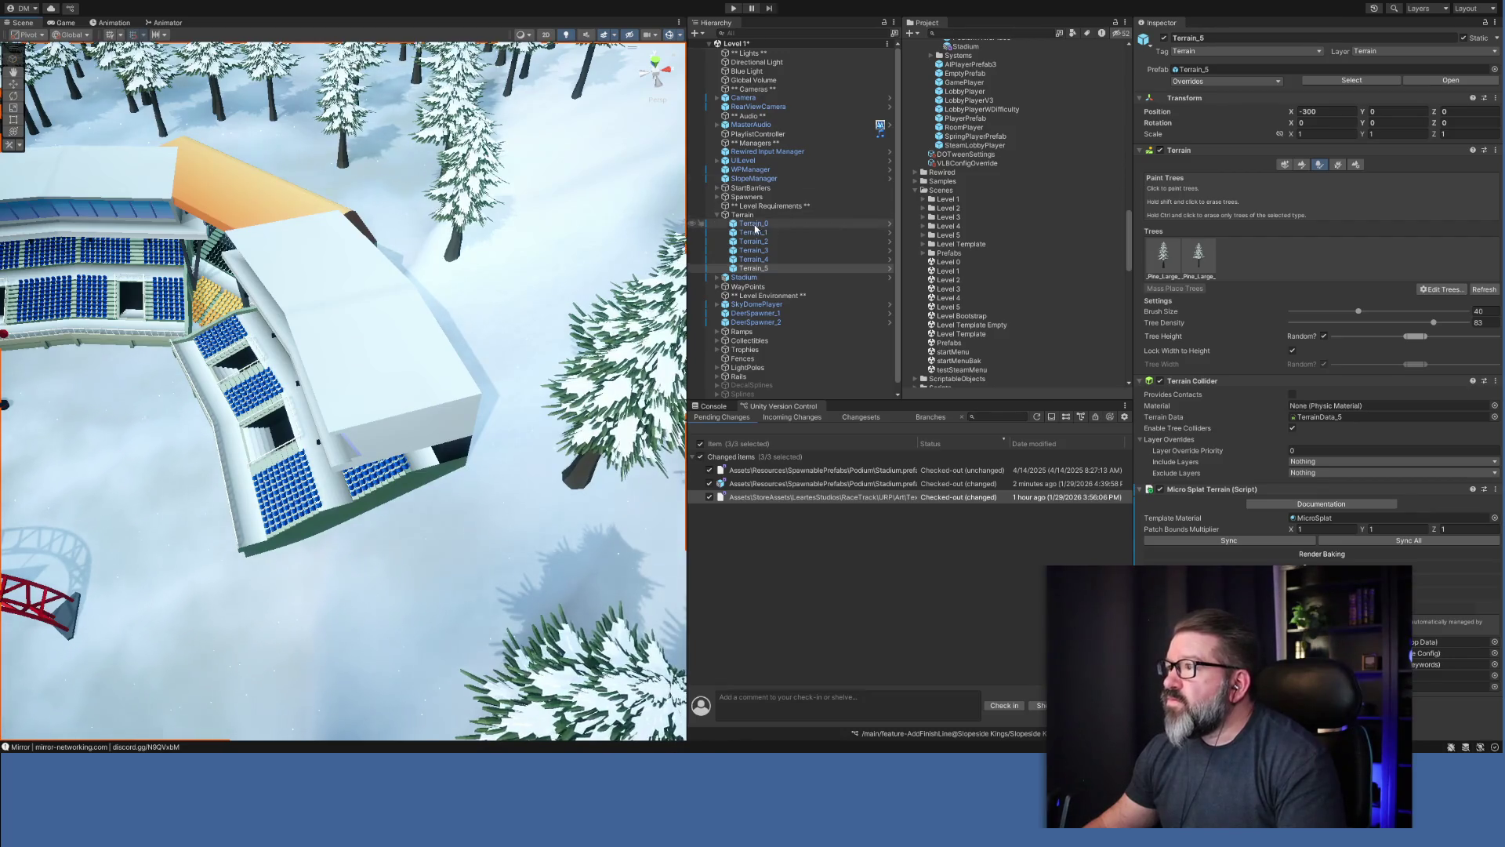
click(717, 215)
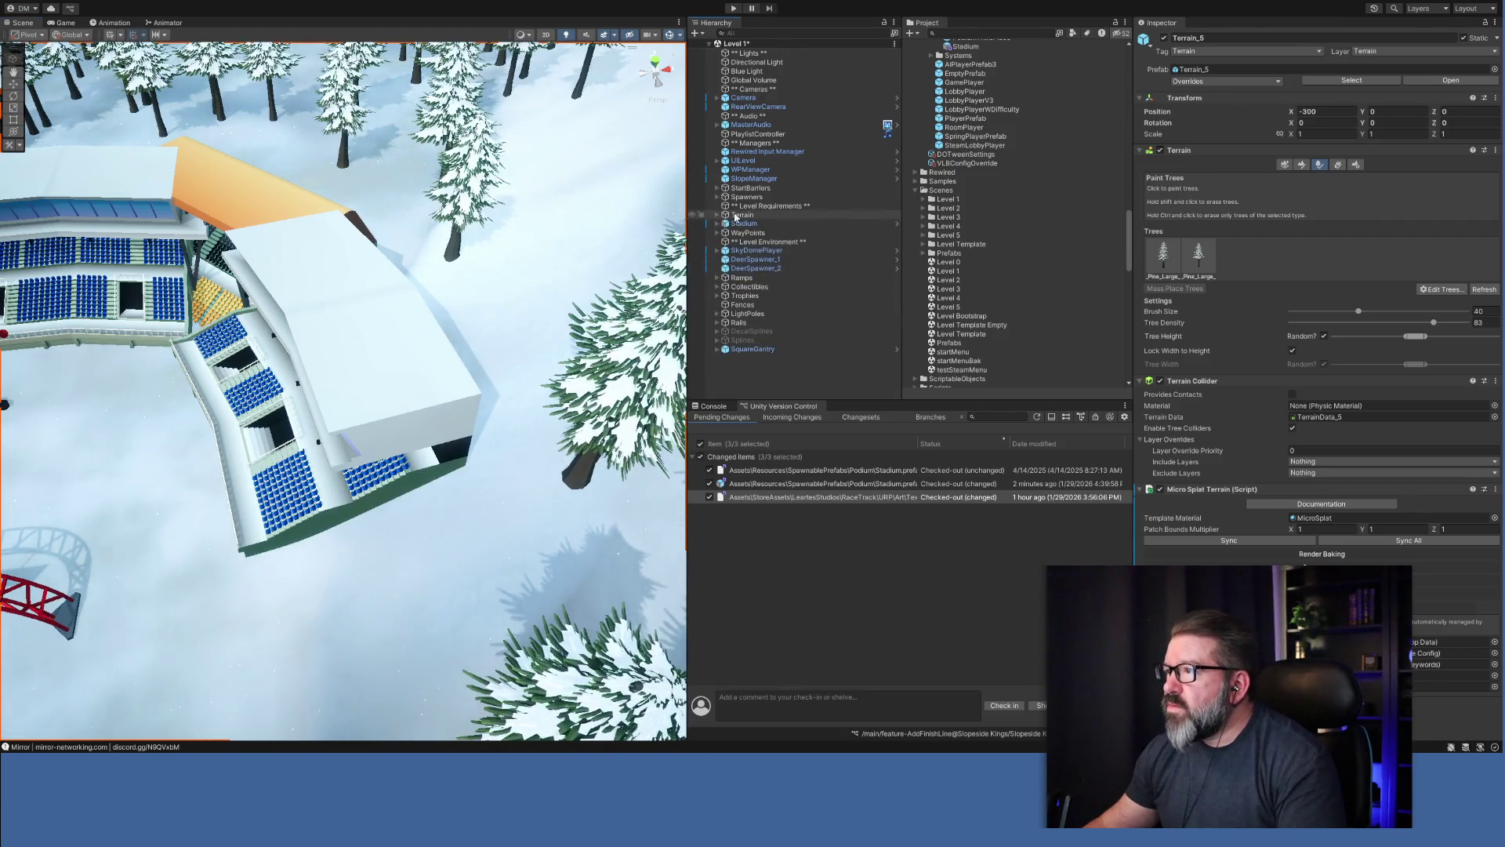
click(808, 370)
mouse_move(408, 376)
mouse_down()
mouse_move(226, 382)
mouse_move(380, 391)
mouse_up()
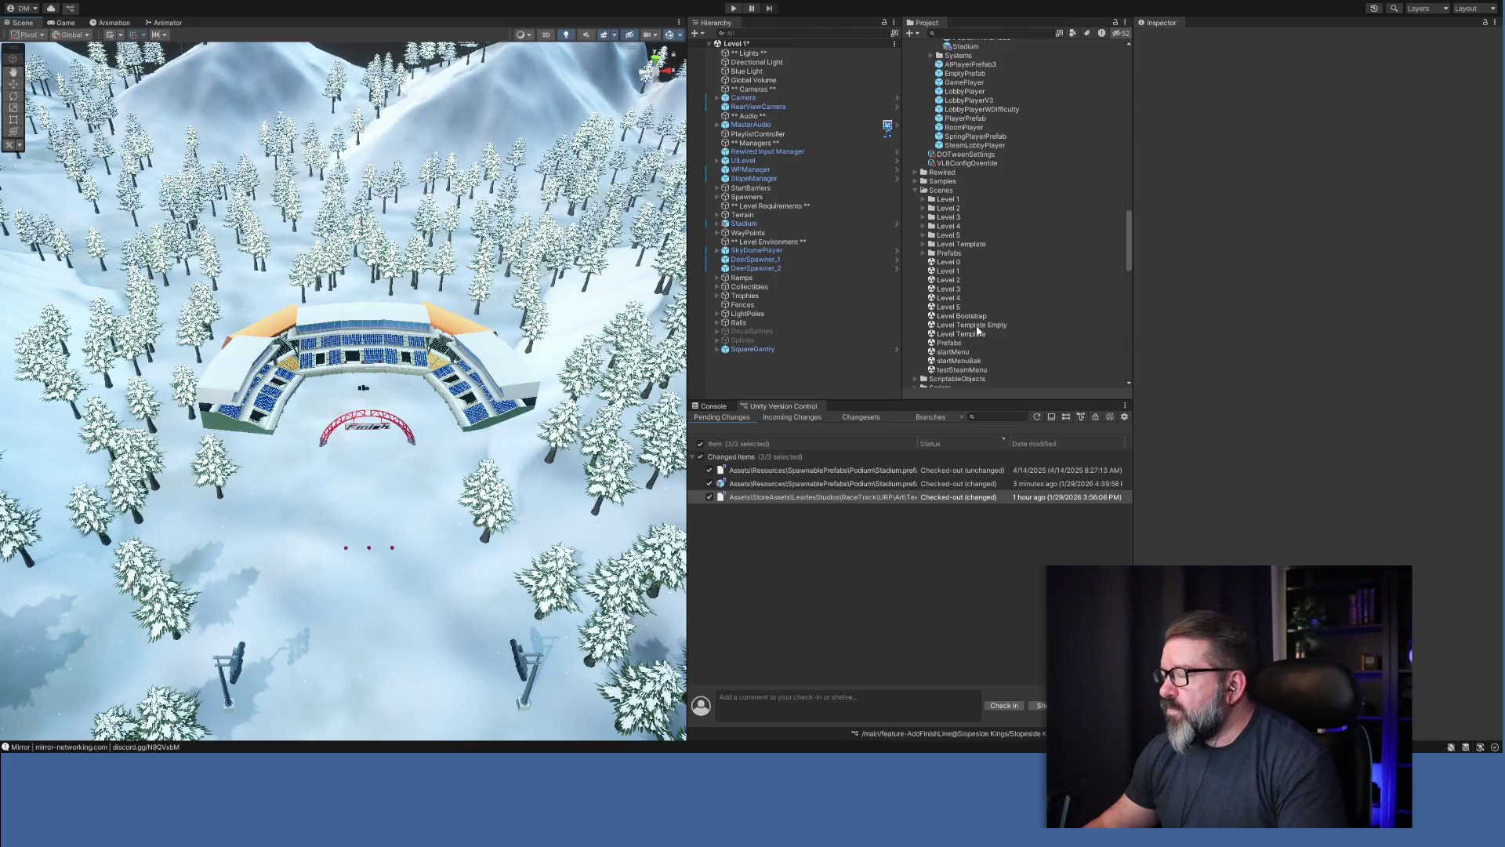
Open the Level 2 scene and orbit in toward its stadium and red Finish arch.
click(957, 282)
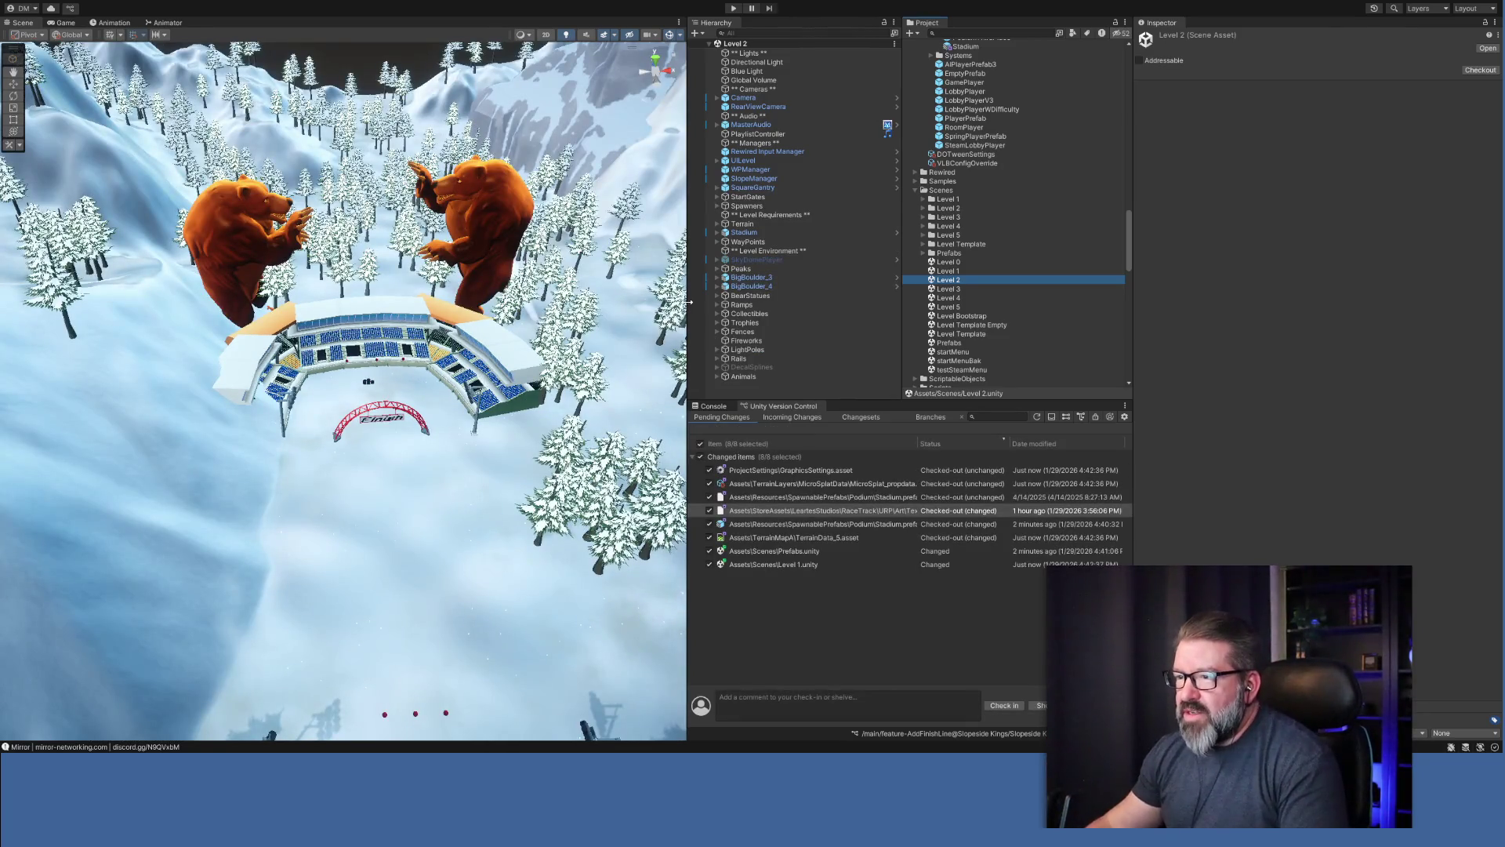
mouse_move(376, 470)
mouse_down()
mouse_move(409, 519)
mouse_move(235, 513)
mouse_move(337, 539)
mouse_move(127, 512)
mouse_move(78, 546)
mouse_move(504, 581)
mouse_up()
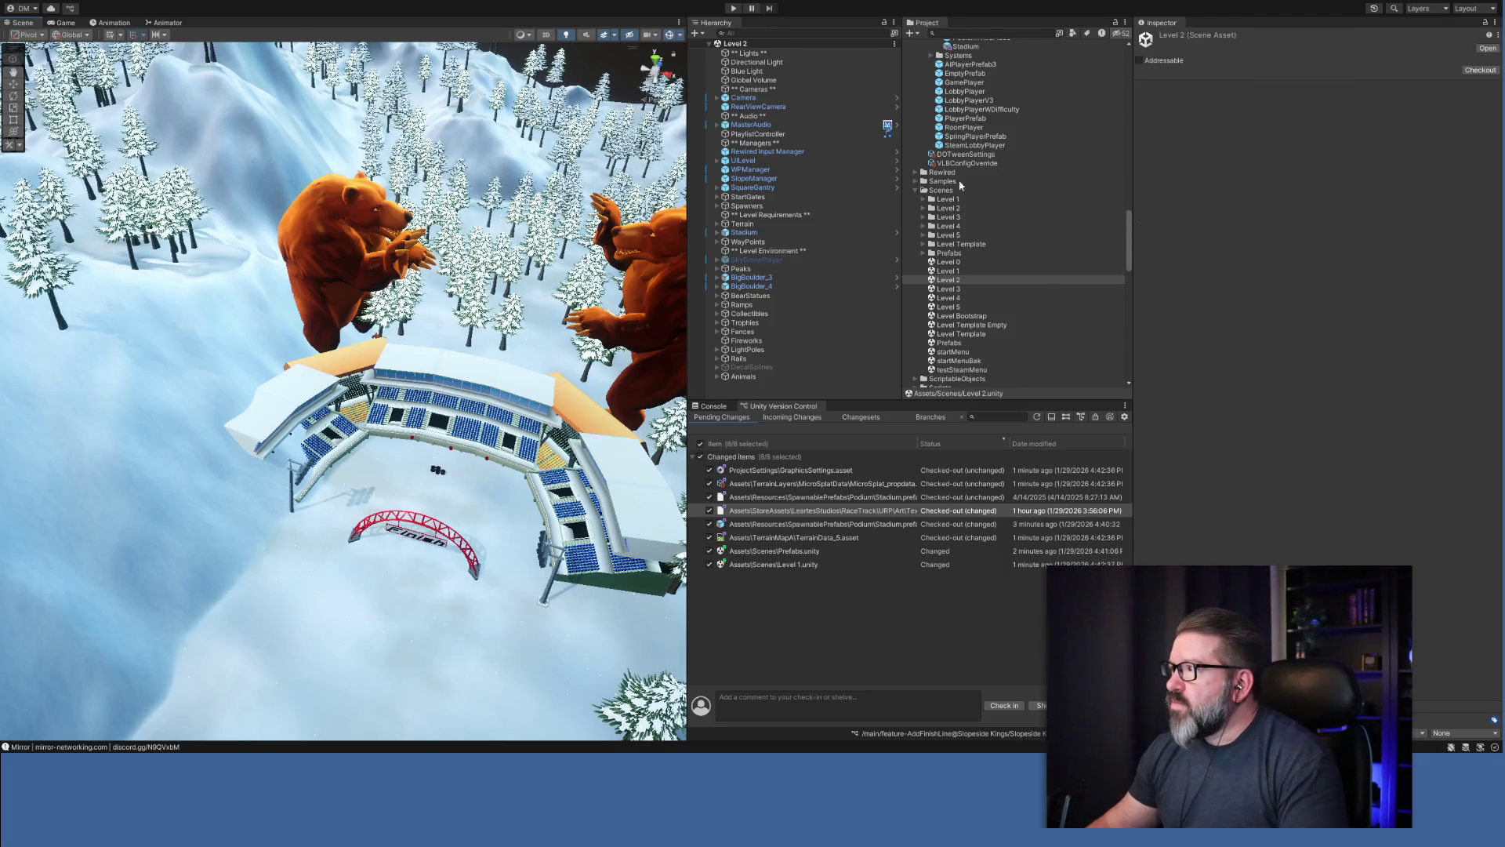
click(717, 224)
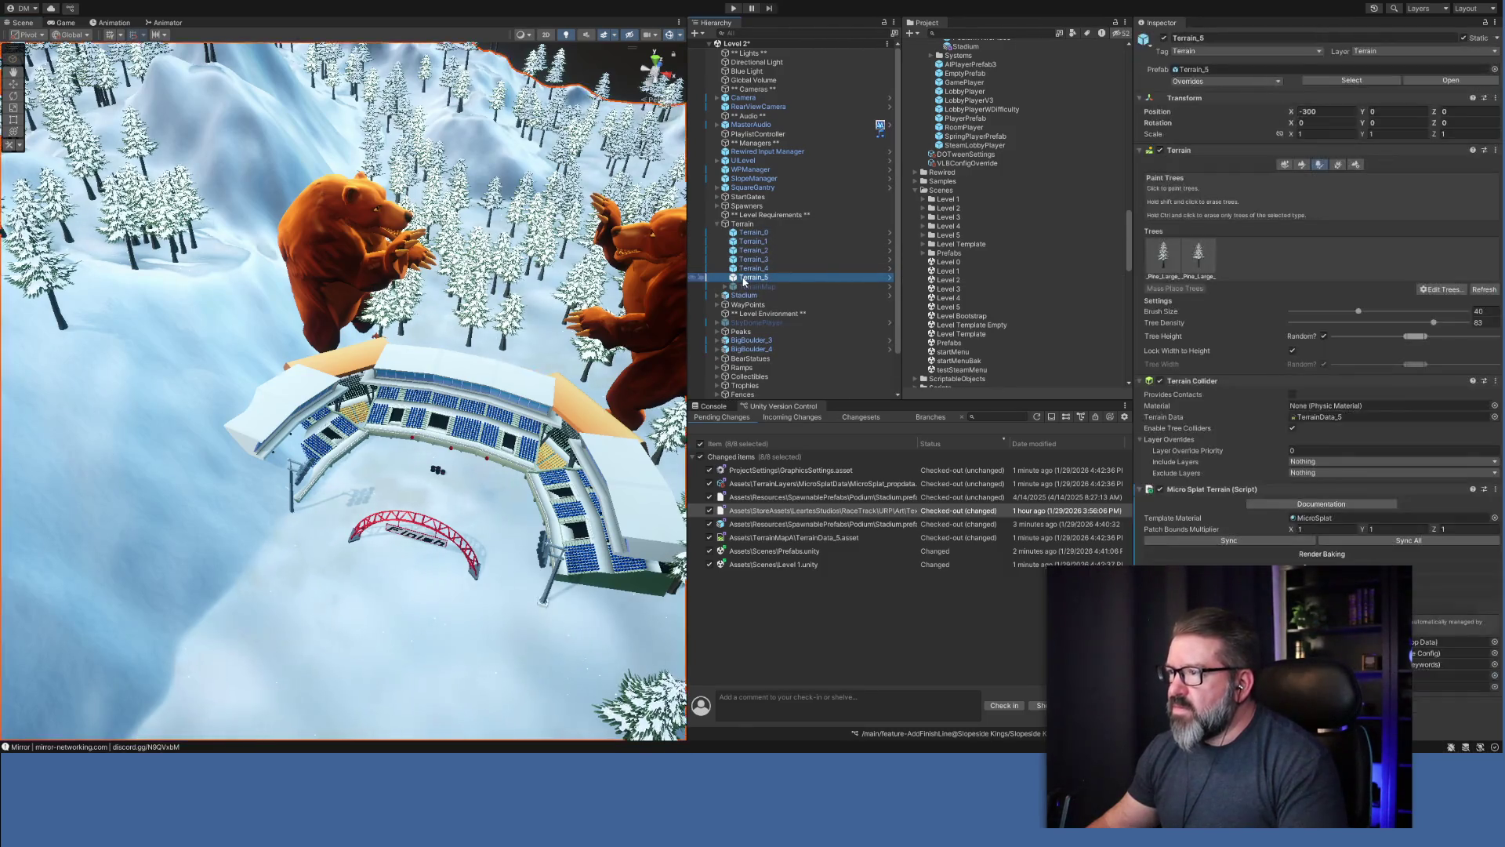
Set Terrain_5's Set Height target to 44.78988, sampled beside the Finish arch, undoing the accidental flatten.
click(1302, 164)
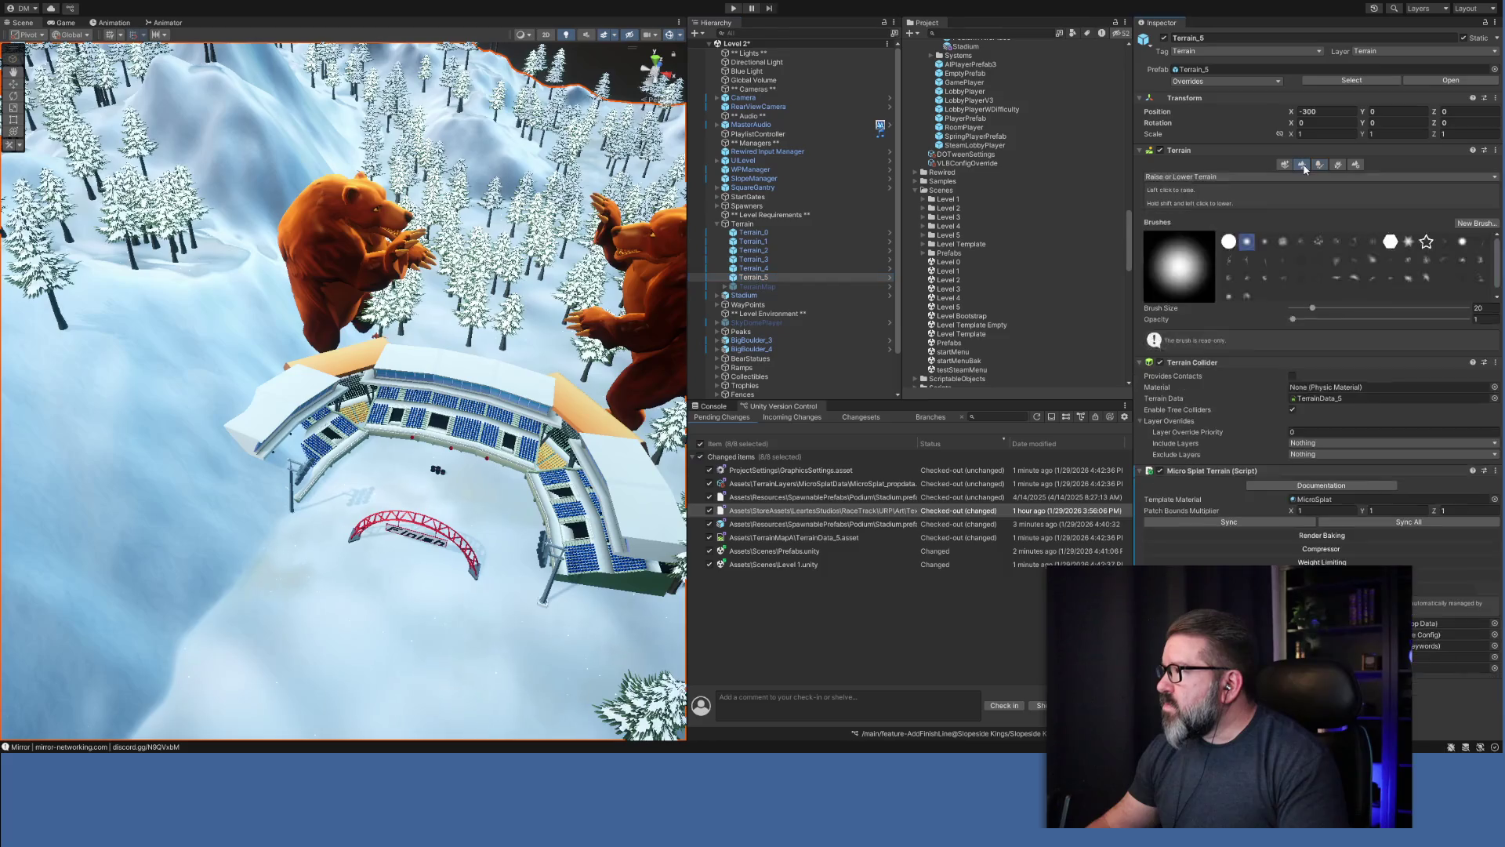
click(1189, 196)
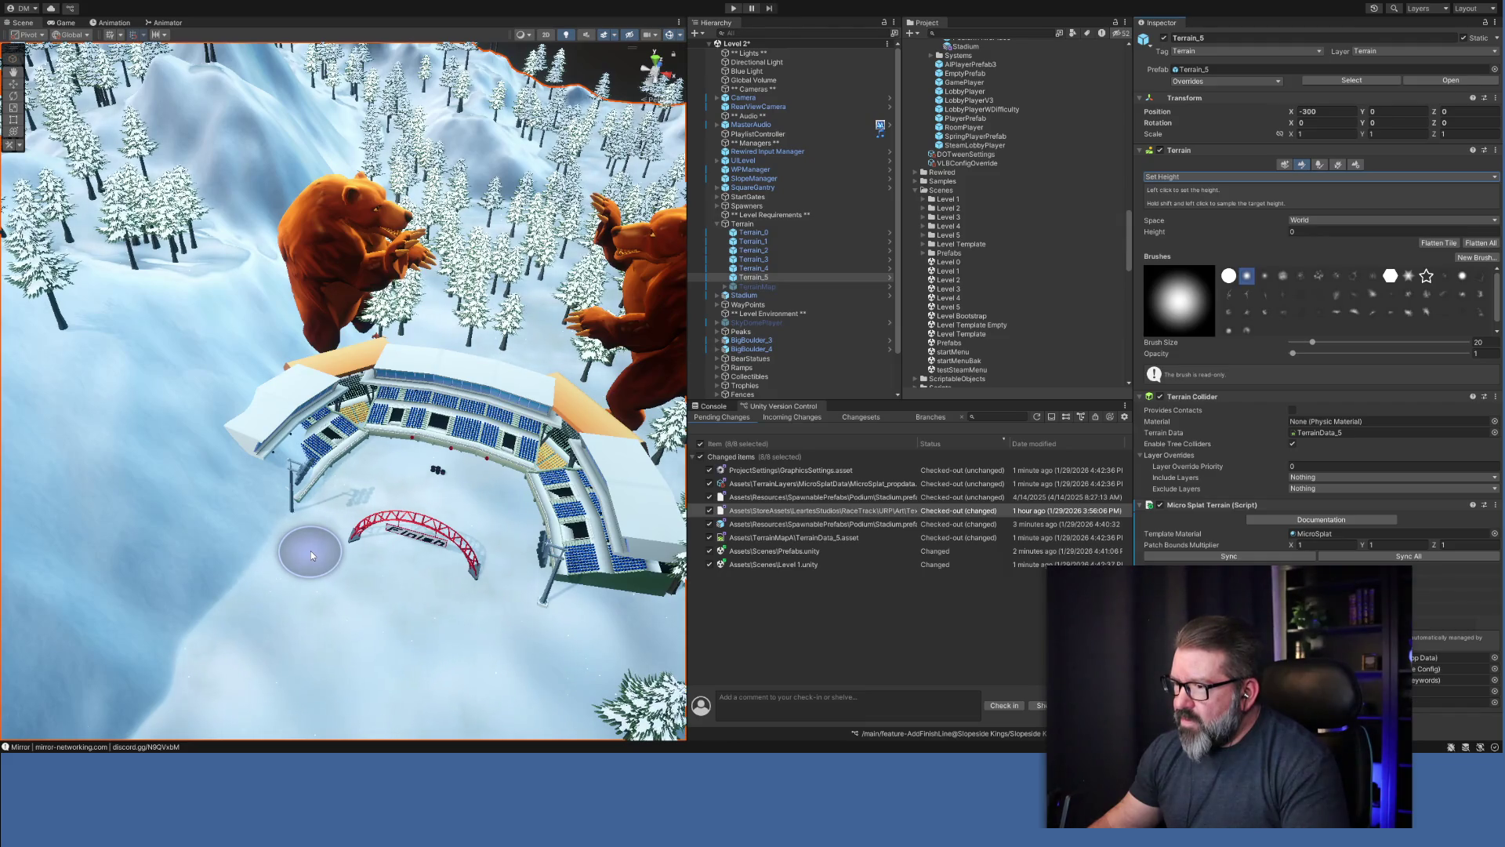
shift+click(311, 550)
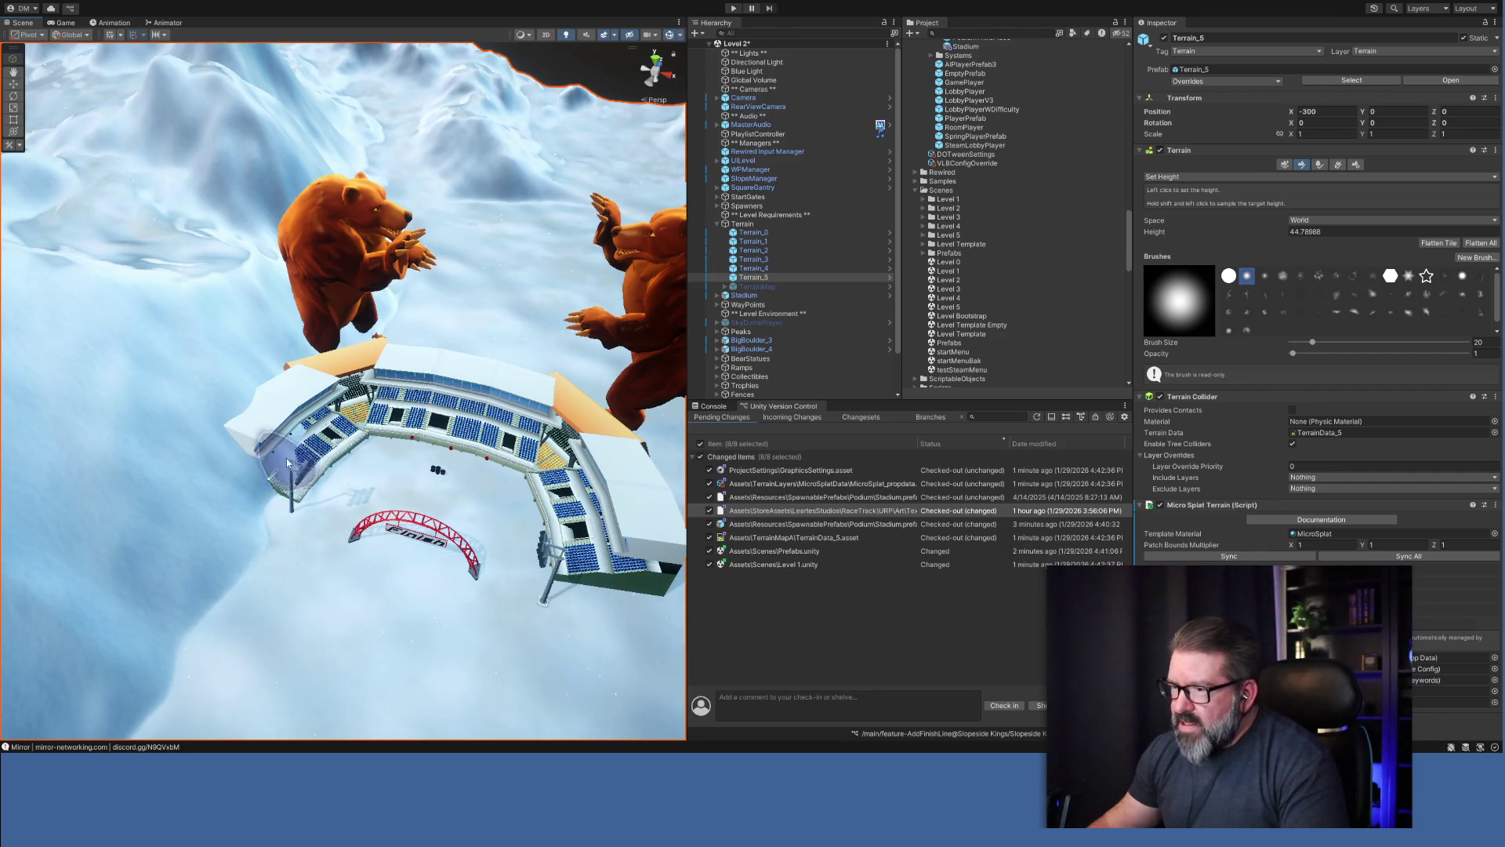
key(ctrl+z)
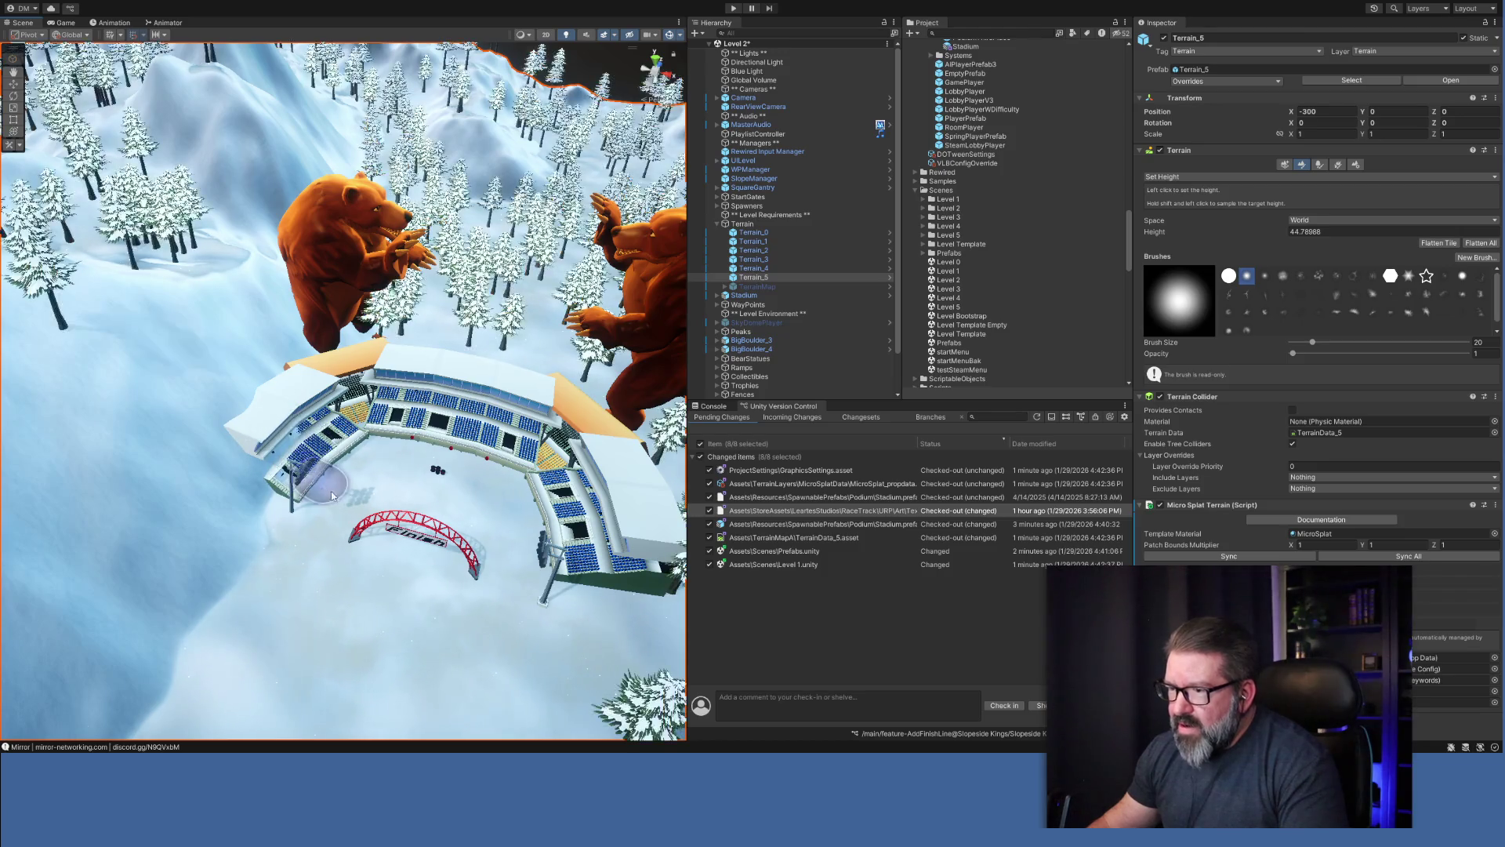
mouse_move(383, 503)
mouse_down()
mouse_move(126, 532)
mouse_move(157, 510)
mouse_up()
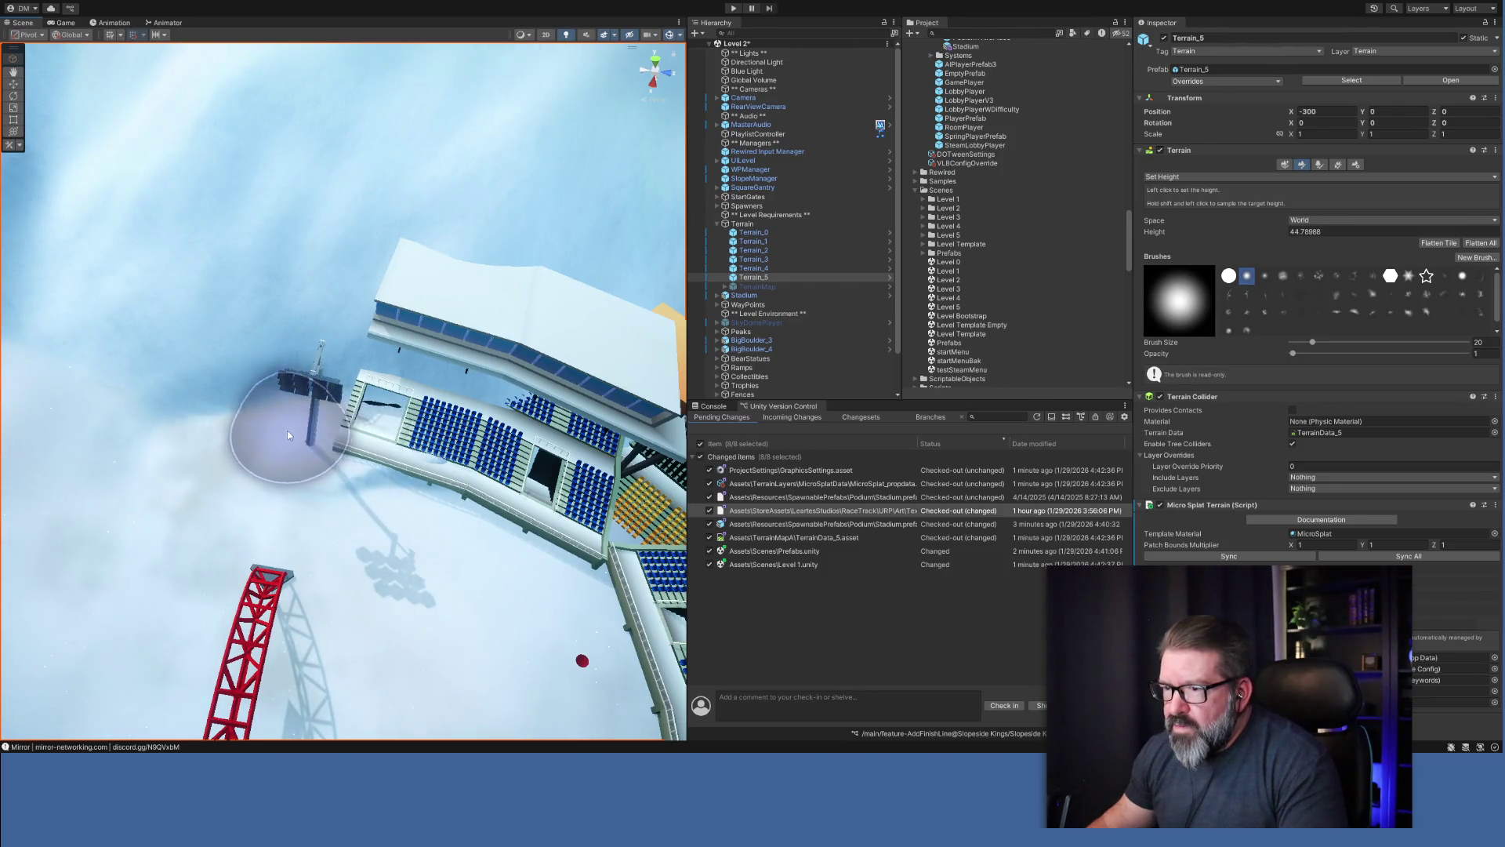
mouse_move(200, 423)
mouse_down()
mouse_move(116, 405)
mouse_move(141, 403)
mouse_up()
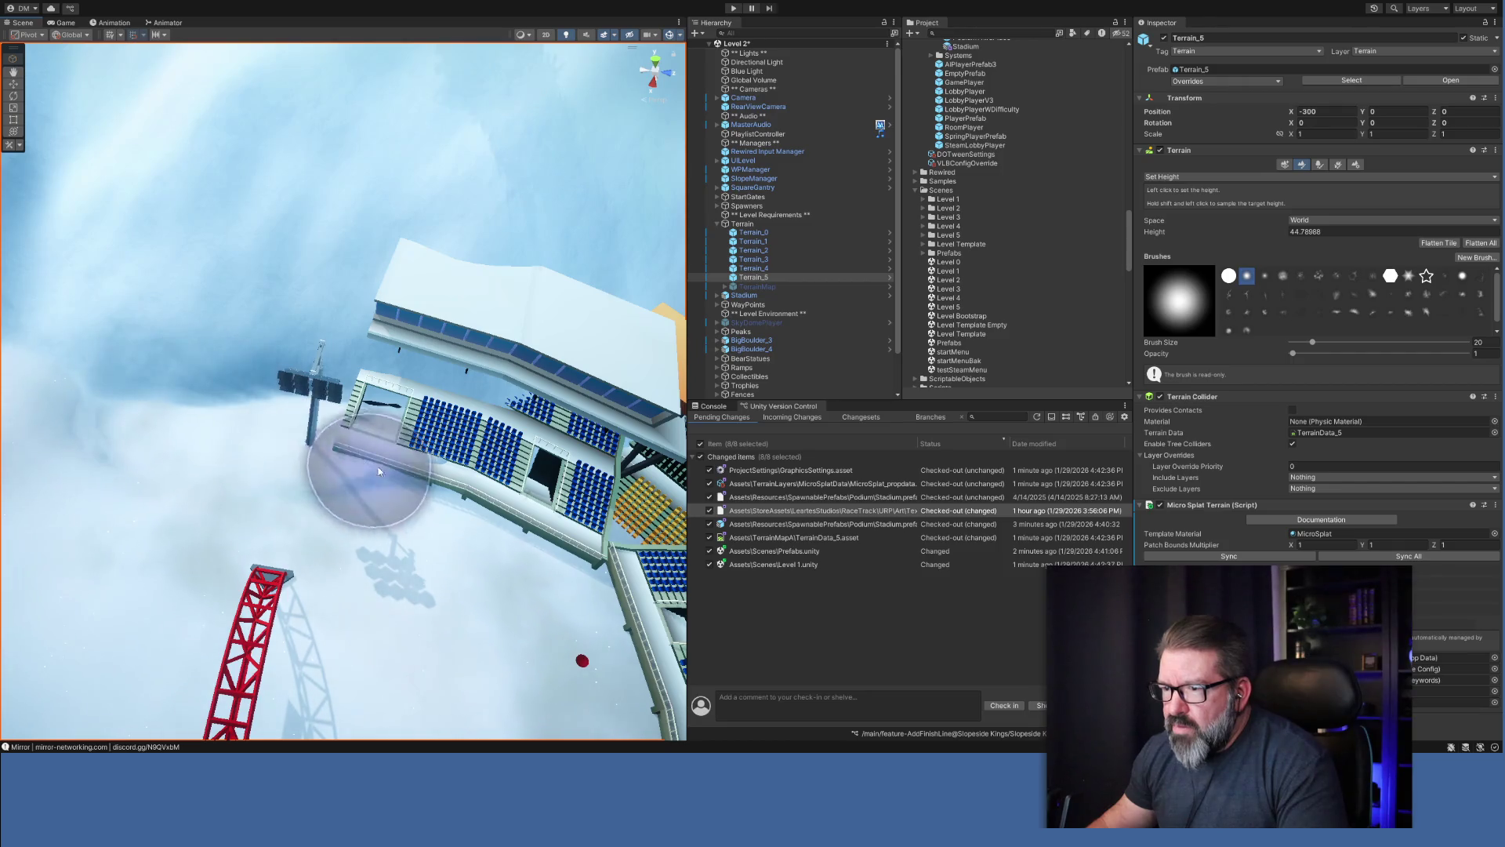
drag(465, 510, 463, 543)
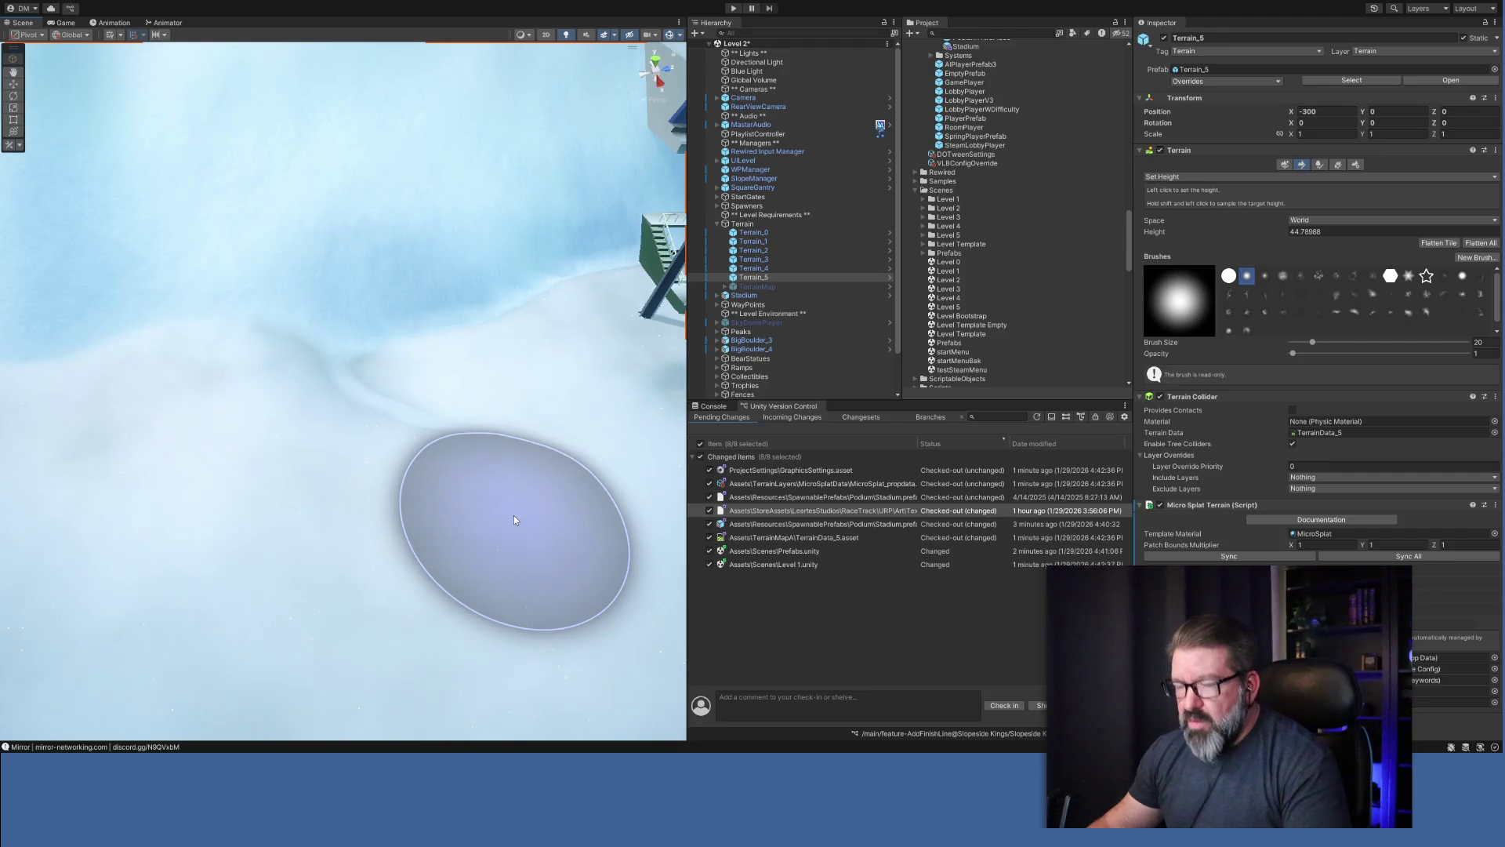
mouse_move(514, 519)
mouse_down()
mouse_move(562, 495)
mouse_move(774, 498)
mouse_move(611, 462)
mouse_up()
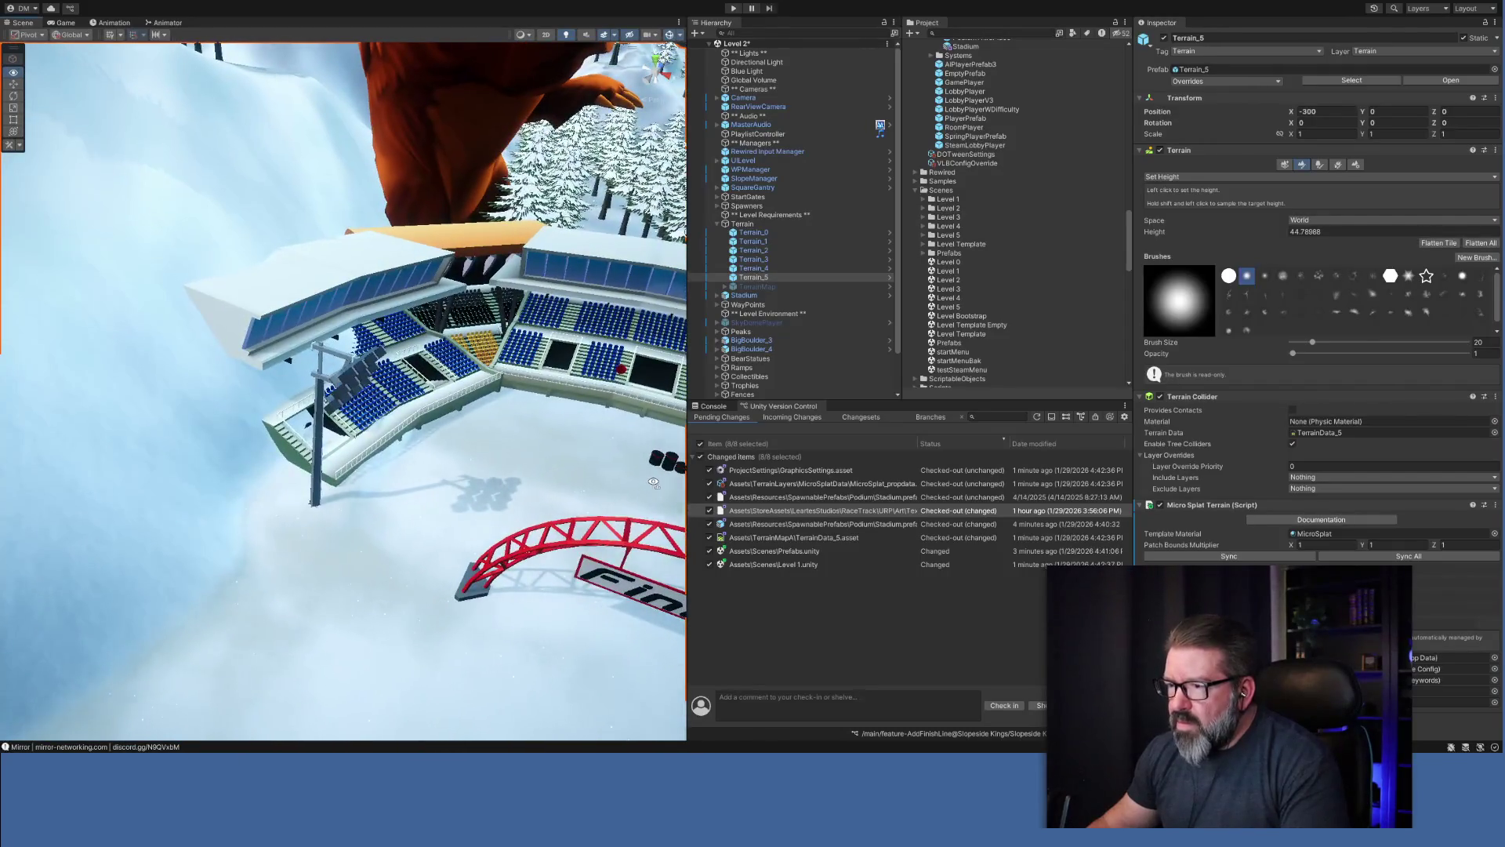
drag(311, 426, 342, 360)
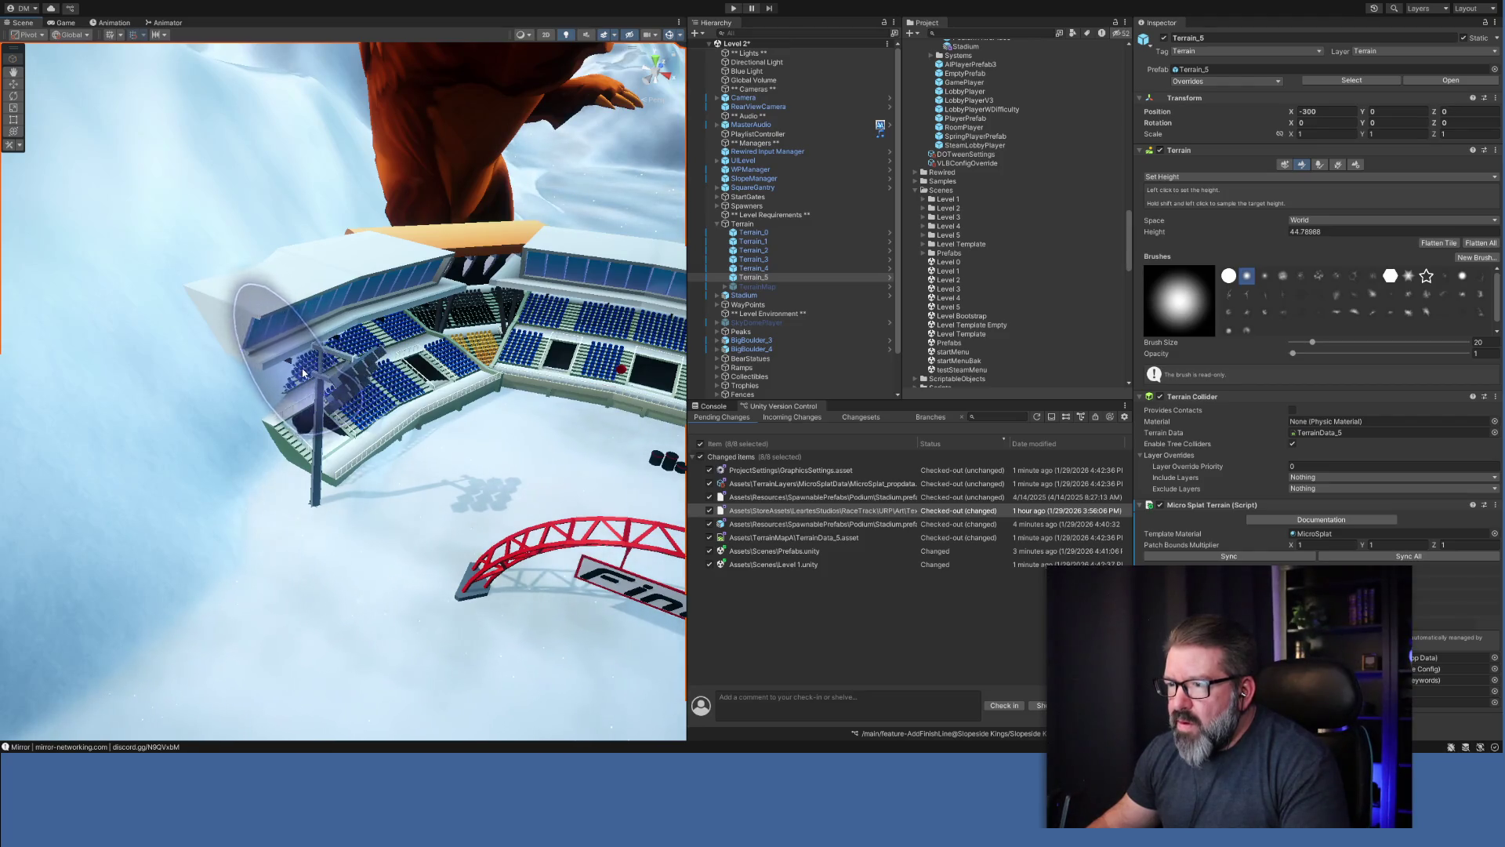
key(ctrl+z)
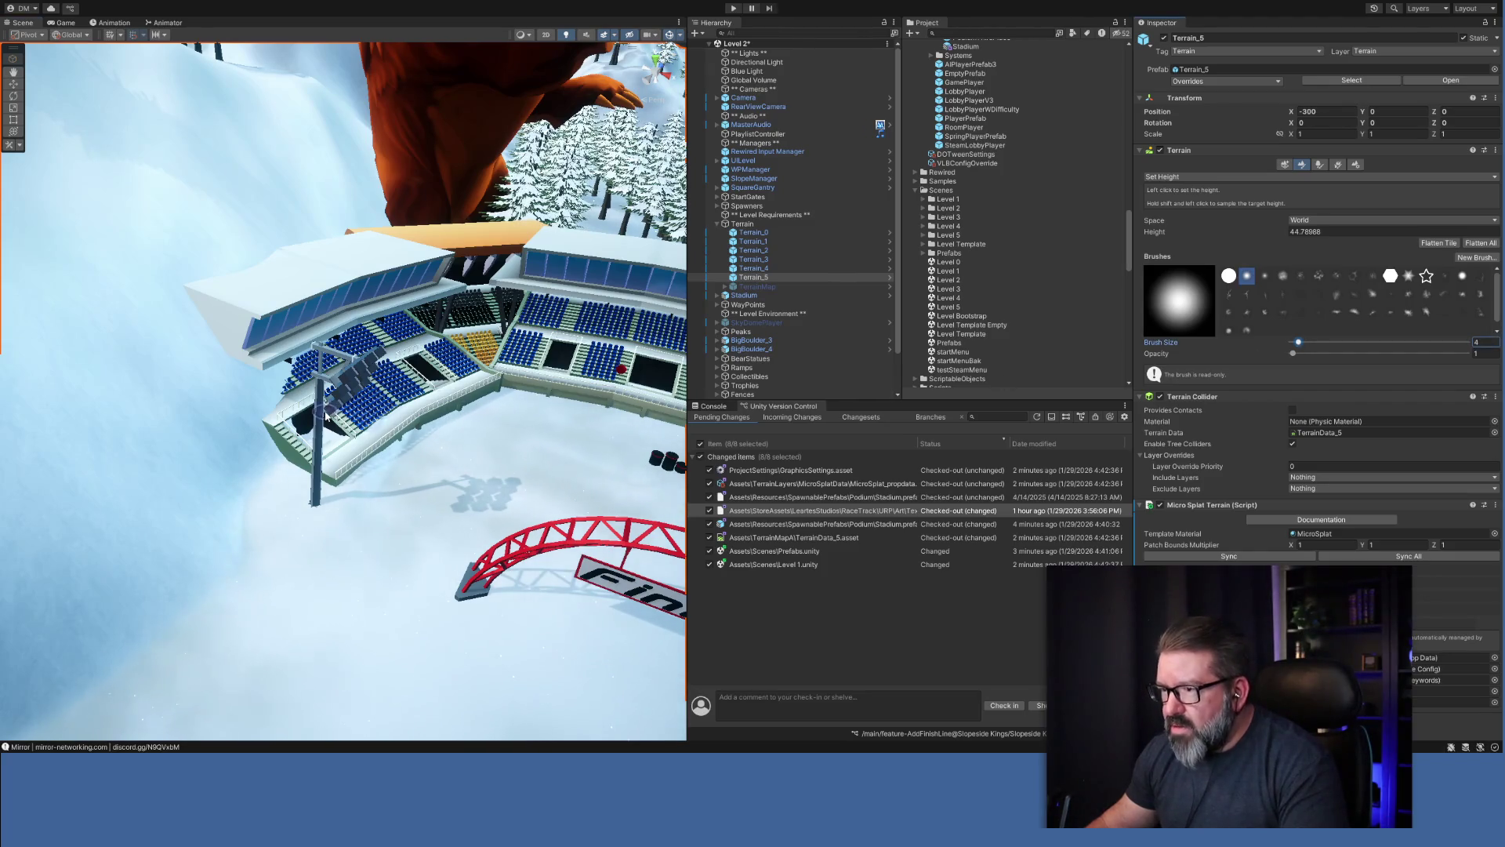
Redo the snow raise by the left stands, sample a new height inside a stand opening, and select Stadium.
key(ctrl+y)
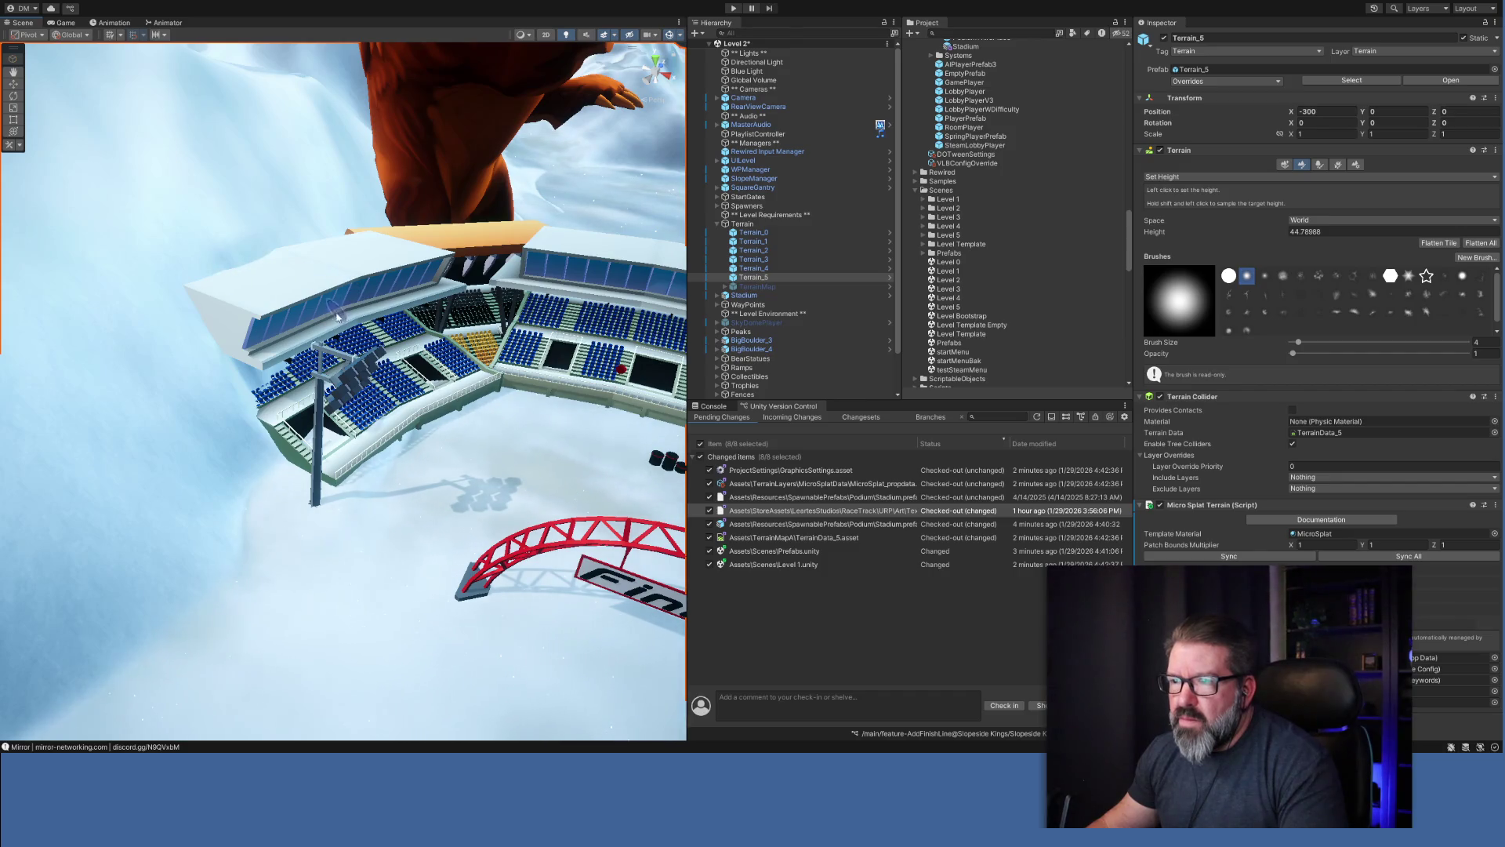
mouse_move(337, 316)
mouse_down()
mouse_move(417, 474)
mouse_move(181, 375)
mouse_up()
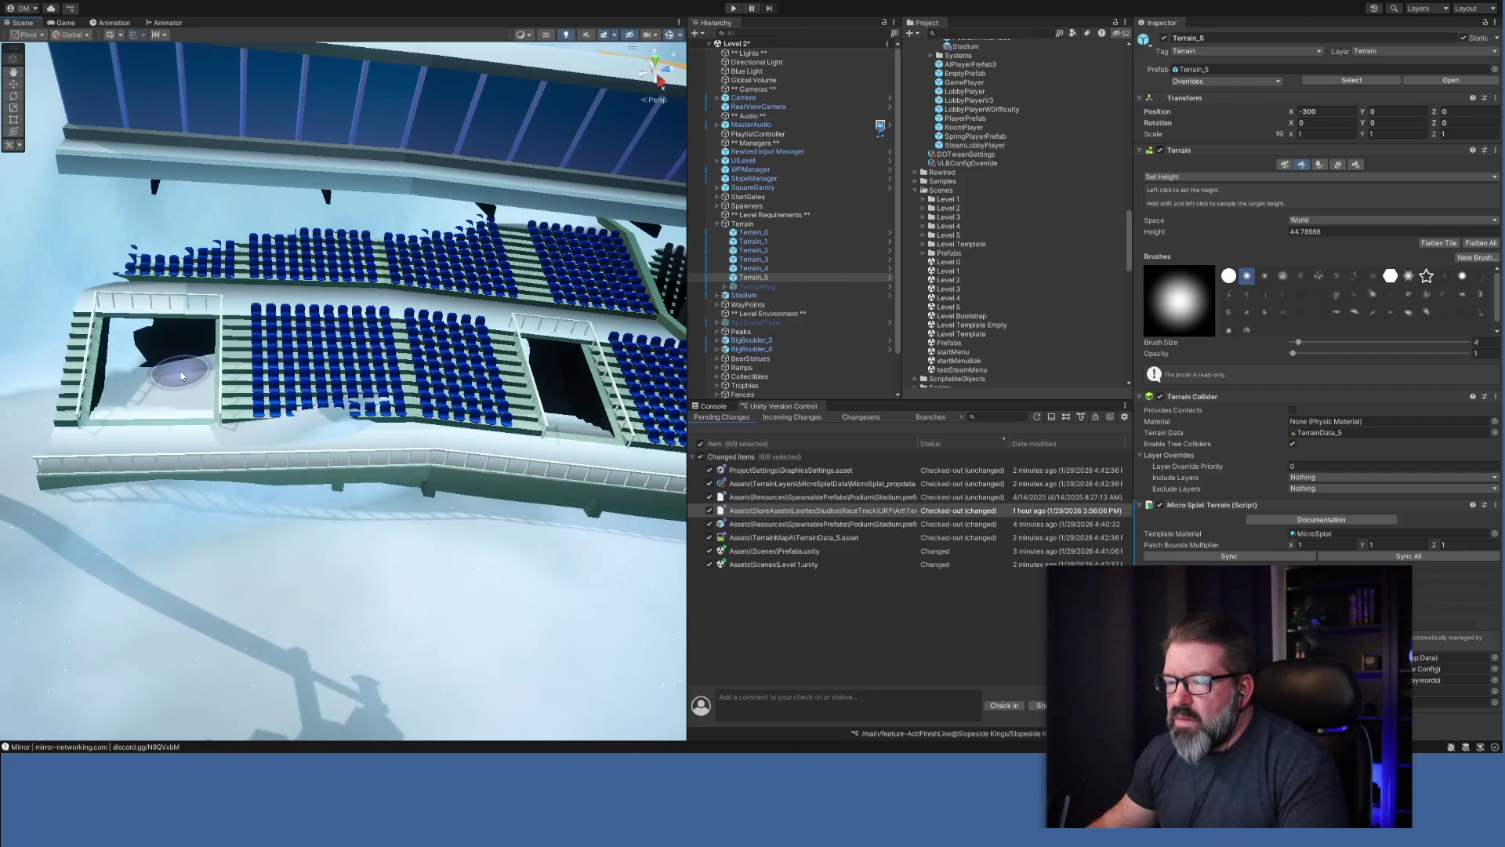
mouse_move(159, 498)
mouse_down()
mouse_move(235, 511)
mouse_move(180, 486)
mouse_up()
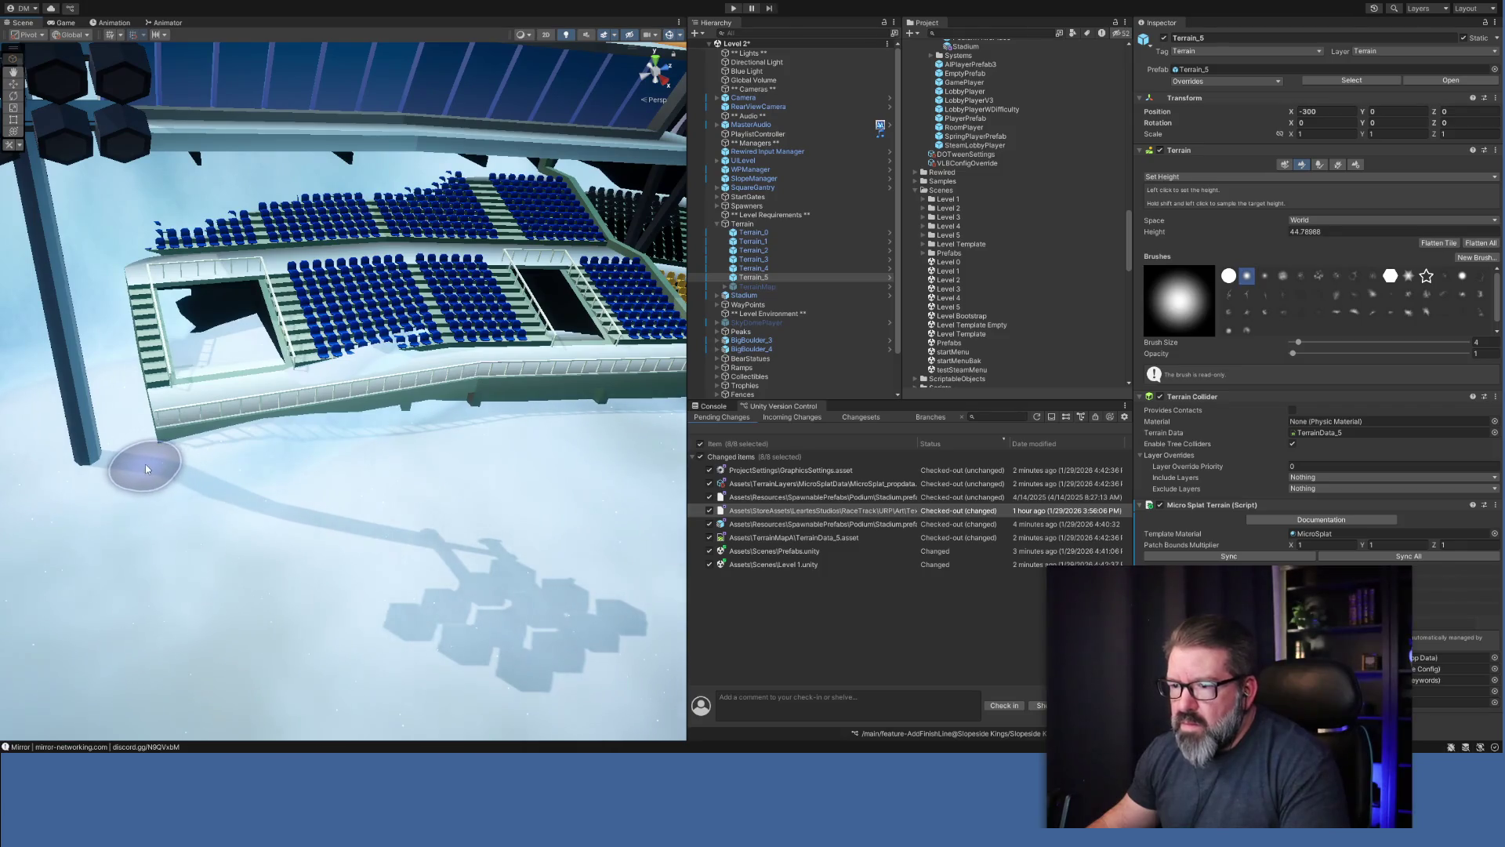
shift+click(164, 333)
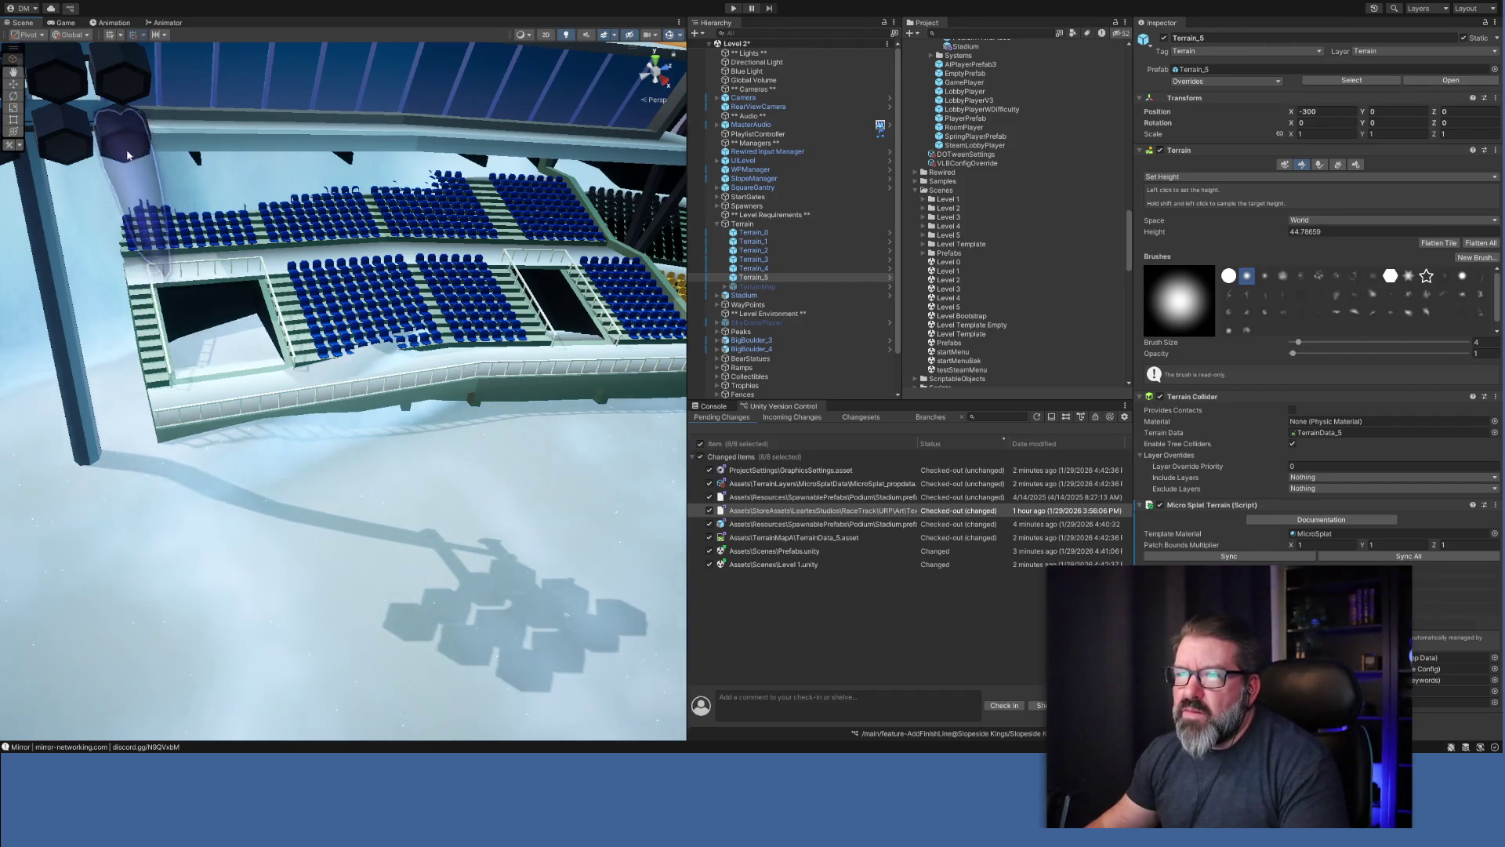
mouse_move(130, 138)
mouse_down()
mouse_move(163, 154)
mouse_move(185, 396)
mouse_move(290, 405)
mouse_move(353, 246)
mouse_up()
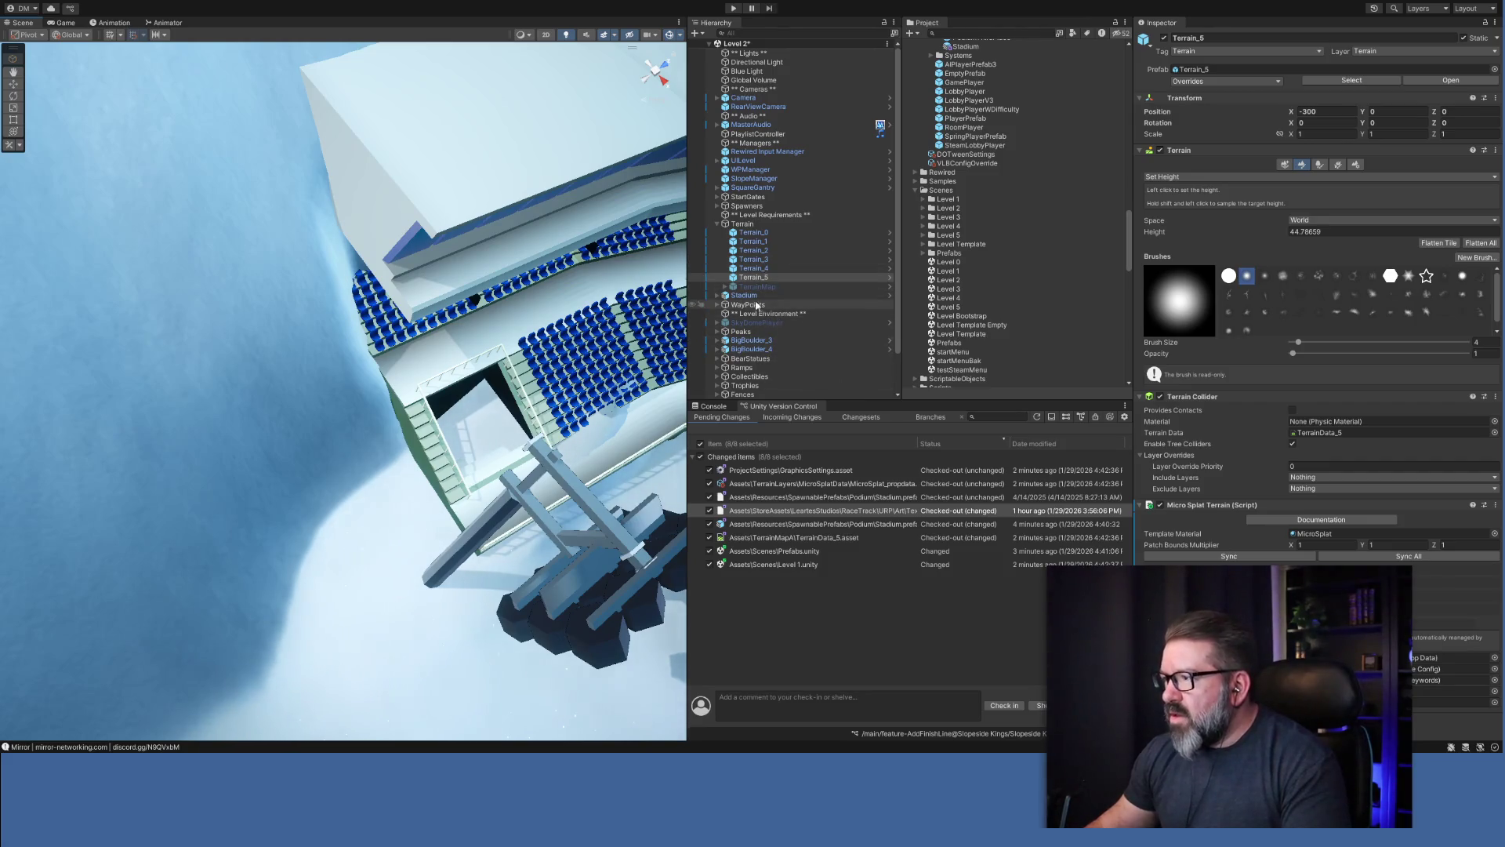
click(788, 296)
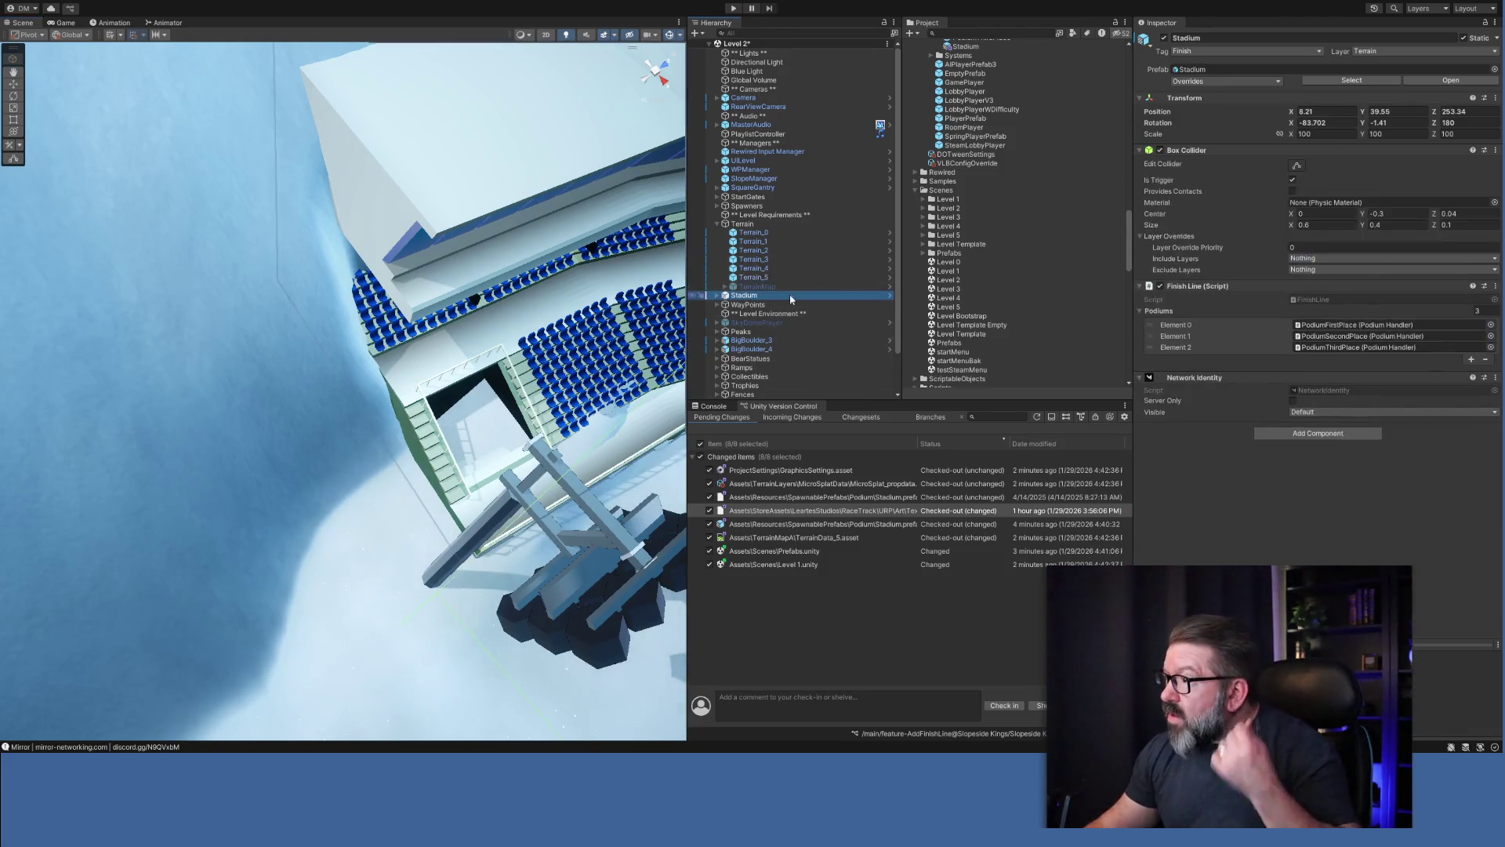
Deactivate the Stadium, then select Terrain_5 and orbit to inspect the snow beneath it.
click(1164, 39)
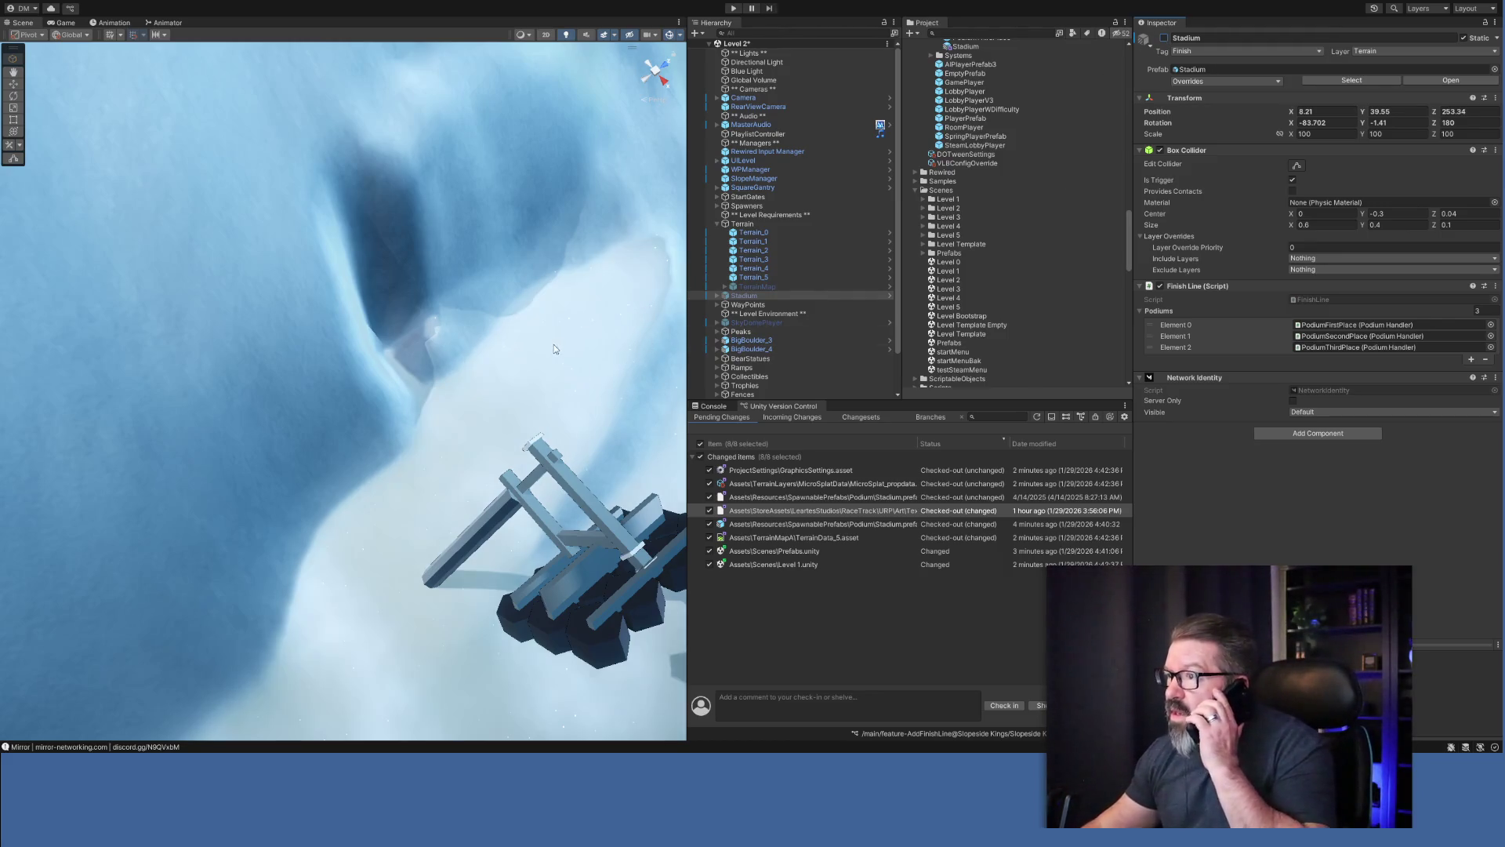
click(754, 278)
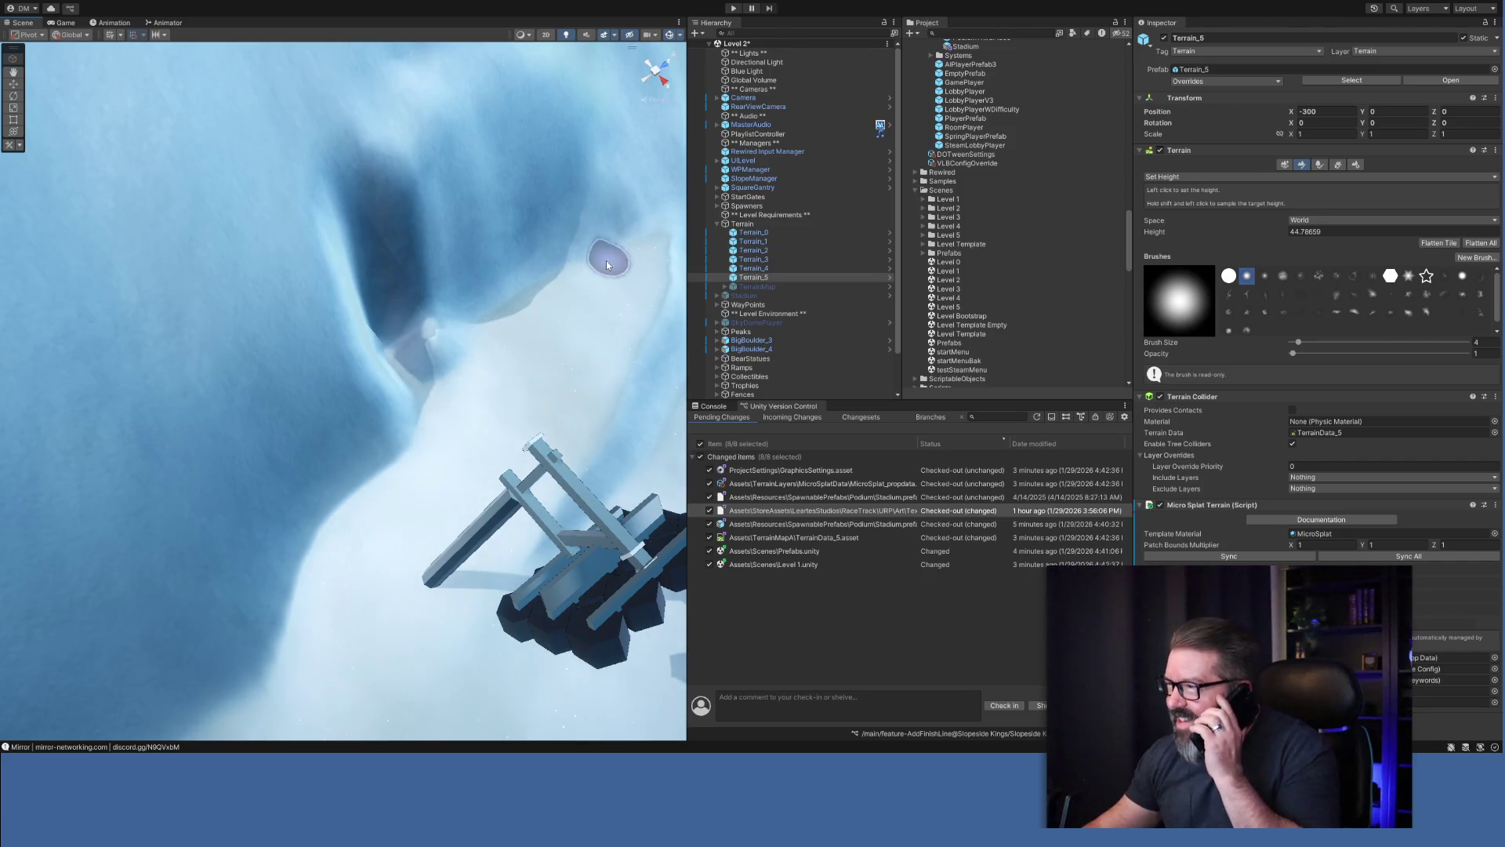
drag(516, 383, 490, 250)
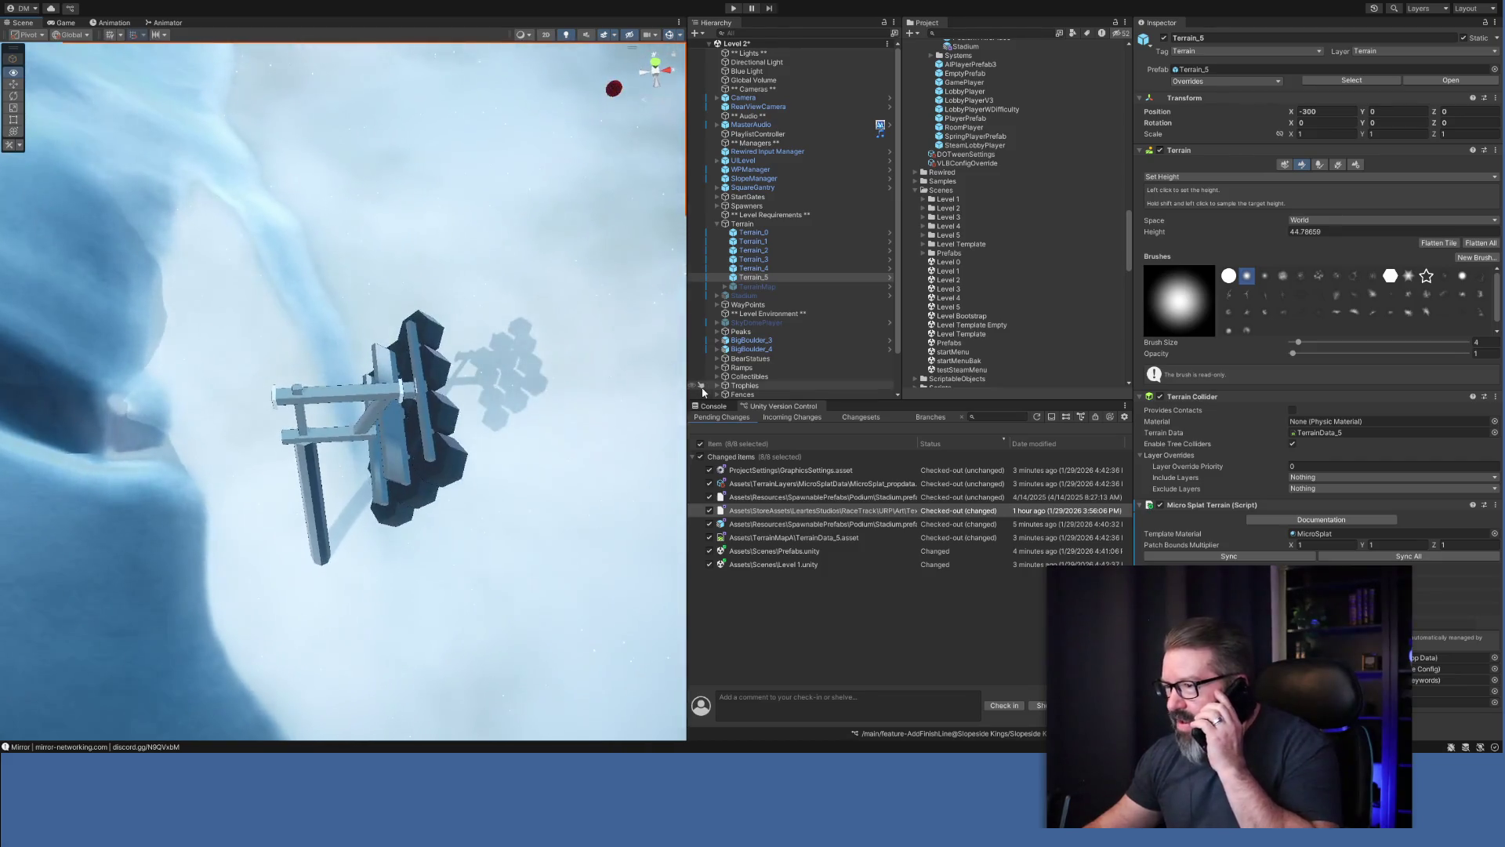
click(753, 295)
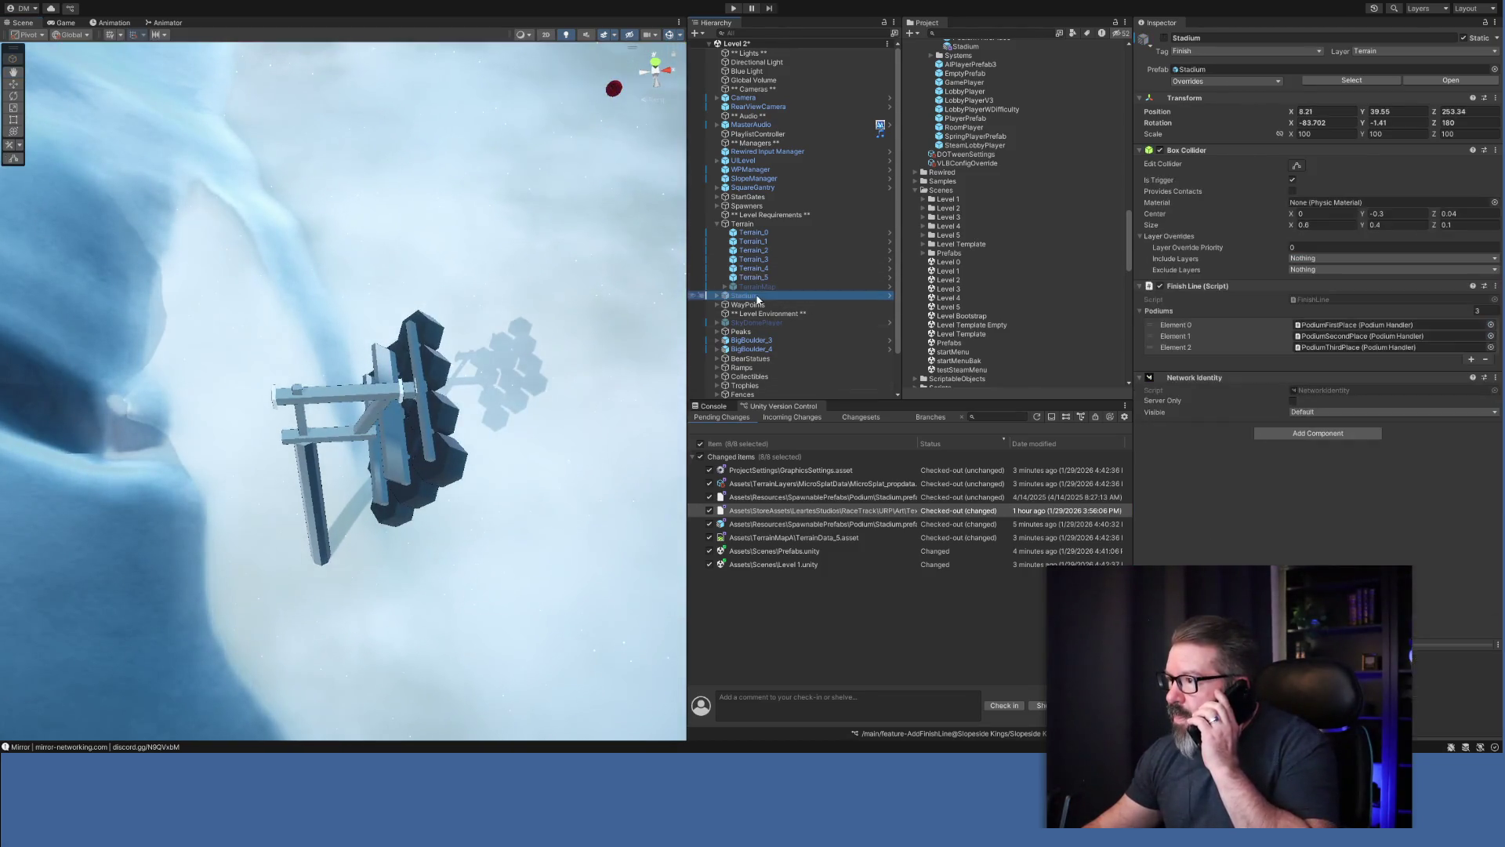
Reactivate the Stadium, orbit close to its stands, and select Terrain_5 again.
click(1164, 39)
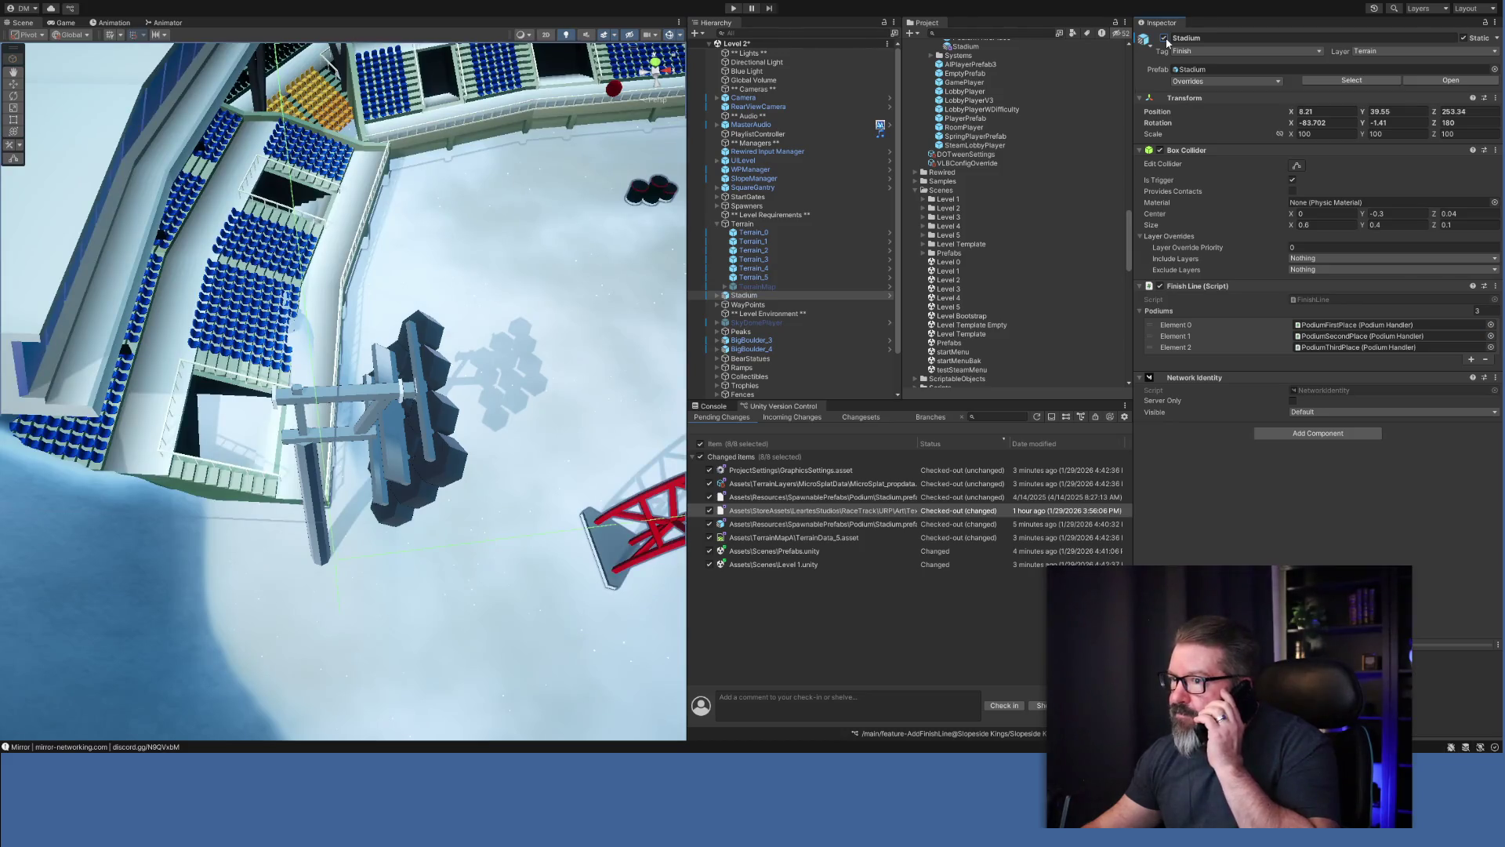
mouse_move(118, 447)
mouse_down()
mouse_move(231, 369)
mouse_move(128, 332)
mouse_move(311, 374)
mouse_up()
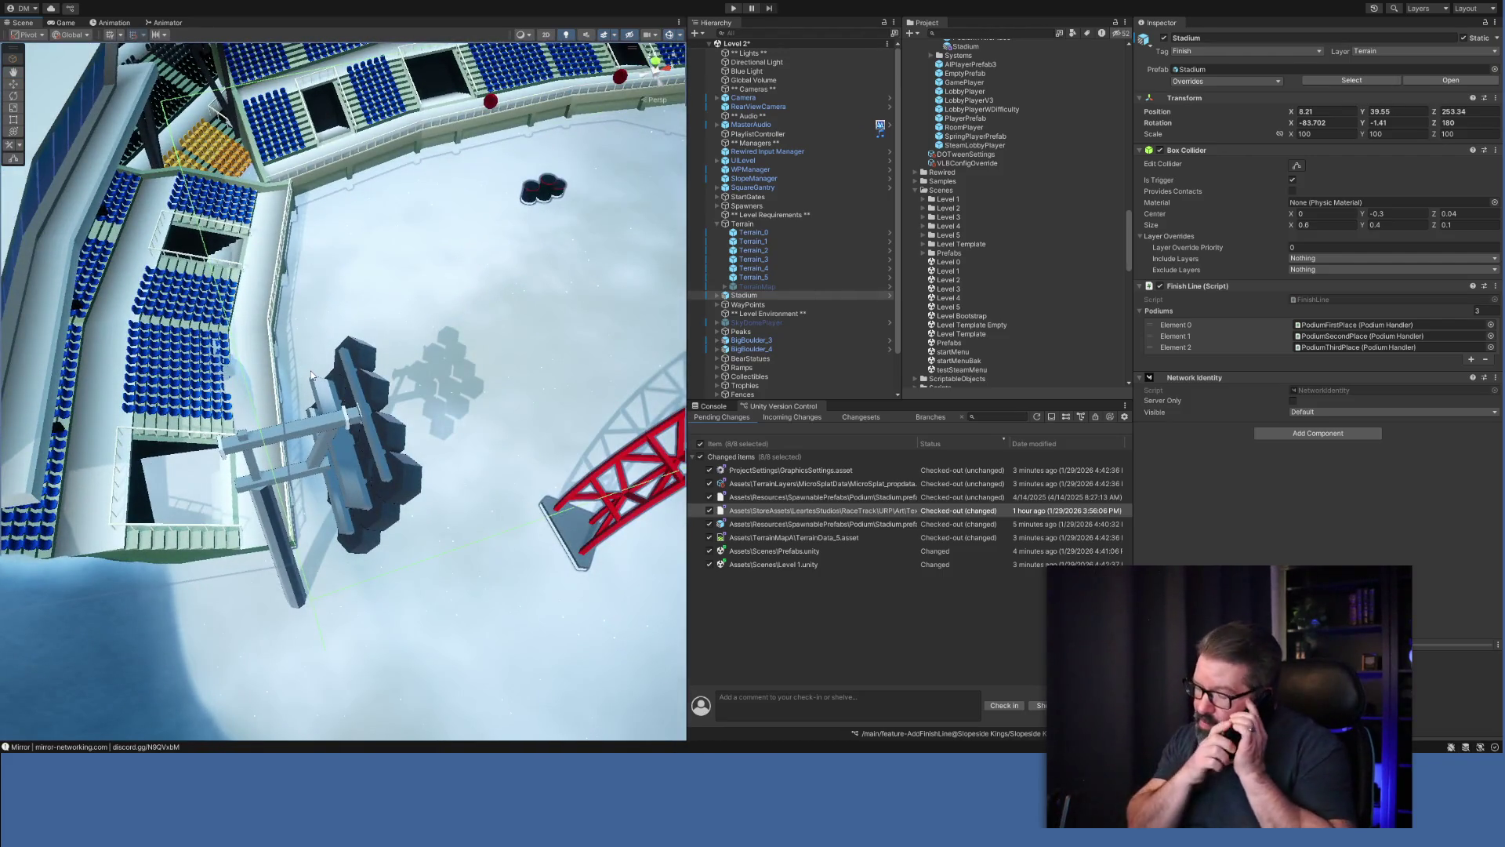
mouse_move(111, 476)
mouse_down()
mouse_move(87, 468)
mouse_move(294, 477)
mouse_up()
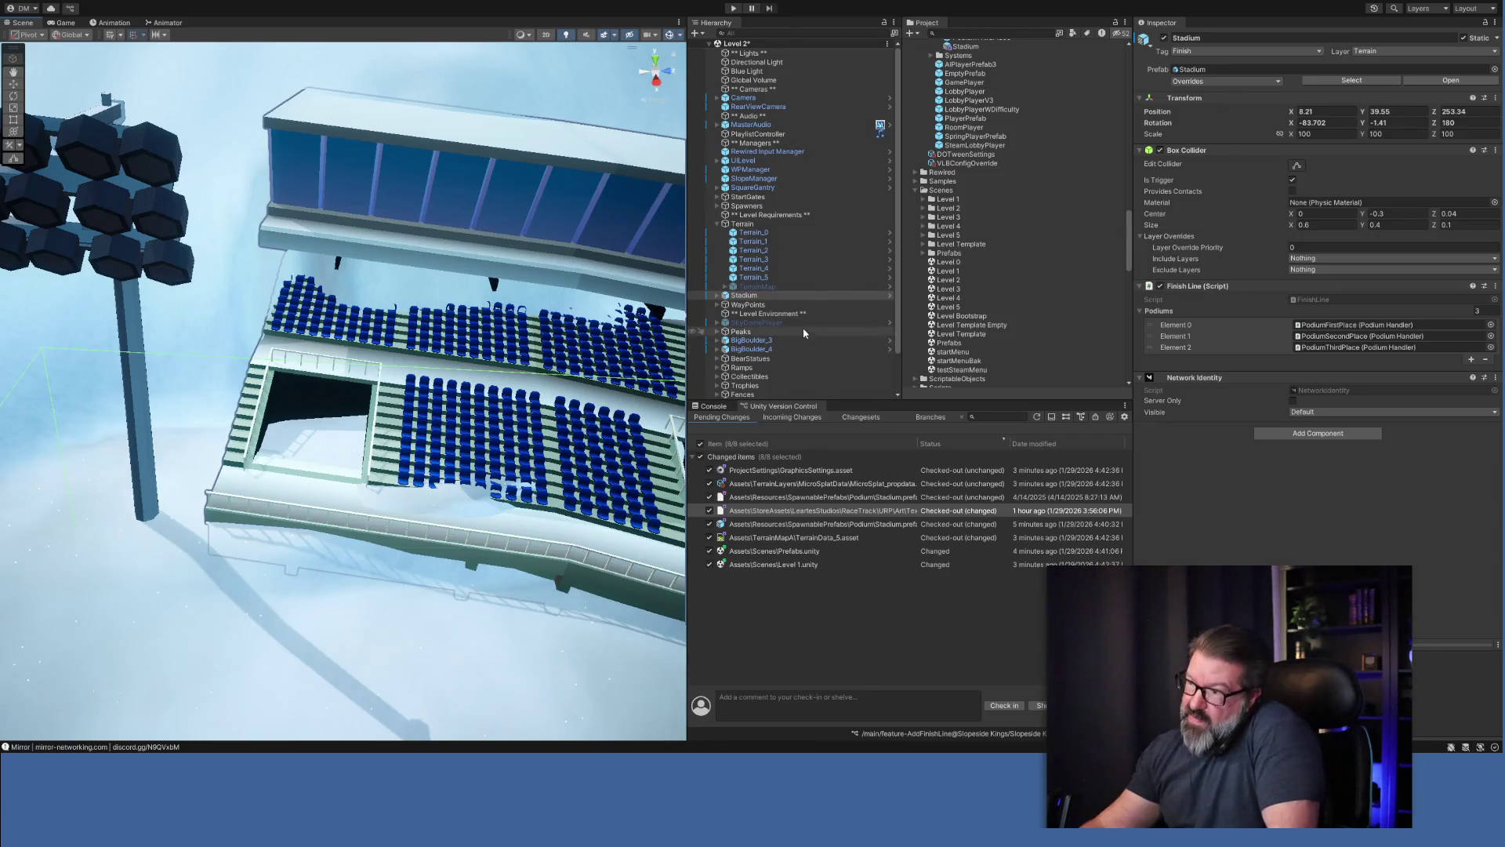
click(764, 279)
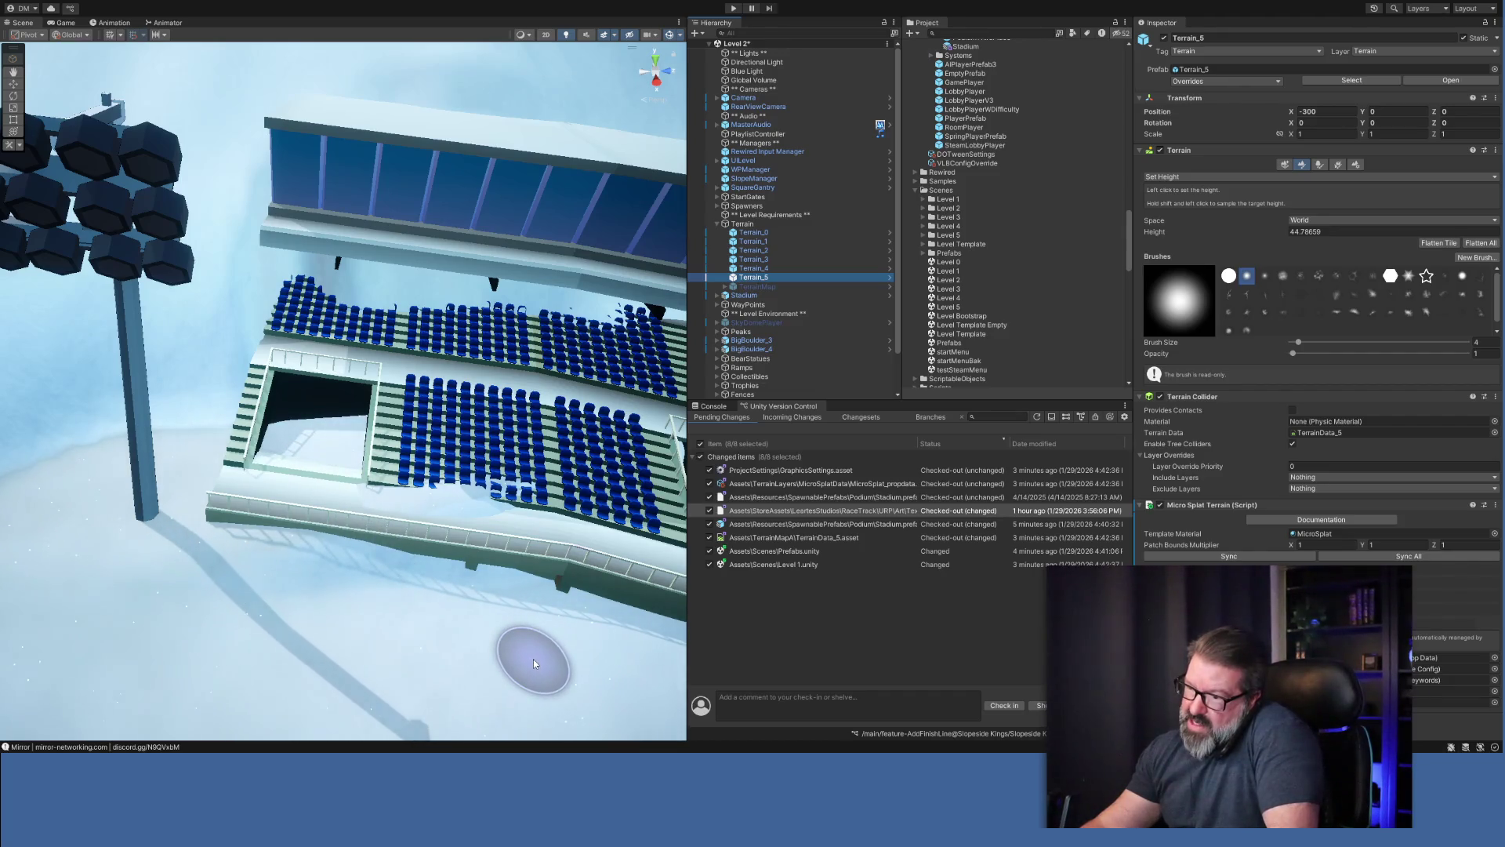
Sample height 42.06142 and paint the dark stand opening's snow up to it, then select TerrainMap.
shift+click(534, 663)
mouse_move(340, 461)
mouse_down()
mouse_move(284, 438)
mouse_move(382, 443)
mouse_move(275, 451)
mouse_move(463, 470)
mouse_move(405, 498)
mouse_up()
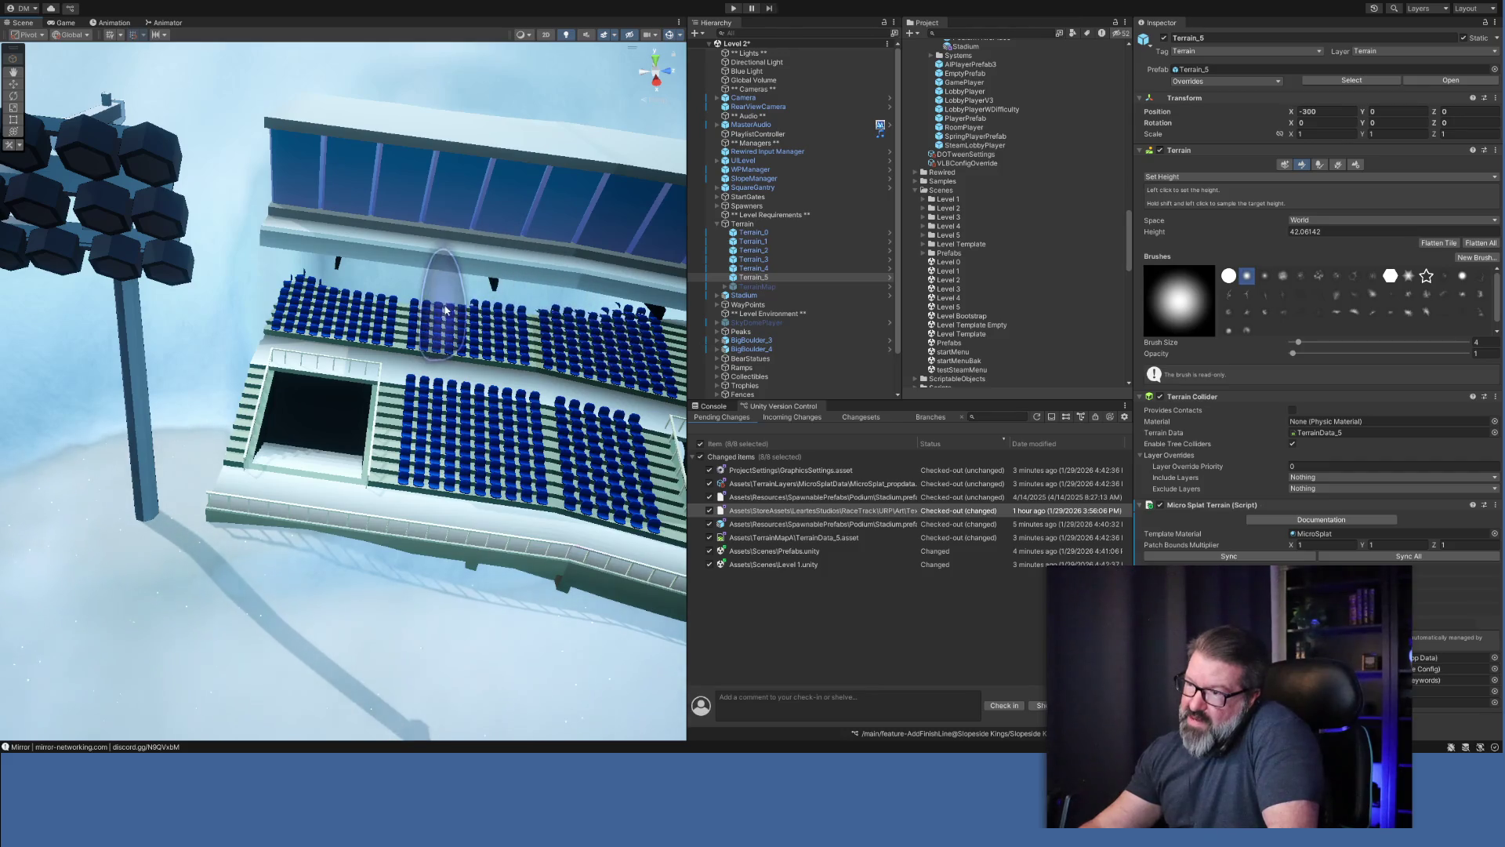
mouse_move(444, 310)
mouse_down()
mouse_move(686, 435)
mouse_move(373, 449)
mouse_up()
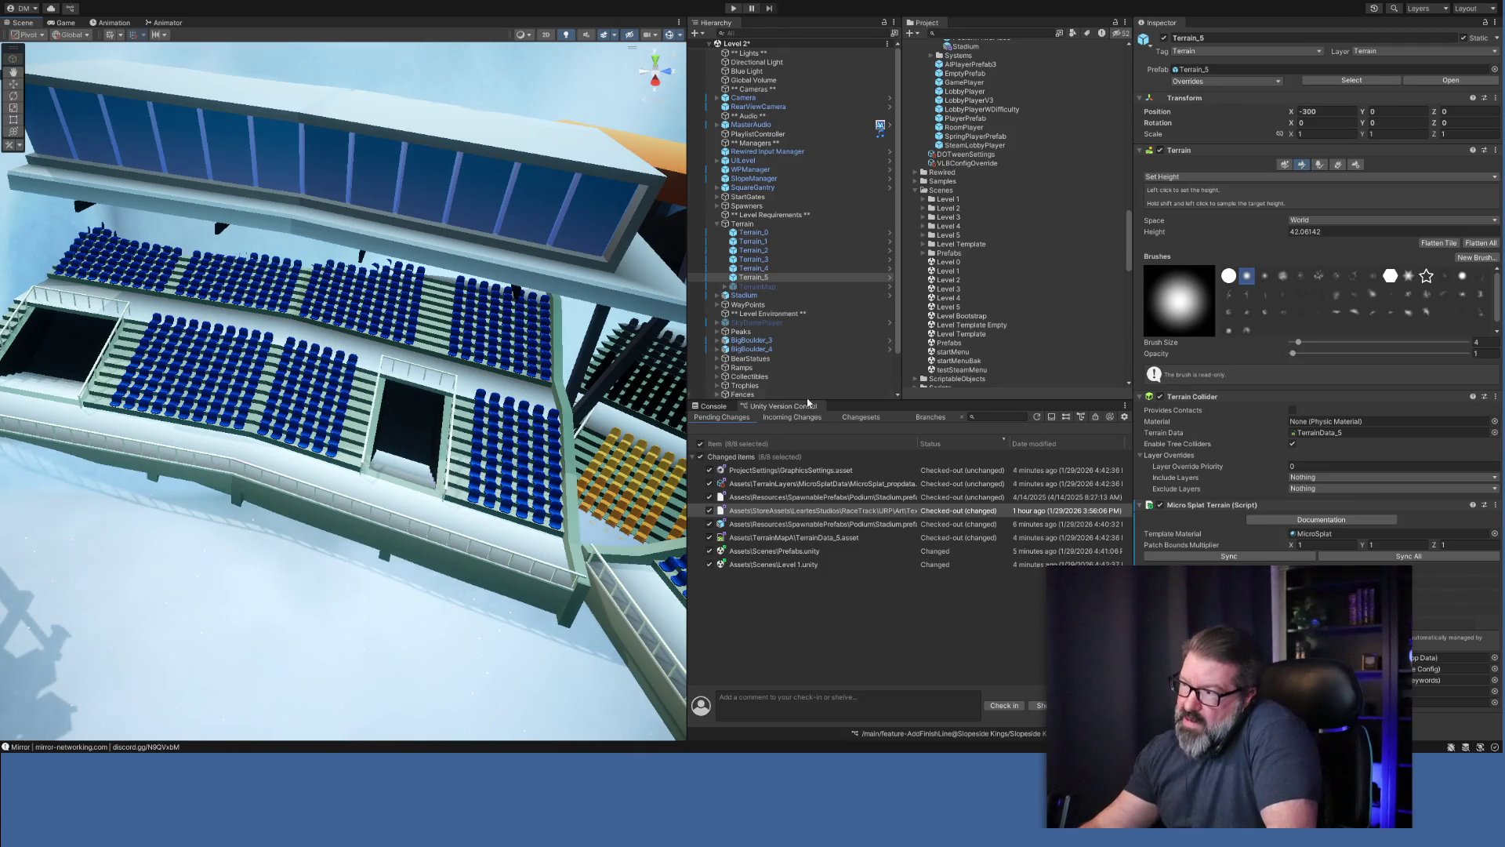
click(770, 287)
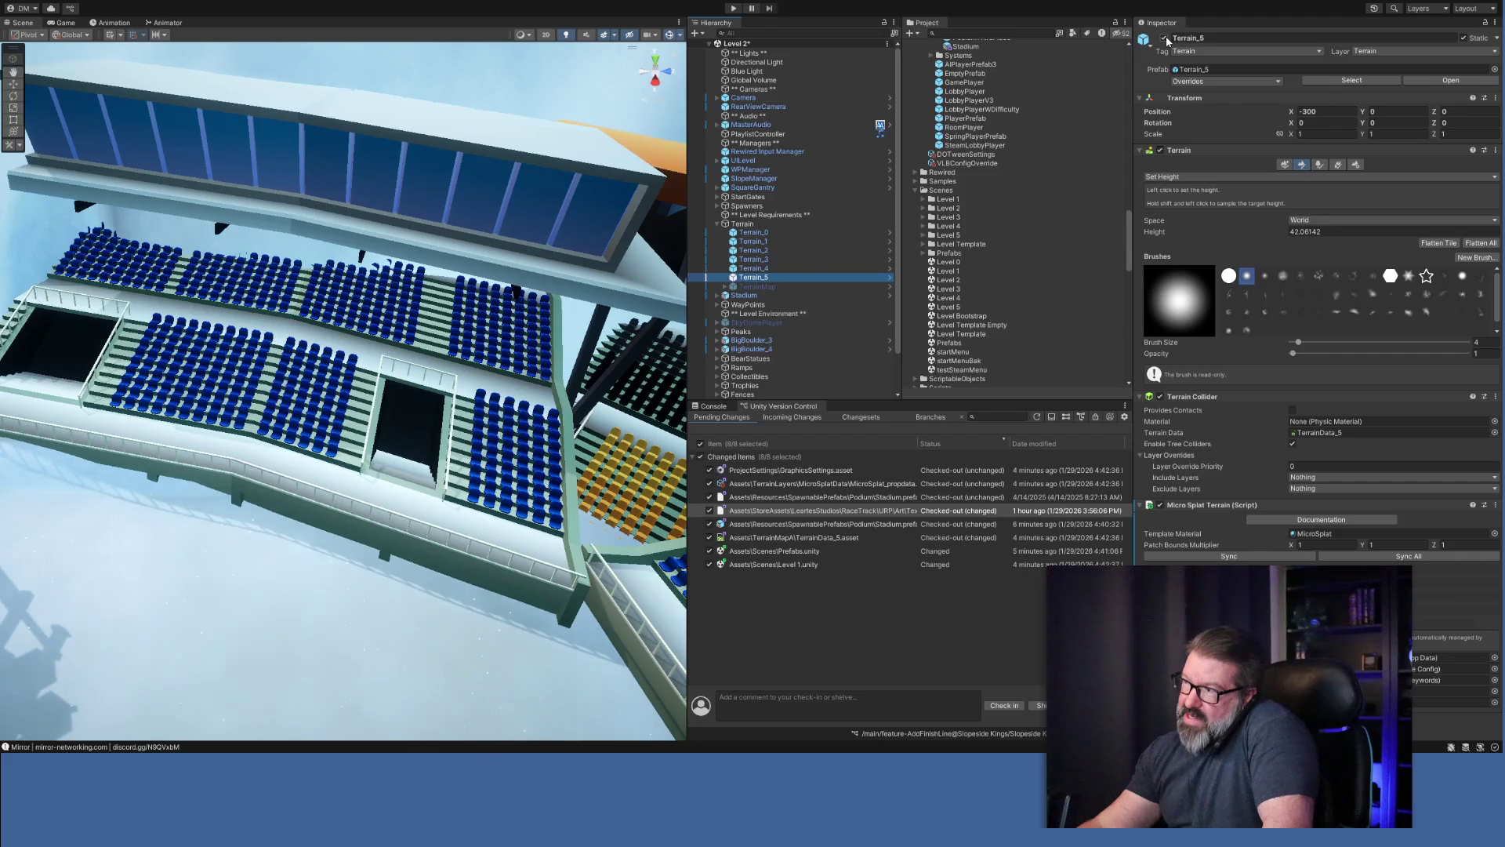
click(816, 286)
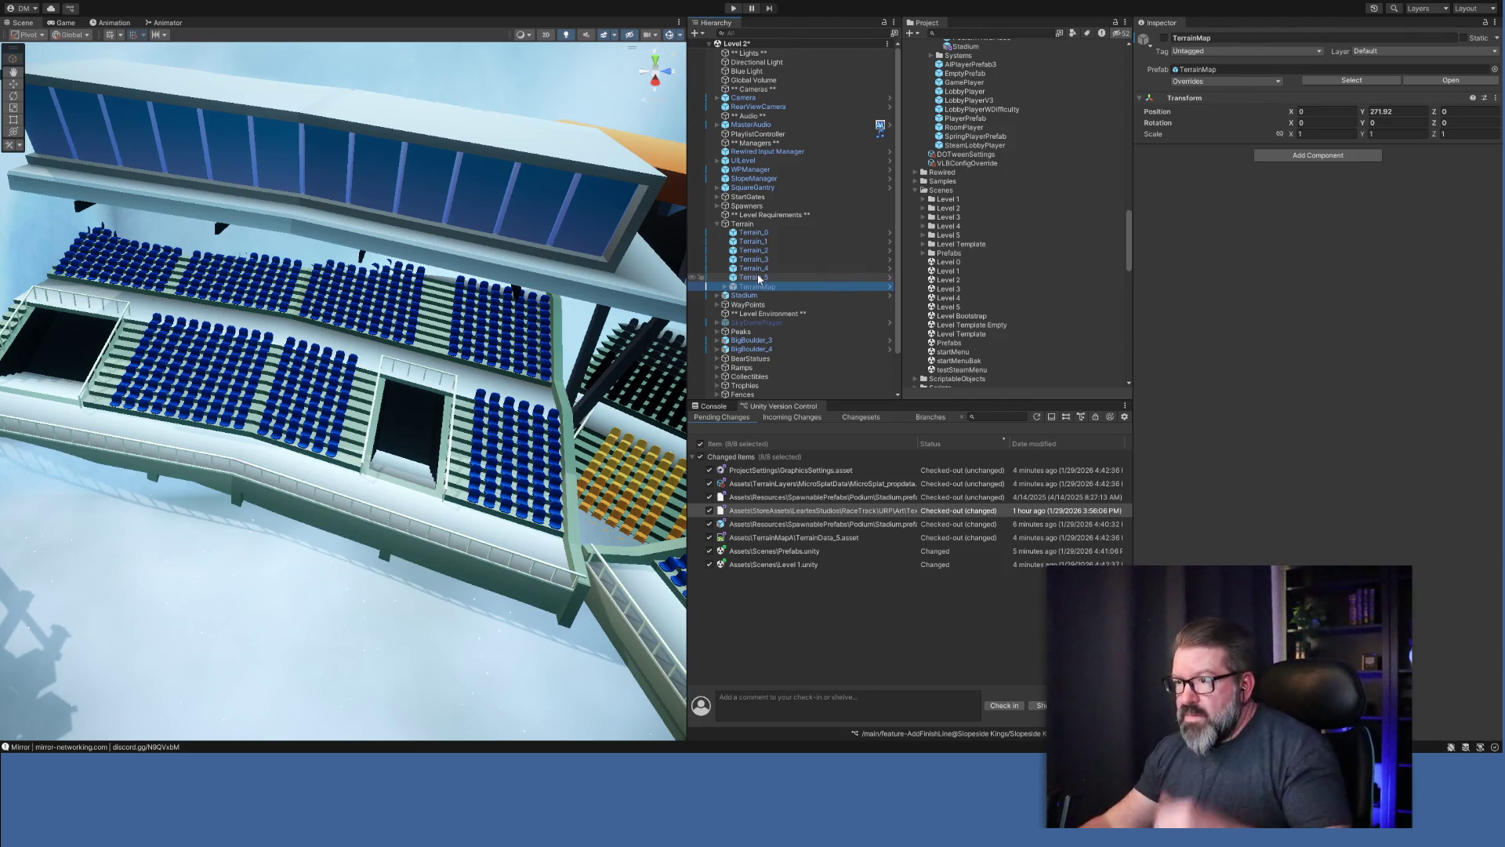
Zoom in on the stands and select Stadium to show its Finish Line podium references.
mouse_move(401, 406)
mouse_down()
mouse_move(424, 362)
mouse_move(719, 409)
mouse_move(527, 390)
mouse_move(101, 503)
mouse_move(459, 477)
mouse_move(467, 413)
mouse_up()
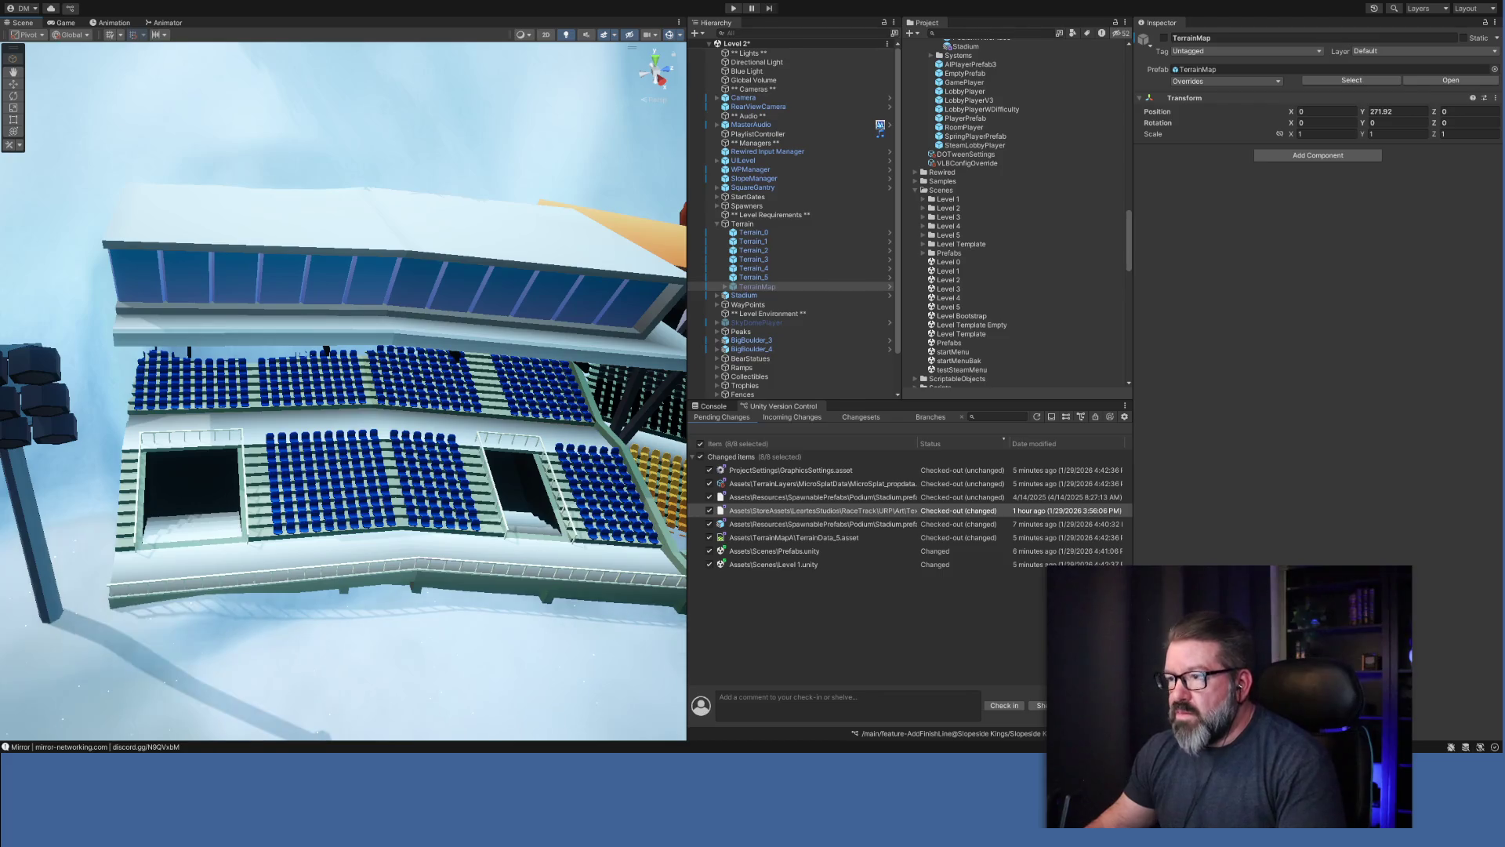
scroll(306, 682, up, 5)
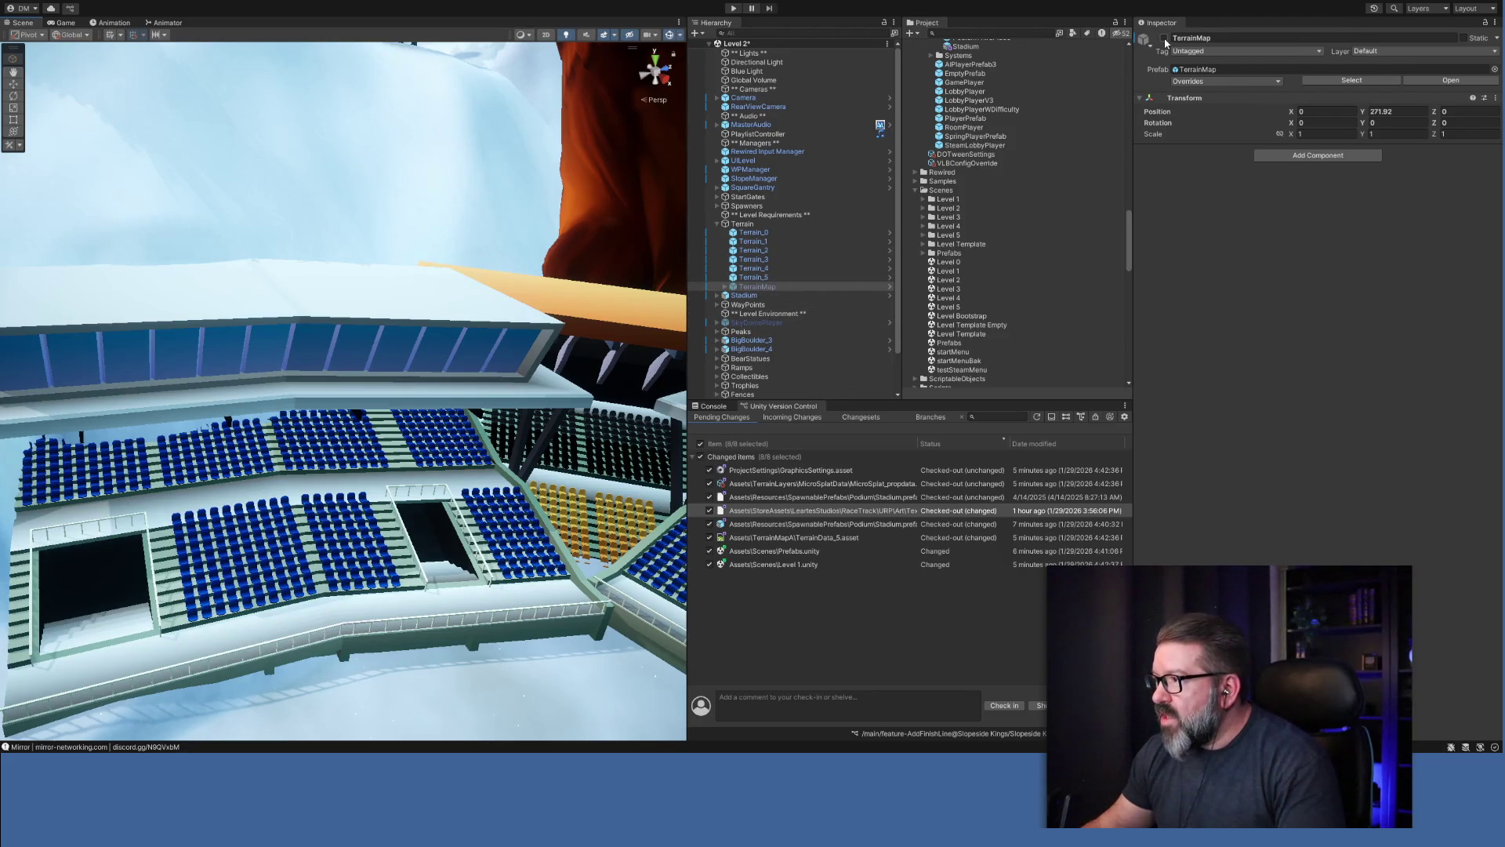
click(718, 224)
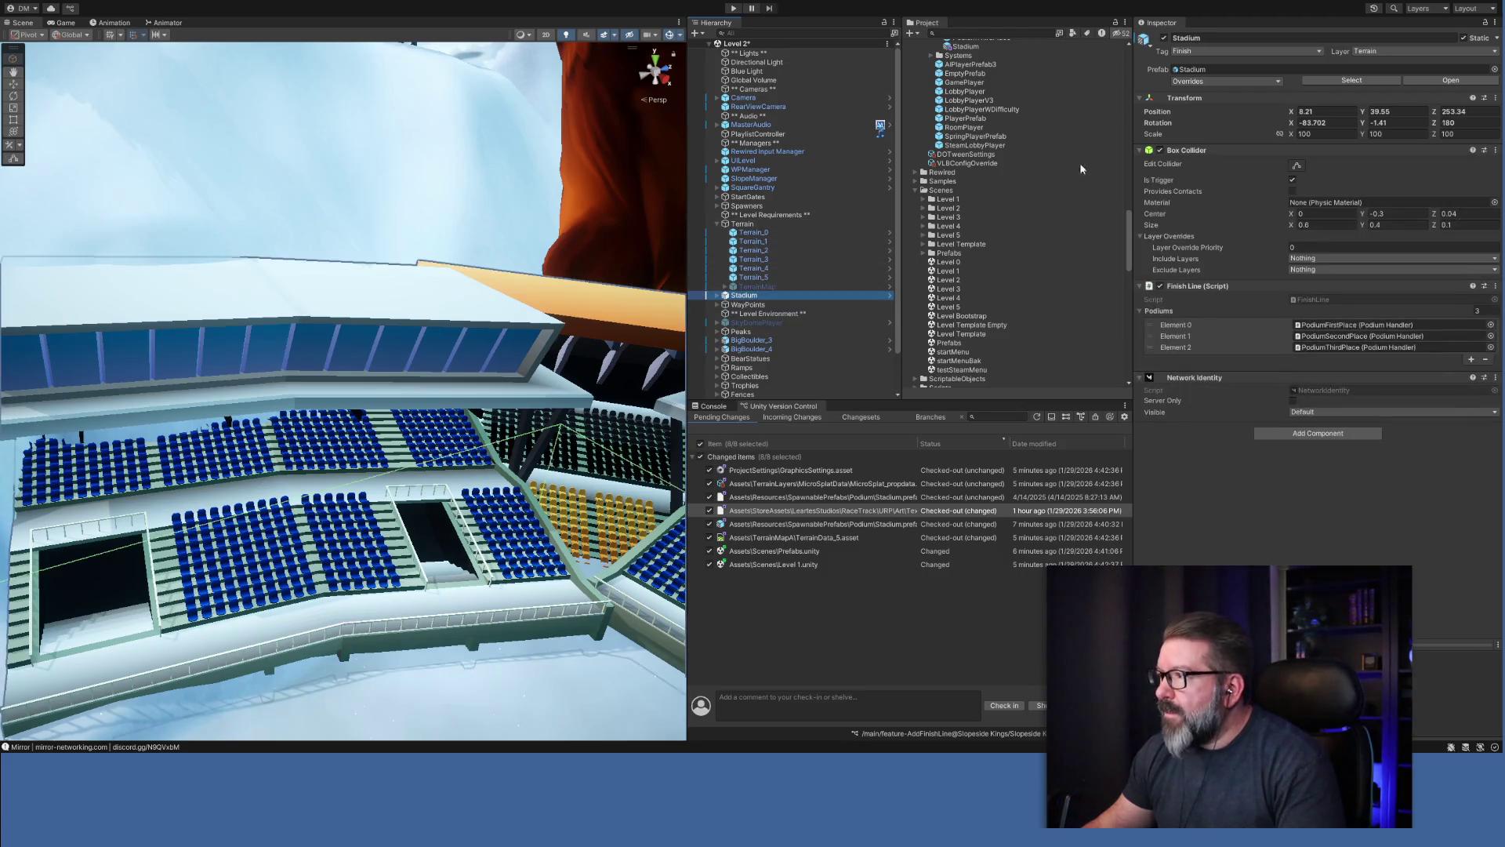
Hide the Stadium, sample a Terrain_5 height, and survey the surroundings before showing the Stadium again.
click(1165, 38)
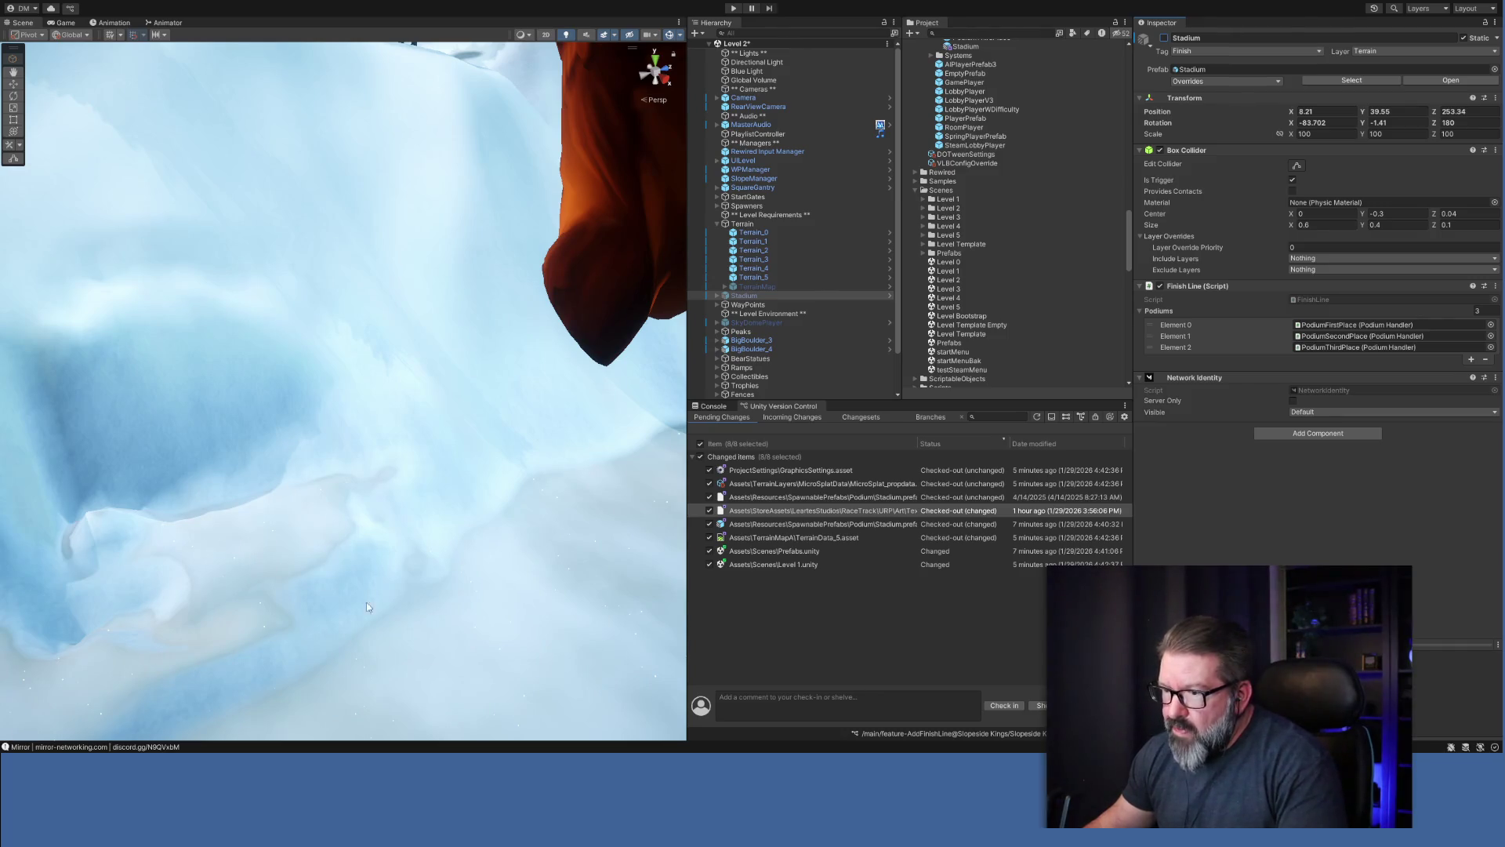
click(763, 278)
shift+click(430, 661)
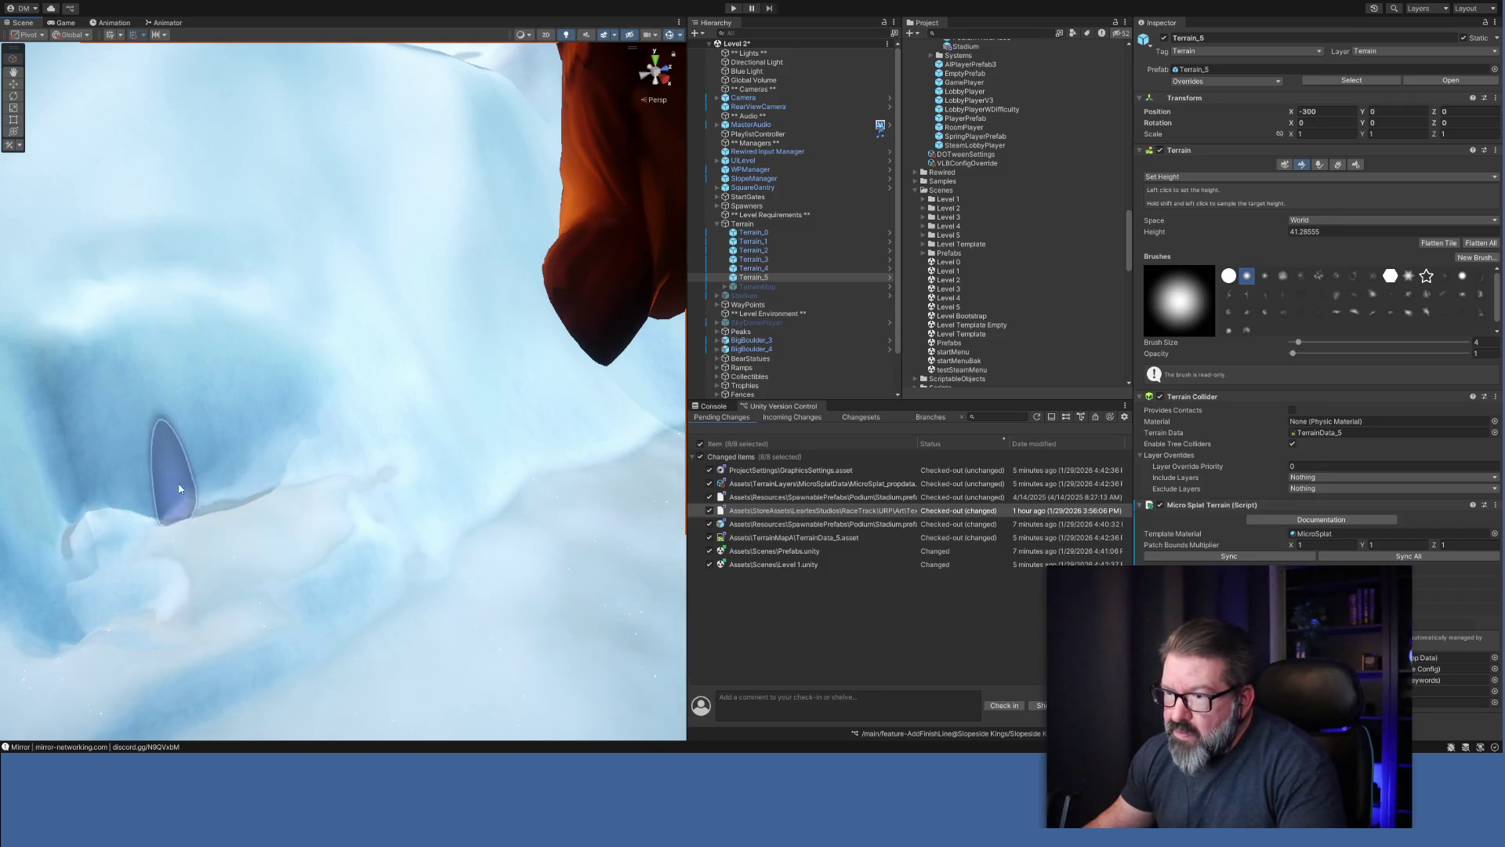
mouse_move(215, 492)
mouse_down()
mouse_move(296, 547)
mouse_move(504, 588)
mouse_move(521, 624)
mouse_up()
mouse_move(310, 459)
mouse_down()
mouse_move(323, 472)
mouse_move(323, 368)
mouse_move(302, 454)
mouse_move(326, 511)
mouse_move(302, 521)
mouse_move(343, 464)
mouse_move(326, 375)
mouse_up()
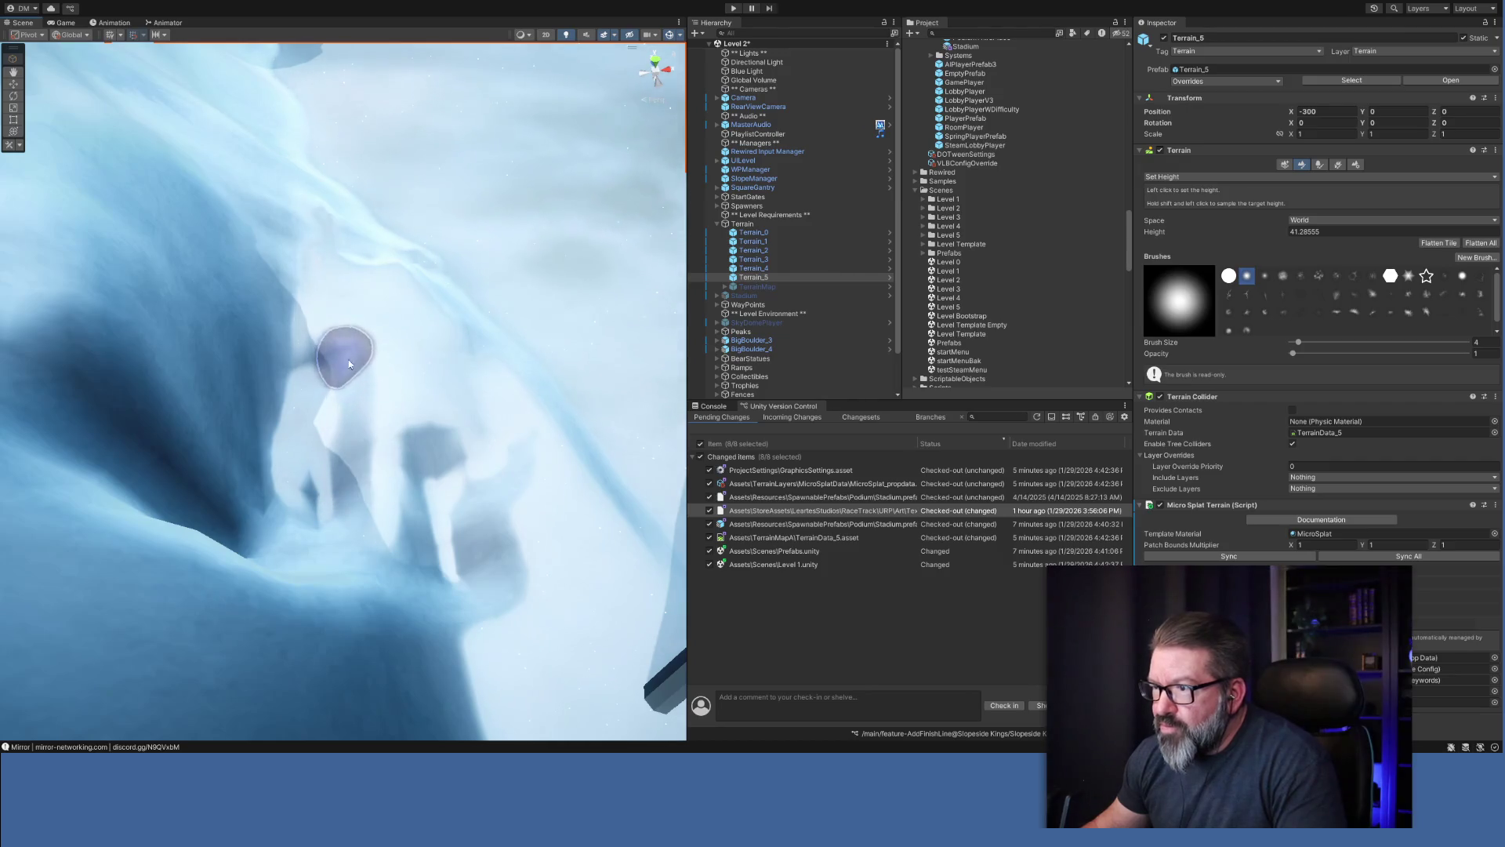
mouse_move(487, 436)
mouse_down()
mouse_move(212, 397)
mouse_move(185, 413)
mouse_up()
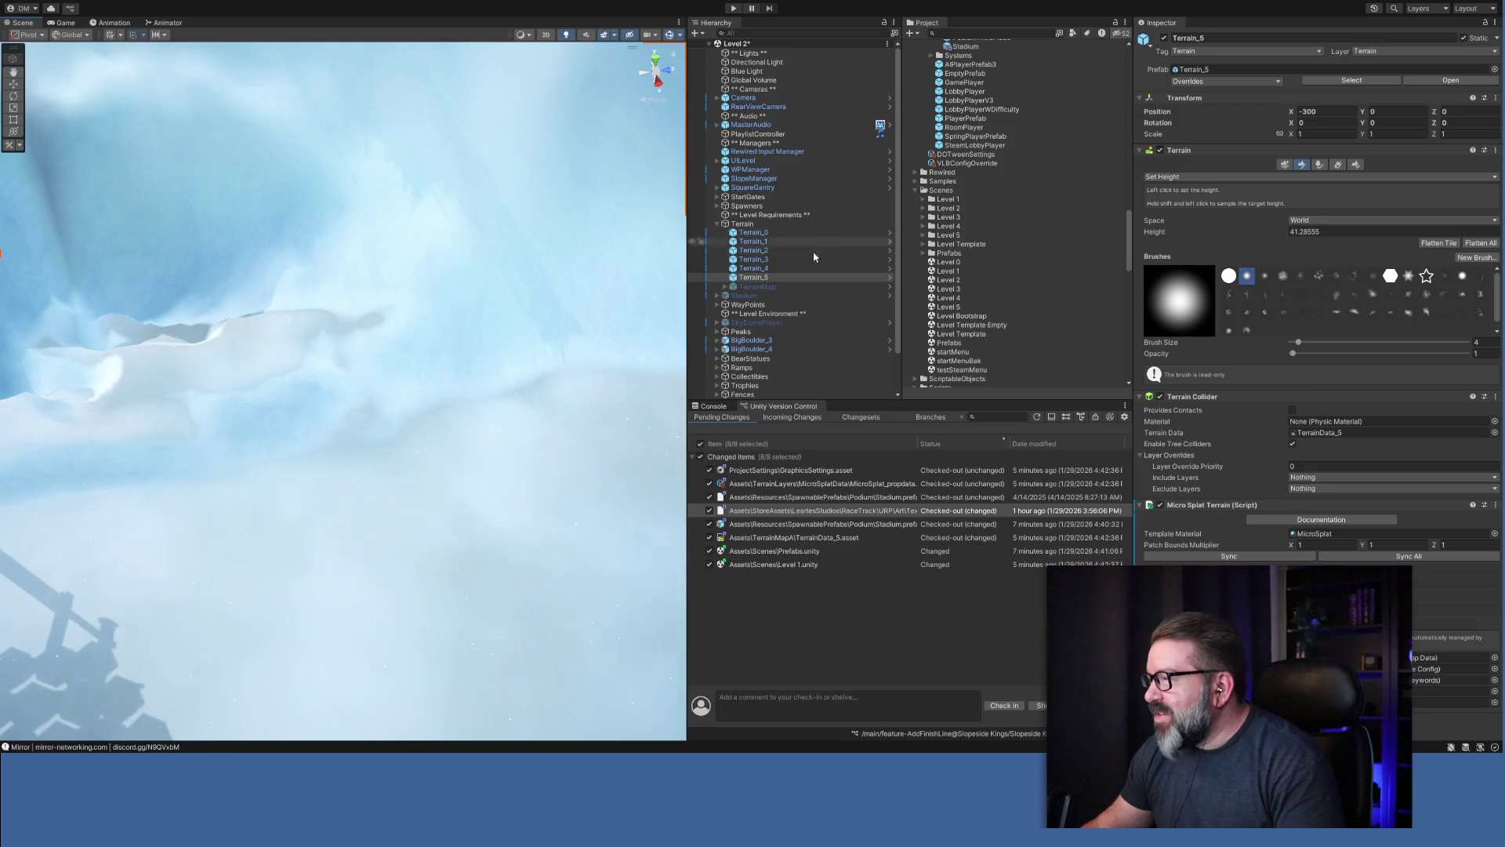
click(747, 296)
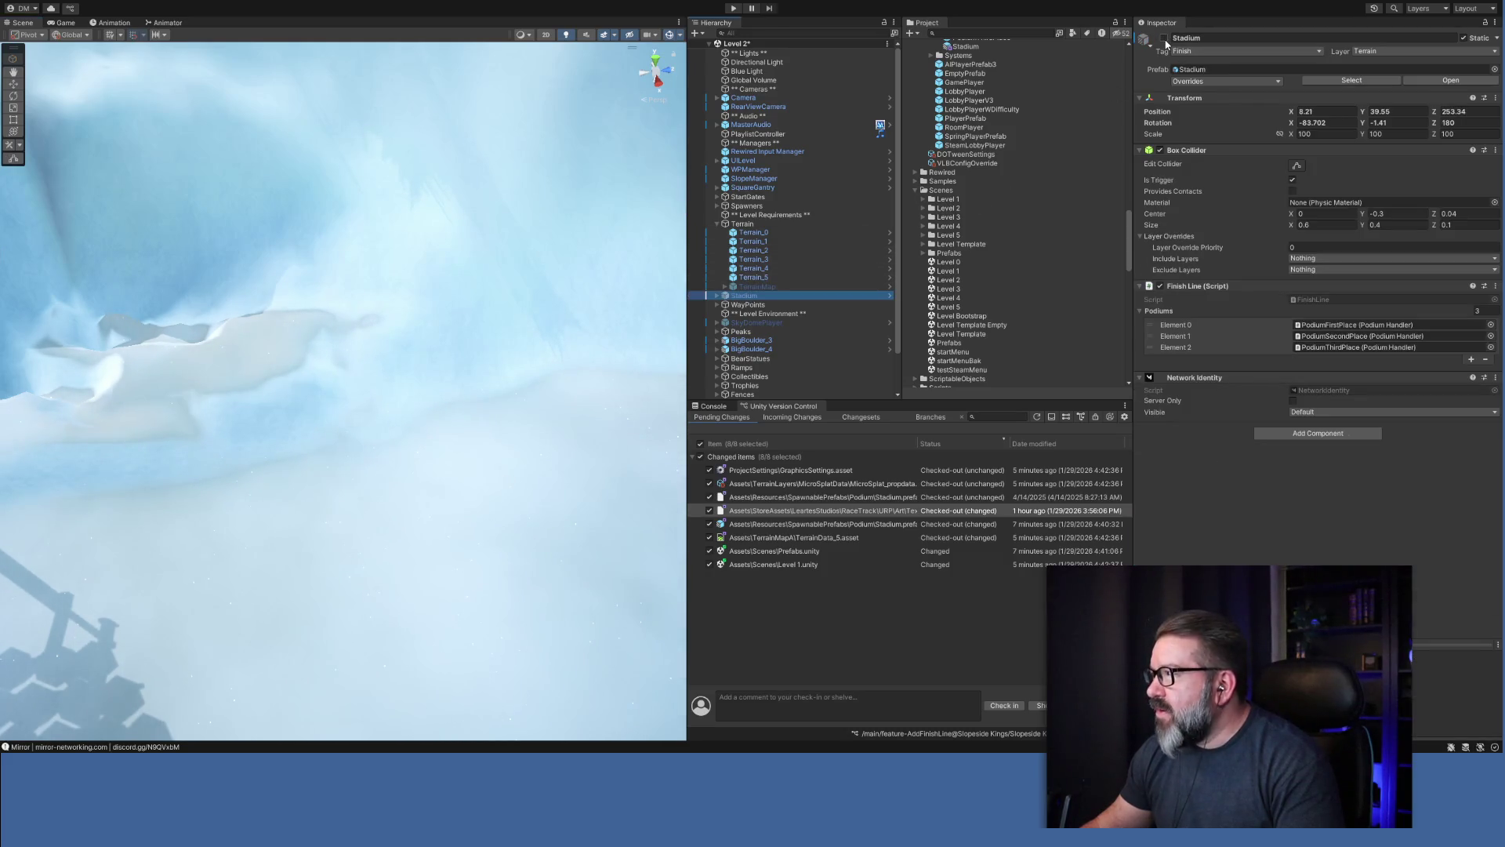
click(1164, 39)
drag(395, 411, 407, 368)
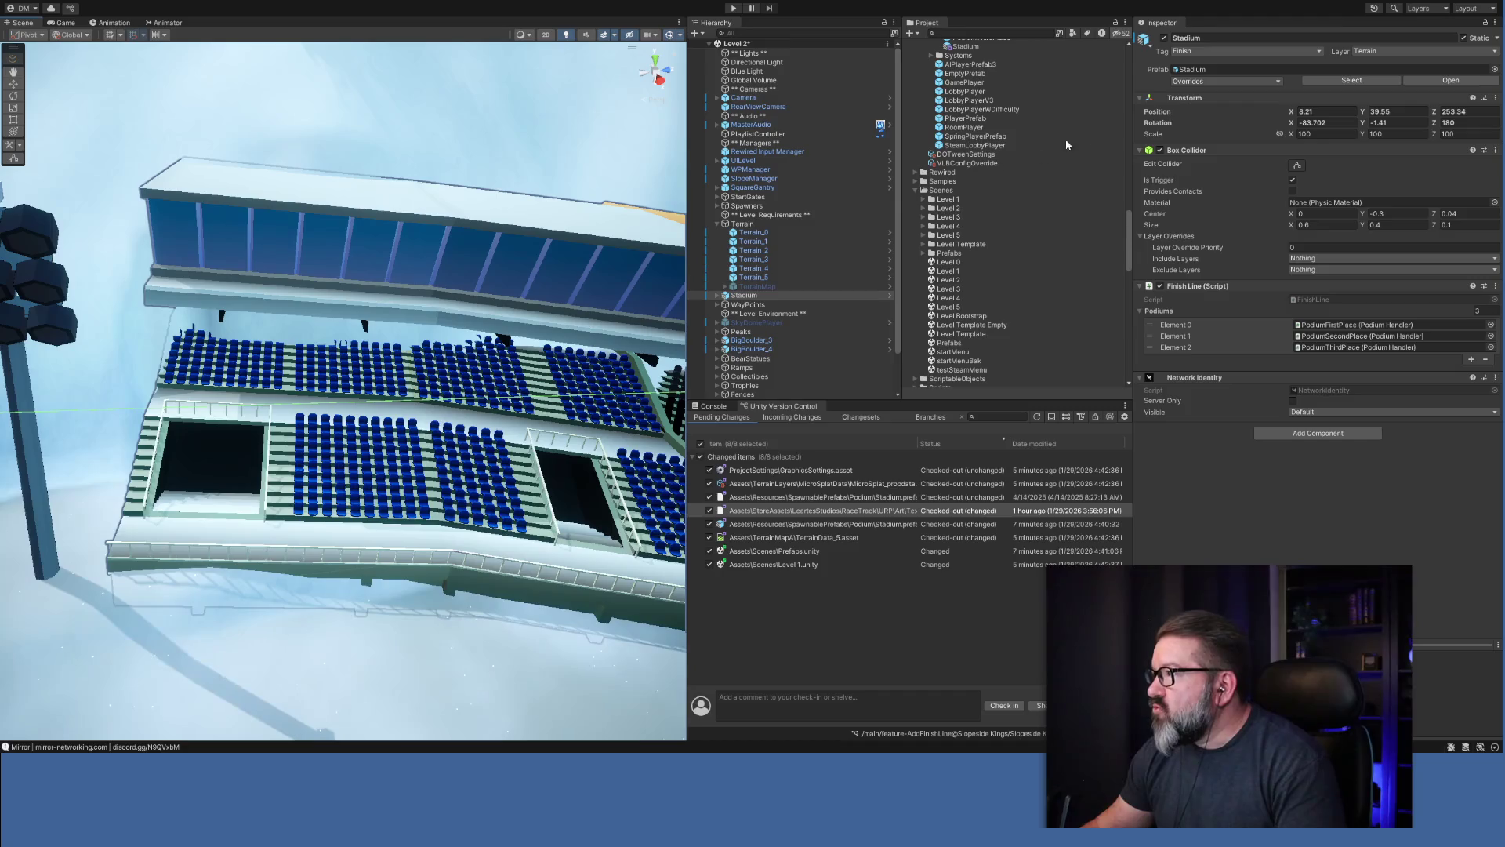
With the Stadium hidden, sample the snow height and flatten a level shelf over the dark recess using brush size 14.
click(1164, 39)
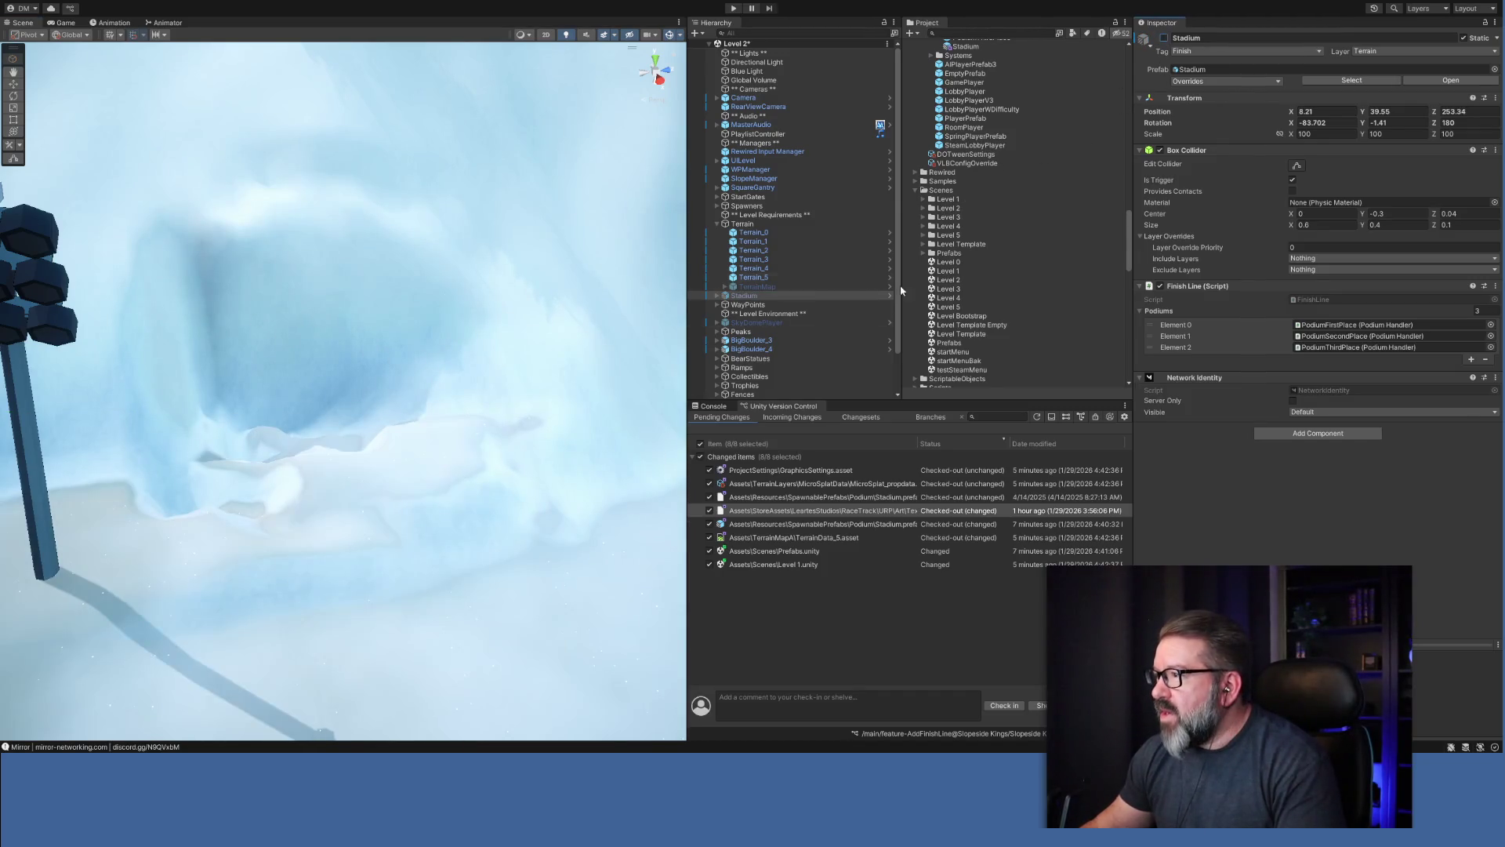
click(754, 277)
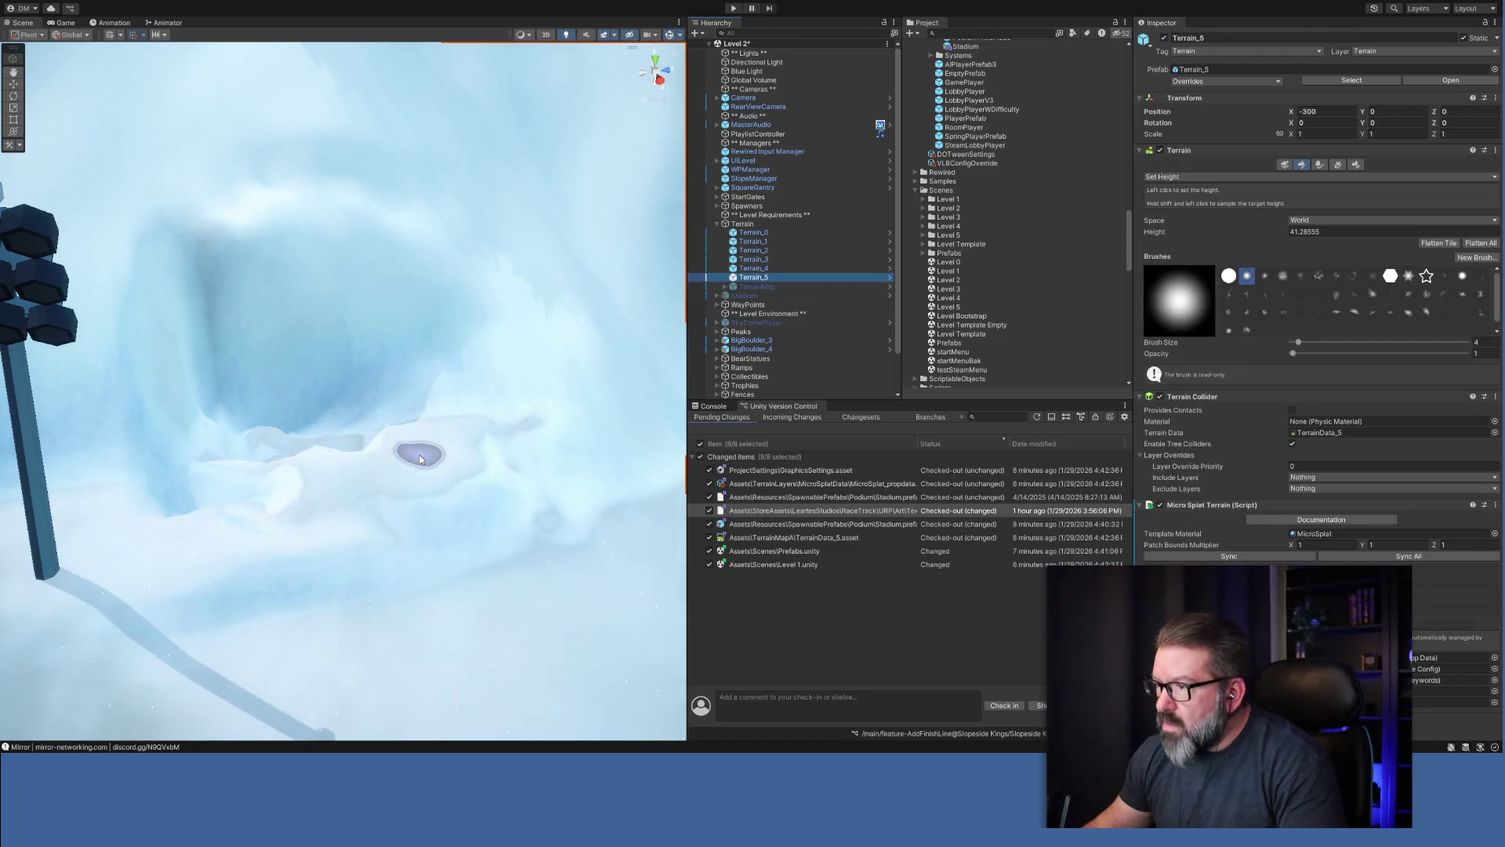
shift+click(421, 459)
mouse_move(319, 456)
mouse_down()
mouse_move(364, 442)
mouse_move(345, 439)
mouse_move(386, 448)
mouse_up()
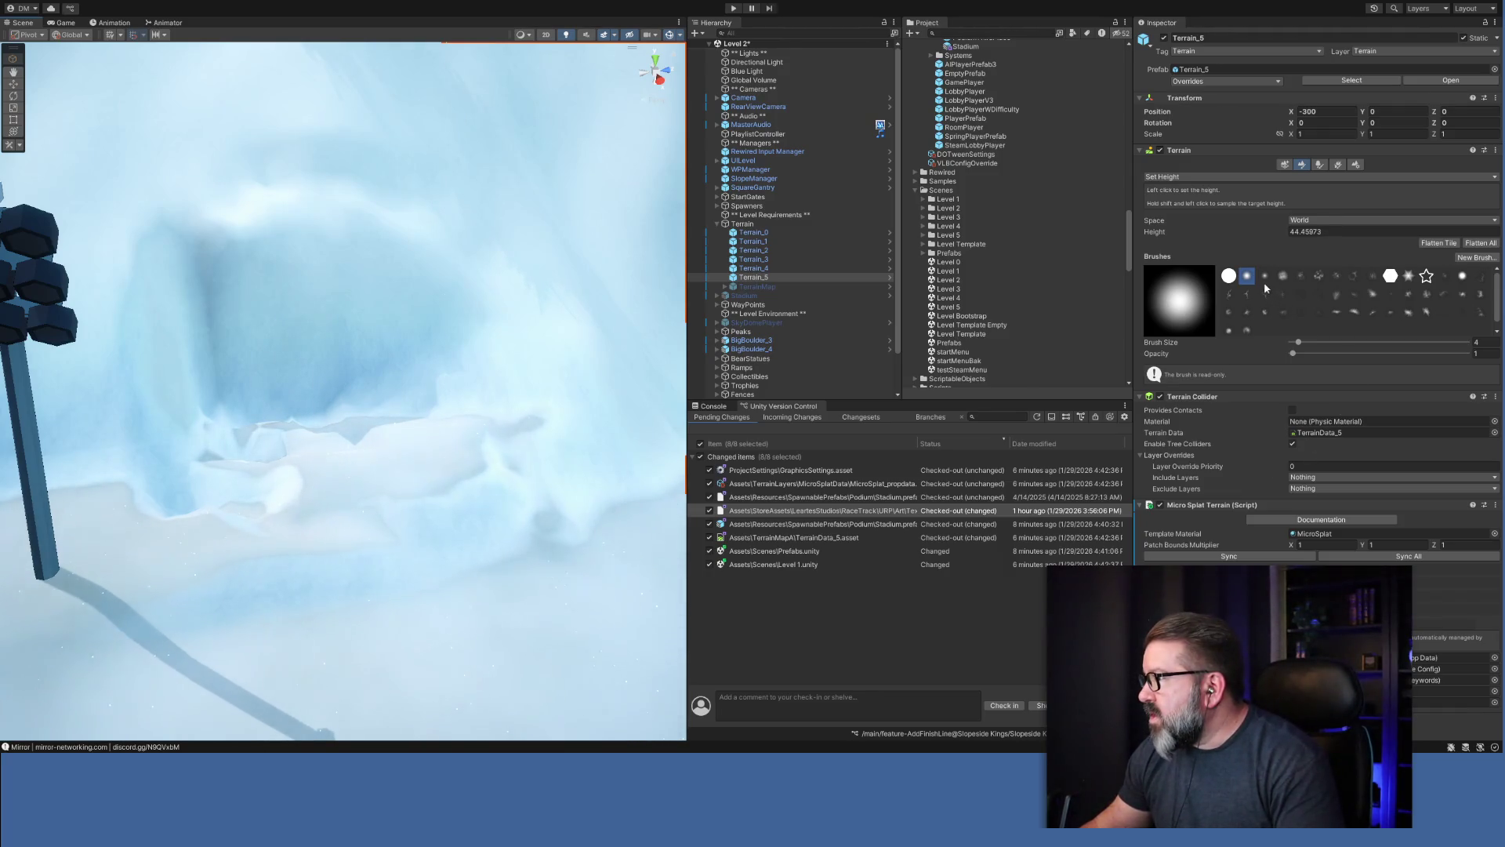
drag(1298, 342, 1310, 342)
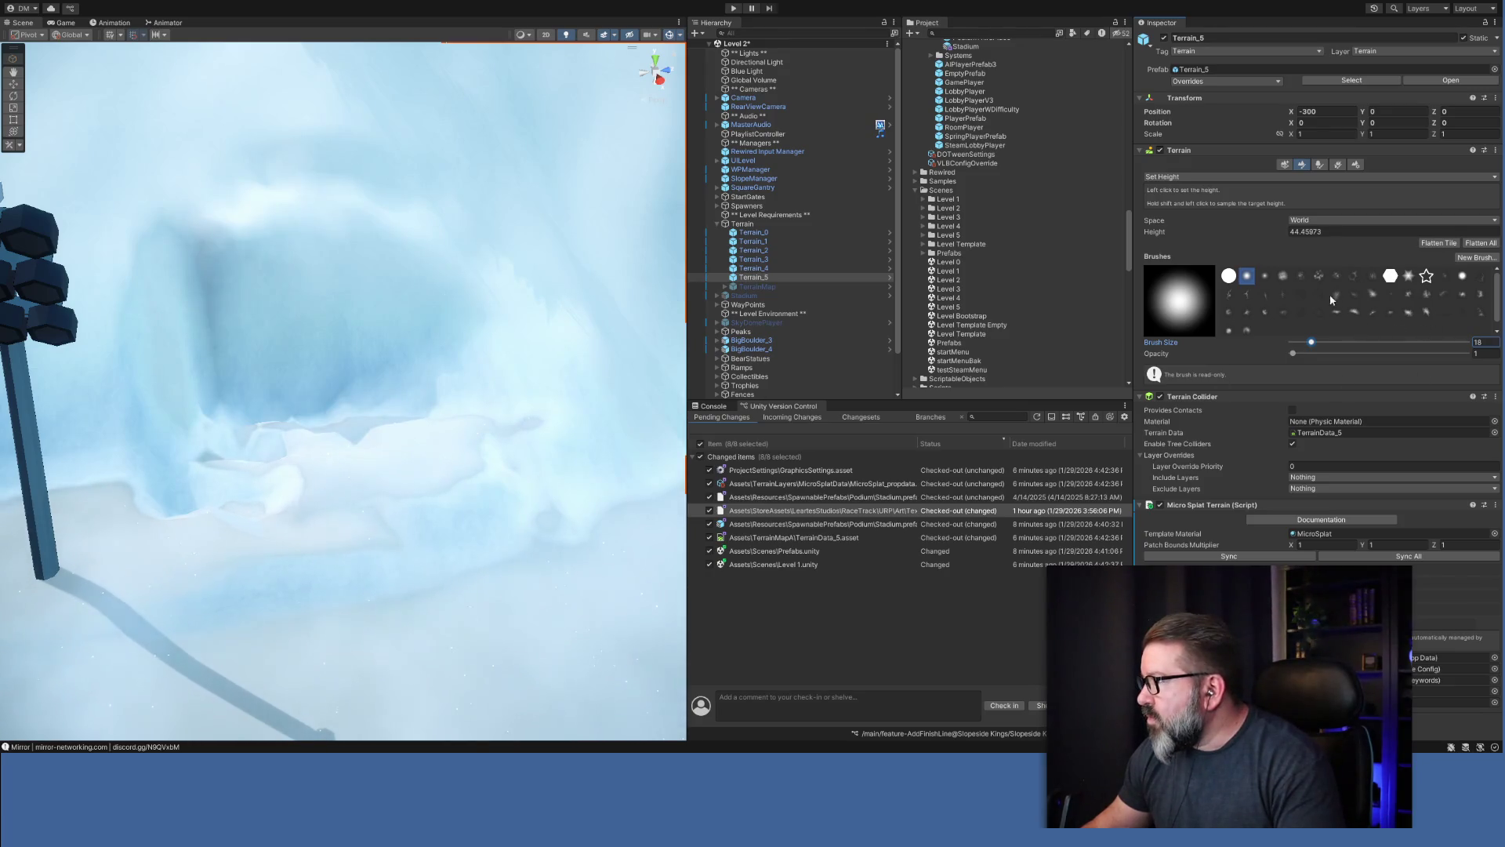
drag(1310, 343, 1305, 342)
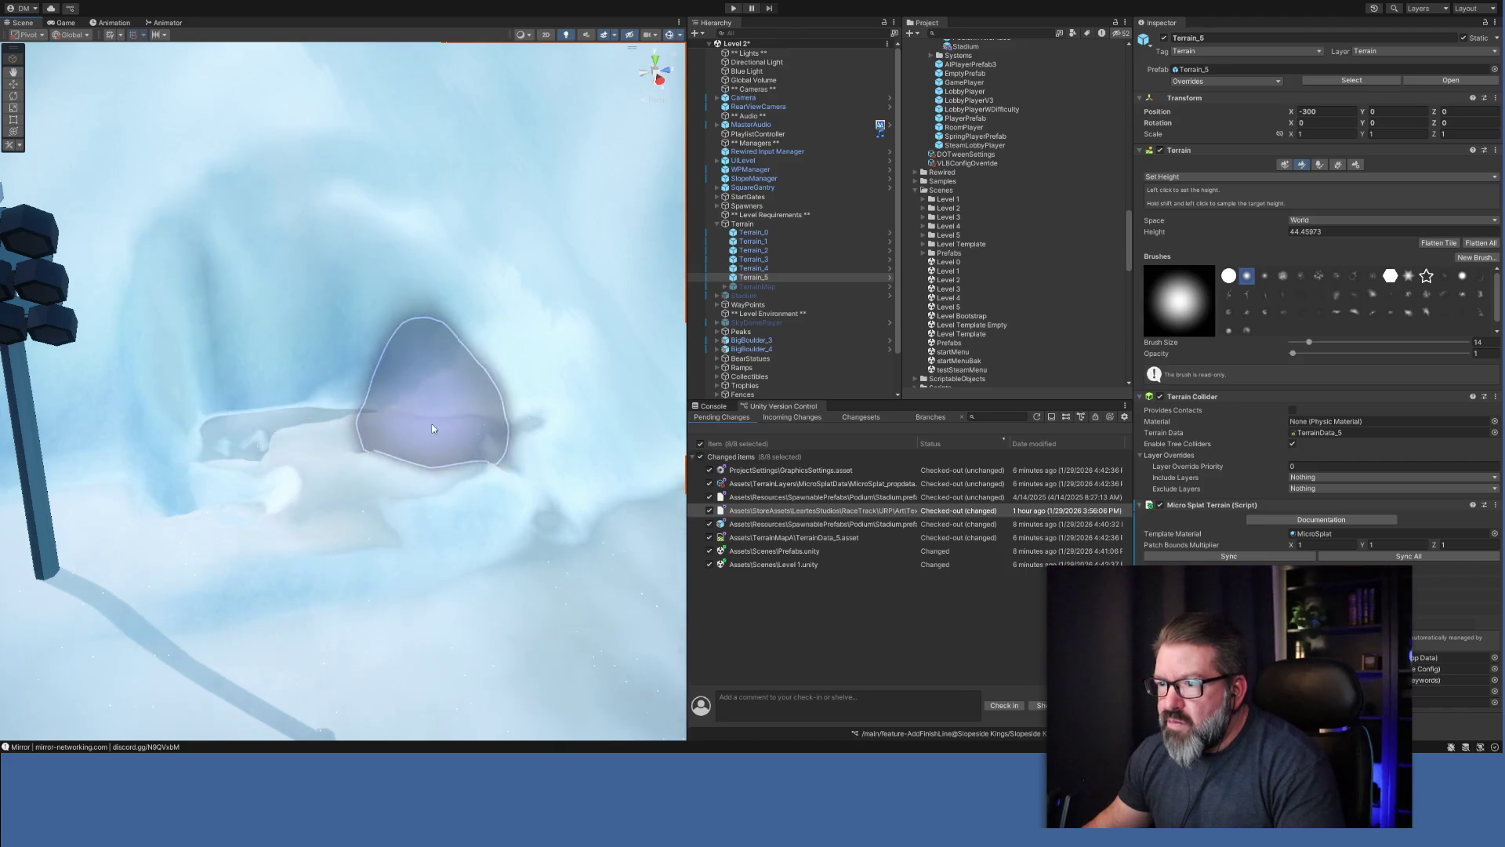
mouse_move(275, 444)
mouse_down()
mouse_move(387, 420)
mouse_move(318, 368)
mouse_move(390, 342)
mouse_move(261, 327)
mouse_move(549, 344)
mouse_up()
click(746, 296)
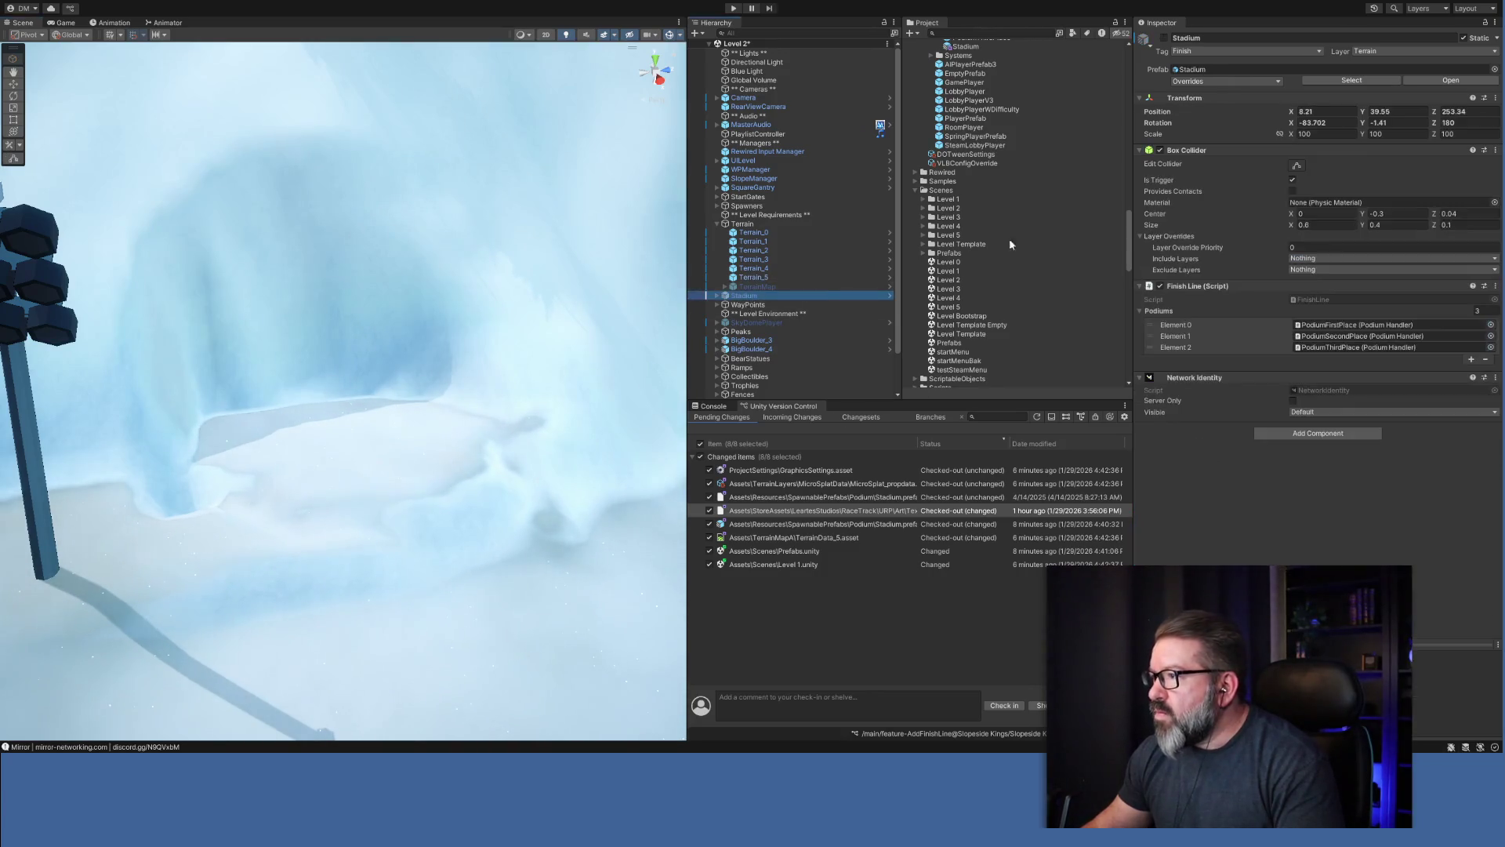
Toggle the Stadium off and on to check the flattened snow on Terrain_5 beneath it.
click(1164, 39)
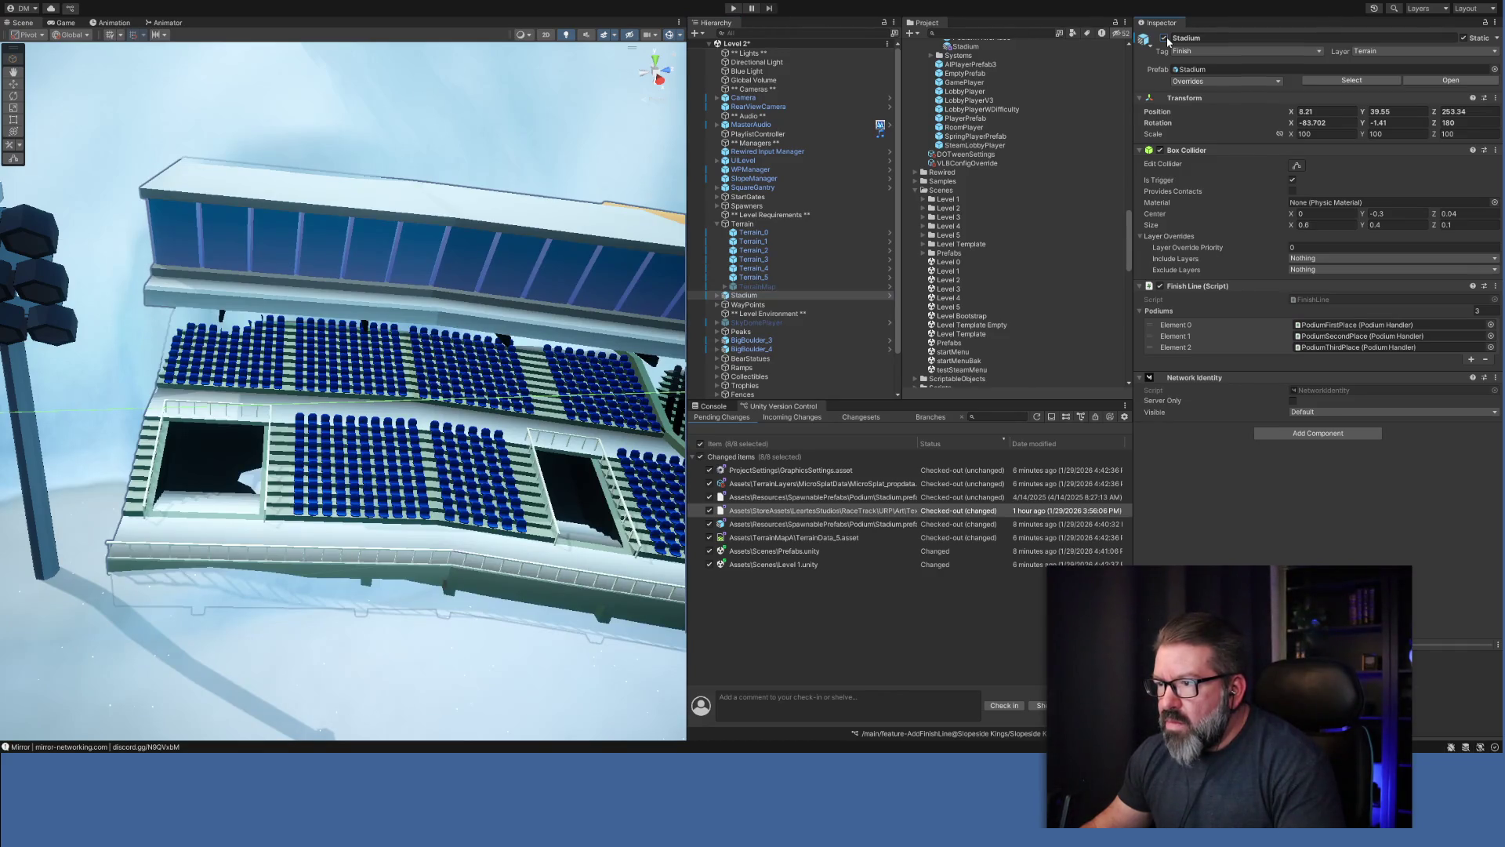
click(1164, 39)
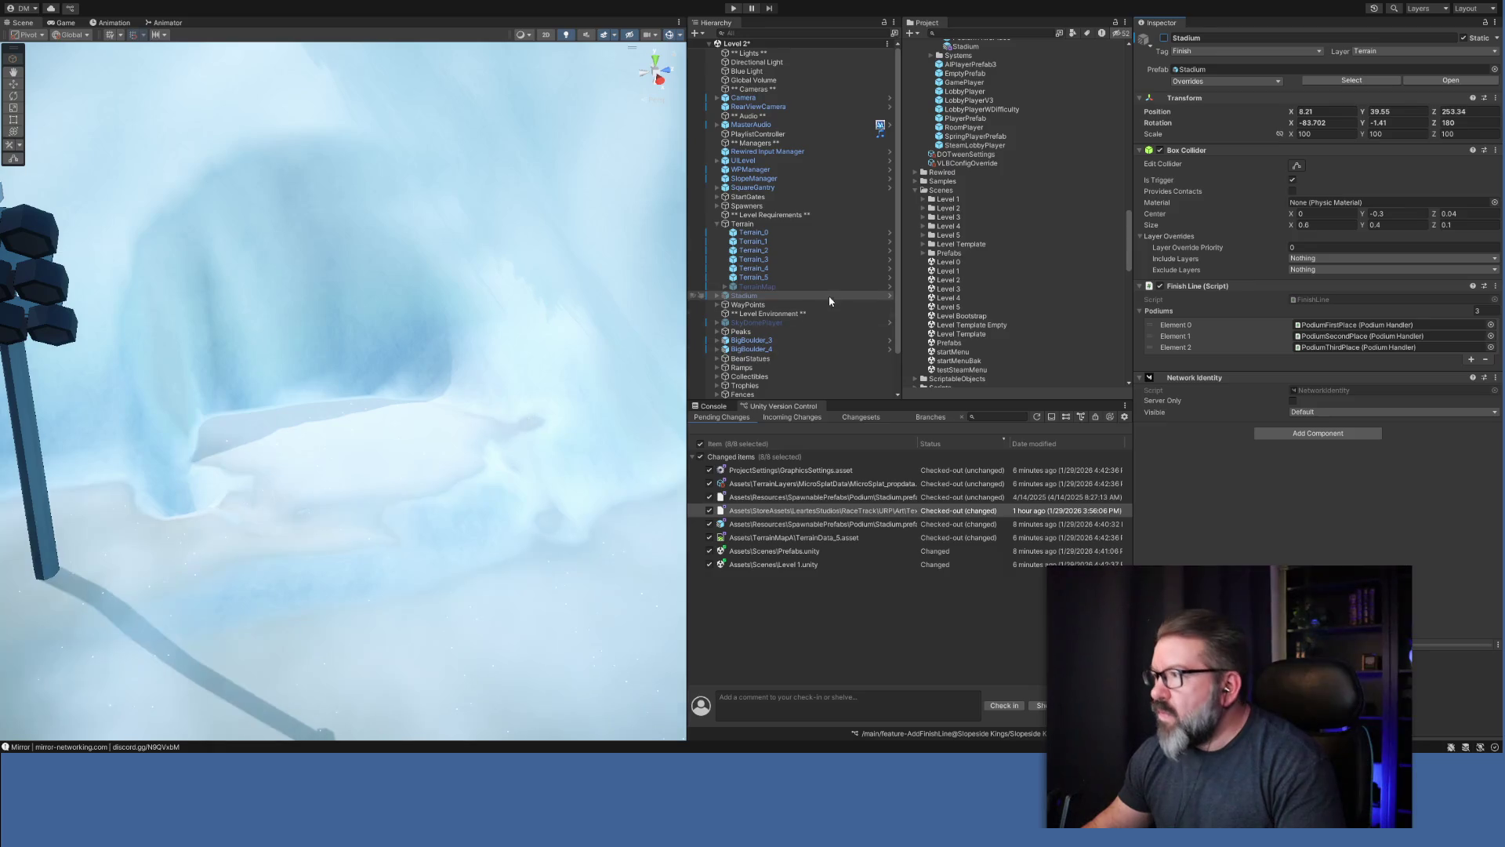
click(766, 278)
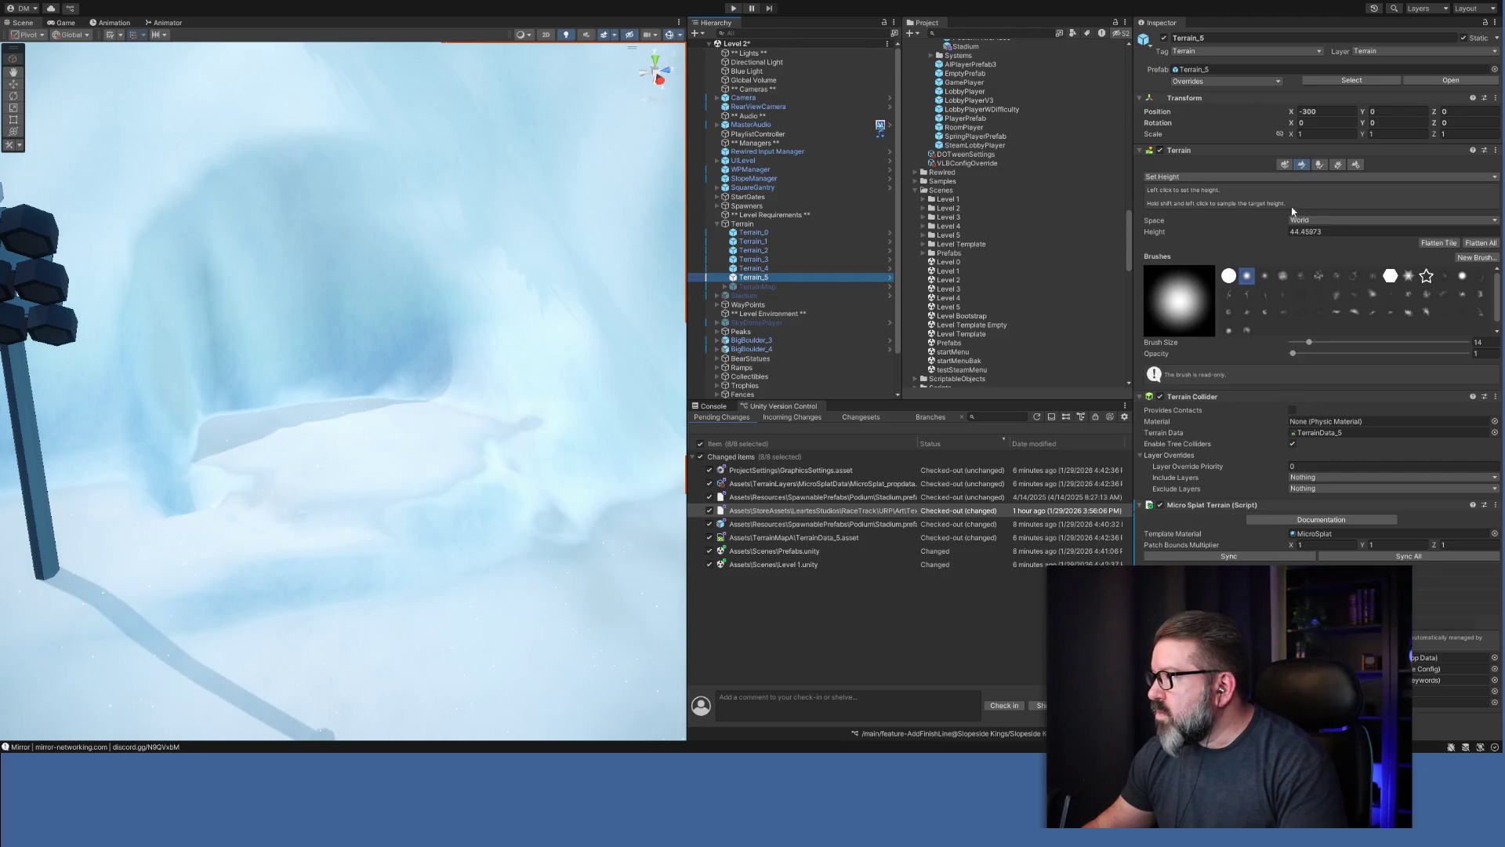
click(265, 369)
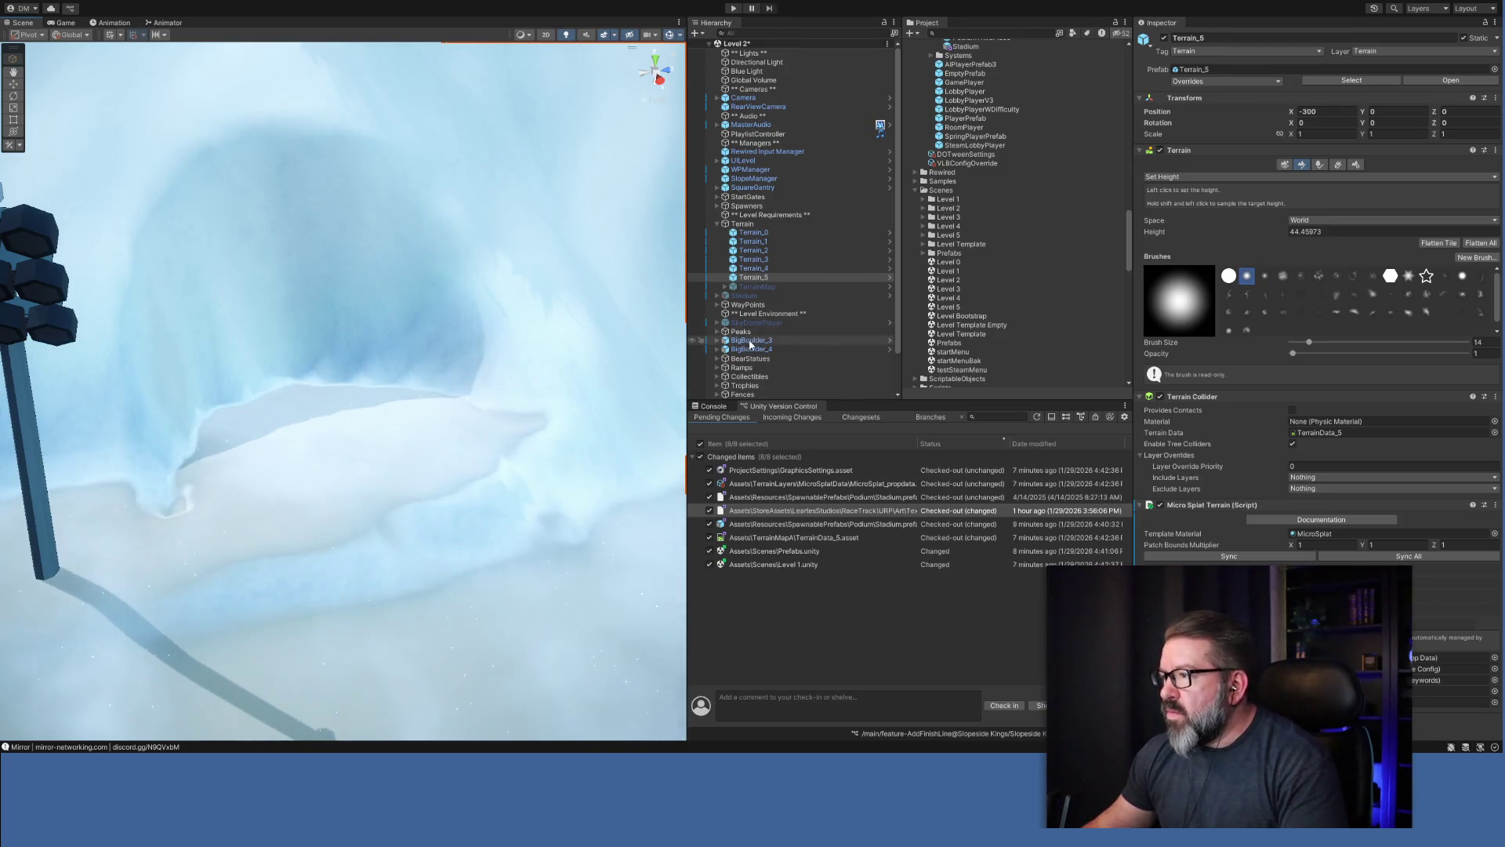
click(757, 295)
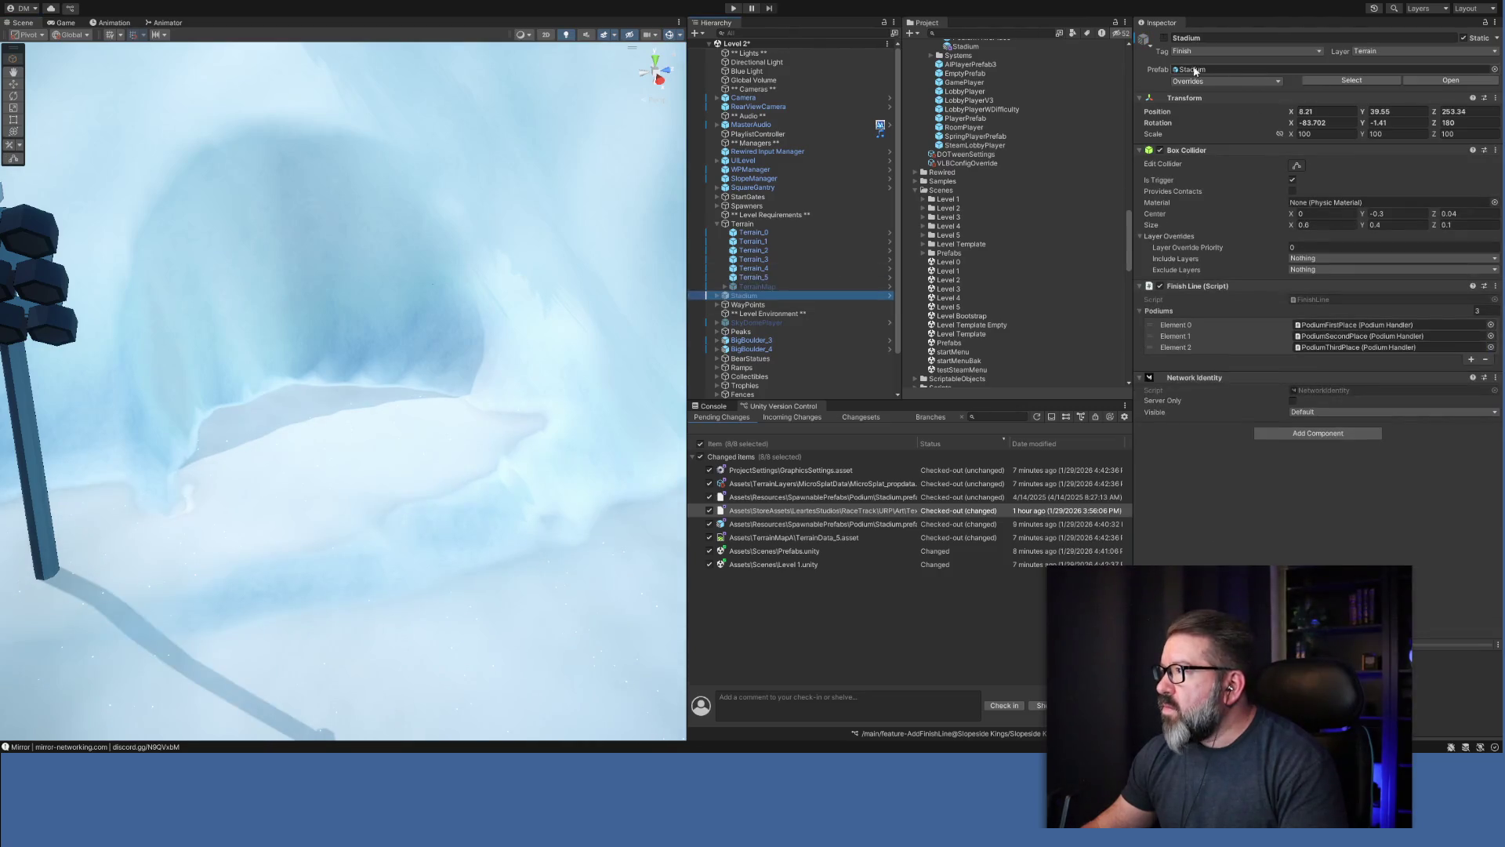
click(1164, 39)
mouse_move(504, 545)
mouse_down()
mouse_move(513, 497)
mouse_move(787, 513)
mouse_move(515, 497)
mouse_move(471, 439)
mouse_move(524, 454)
mouse_move(507, 569)
mouse_move(397, 574)
mouse_up()
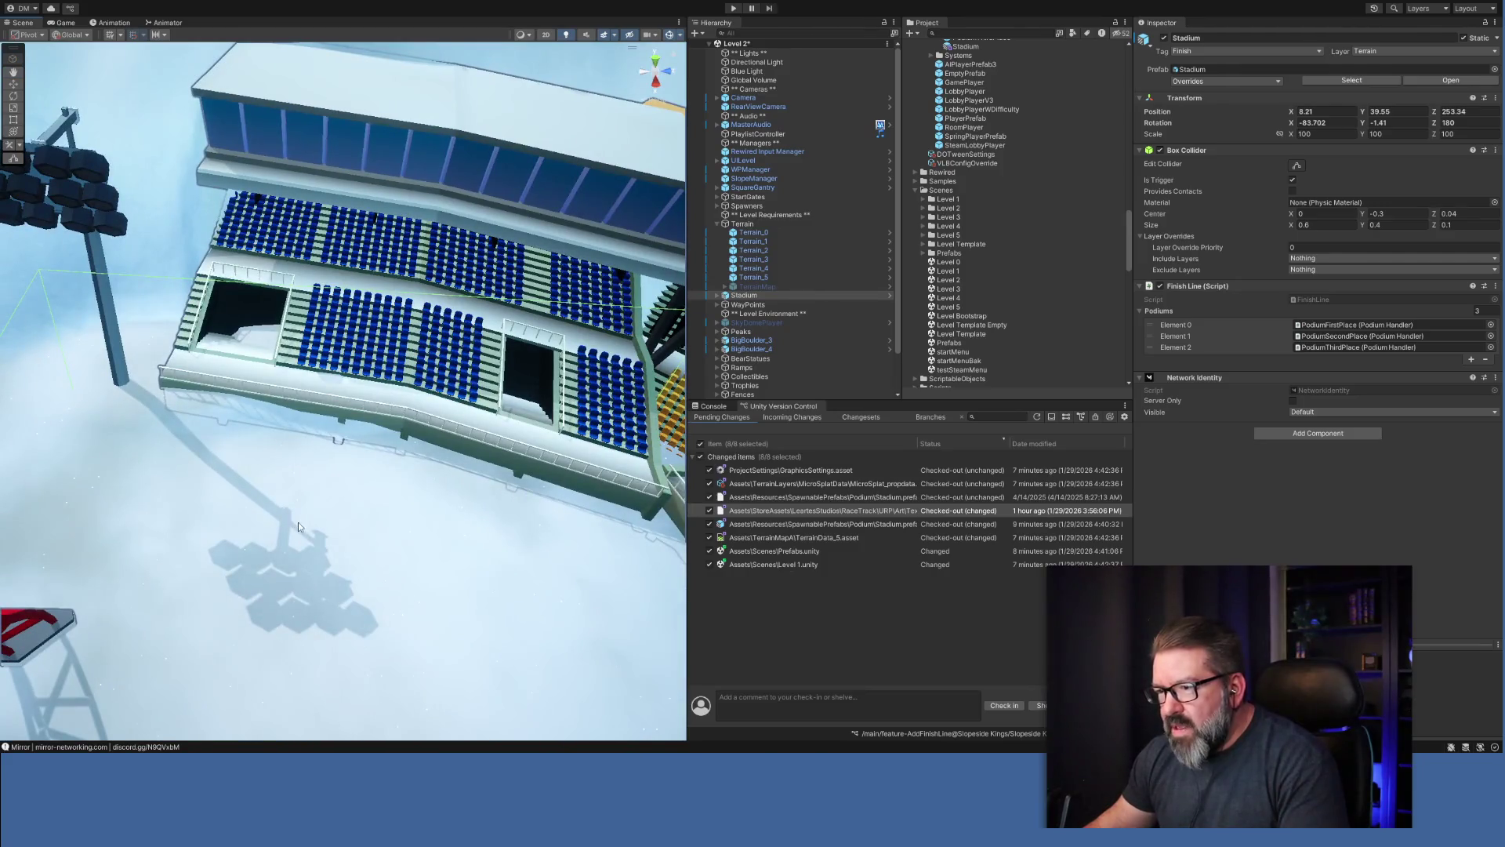
Sample the stands' ground height of 41.62 on Terrain_5 and orbit to inspect the stadium seating.
click(752, 277)
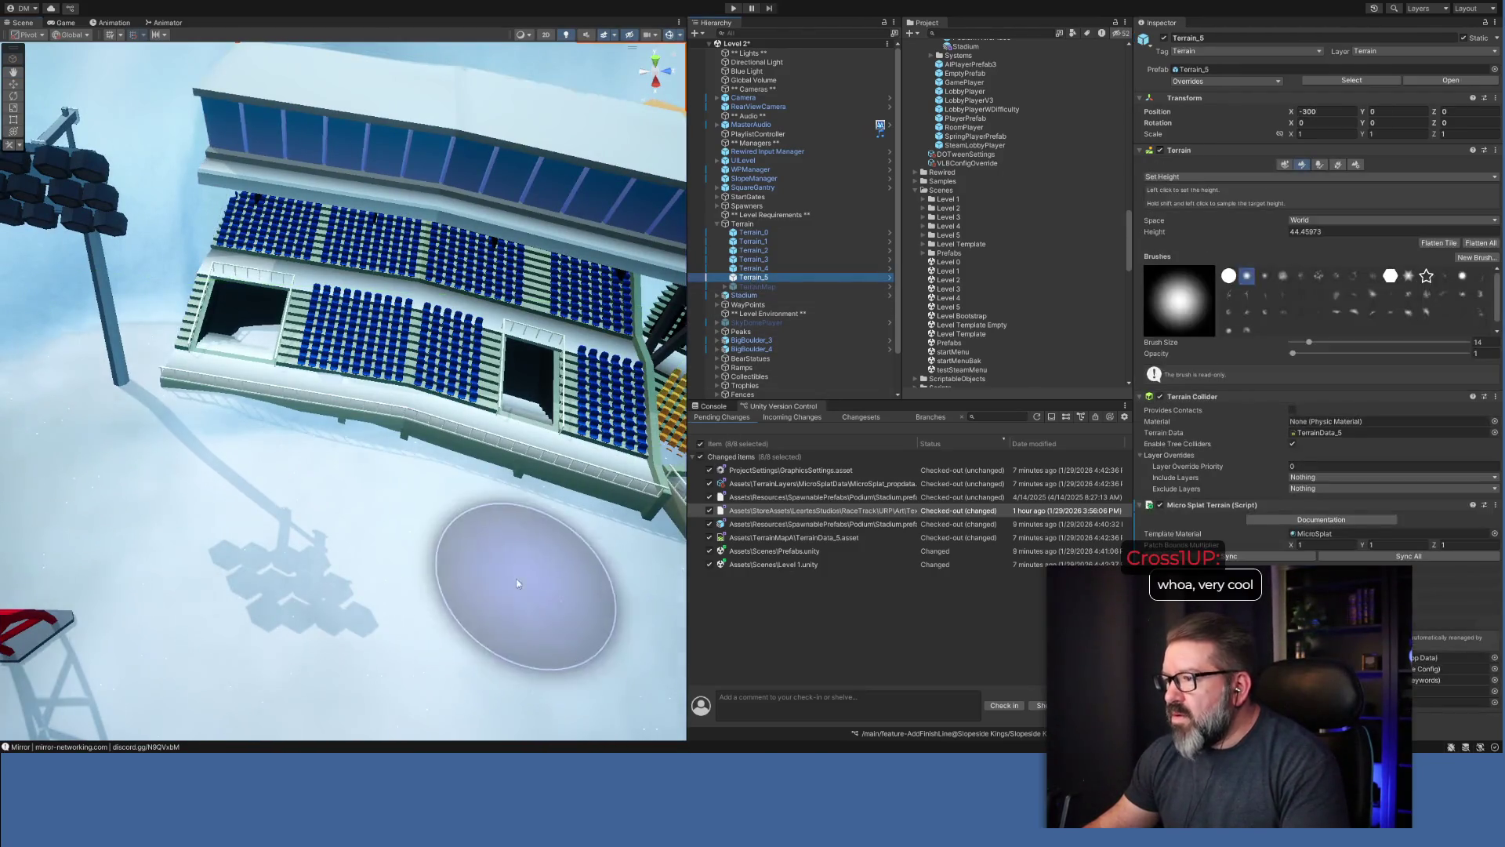
shift+click(265, 336)
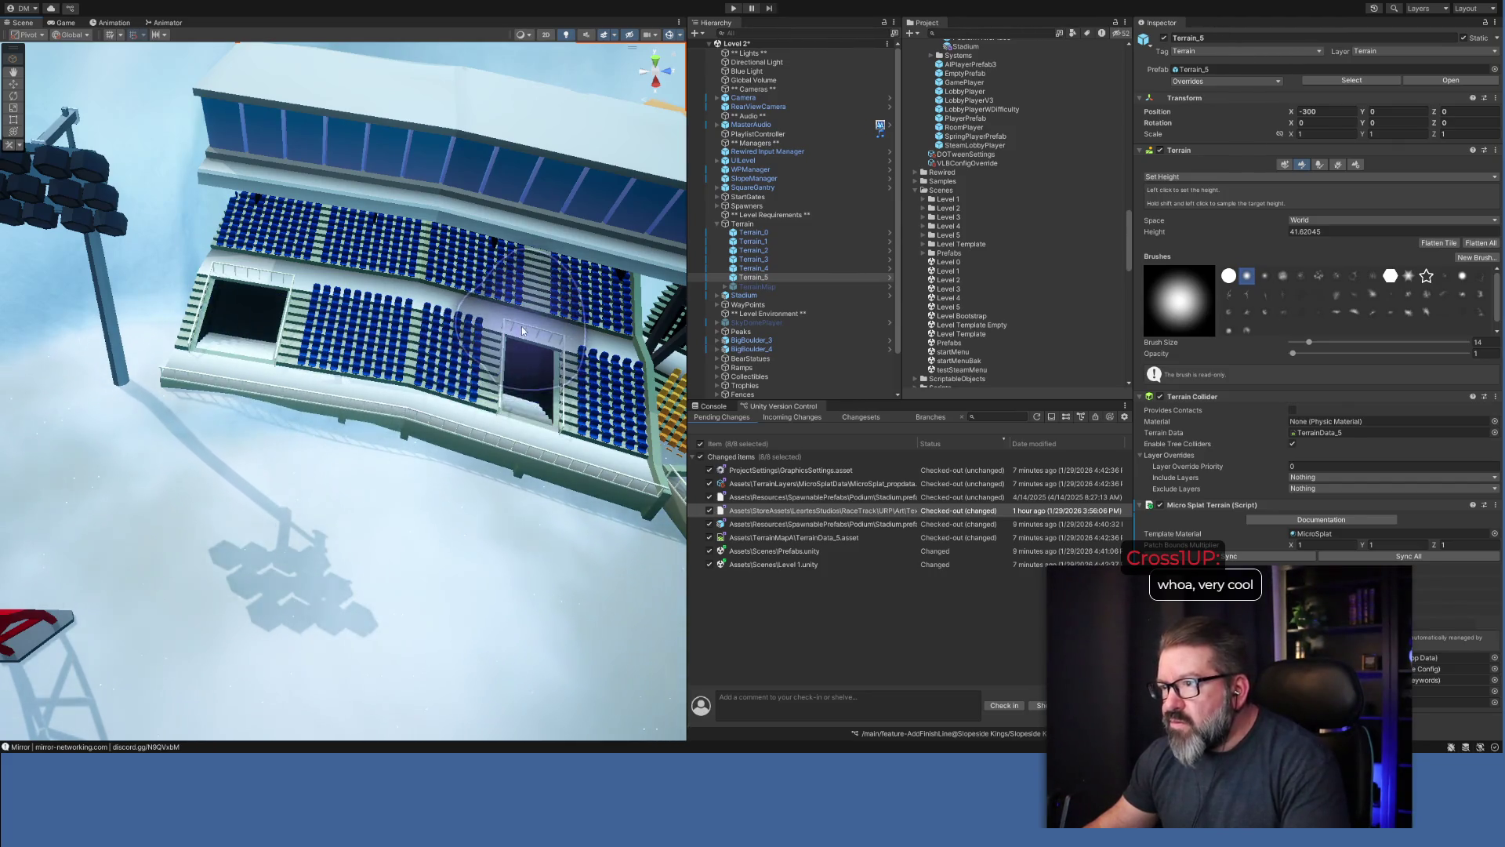
mouse_move(413, 512)
mouse_down()
mouse_move(427, 468)
mouse_move(397, 554)
mouse_move(447, 429)
mouse_move(339, 394)
mouse_up()
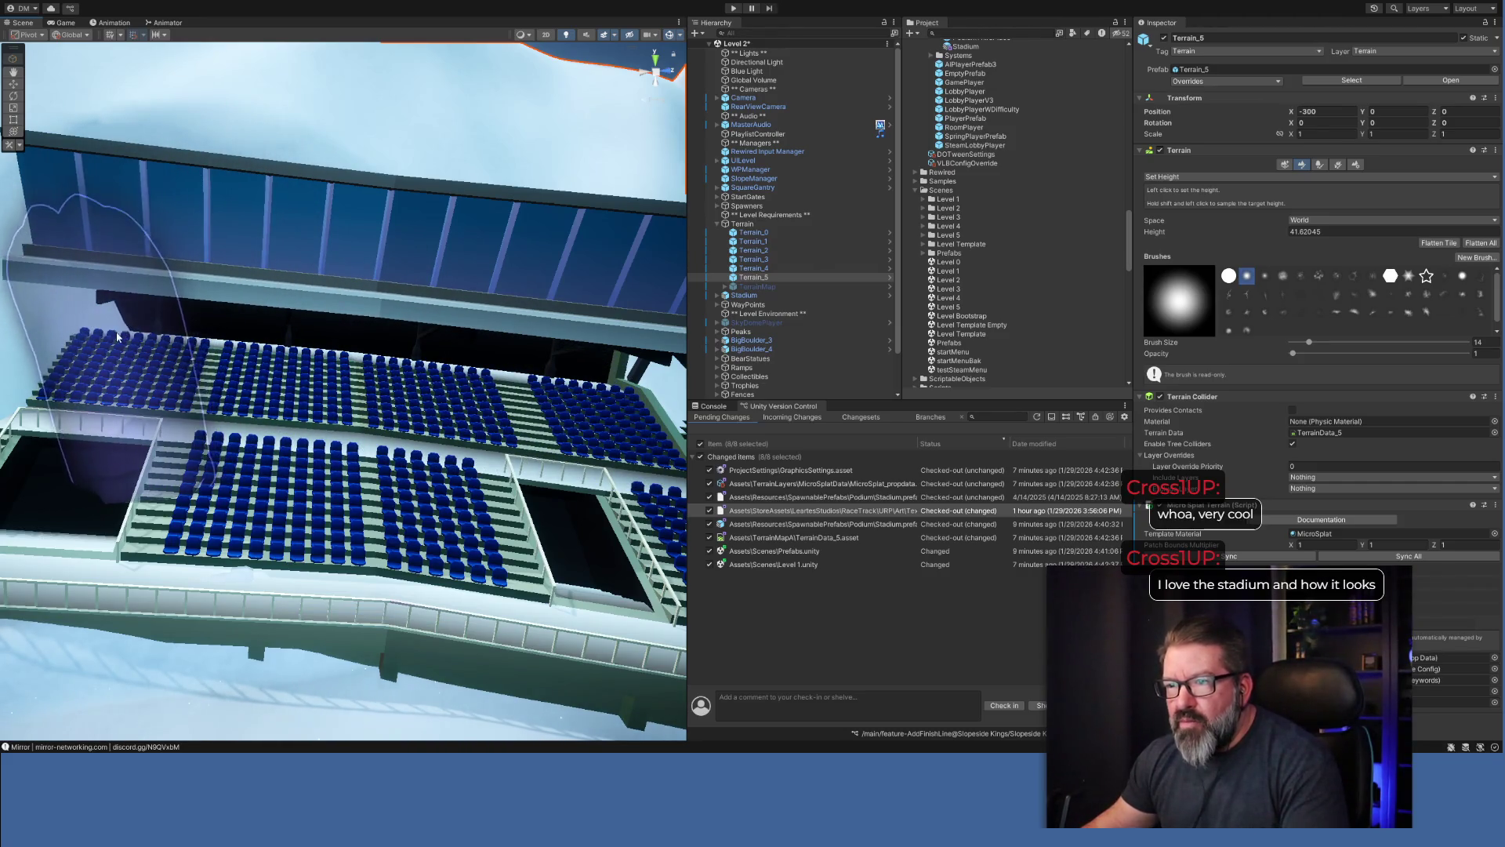
mouse_move(520, 285)
mouse_down()
mouse_move(443, 517)
mouse_move(439, 392)
mouse_move(451, 462)
mouse_move(294, 623)
mouse_move(297, 470)
mouse_up()
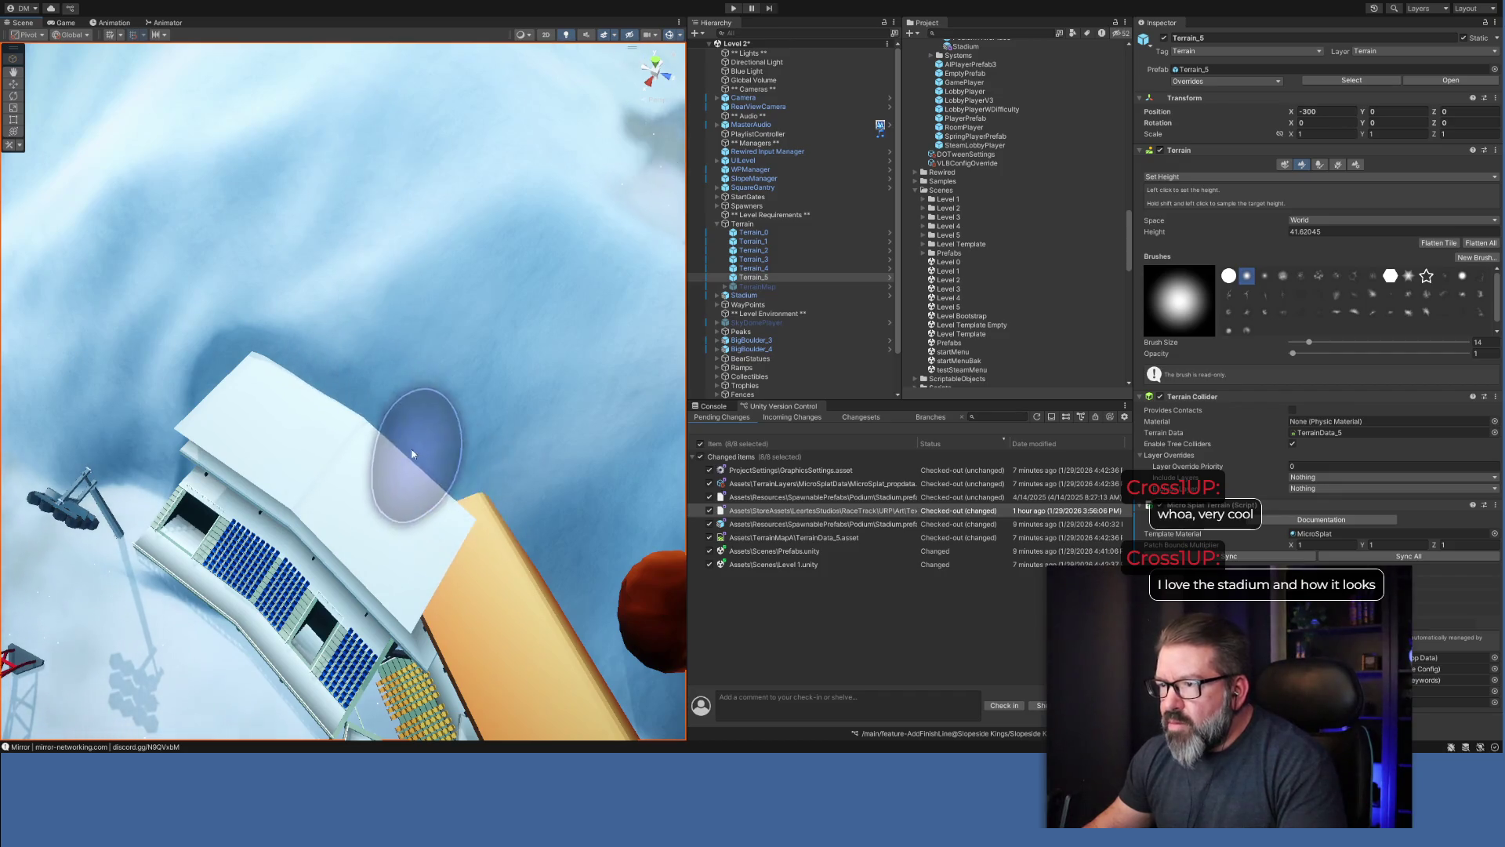
mouse_move(285, 372)
mouse_down()
mouse_move(508, 598)
mouse_move(725, 585)
mouse_move(597, 679)
mouse_move(506, 561)
mouse_up()
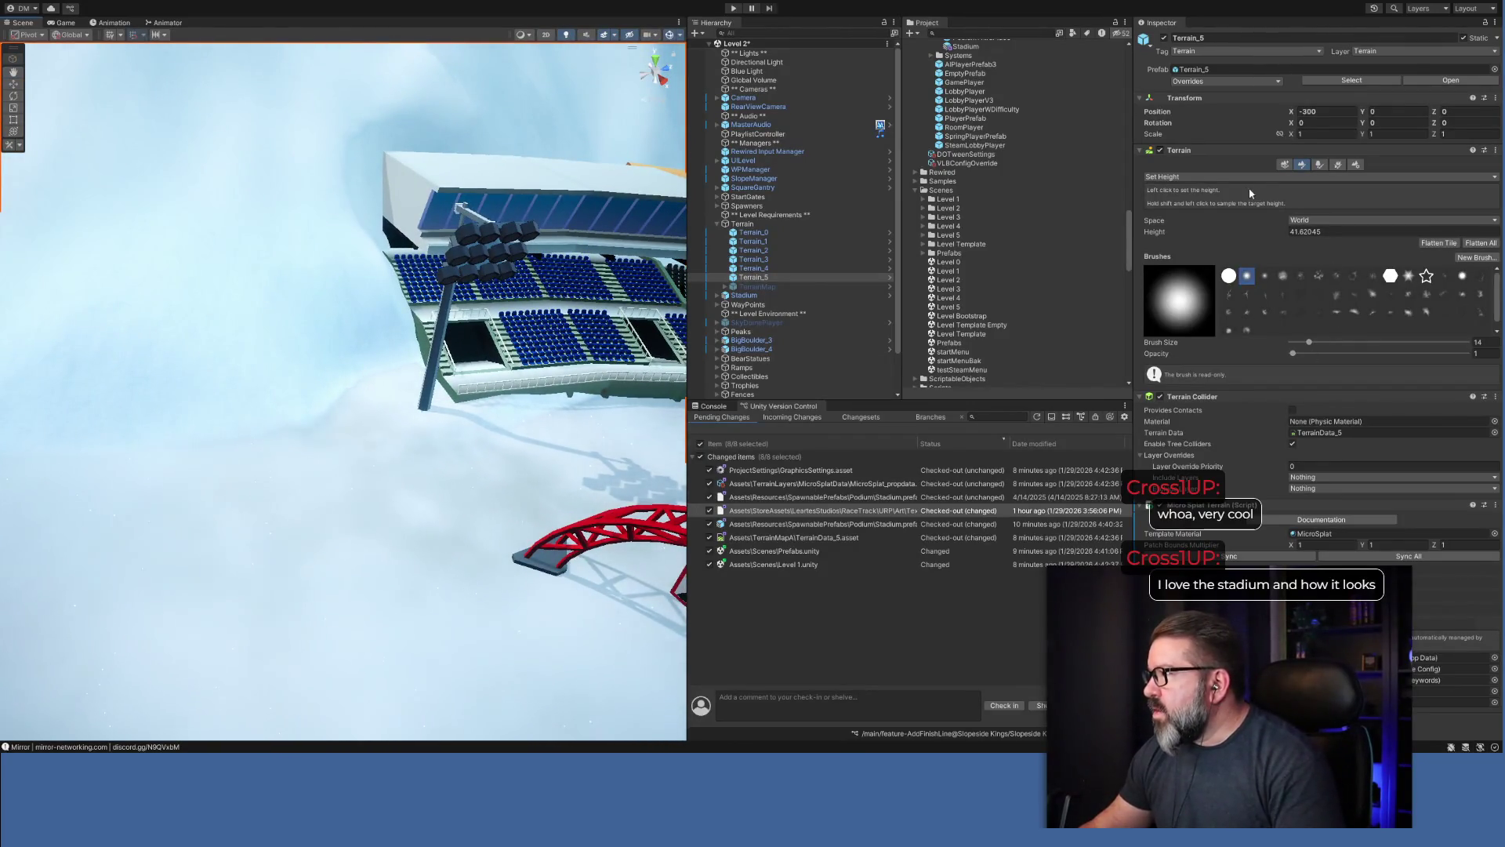
click(1270, 176)
click(1270, 251)
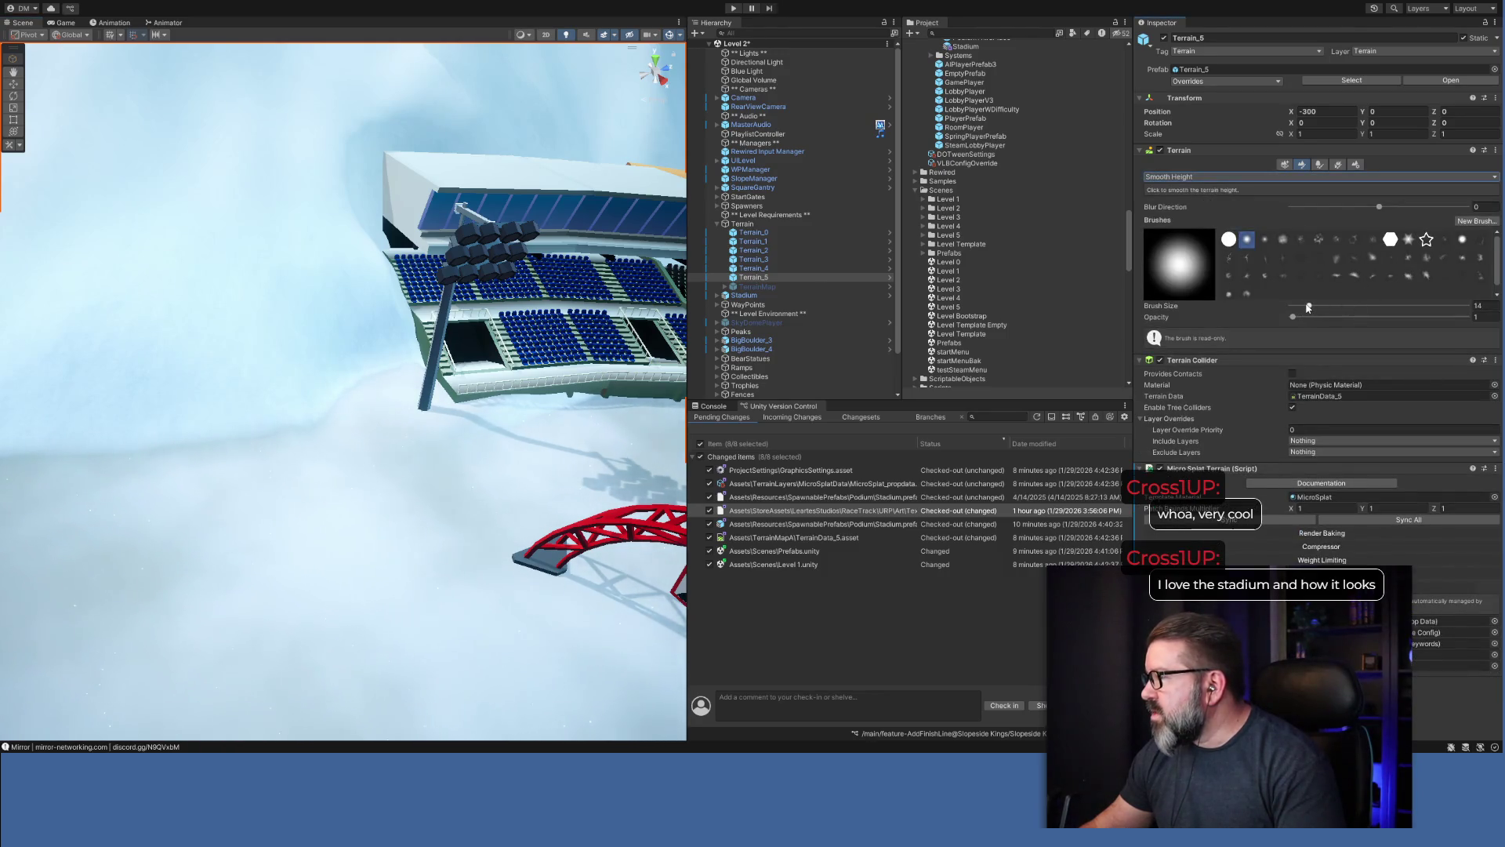
Adjust the Smooth Height blur direction and move in close to the stands and pillar.
drag(1368, 206, 1365, 209)
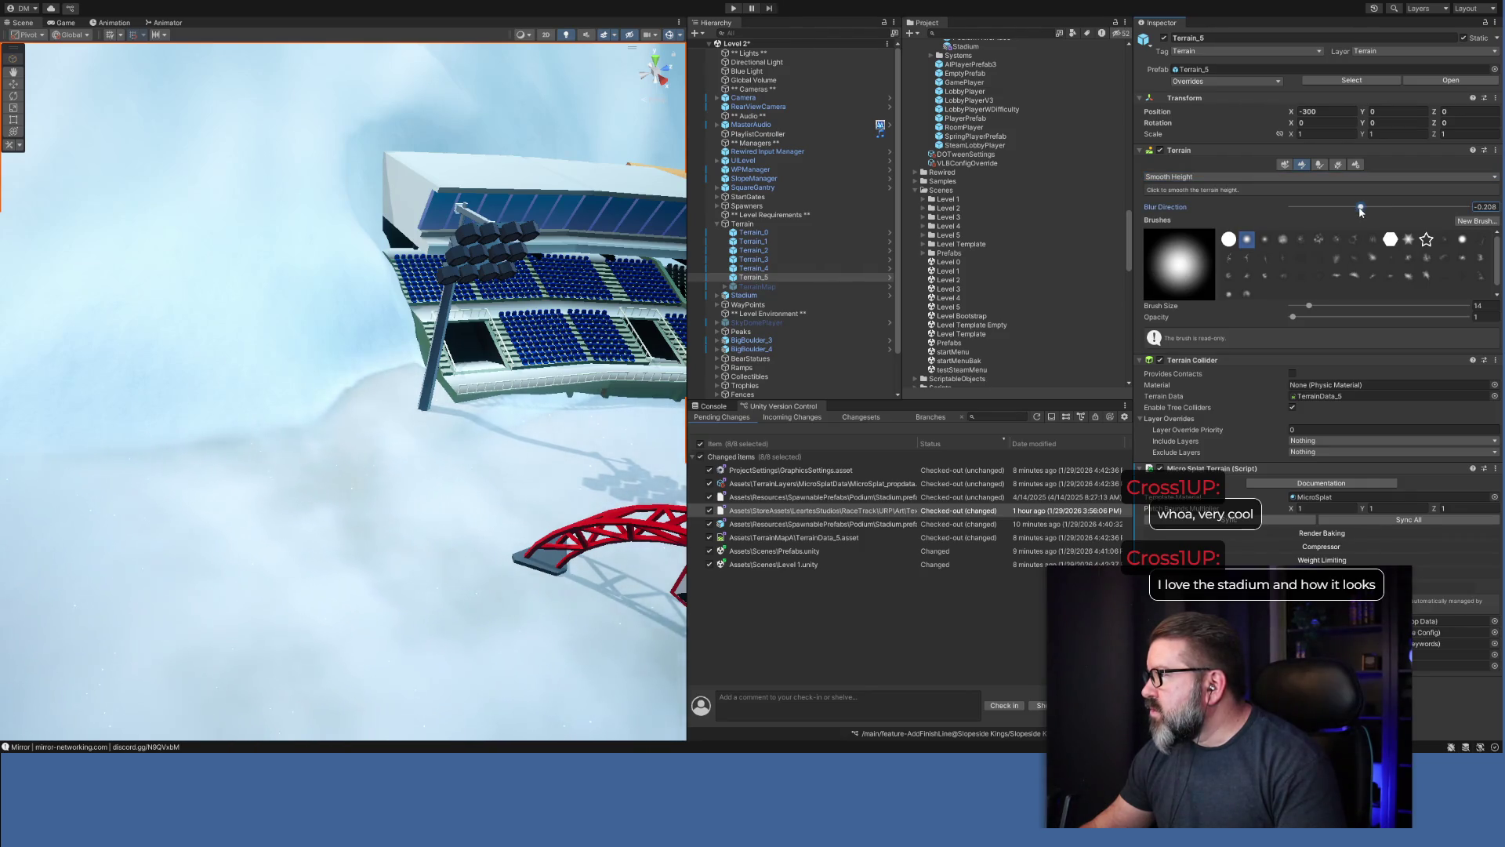
mouse_move(518, 407)
mouse_down()
mouse_move(536, 425)
mouse_move(396, 352)
mouse_up()
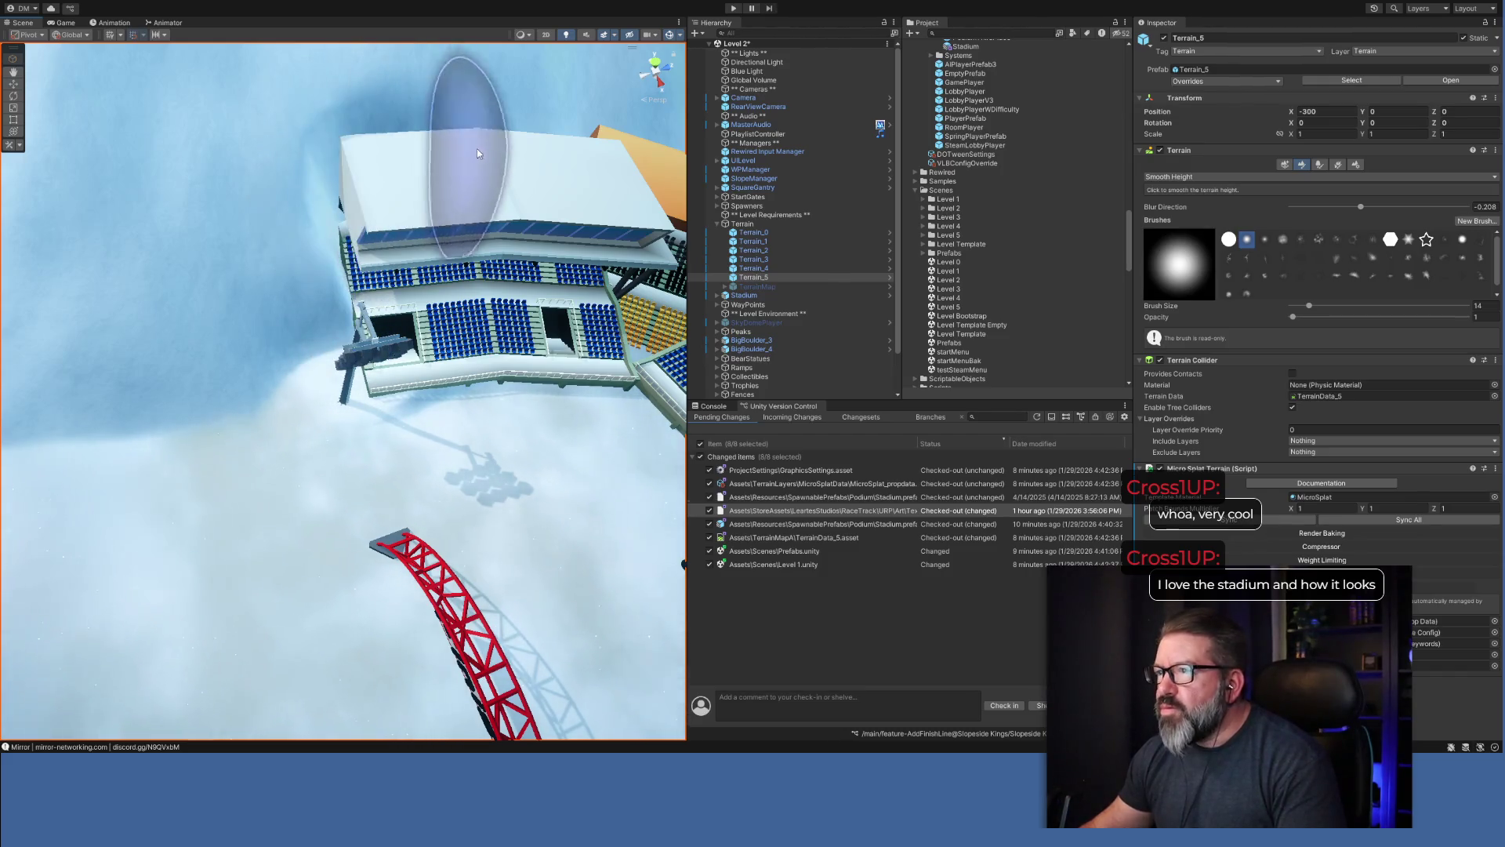
mouse_move(665, 250)
mouse_down()
mouse_move(527, 511)
mouse_move(648, 459)
mouse_move(627, 423)
mouse_move(538, 369)
mouse_move(595, 348)
mouse_move(578, 348)
mouse_up()
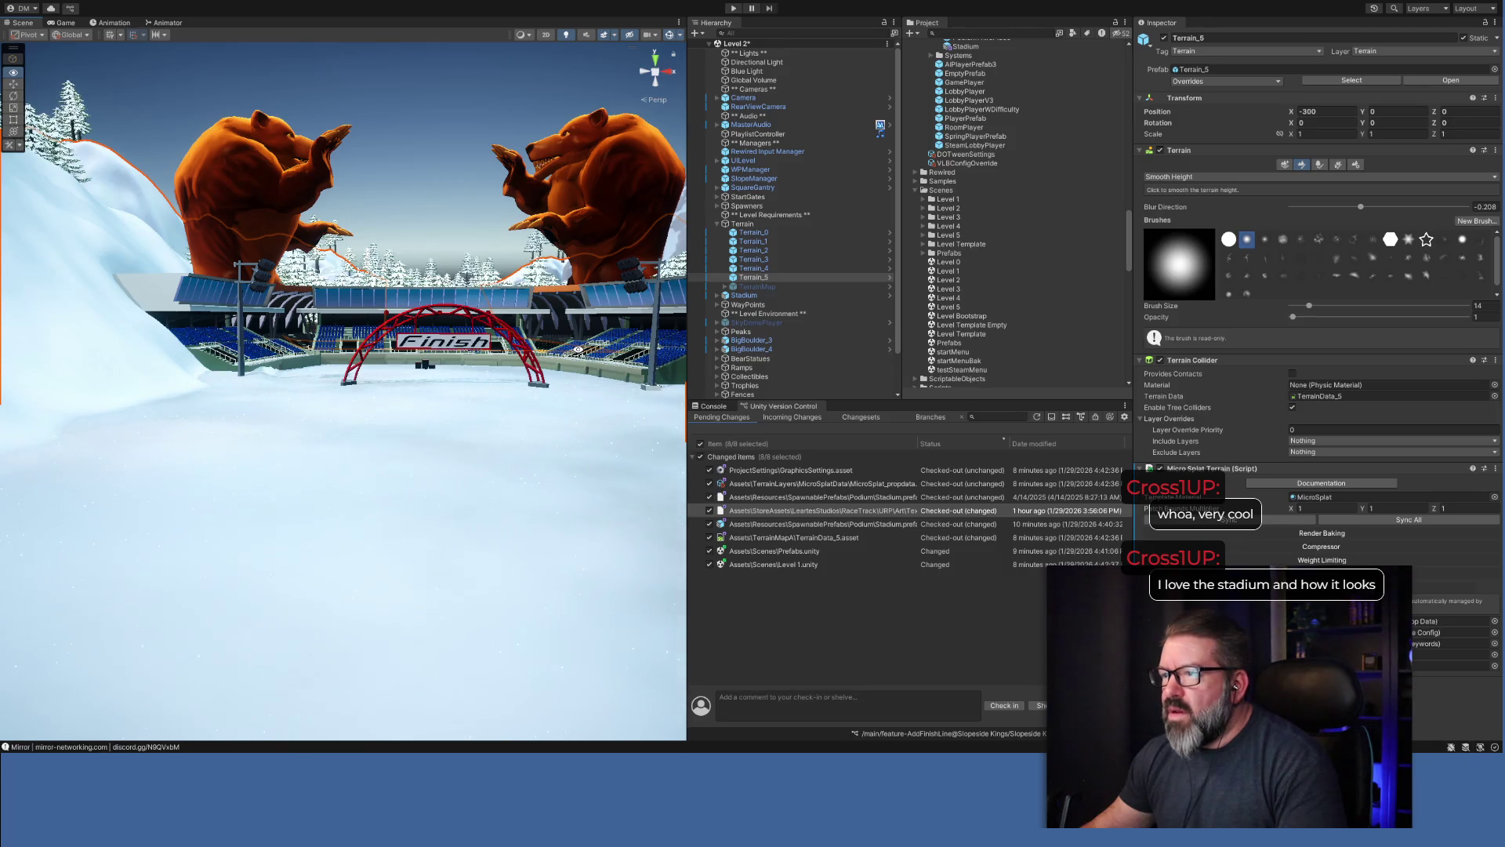
mouse_move(577, 348)
mouse_down()
mouse_move(476, 414)
mouse_move(420, 502)
mouse_up()
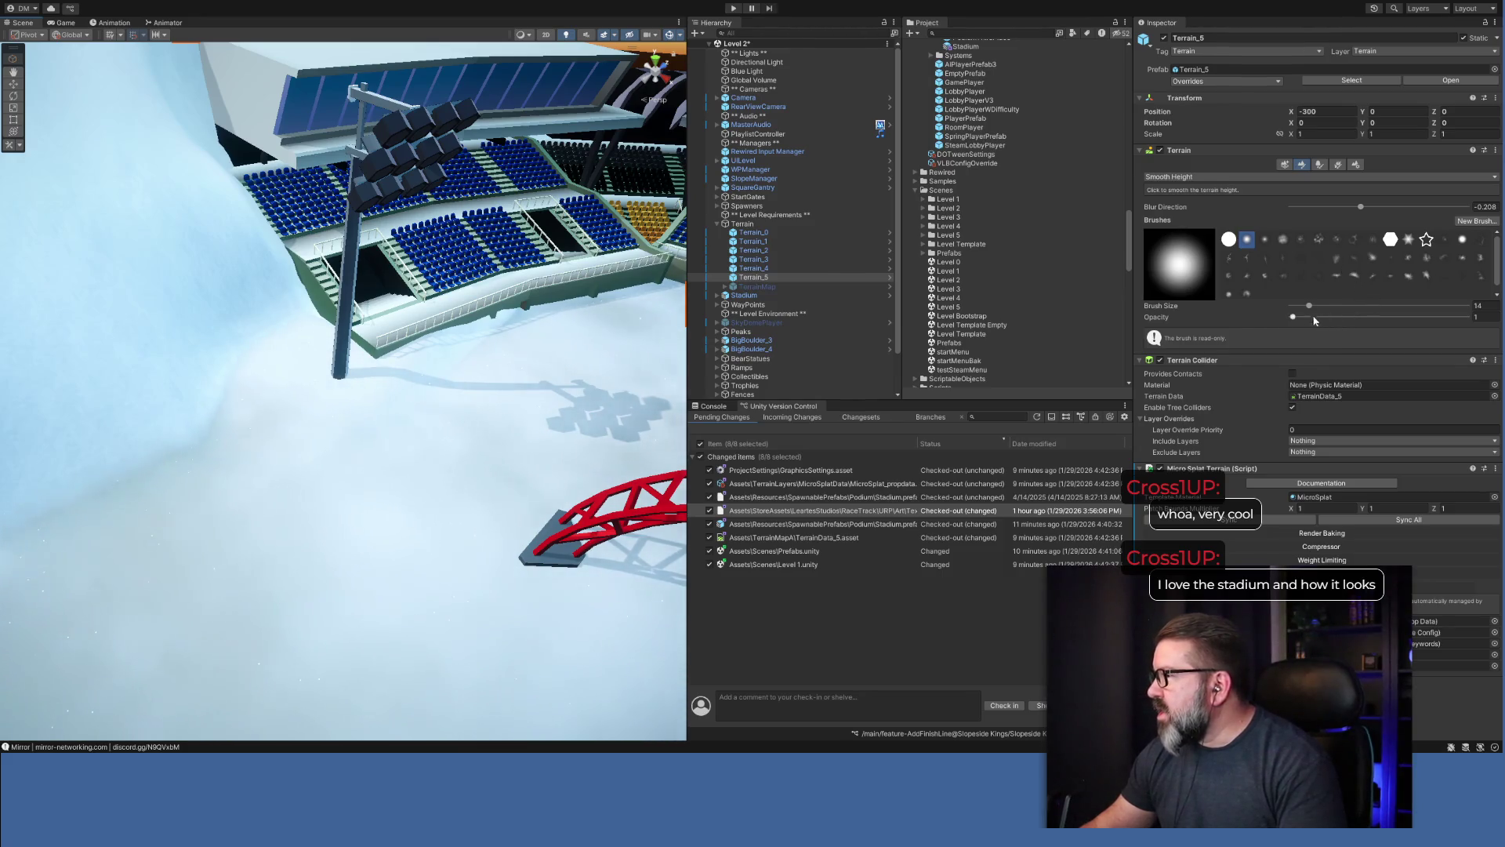
Set opacity to 2 and blur direction to -0.553, then smooth the snow around the stadium base.
drag(1292, 318, 1296, 323)
text(2)
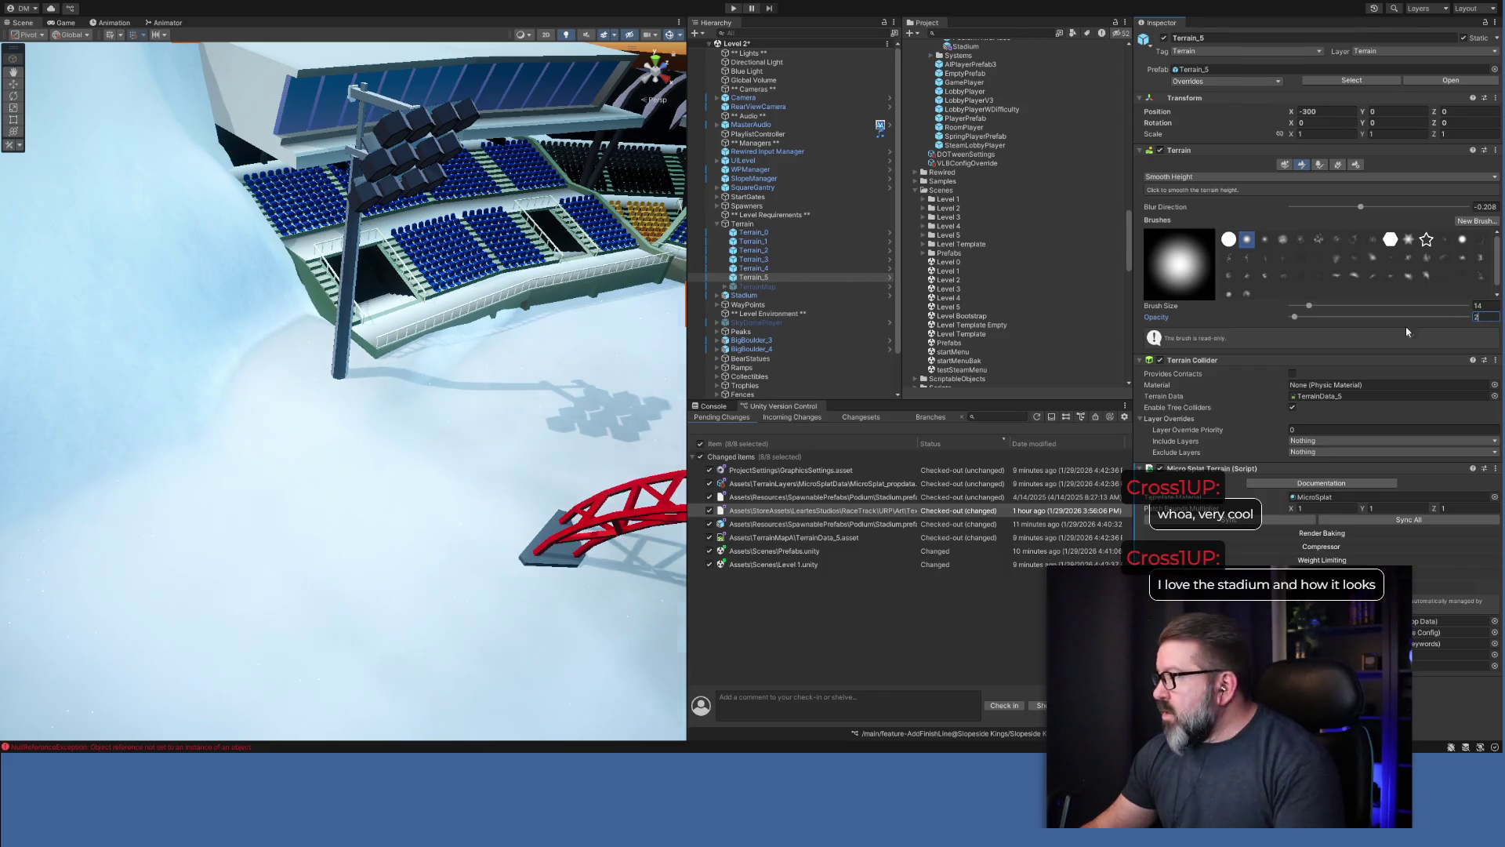
mouse_move(508, 333)
mouse_down()
mouse_move(387, 363)
mouse_move(510, 326)
mouse_move(508, 366)
mouse_move(353, 363)
mouse_move(430, 336)
mouse_move(345, 352)
mouse_move(335, 307)
mouse_move(605, 487)
mouse_up()
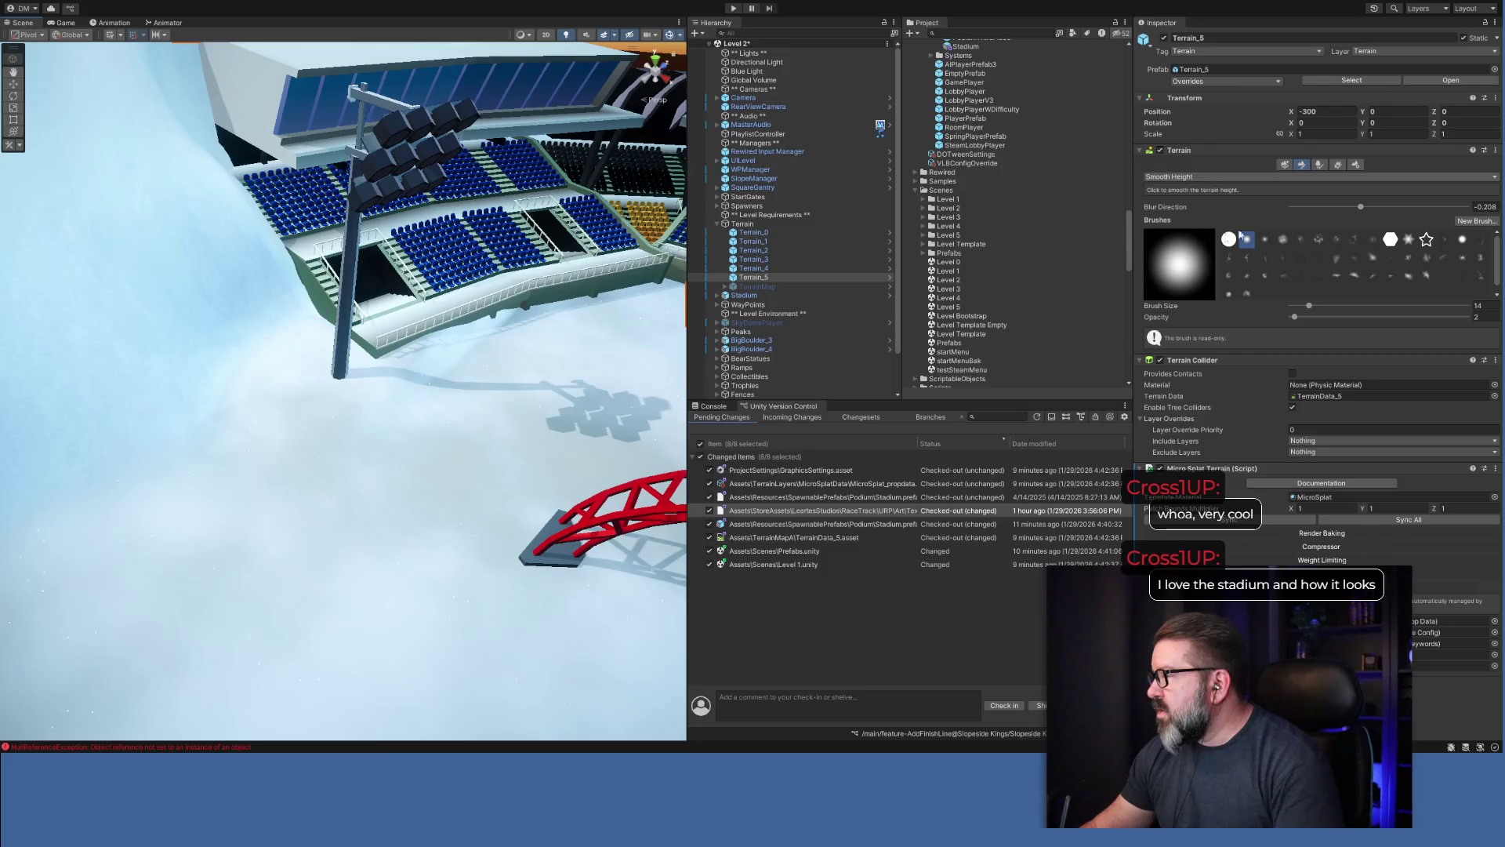
click(1330, 207)
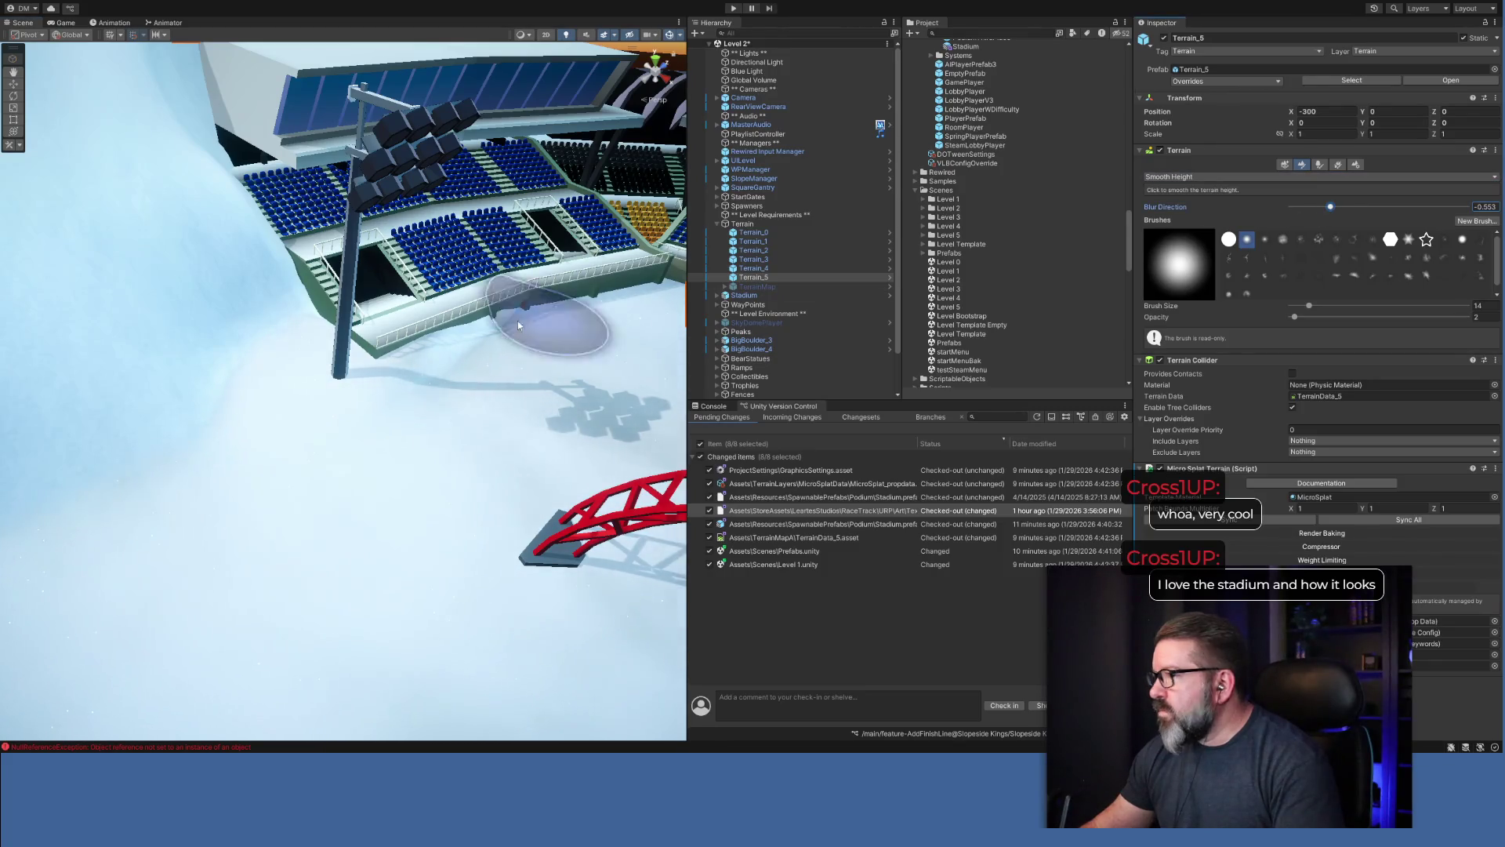
drag(393, 374, 402, 351)
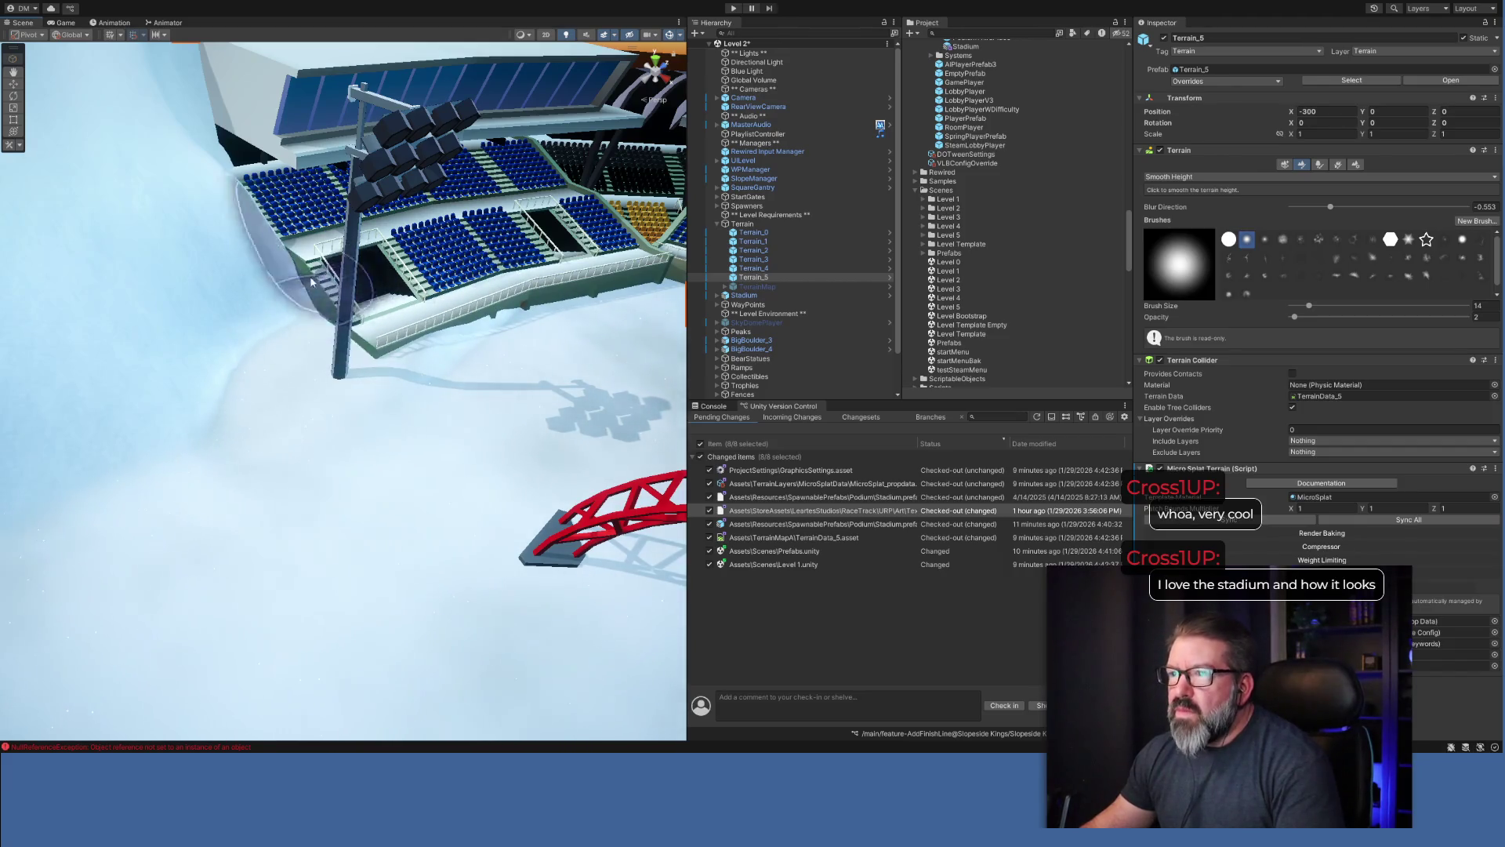
drag(534, 415, 553, 478)
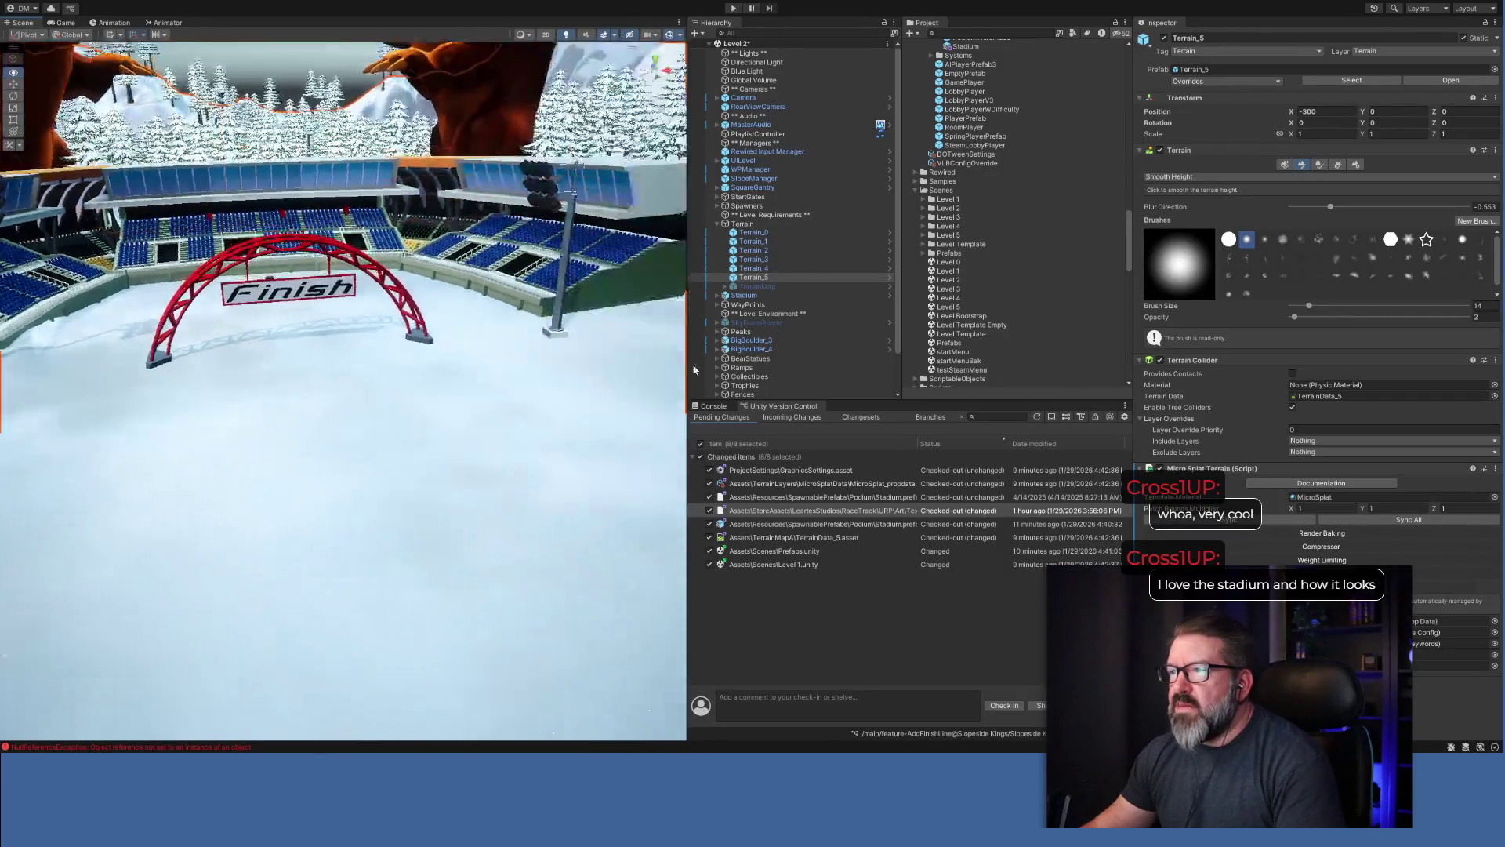
Look over the bears and slopes, collapse the Terrain foldout, and select the Level 3 scene asset.
mouse_move(685, 294)
mouse_down()
mouse_move(491, 252)
mouse_move(352, 317)
mouse_up()
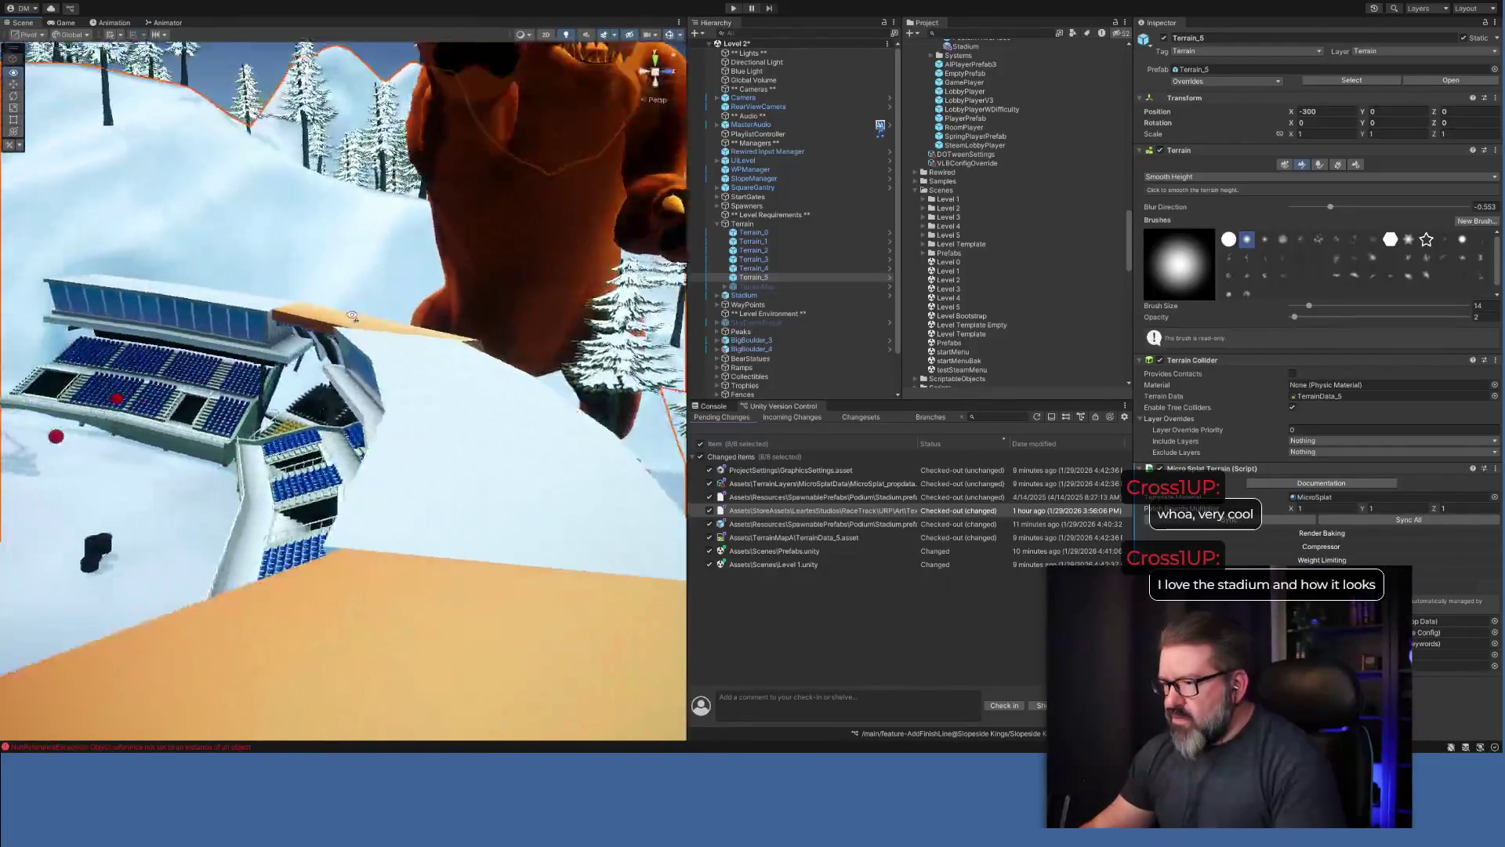
mouse_move(71, 391)
mouse_down()
mouse_move(53, 376)
mouse_move(268, 272)
mouse_up()
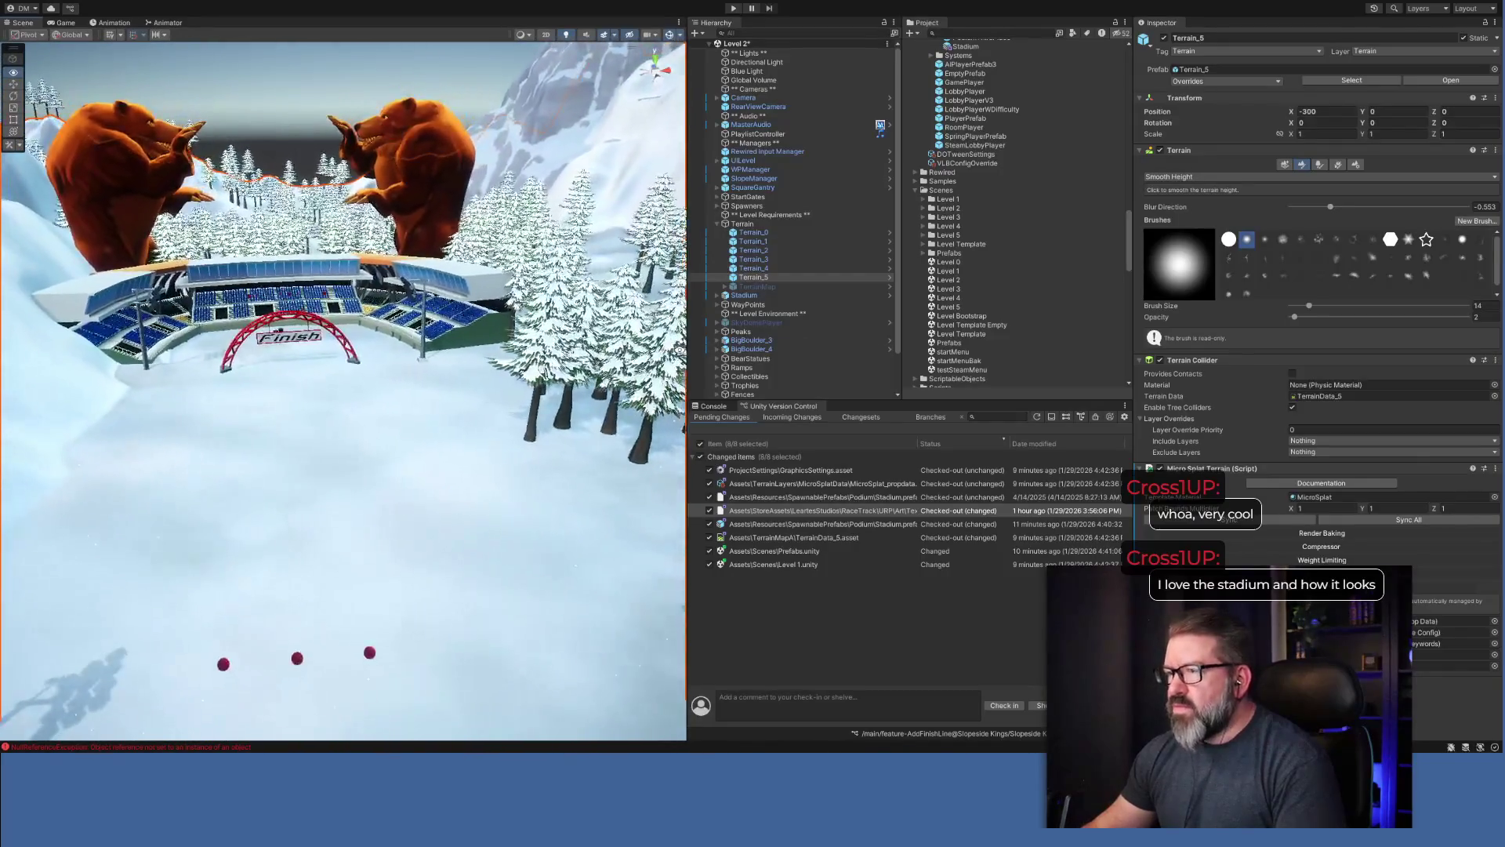
click(718, 224)
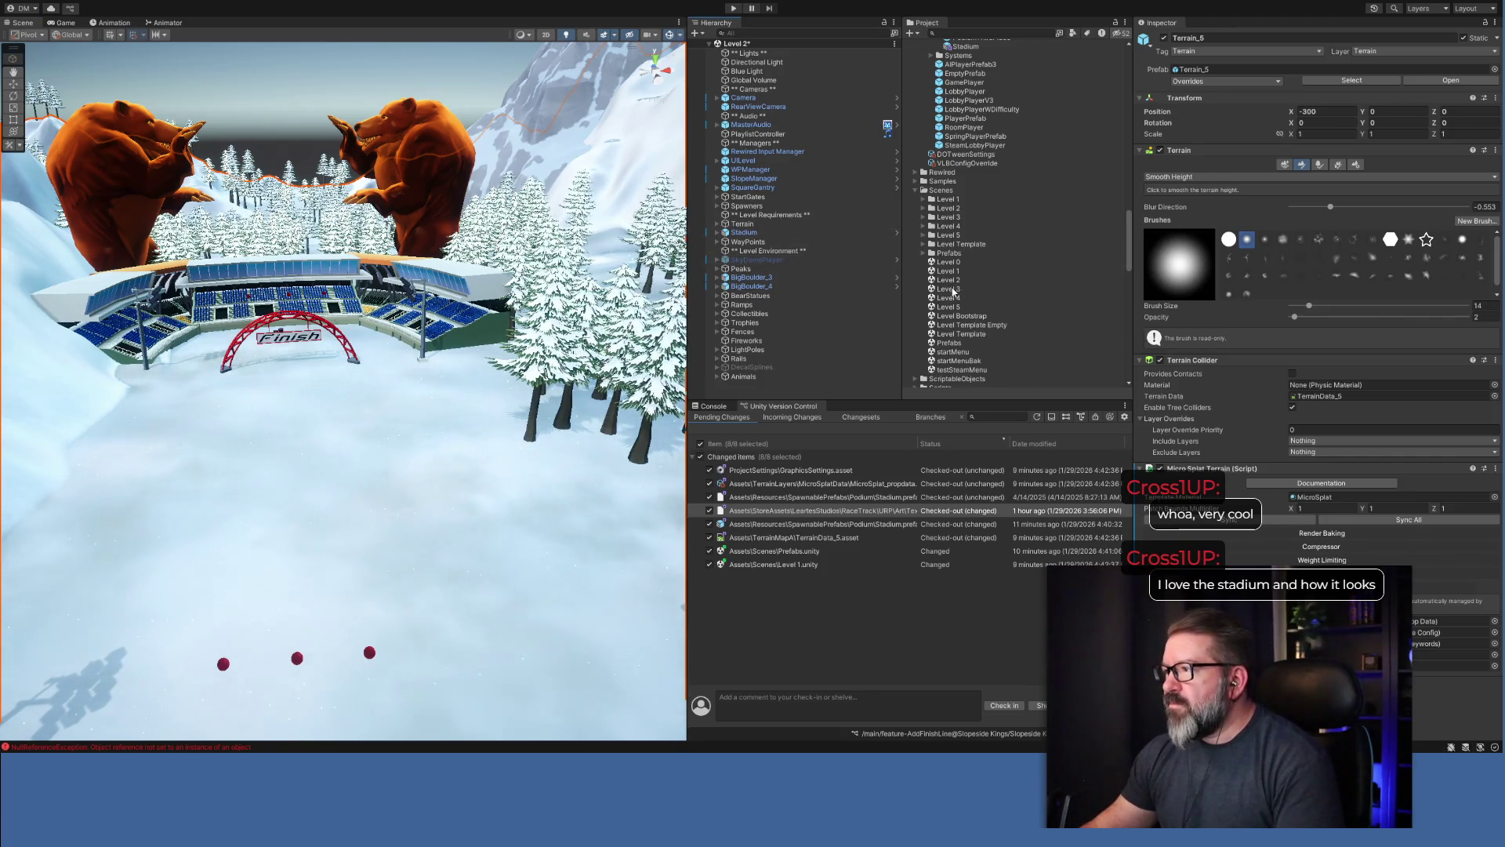
click(950, 290)
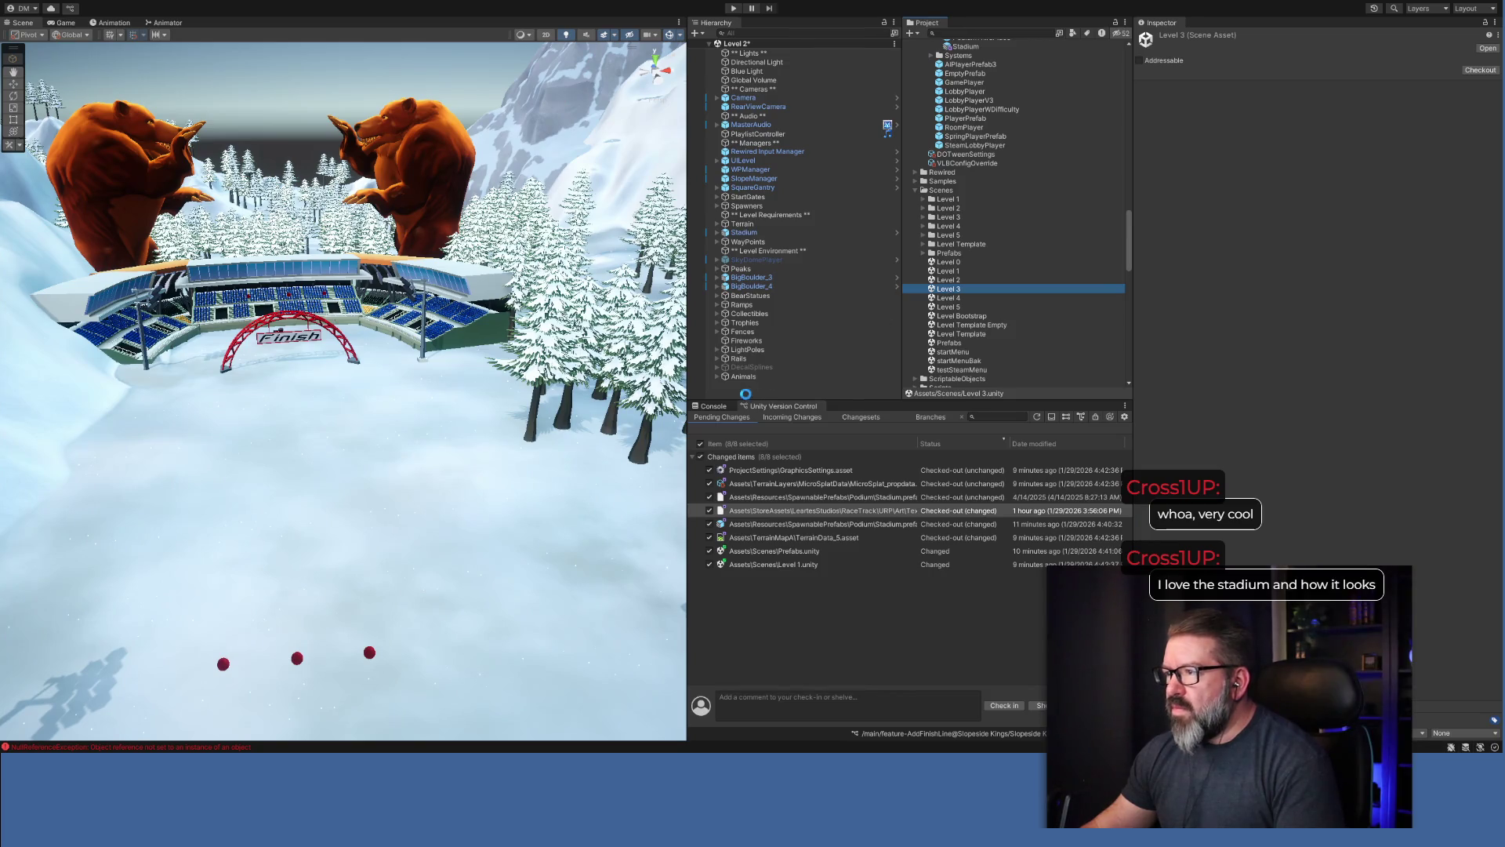
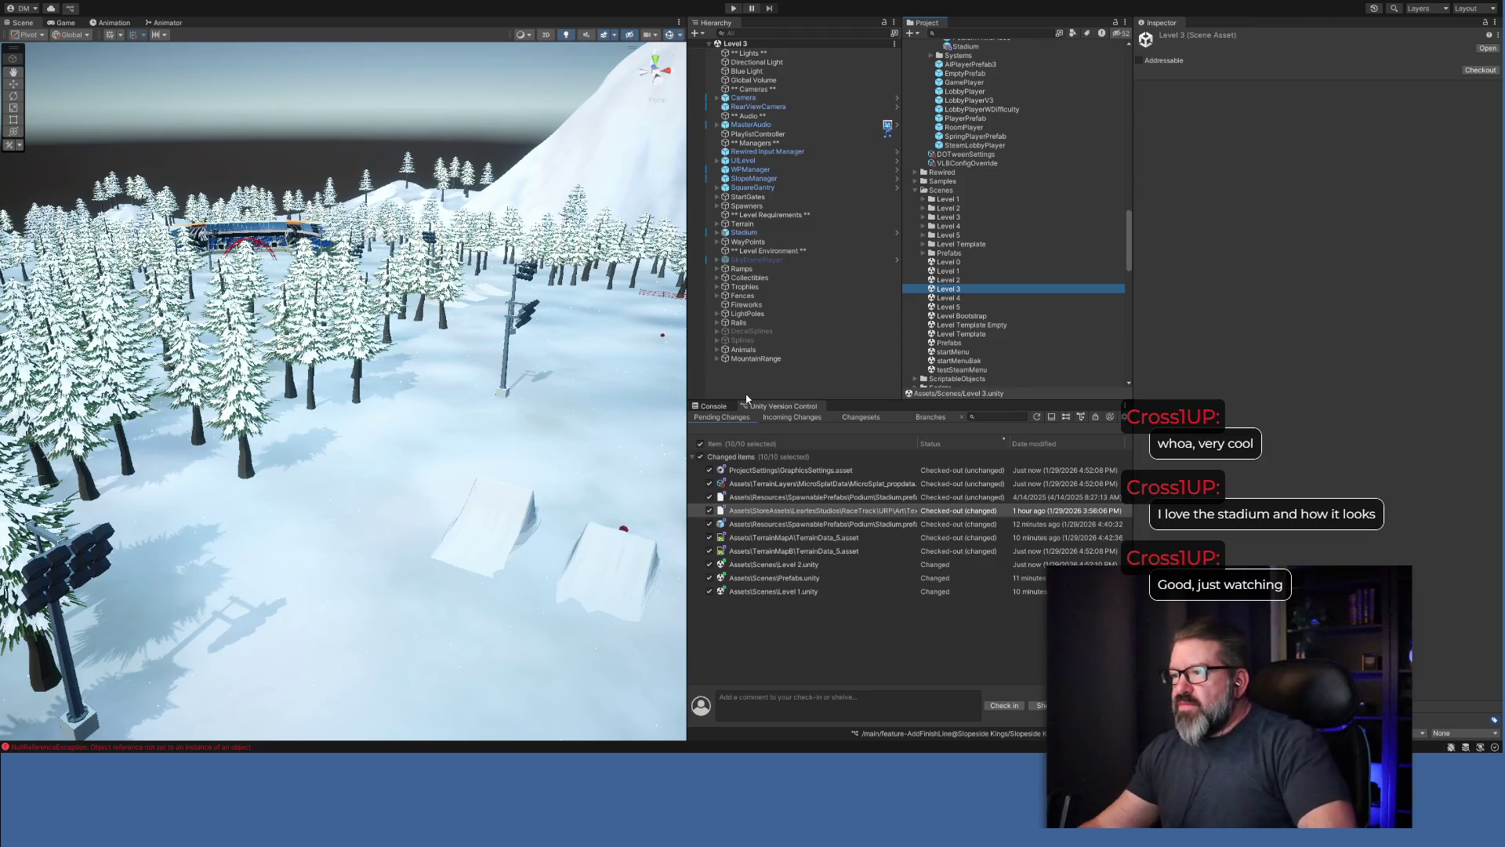
Orbit toward the Level 3 stadium and select the Instance-15 light pole beside the finish arch.
mouse_move(511, 353)
mouse_down()
mouse_move(511, 298)
mouse_move(516, 322)
mouse_move(482, 371)
mouse_move(995, 402)
mouse_move(1014, 364)
mouse_up()
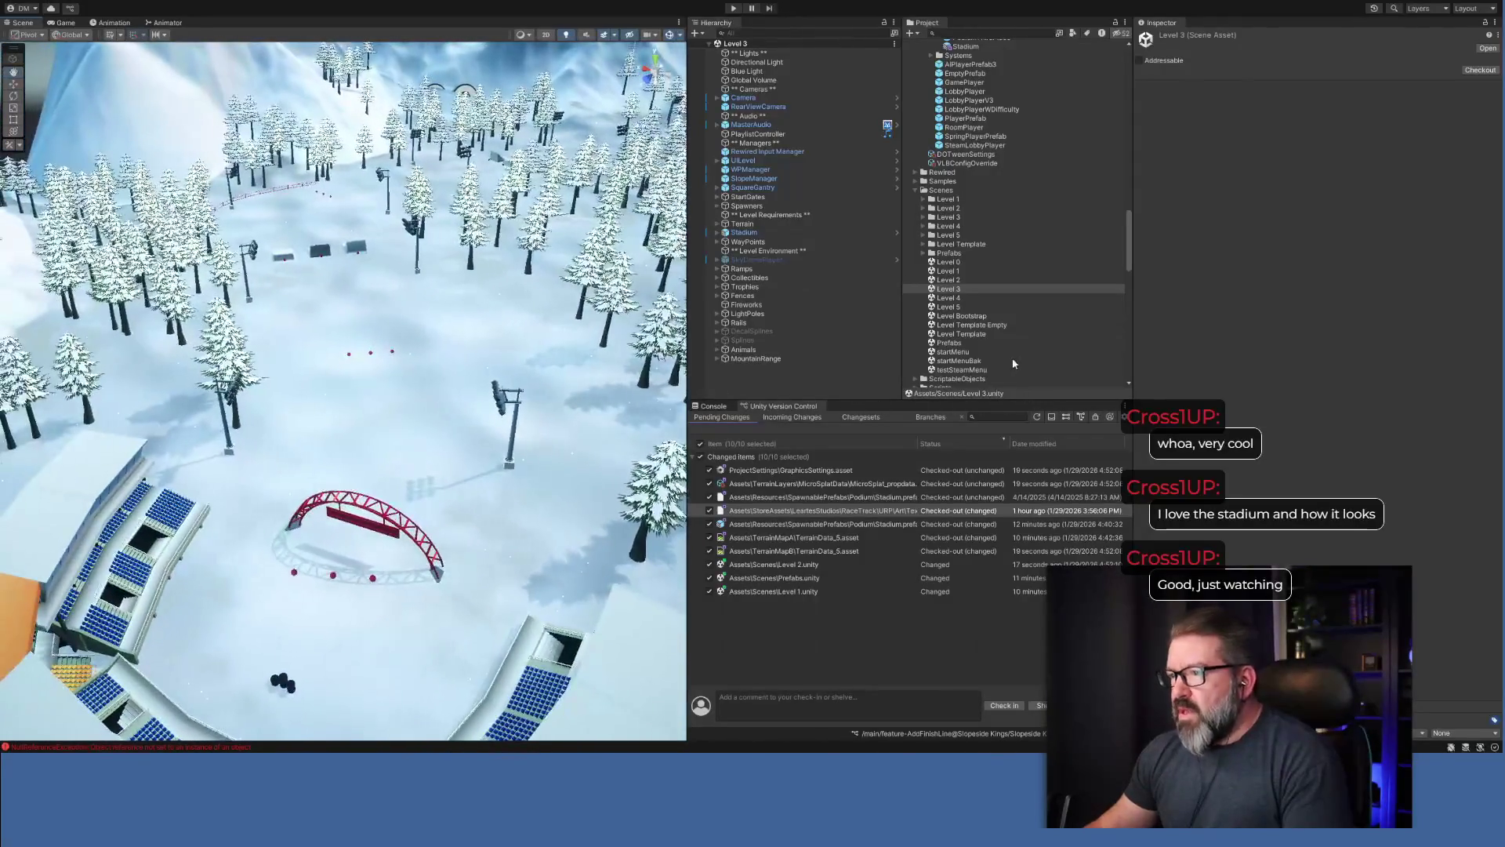
click(511, 459)
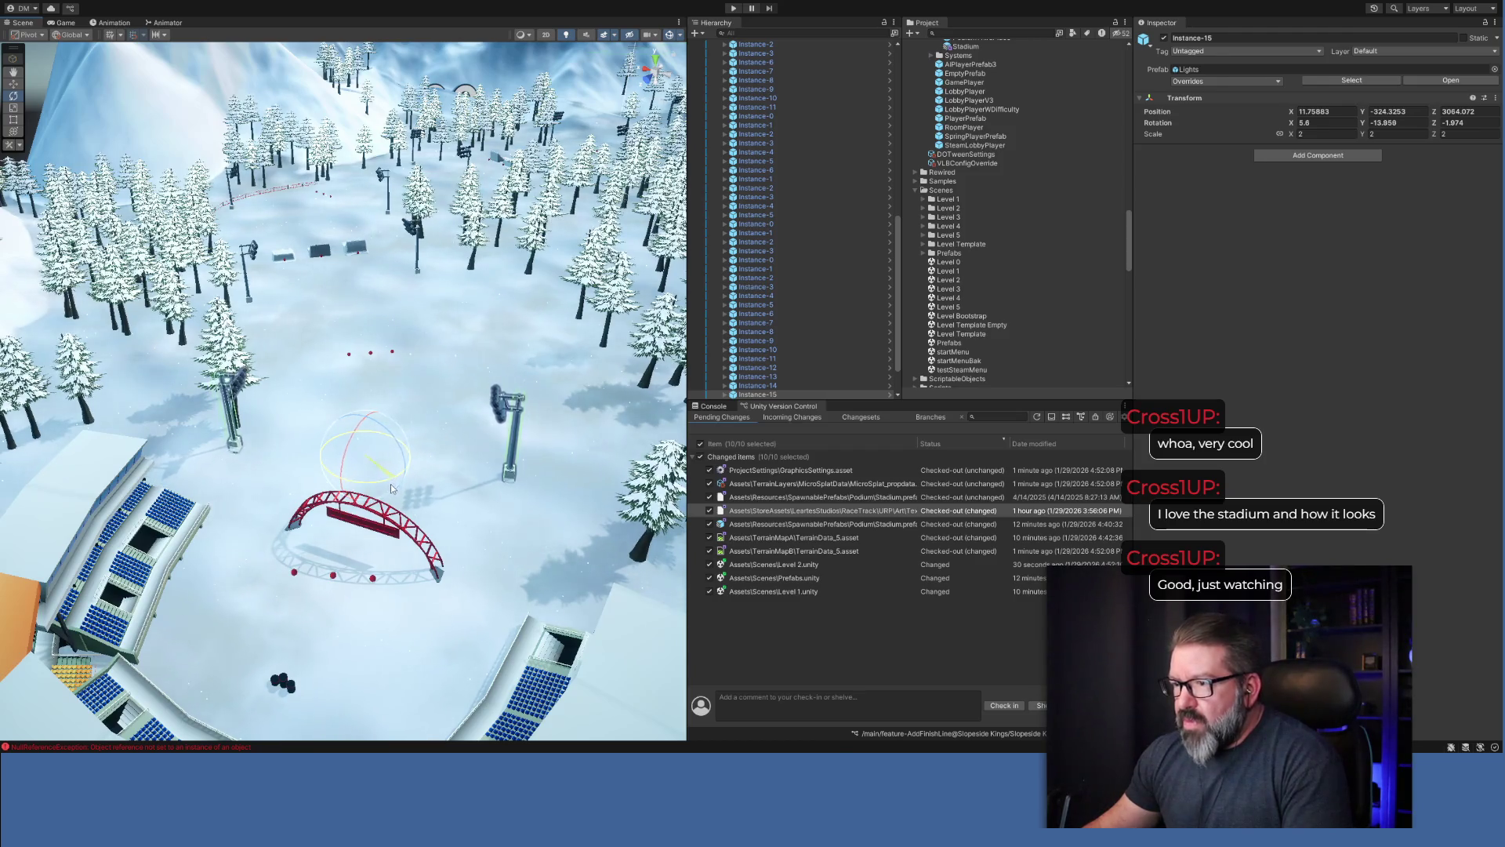
Turn Instance-15 slightly, shift the light poles beside the arch, and frame them.
drag(384, 492, 381, 495)
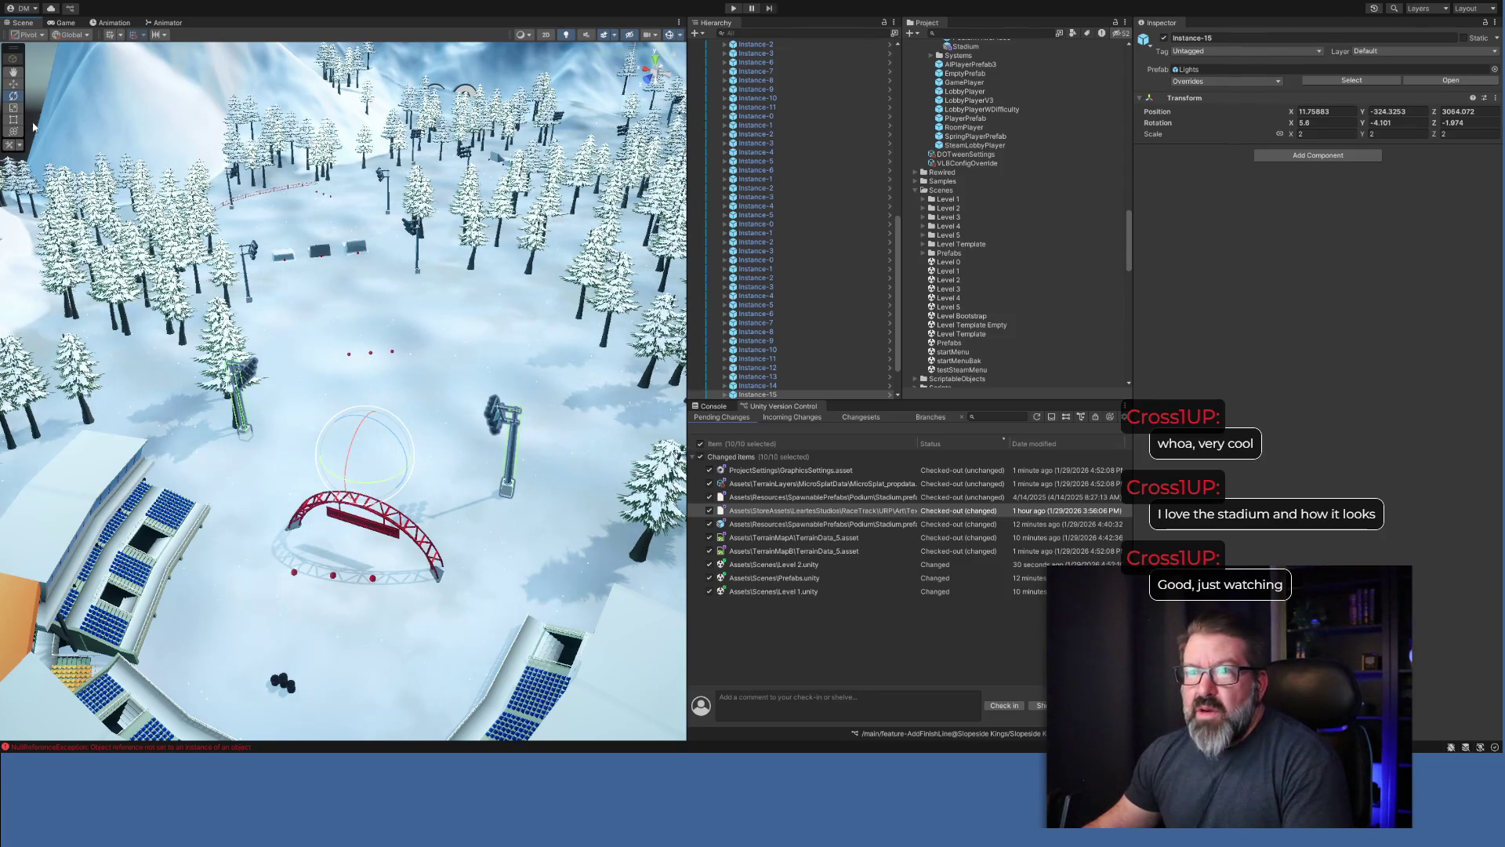
drag(365, 453, 390, 522)
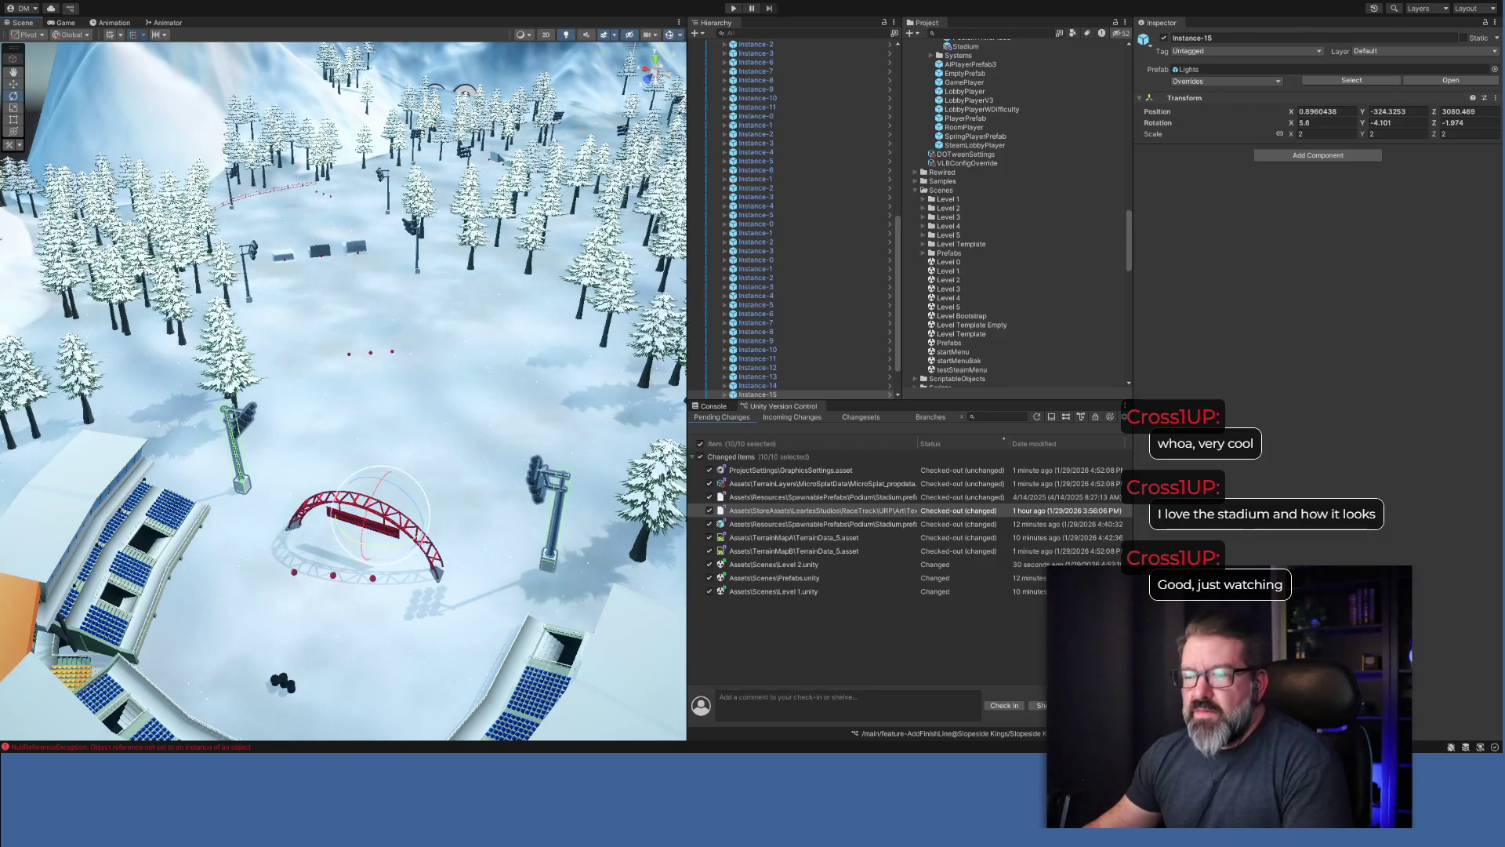
mouse_move(393, 550)
mouse_down()
mouse_move(340, 580)
mouse_move(38, 600)
mouse_move(80, 665)
mouse_up()
key(f)
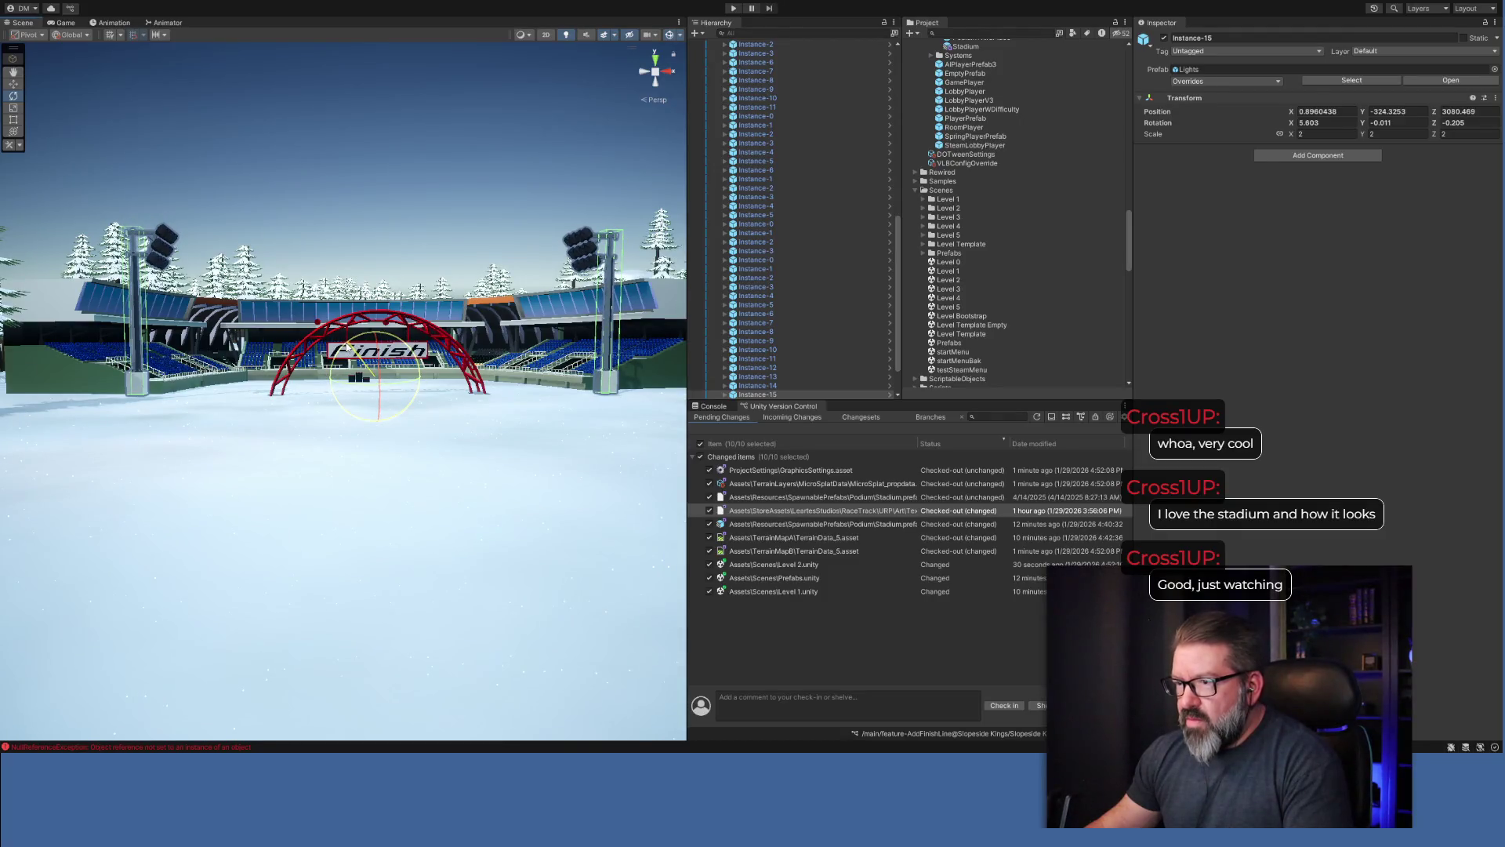
Lower the light poles slightly and fine-tune their rotation, viewing the finish area.
drag(379, 333, 375, 343)
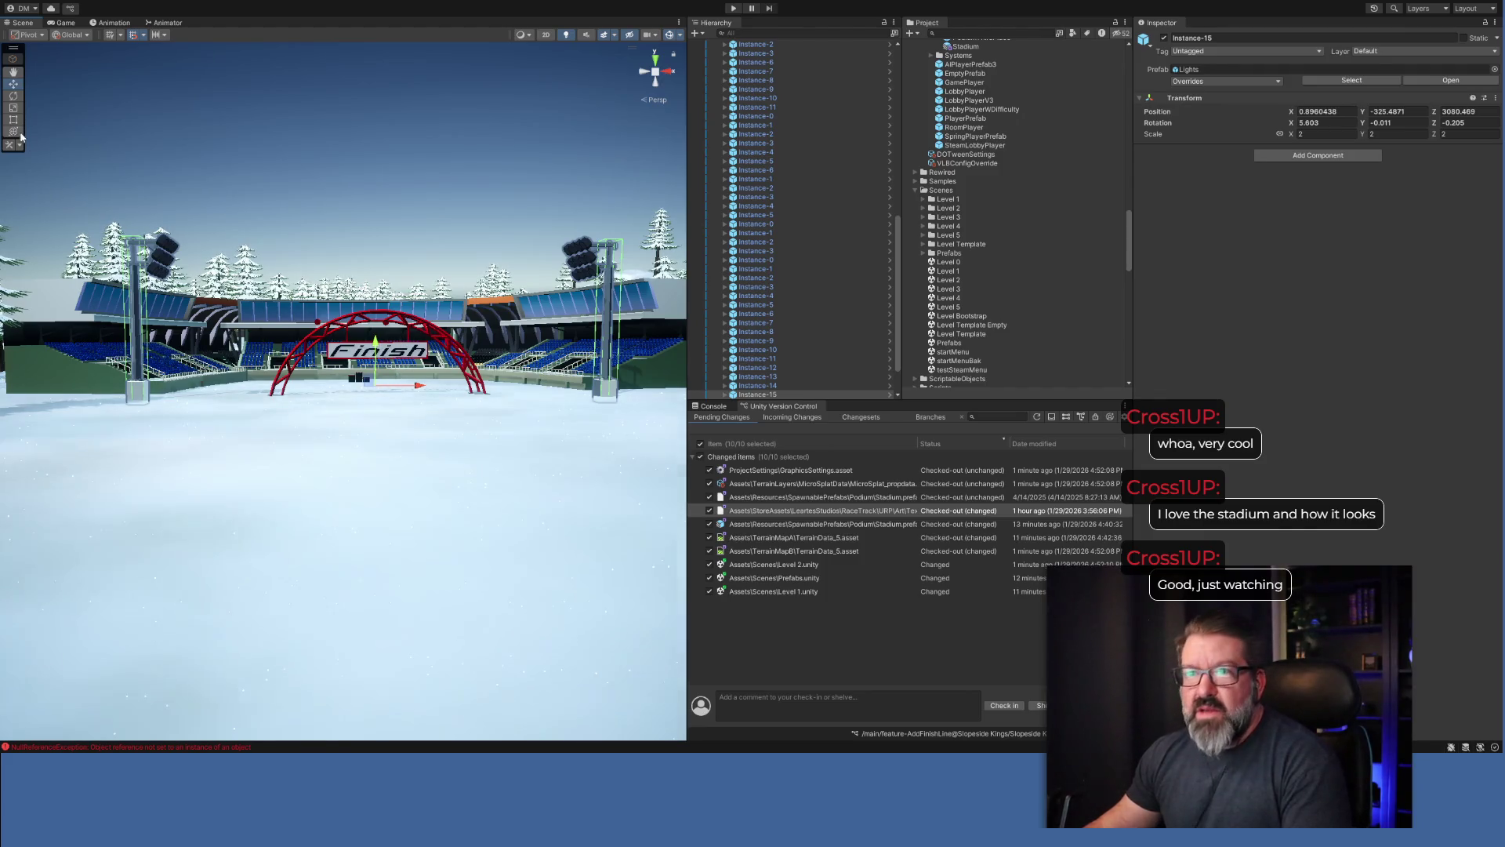
key(e)
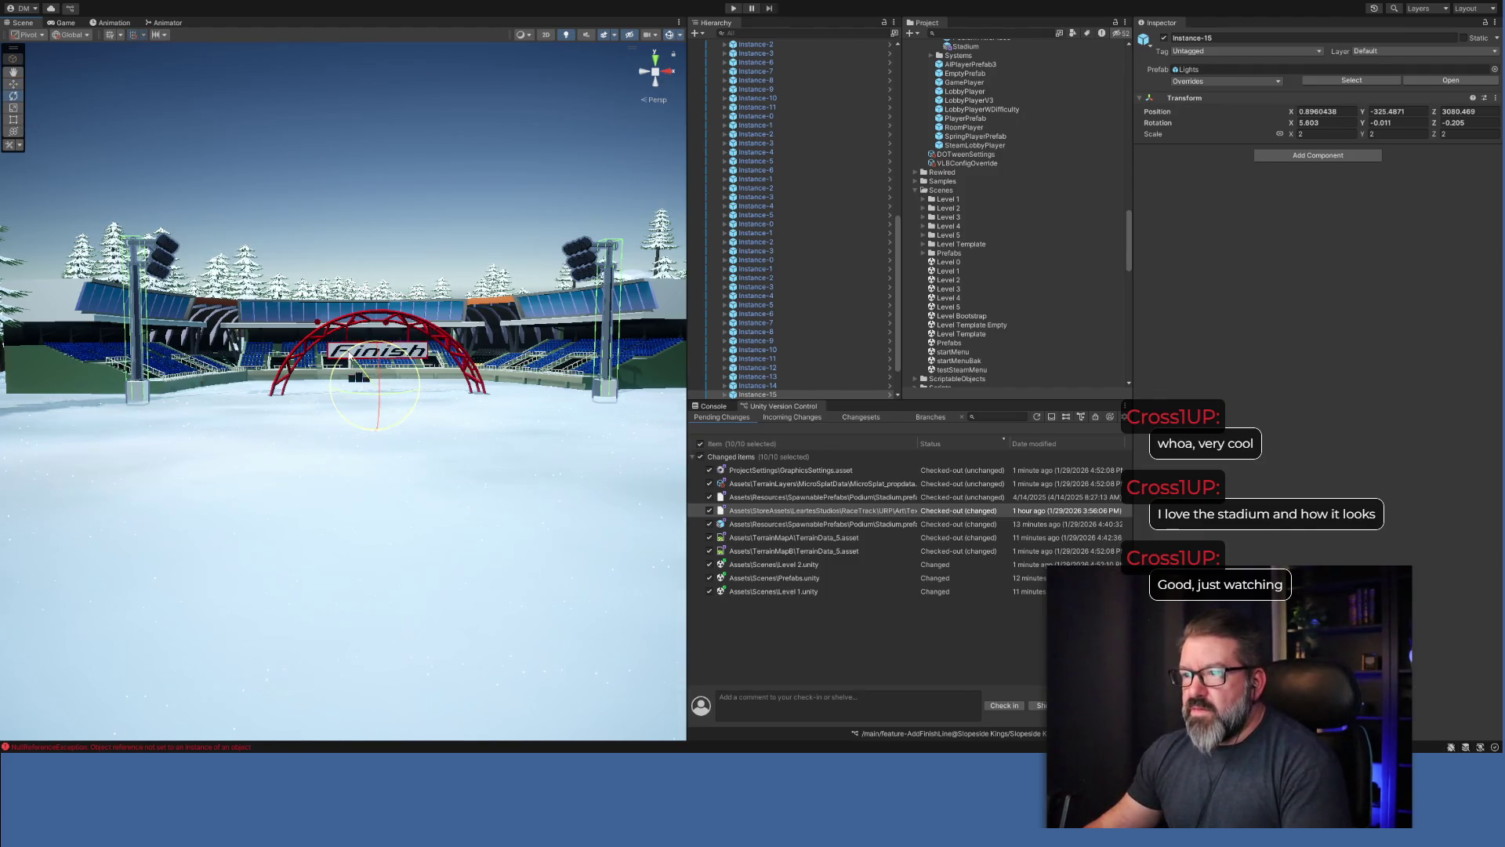
drag(350, 355, 349, 356)
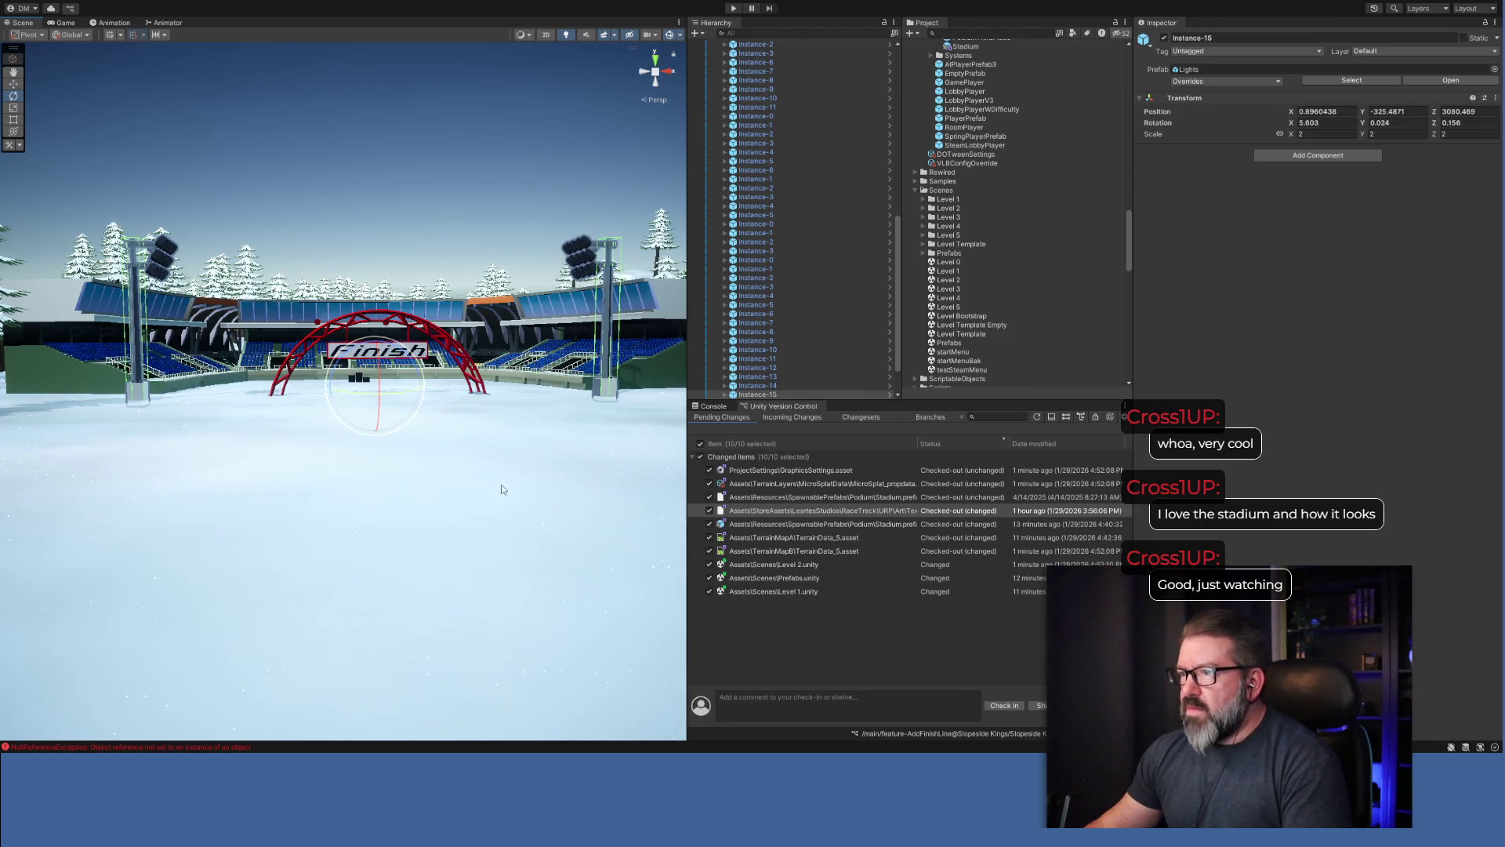
mouse_move(442, 486)
mouse_down()
mouse_move(416, 539)
mouse_move(304, 527)
mouse_move(618, 513)
mouse_move(905, 555)
mouse_move(972, 537)
mouse_move(978, 566)
mouse_move(792, 561)
mouse_up()
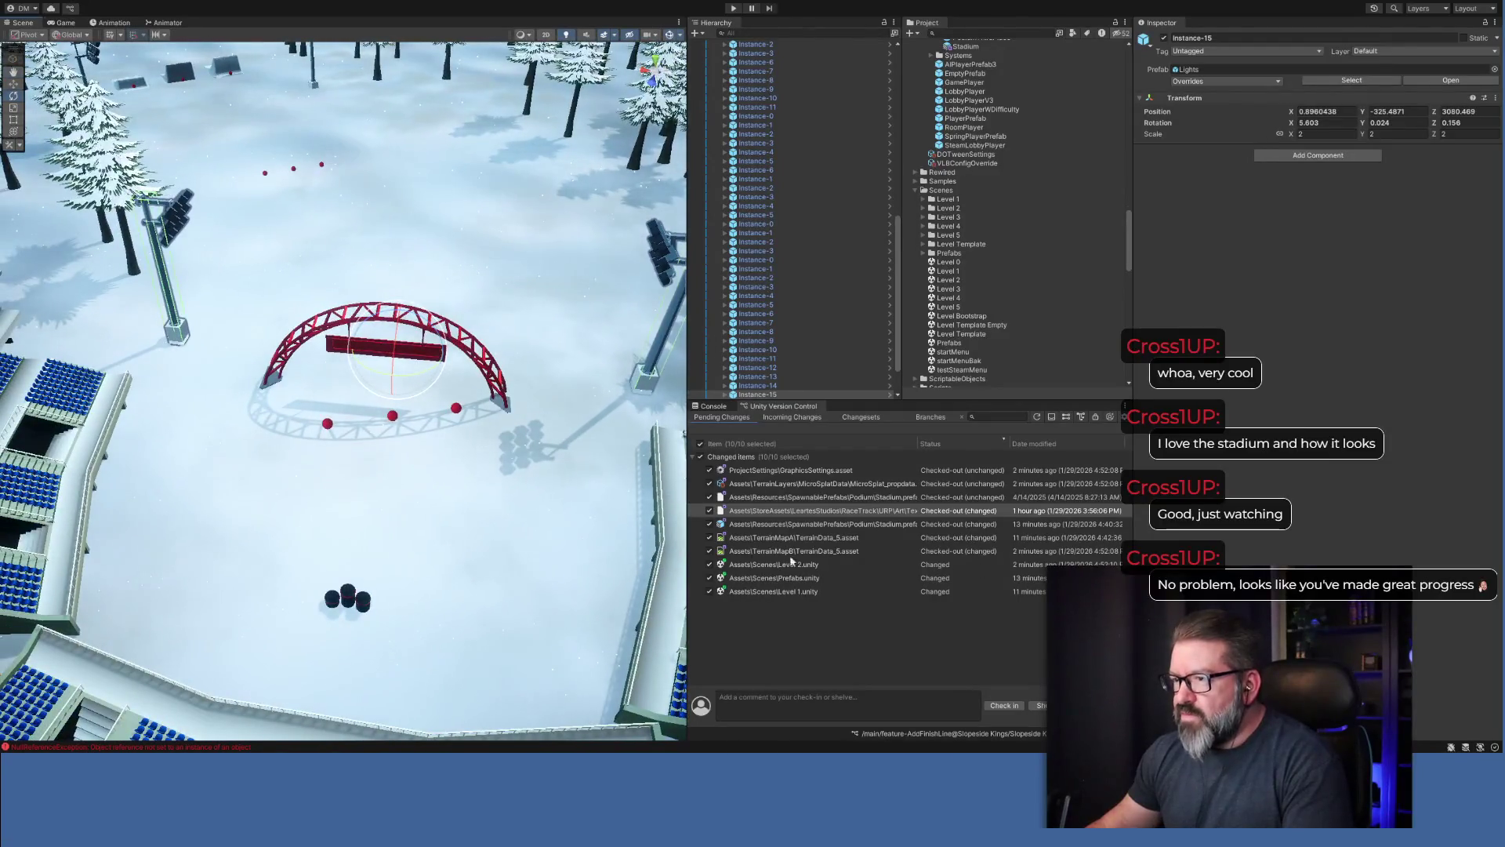
Select the three WP68 waypoint spheres under the arch and check their Snap To Terrain component.
click(328, 424)
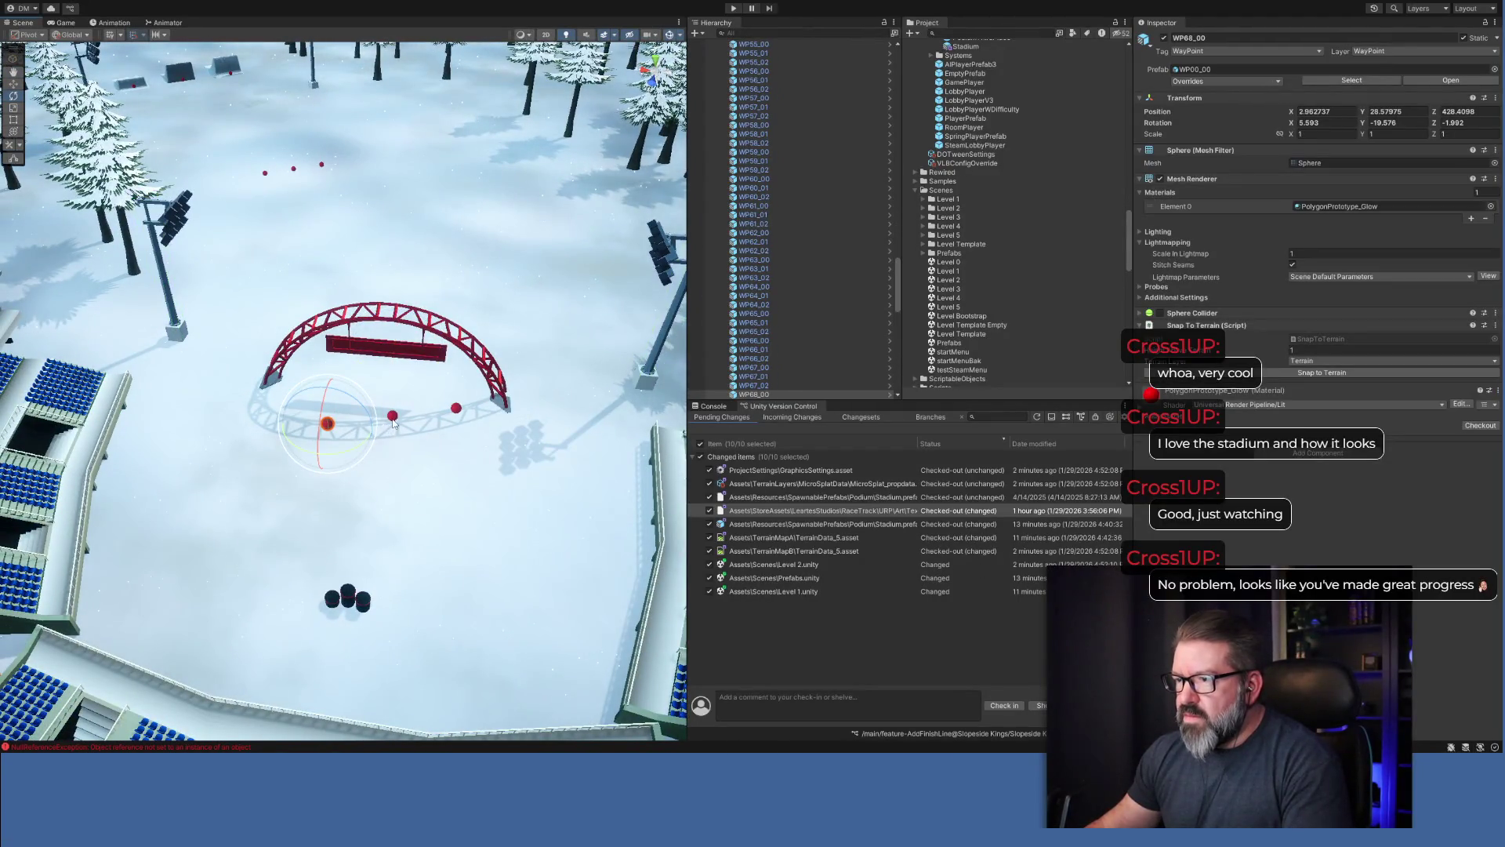
shift+click(393, 417)
shift+click(457, 409)
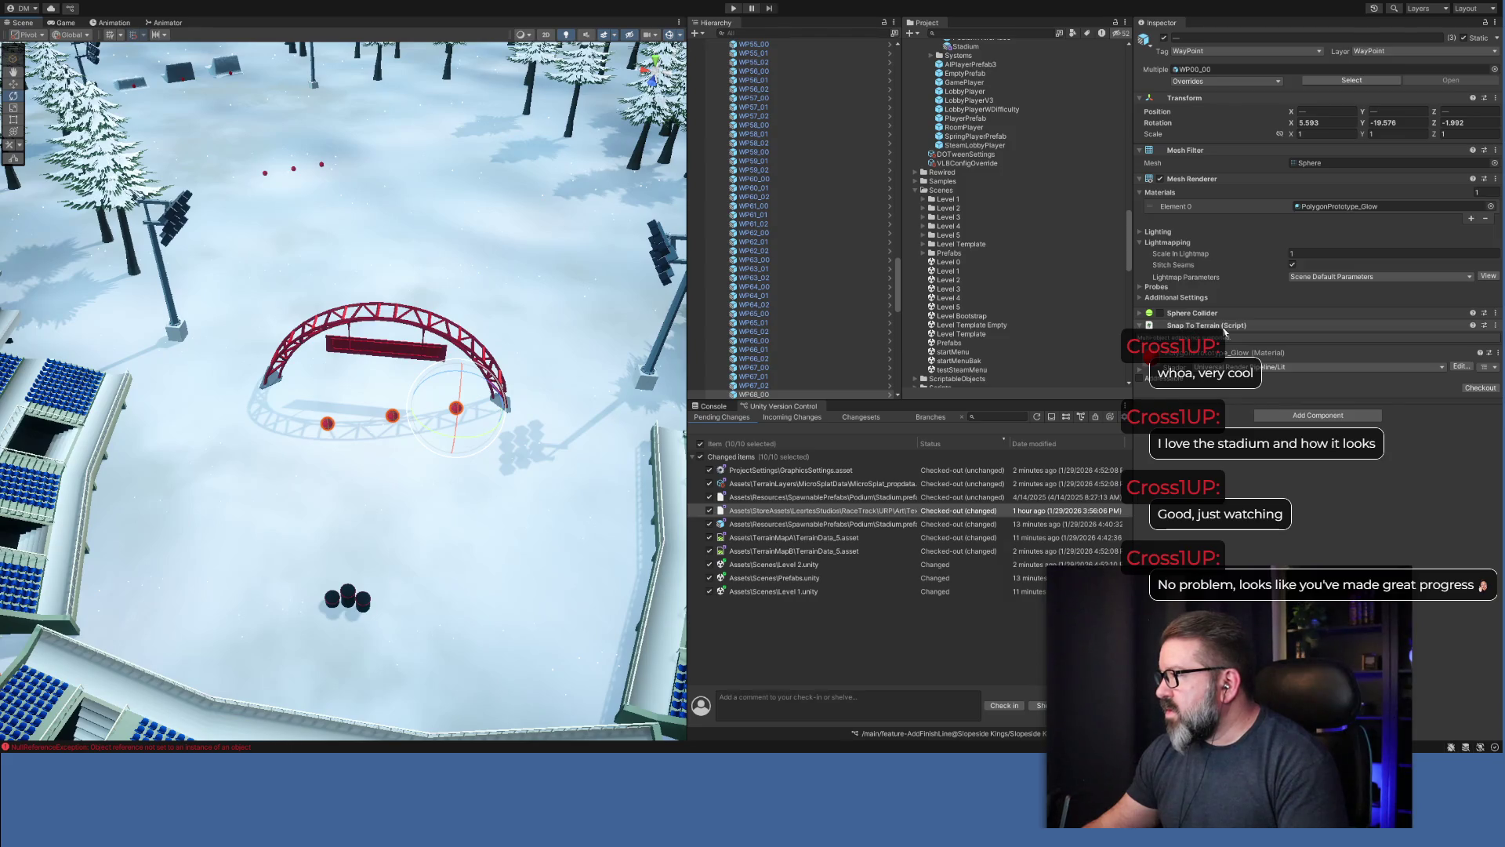
click(1142, 327)
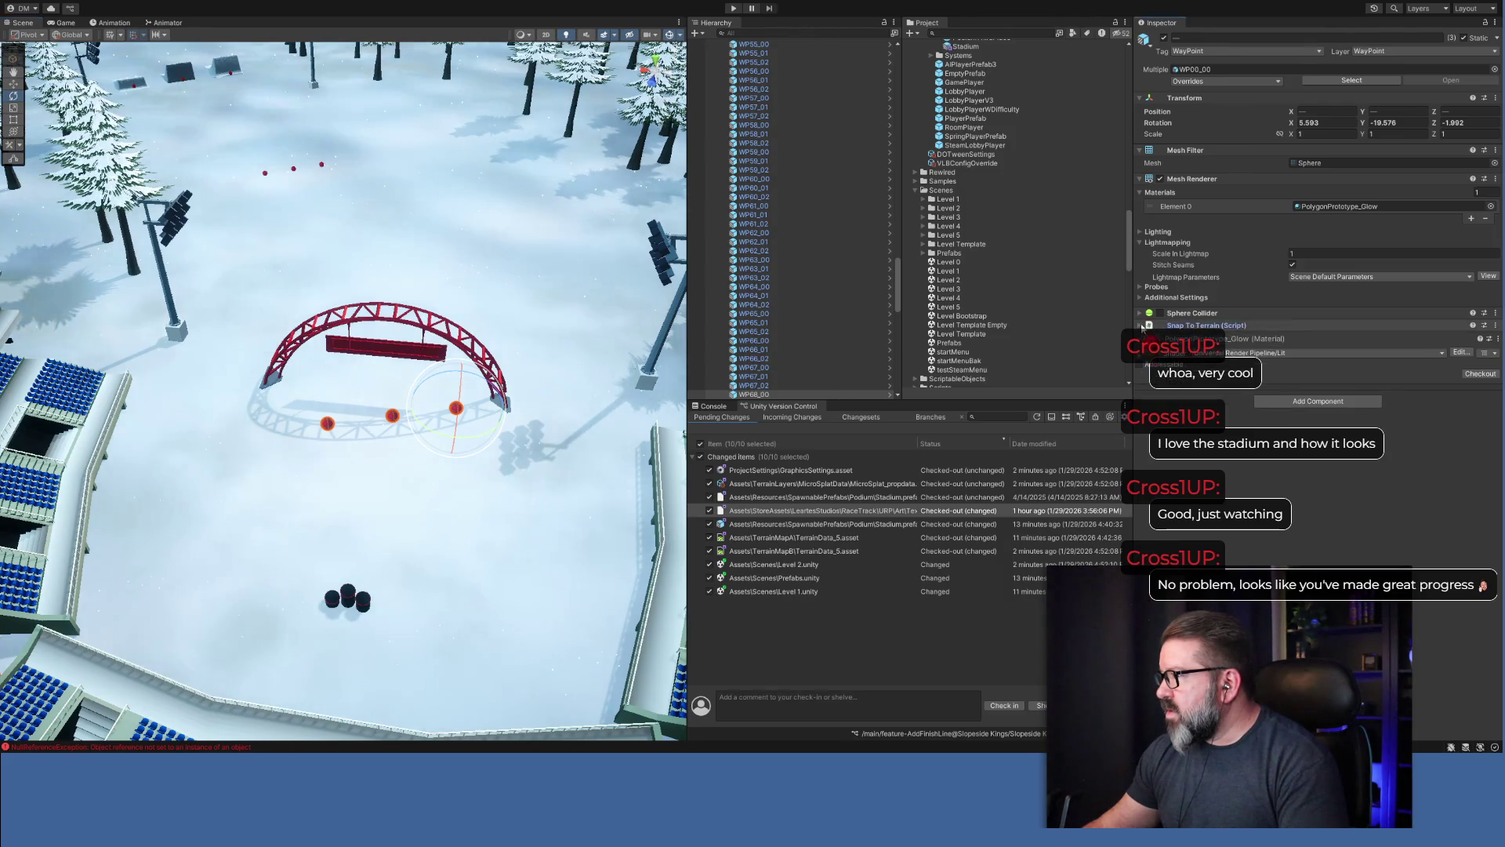
click(1139, 325)
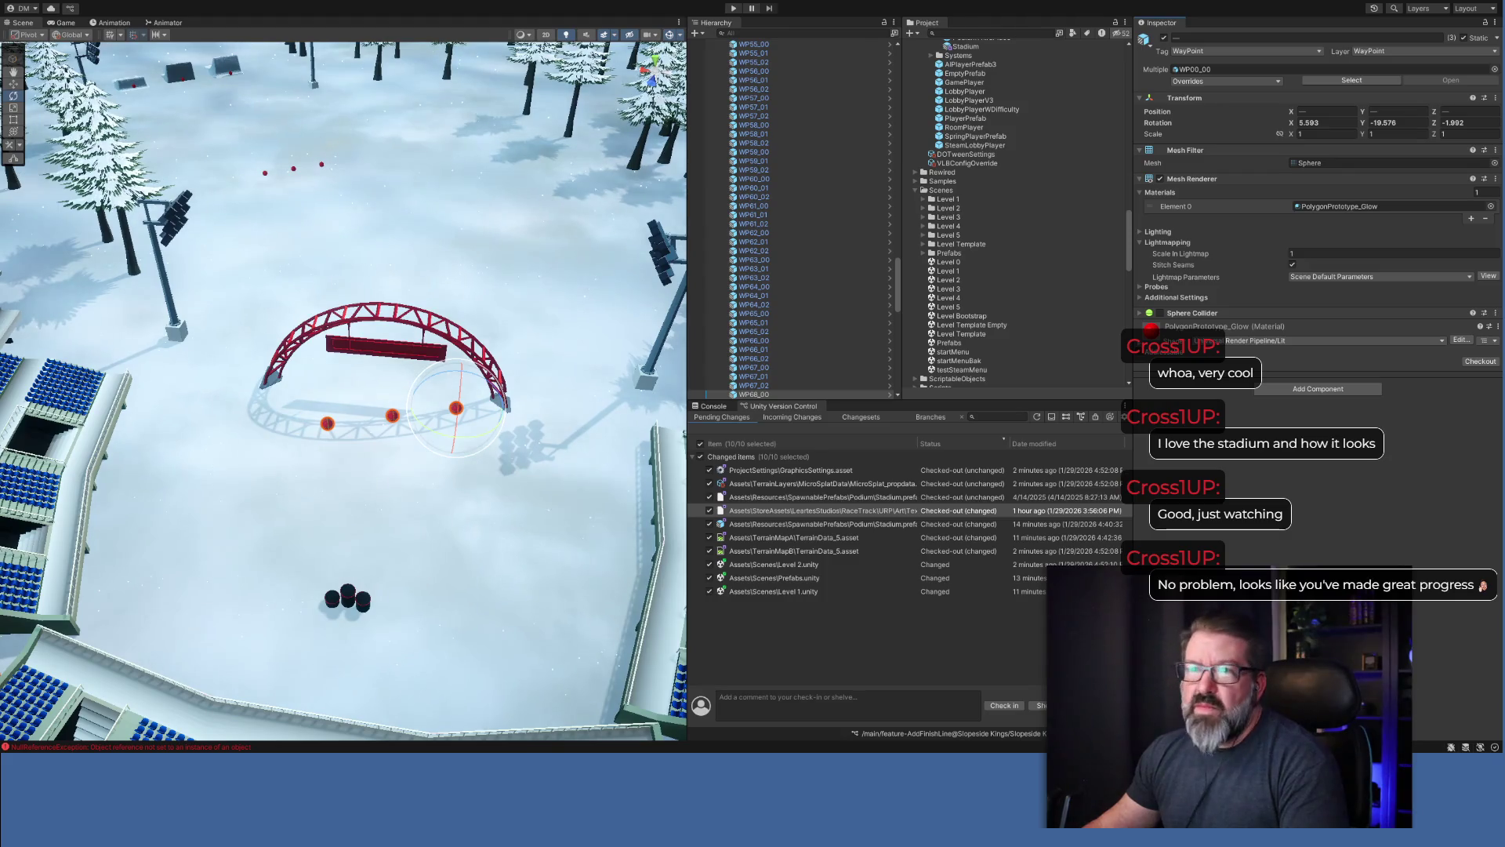
Adjust the three spheres' height so they sit just above the snow.
click(12, 84)
mouse_move(462, 377)
mouse_down()
mouse_move(459, 443)
mouse_move(430, 463)
mouse_move(649, 481)
mouse_move(588, 493)
mouse_up()
scroll(587, 493, up, 10)
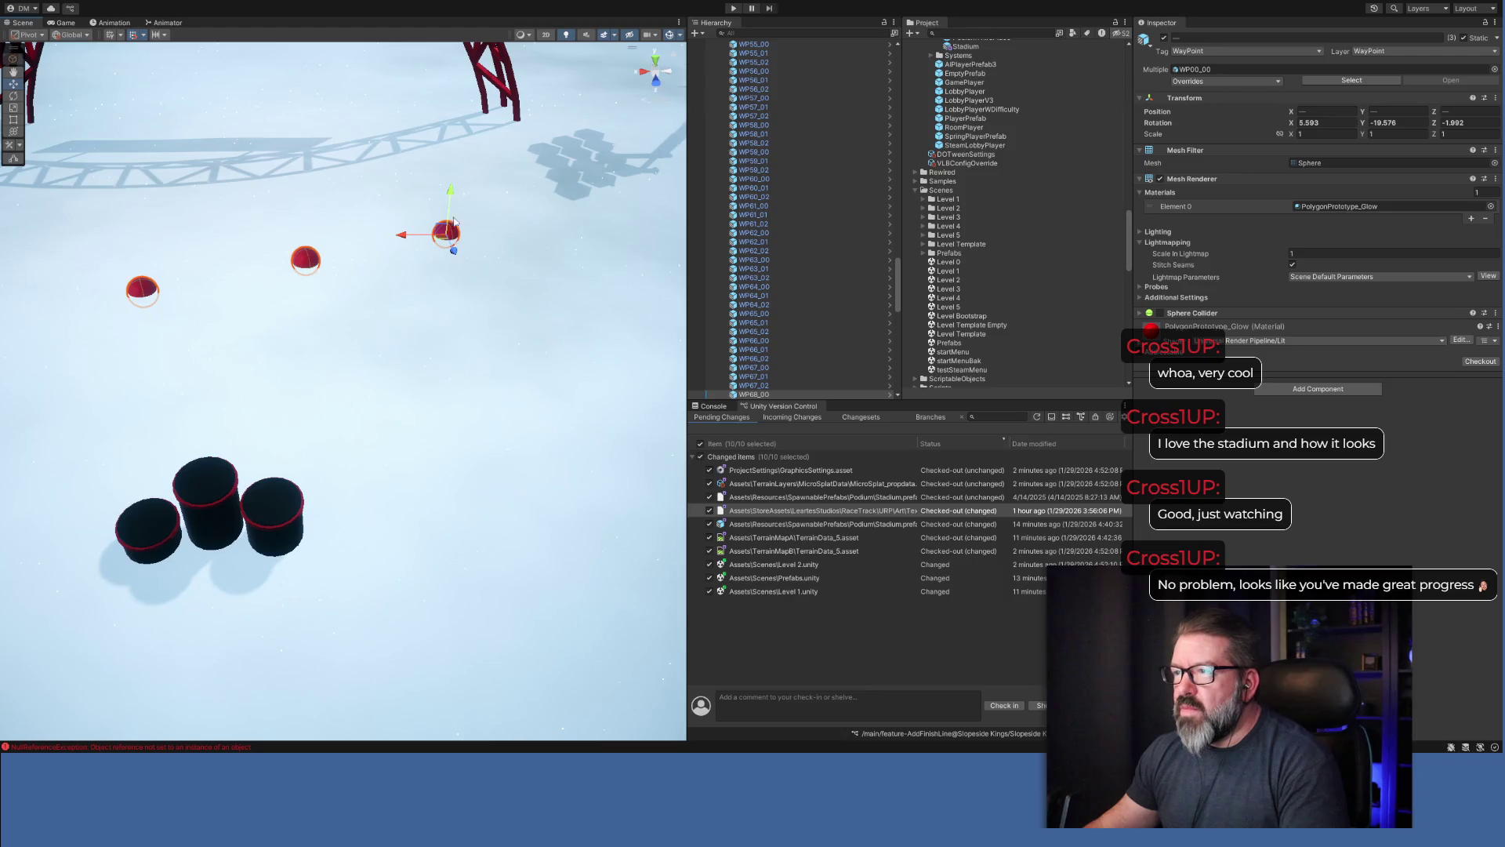
drag(450, 197, 454, 169)
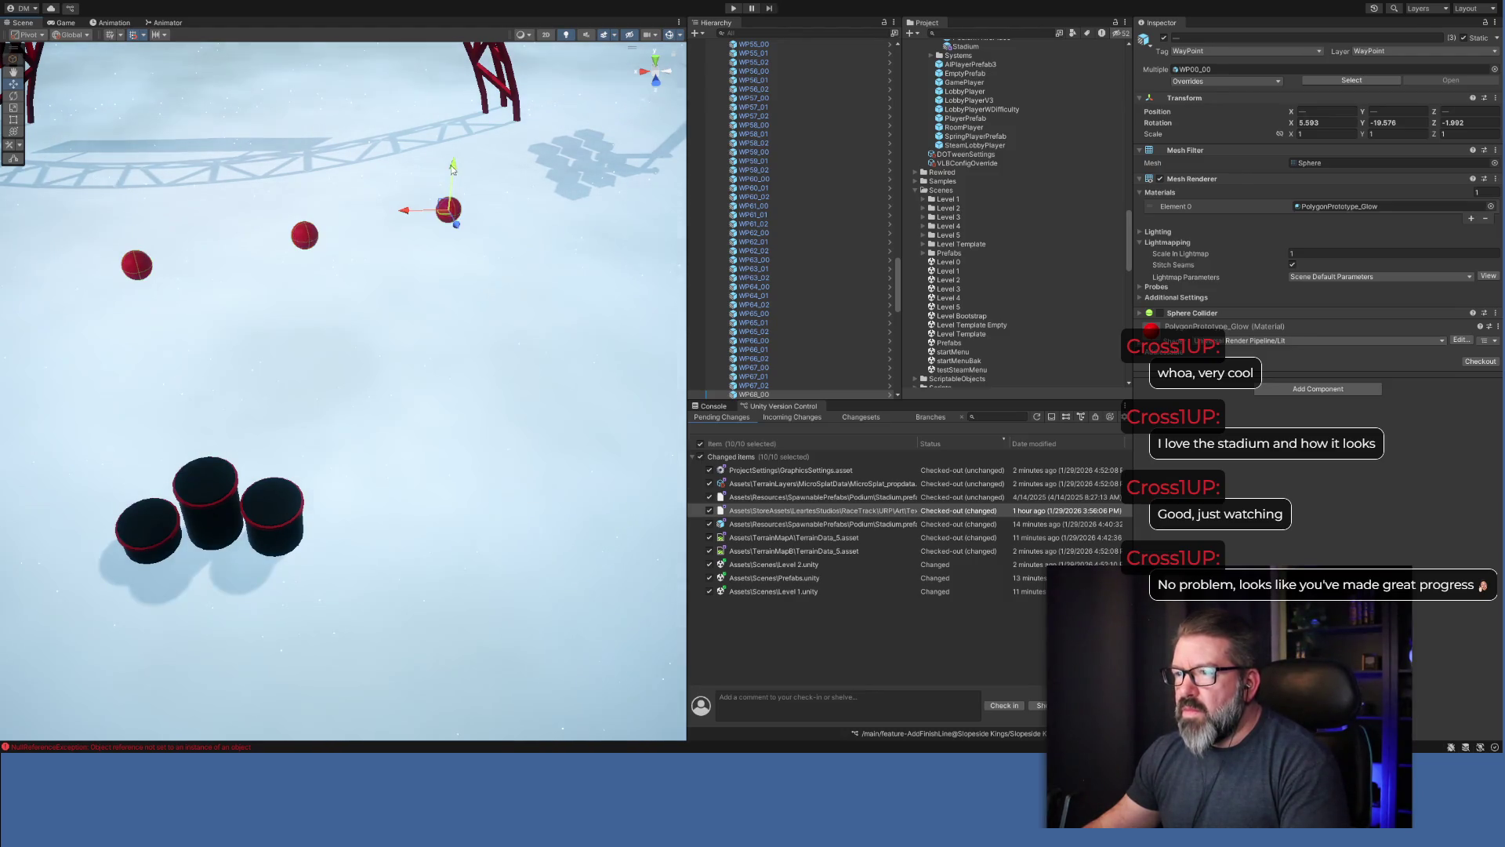
Rotate the three waypoint spheres around the vertical Y axis.
key(e)
mouse_move(469, 220)
mouse_down()
mouse_move(449, 241)
mouse_move(482, 231)
mouse_move(464, 234)
mouse_up()
drag(899, 299, 899, 309)
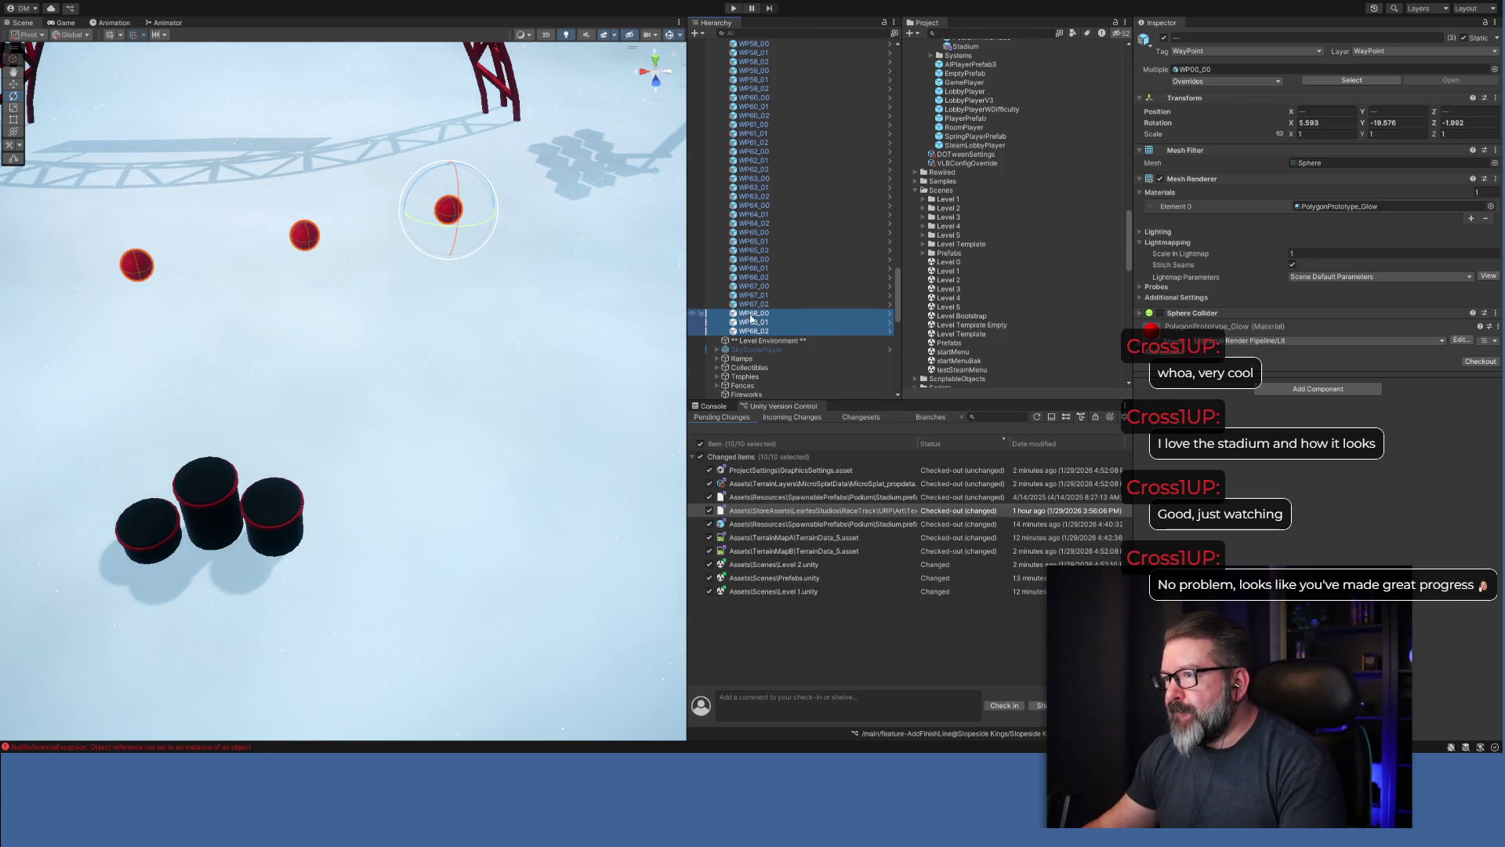
Move WP68_01 to Z 425 and WP68_00 to Z 426.
click(305, 237)
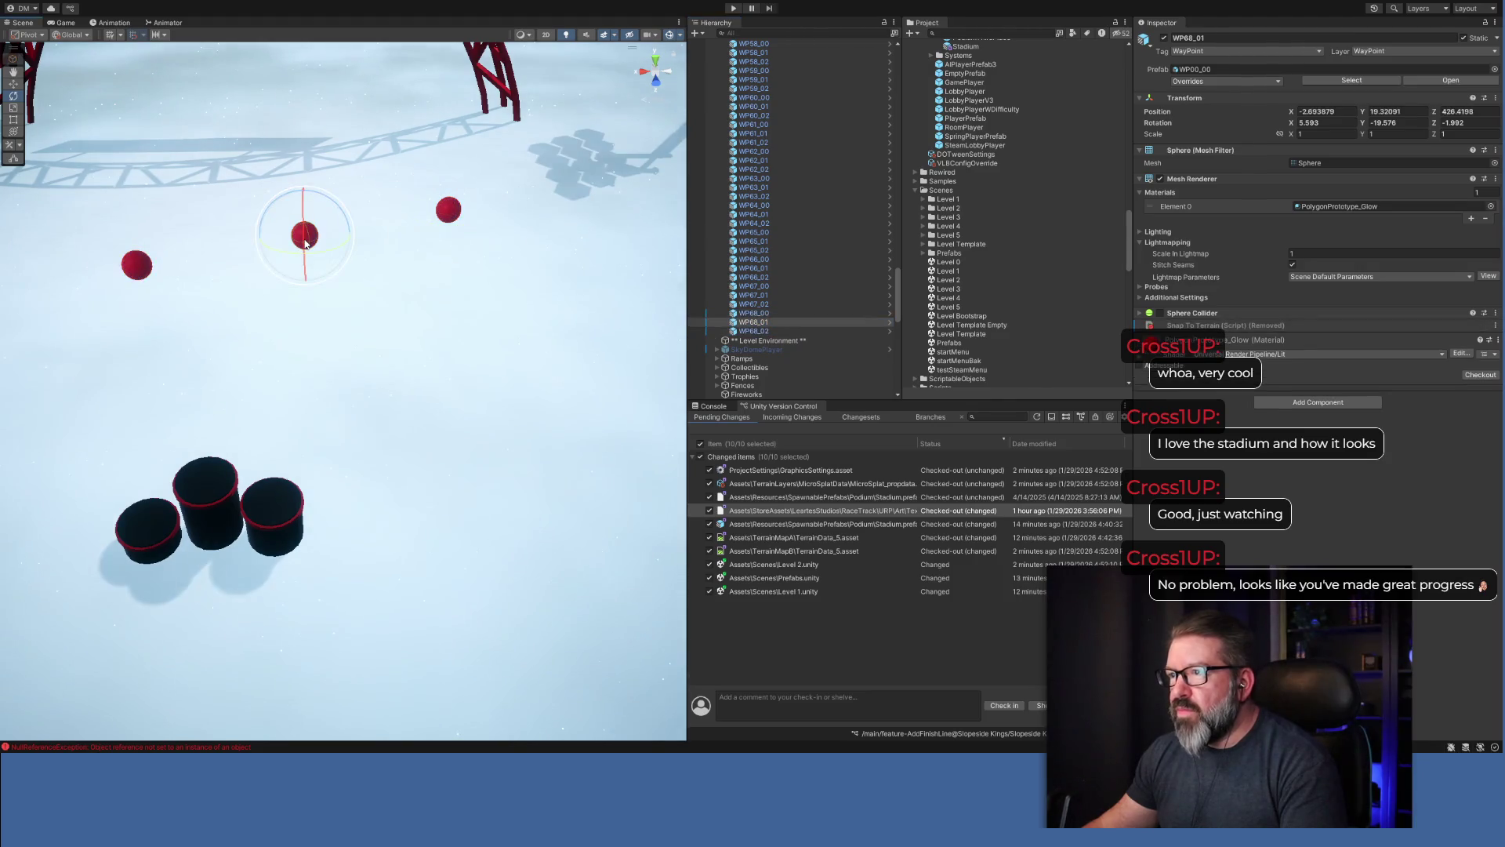
click(14, 84)
drag(295, 258, 299, 244)
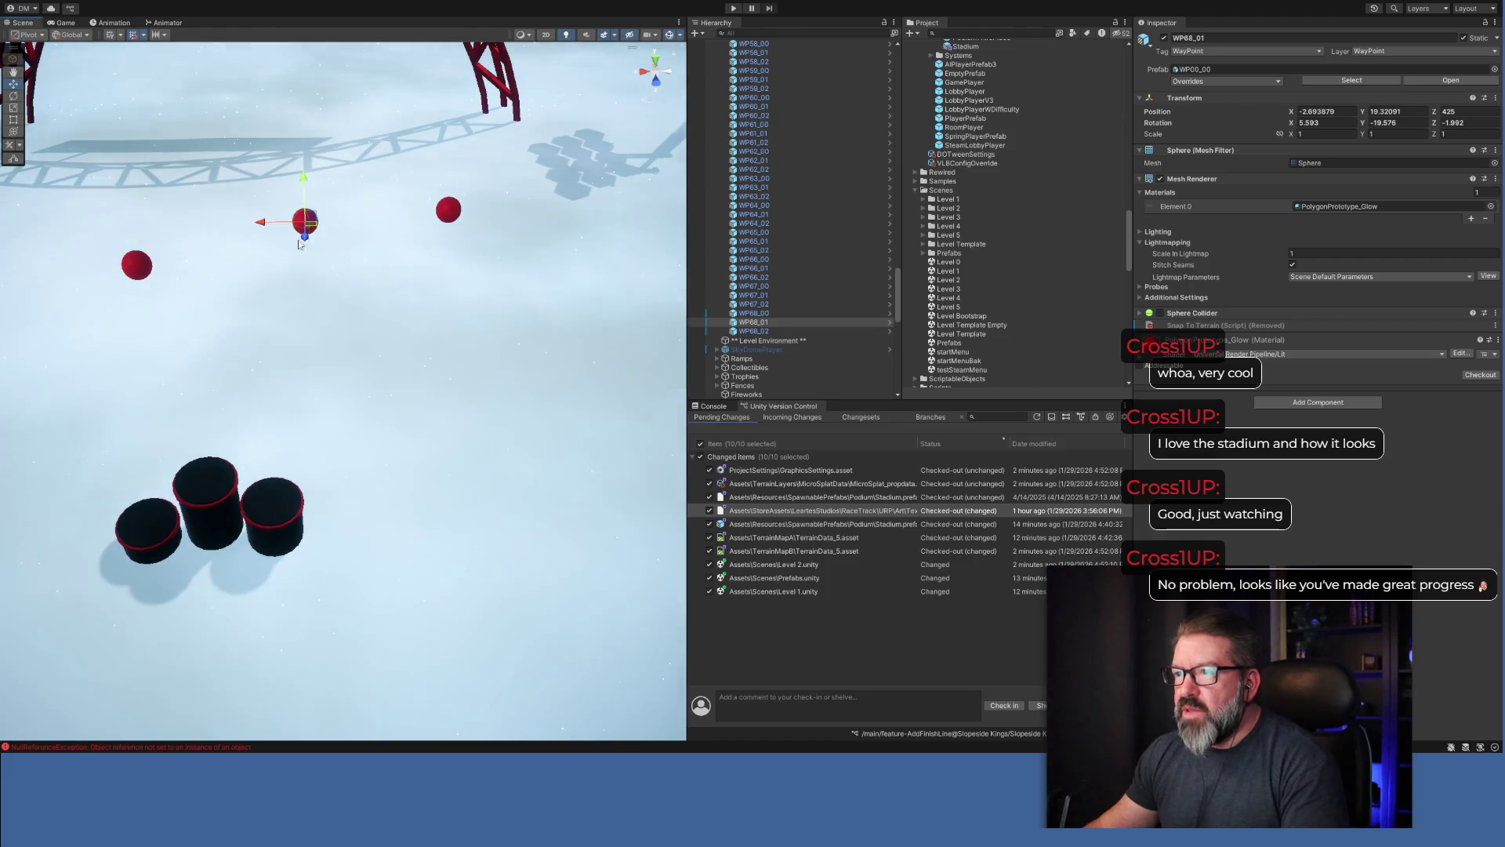
click(136, 271)
mouse_move(131, 287)
mouse_down()
mouse_move(133, 246)
mouse_move(294, 291)
mouse_move(83, 307)
mouse_up()
Slide WP68_01 to X 1, and shift WP68_02 left under the arch and lower it.
click(305, 282)
drag(286, 290, 203, 299)
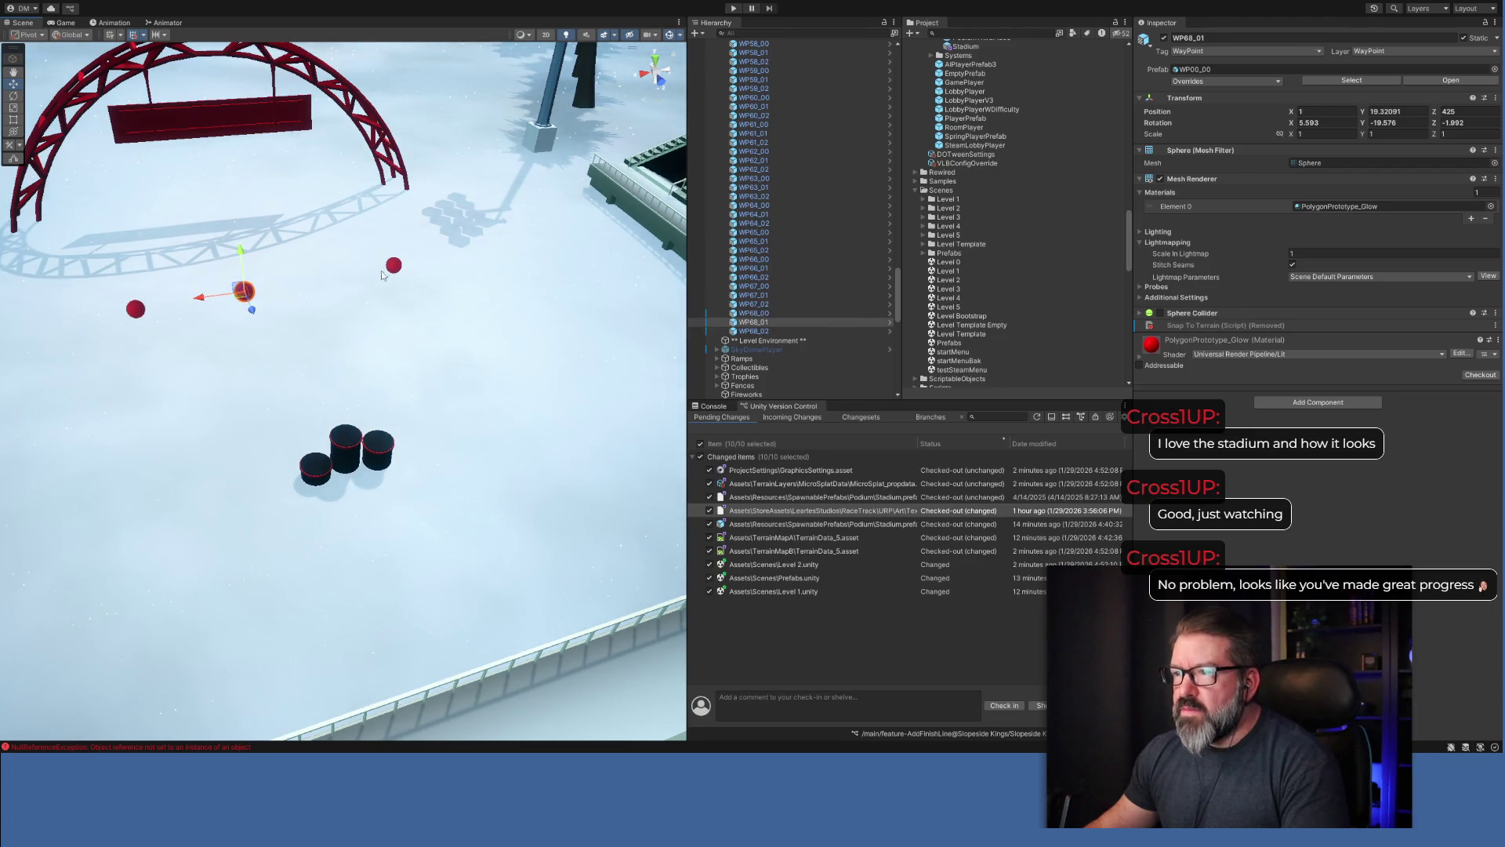
click(392, 266)
mouse_move(357, 271)
mouse_down()
mouse_move(299, 283)
mouse_move(246, 373)
mouse_move(209, 247)
mouse_move(478, 328)
mouse_up()
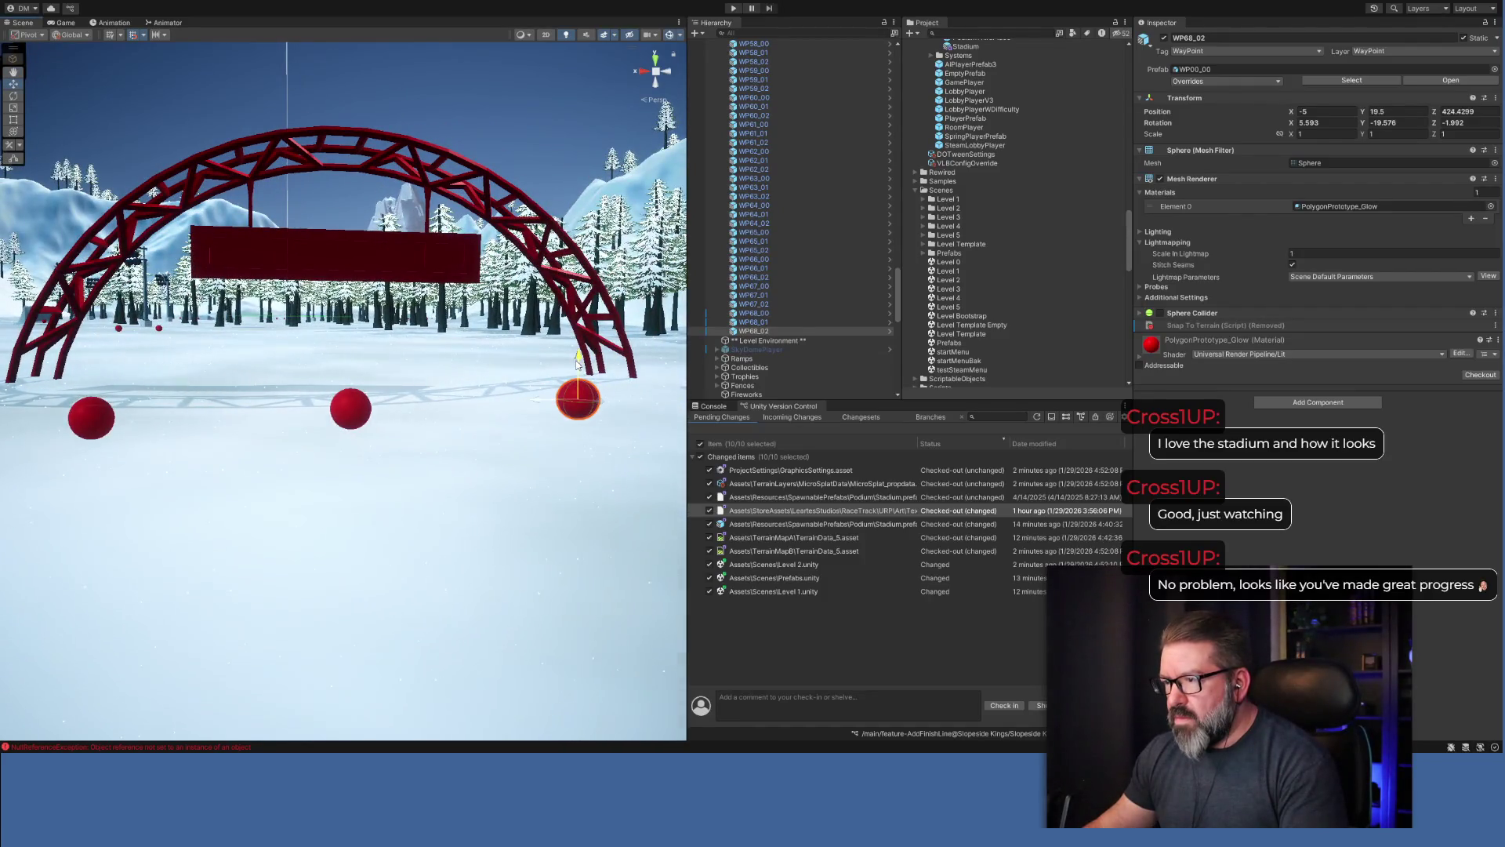
drag(577, 352, 577, 370)
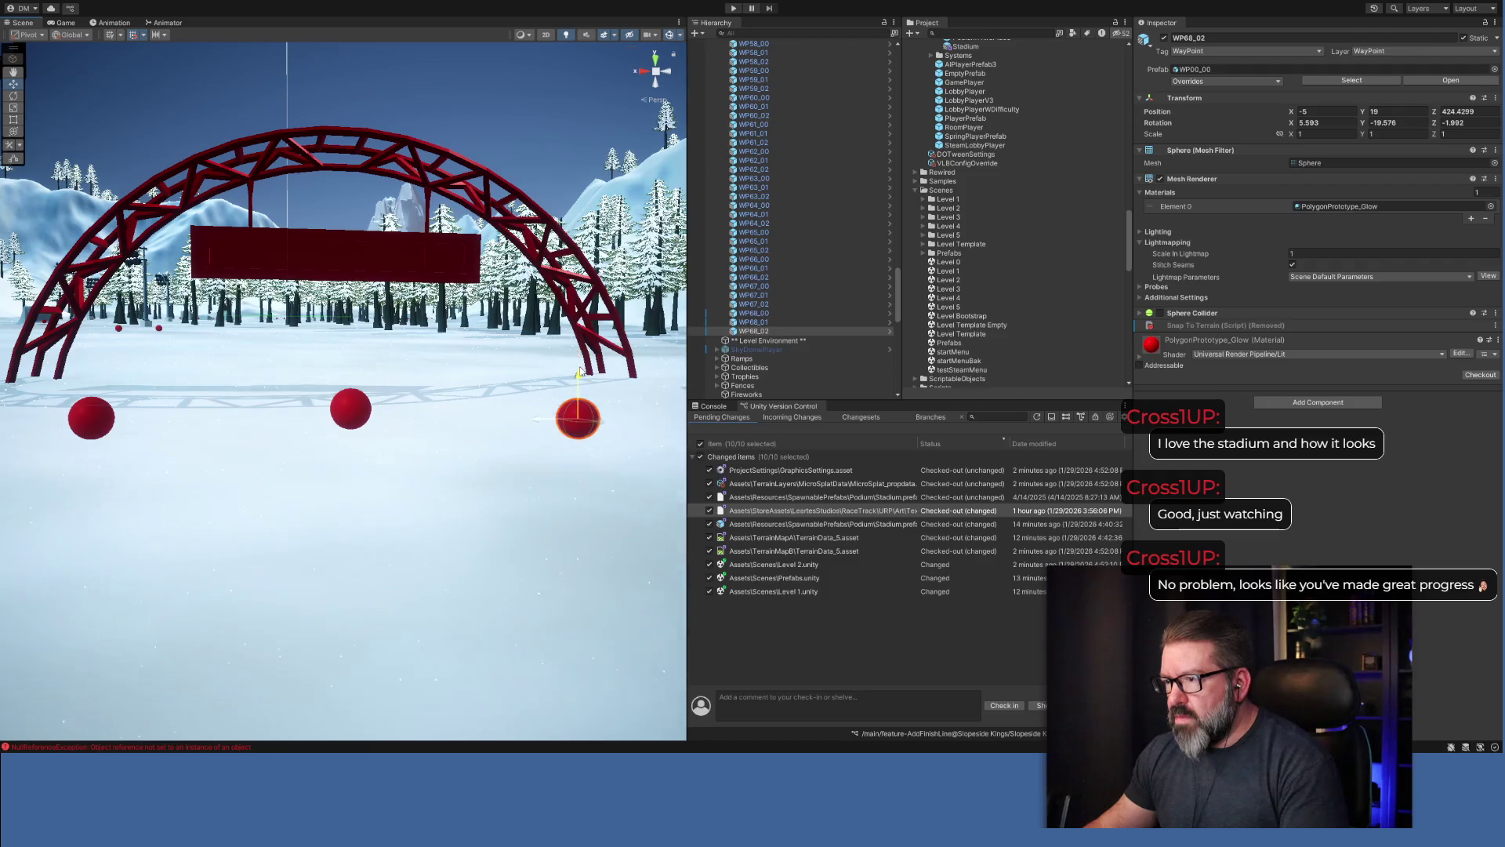
Select the spheres under the arch and orbit the view around to face the arch.
click(365, 407)
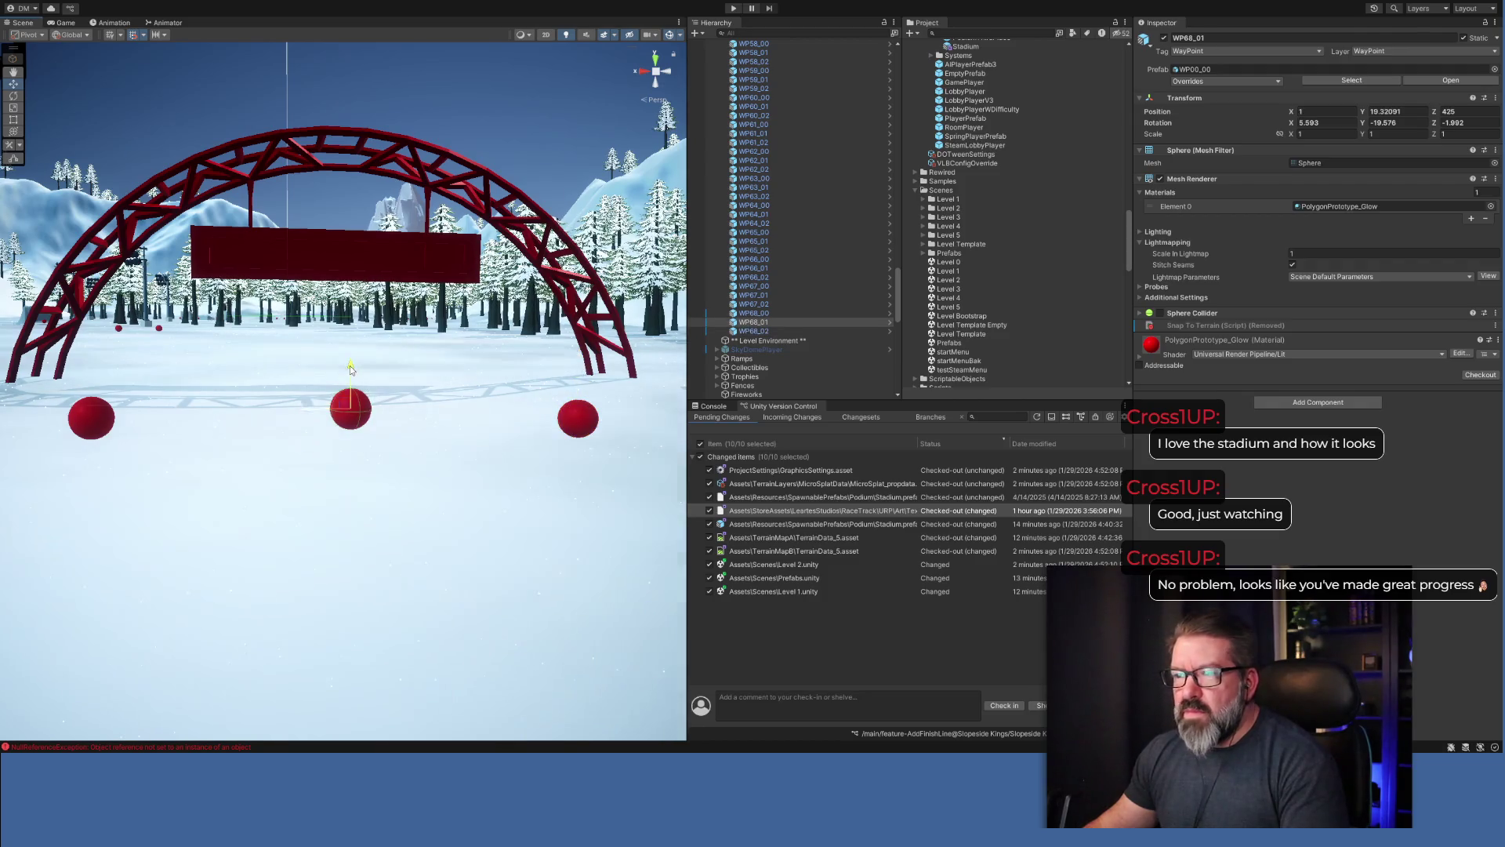
click(95, 419)
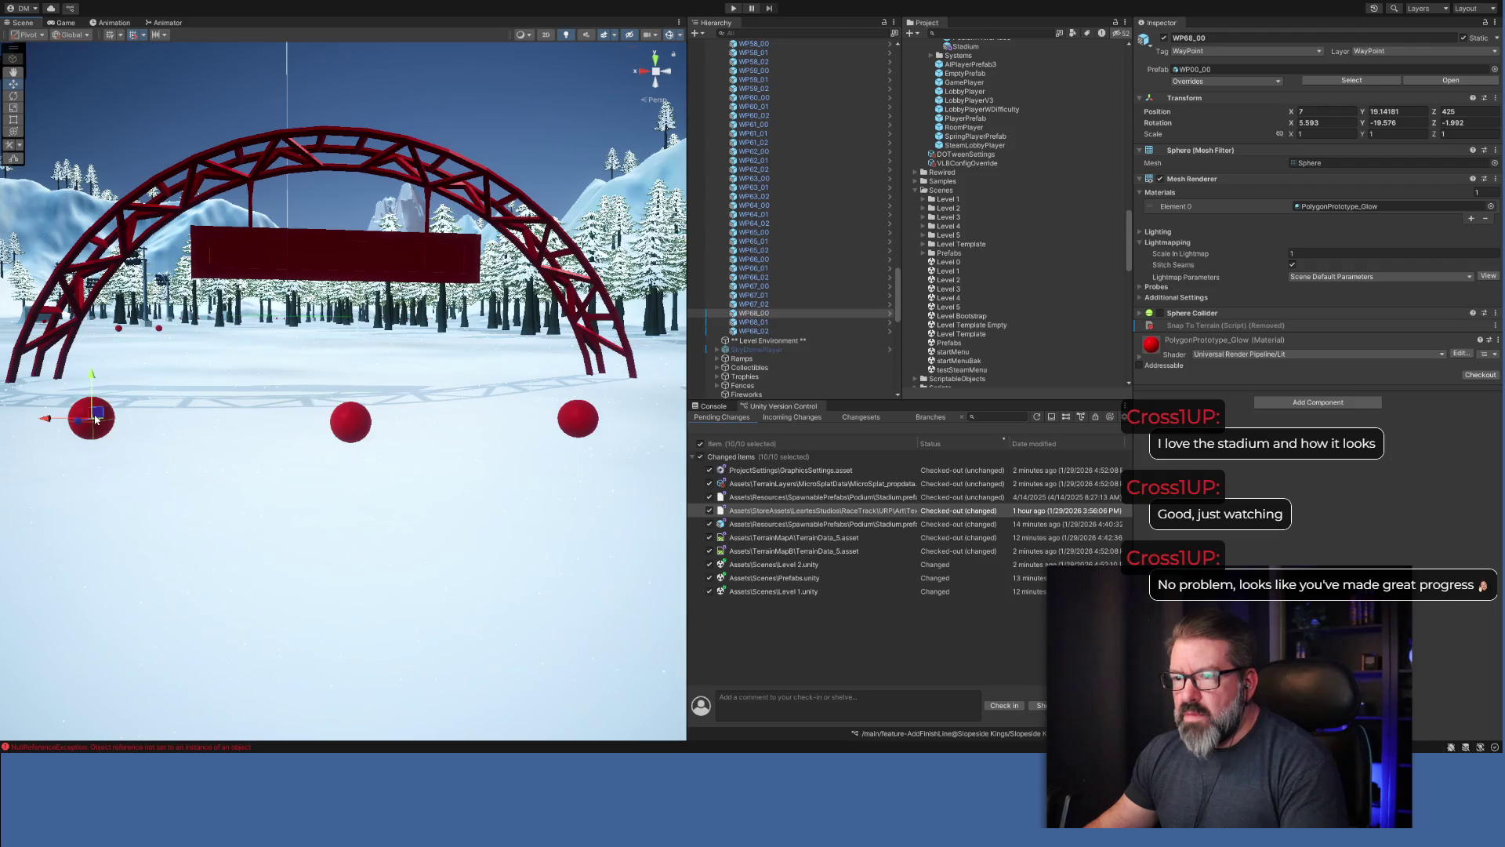
mouse_move(94, 419)
mouse_down()
mouse_move(269, 487)
mouse_move(252, 516)
mouse_move(175, 487)
mouse_move(174, 470)
mouse_up()
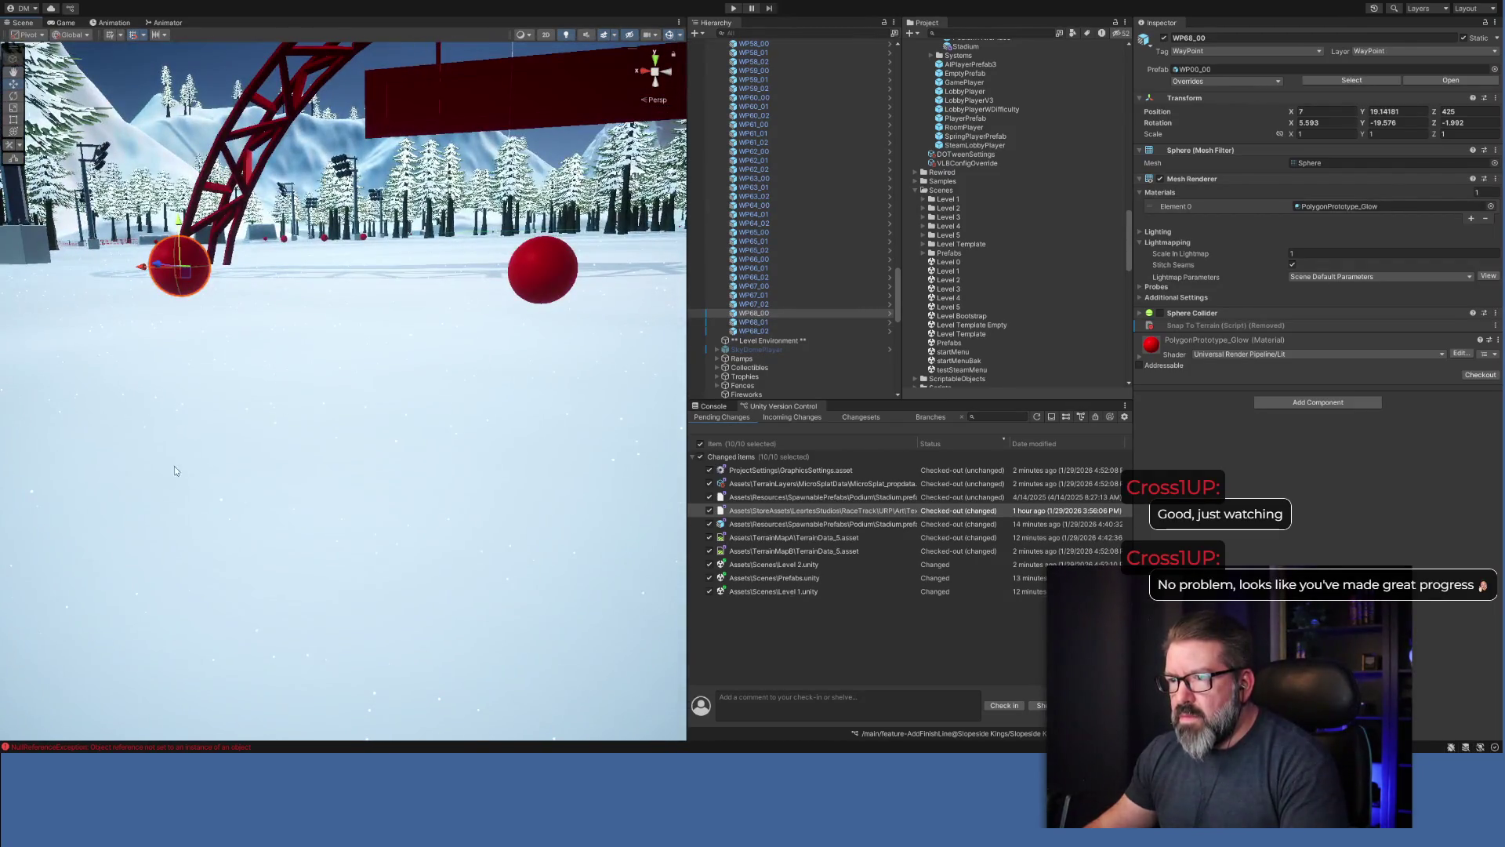
mouse_move(372, 401)
mouse_down()
mouse_move(440, 439)
mouse_move(443, 401)
mouse_move(417, 502)
mouse_move(414, 438)
mouse_move(614, 413)
mouse_move(591, 443)
mouse_up()
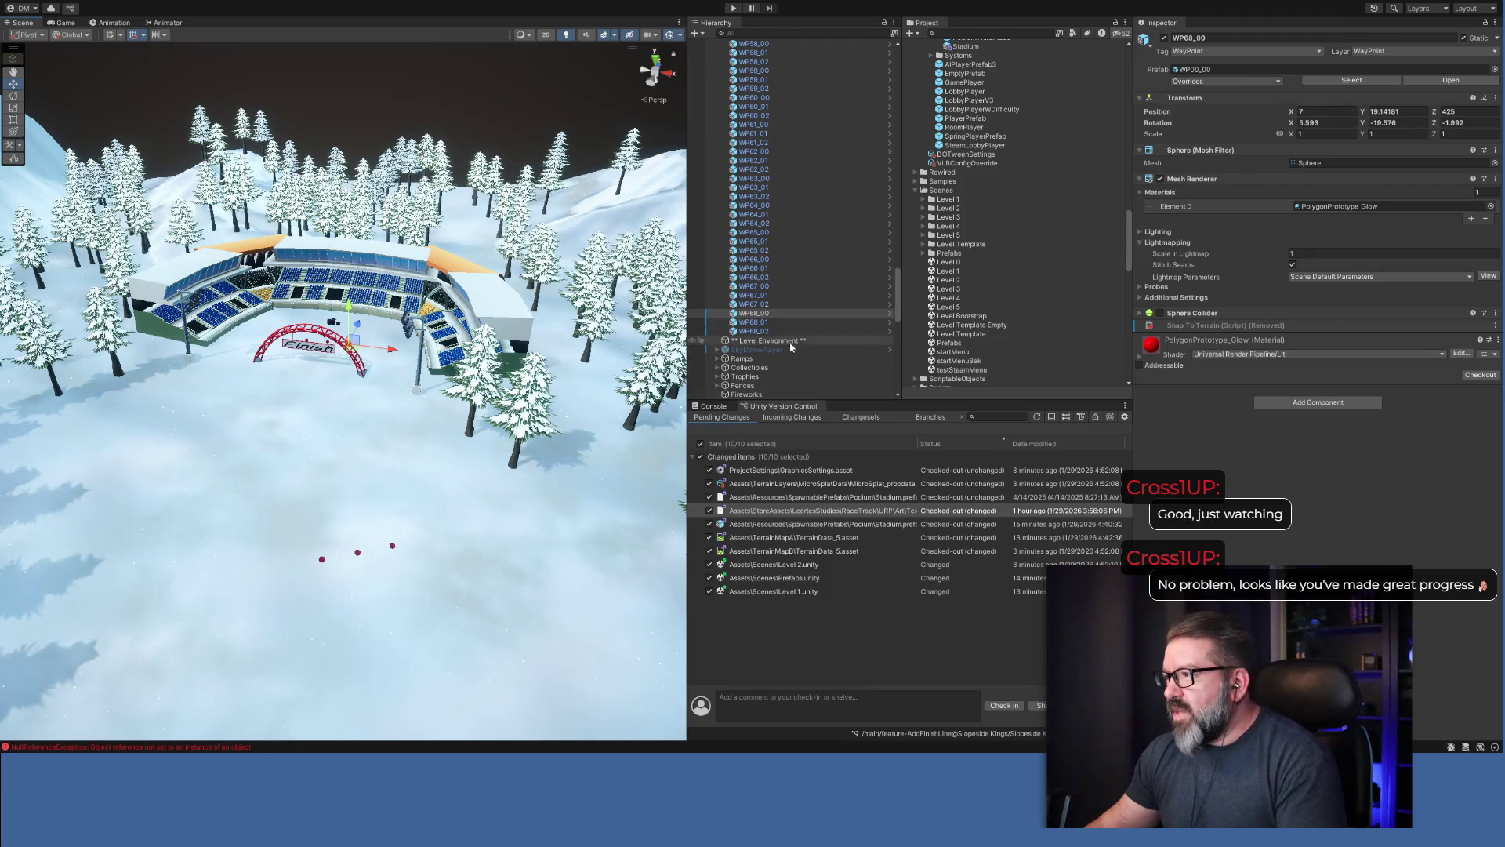
Collapse the WayPoints and LightPoles groups, clear the selection, and pick the Level 4 scene.
scroll(790, 329, up, 20)
scroll(792, 247, up, 20)
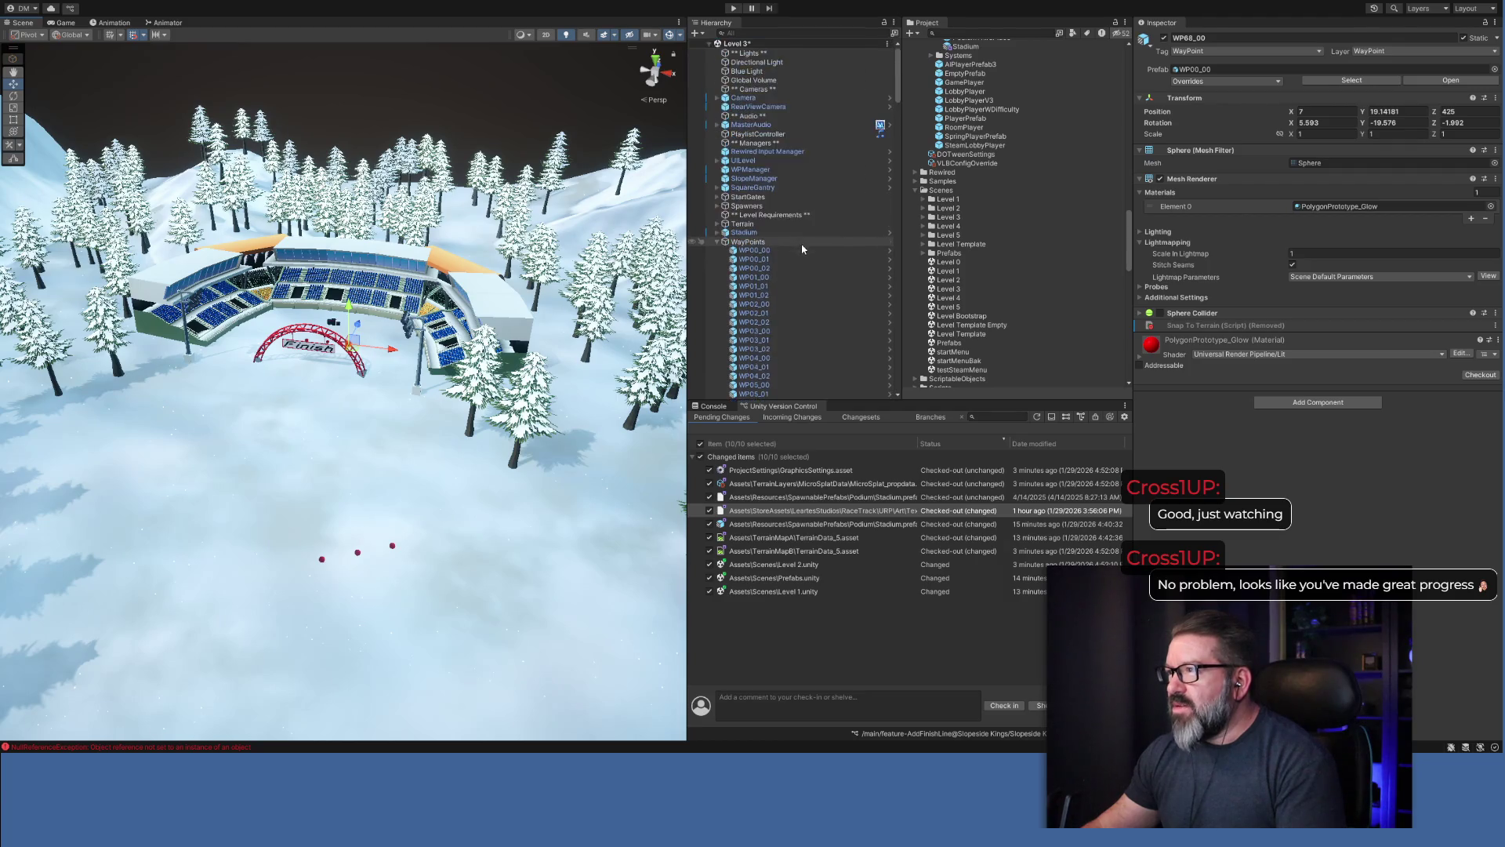
click(716, 242)
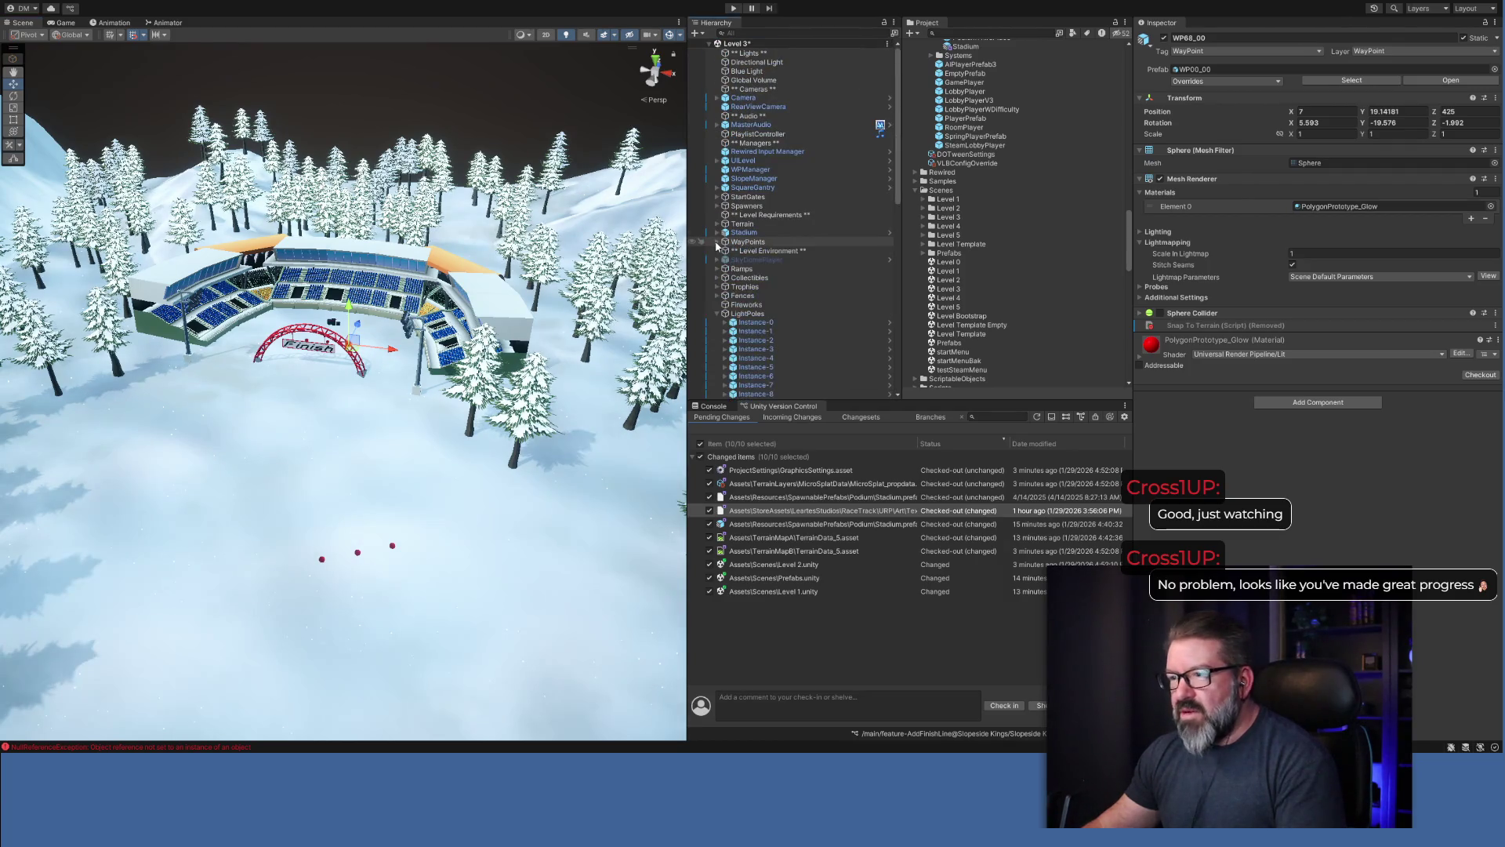
click(716, 314)
click(795, 386)
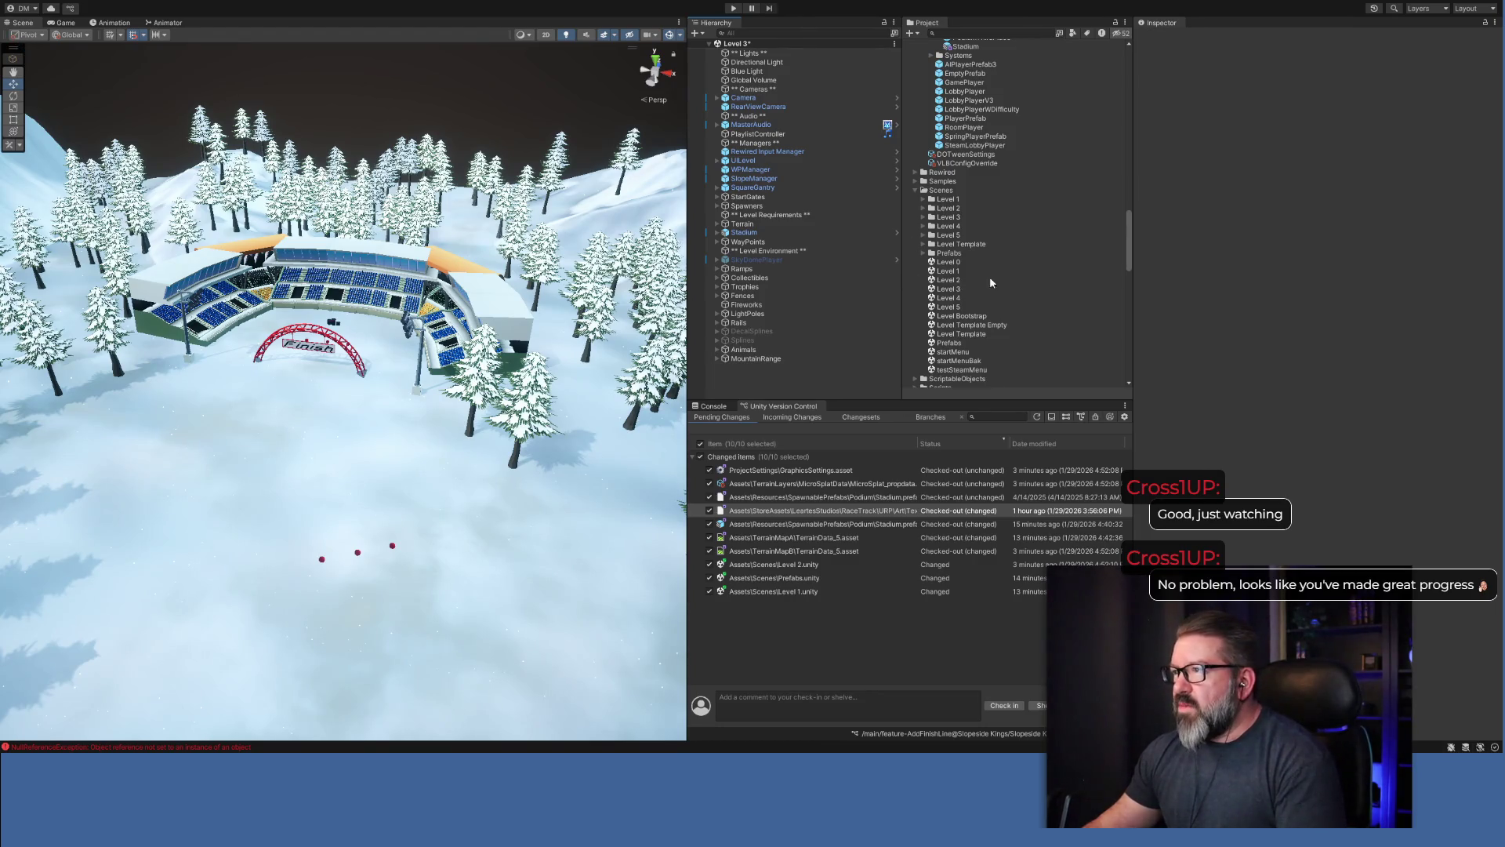
click(951, 299)
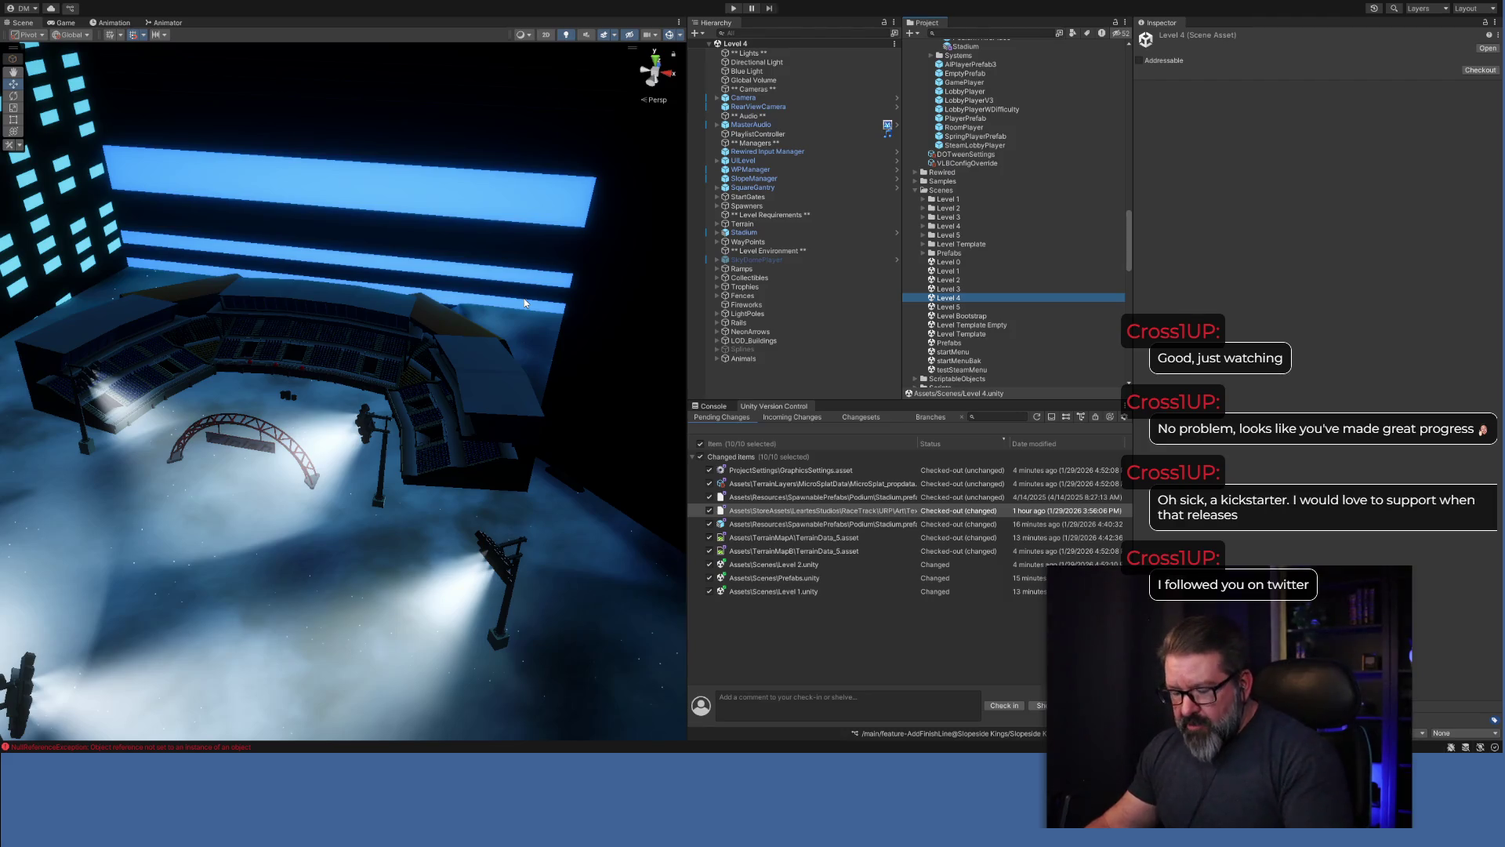
Orbit the Level 4 view toward the stadium stands and raised red waypoint spheres.
mouse_move(319, 448)
mouse_down()
mouse_move(469, 436)
mouse_move(423, 400)
mouse_move(332, 395)
mouse_move(293, 421)
mouse_move(376, 401)
mouse_move(333, 417)
mouse_up()
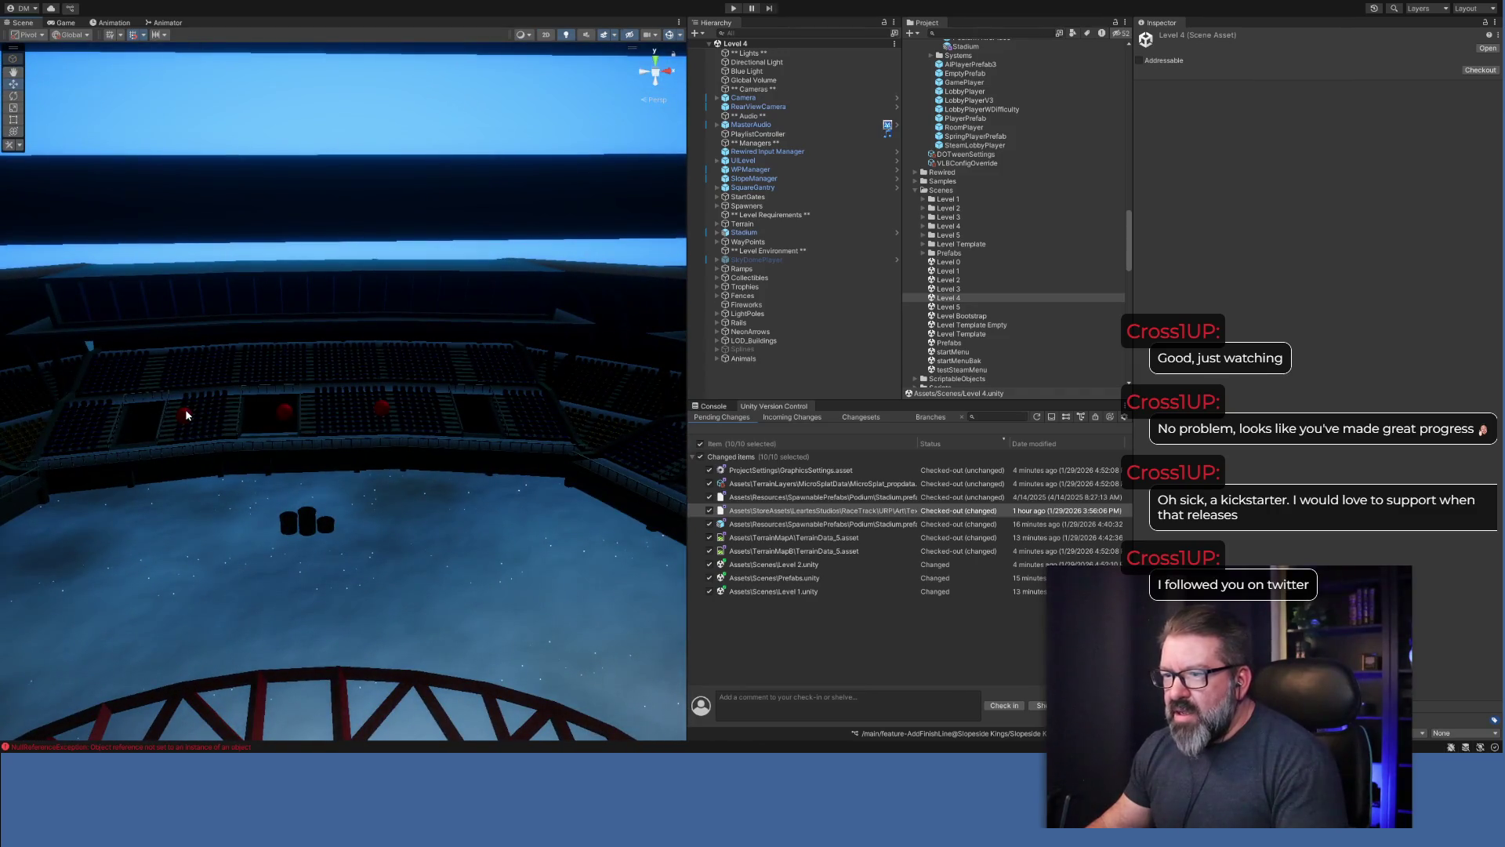
Select the WP63 waypoint spheres in the stands and Hierarchy, and check the Stadium object.
click(185, 415)
click(284, 413)
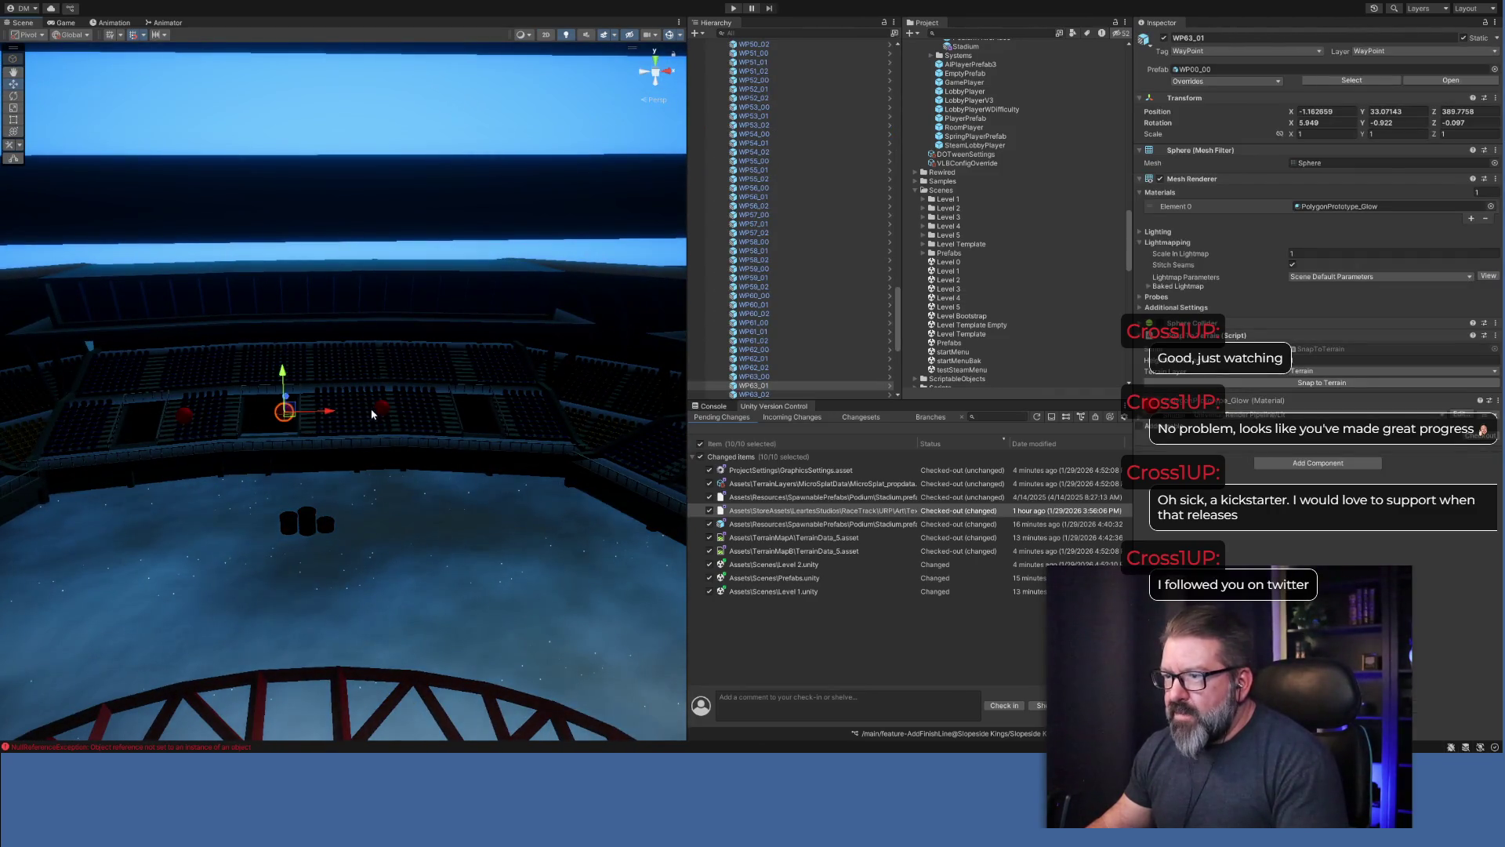
click(377, 407)
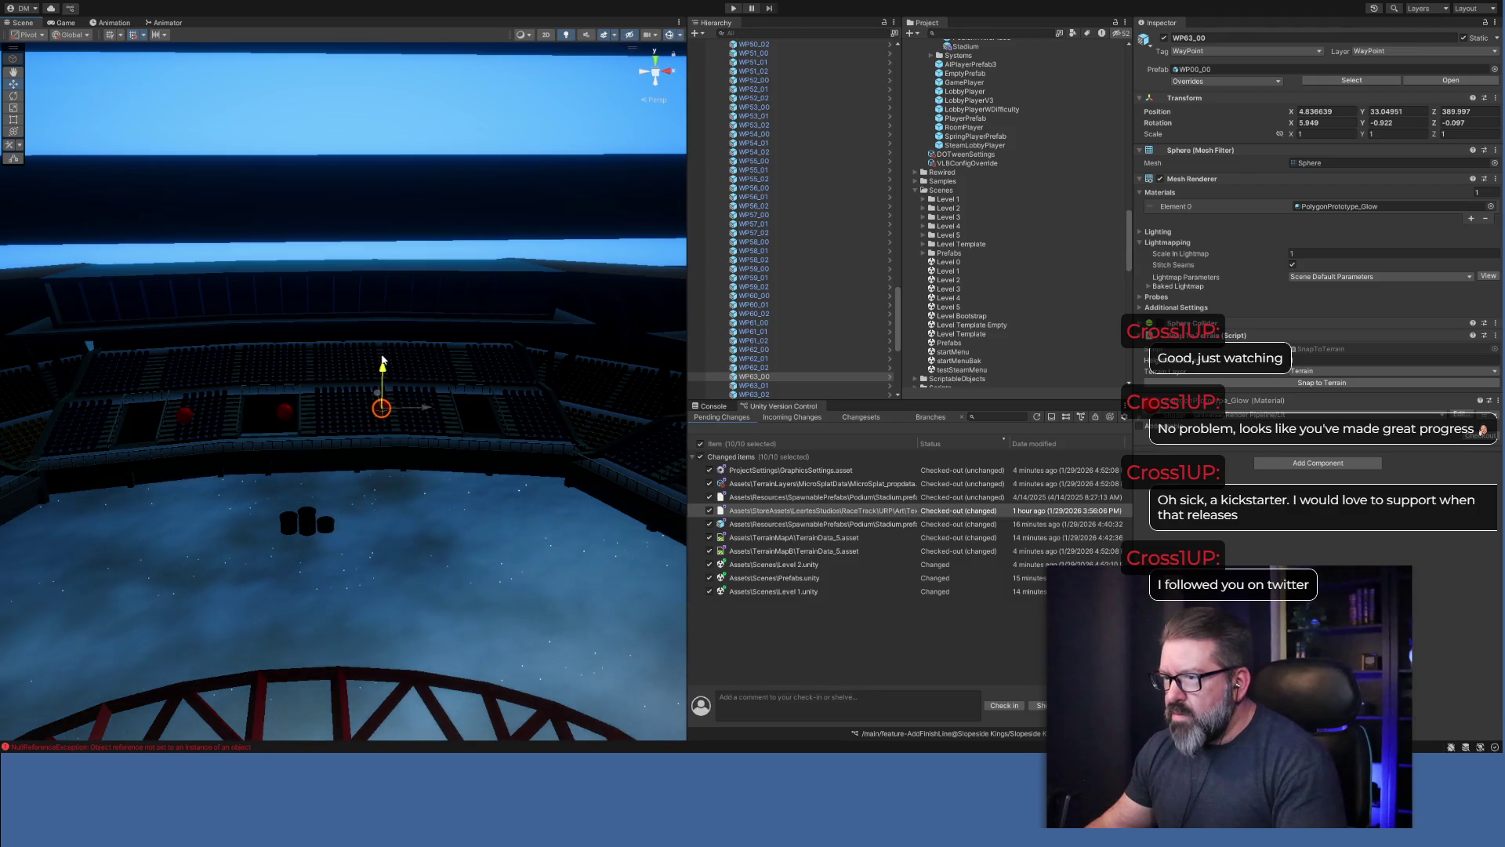
drag(899, 316, 899, 339)
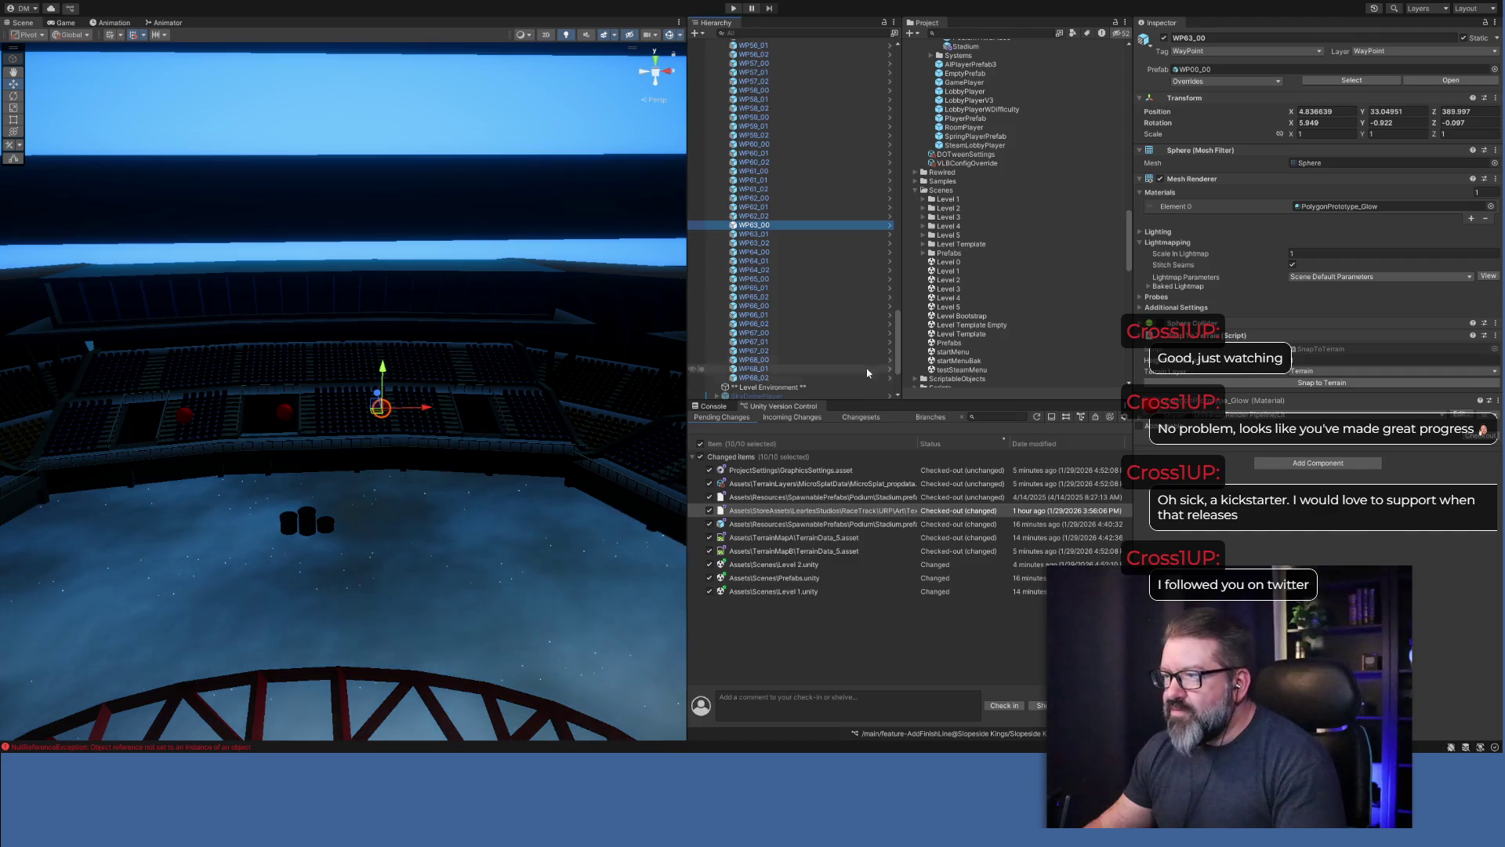
click(769, 235)
ctrl+click(769, 243)
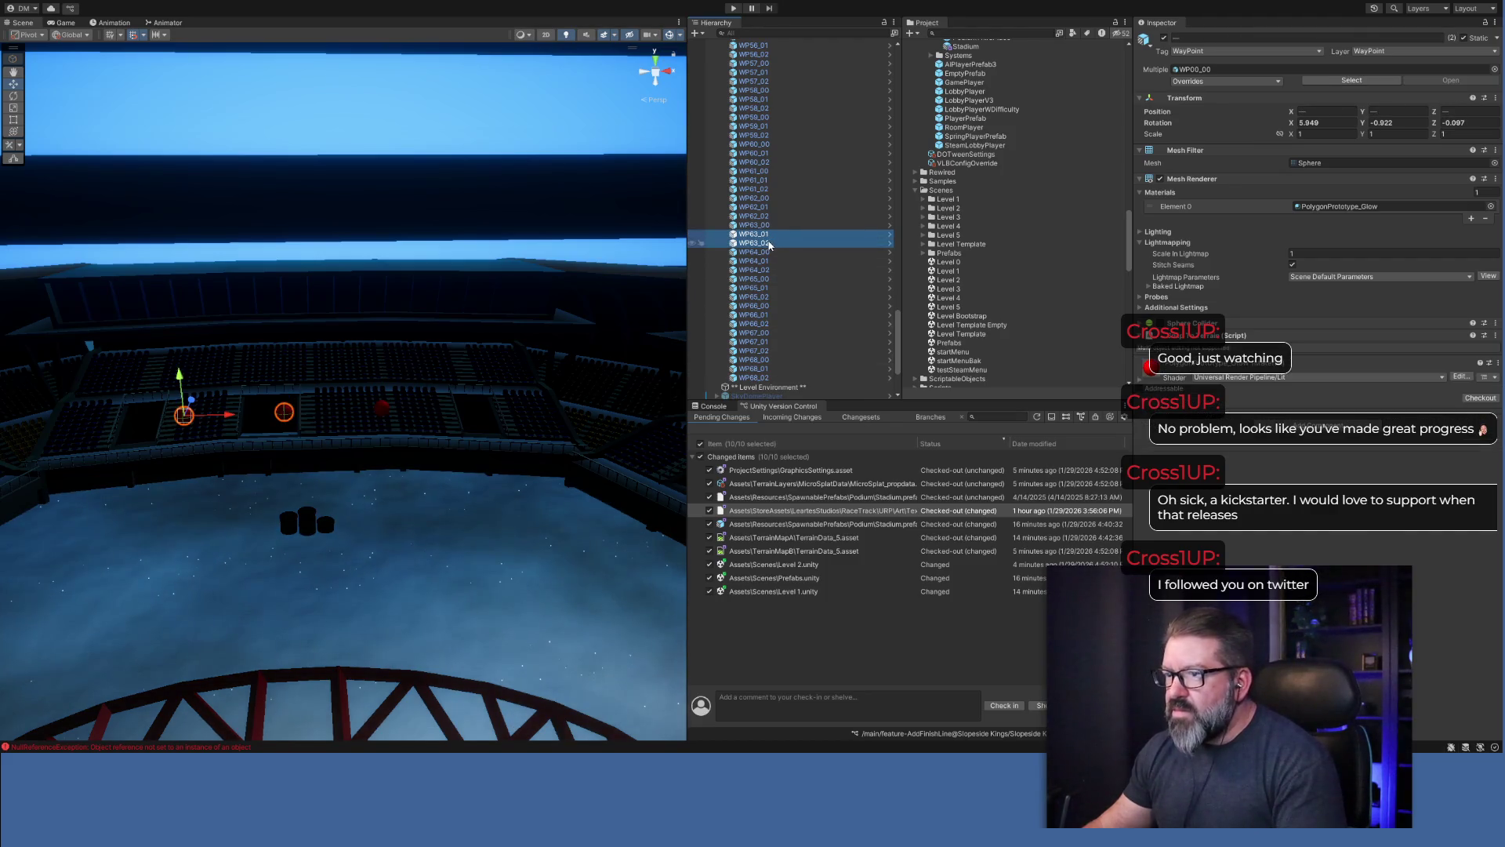
ctrl+click(754, 225)
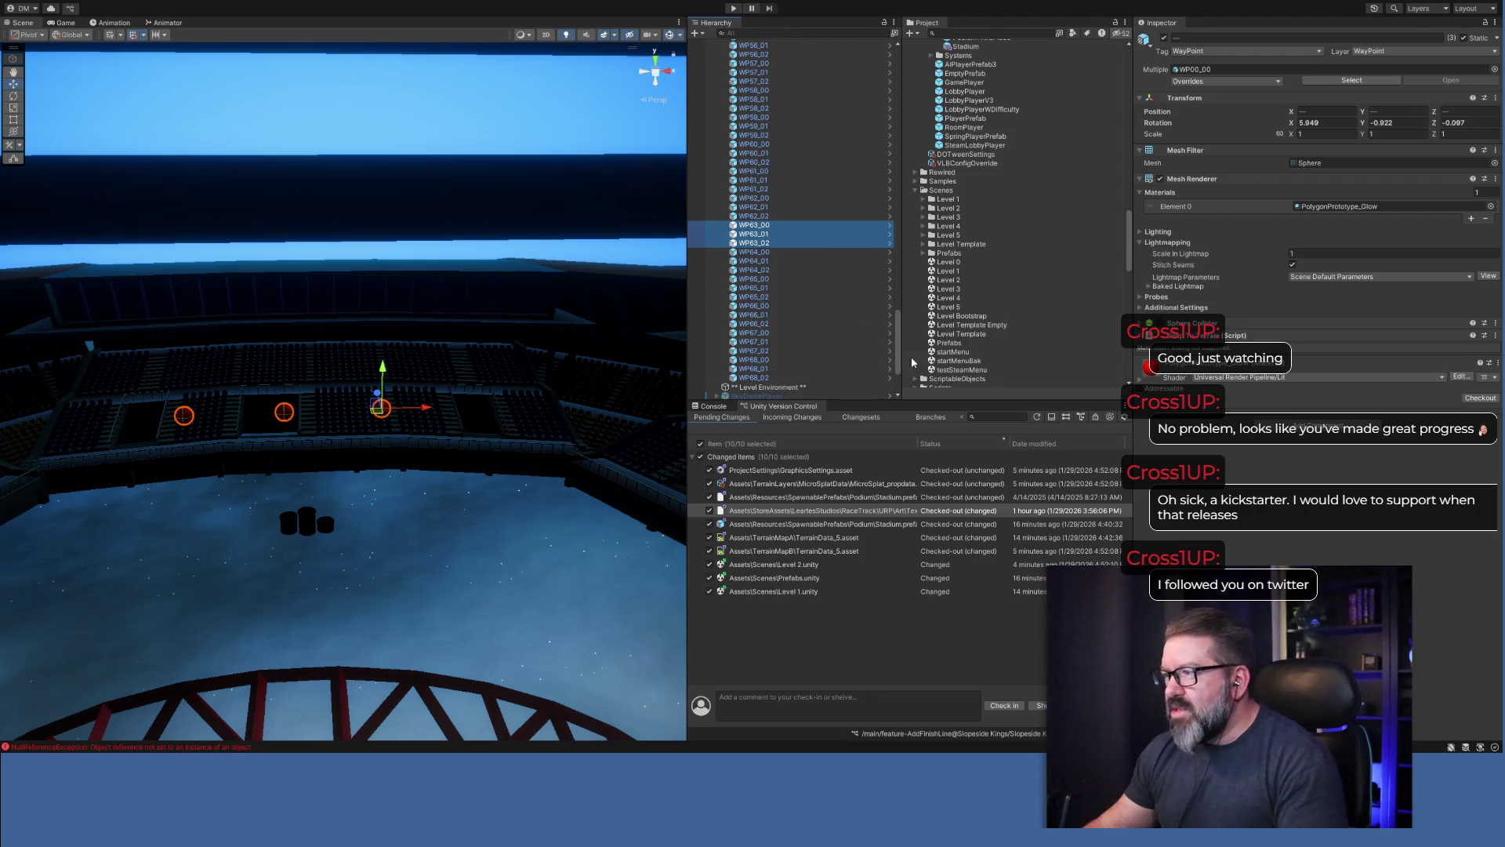
drag(898, 349, 896, 76)
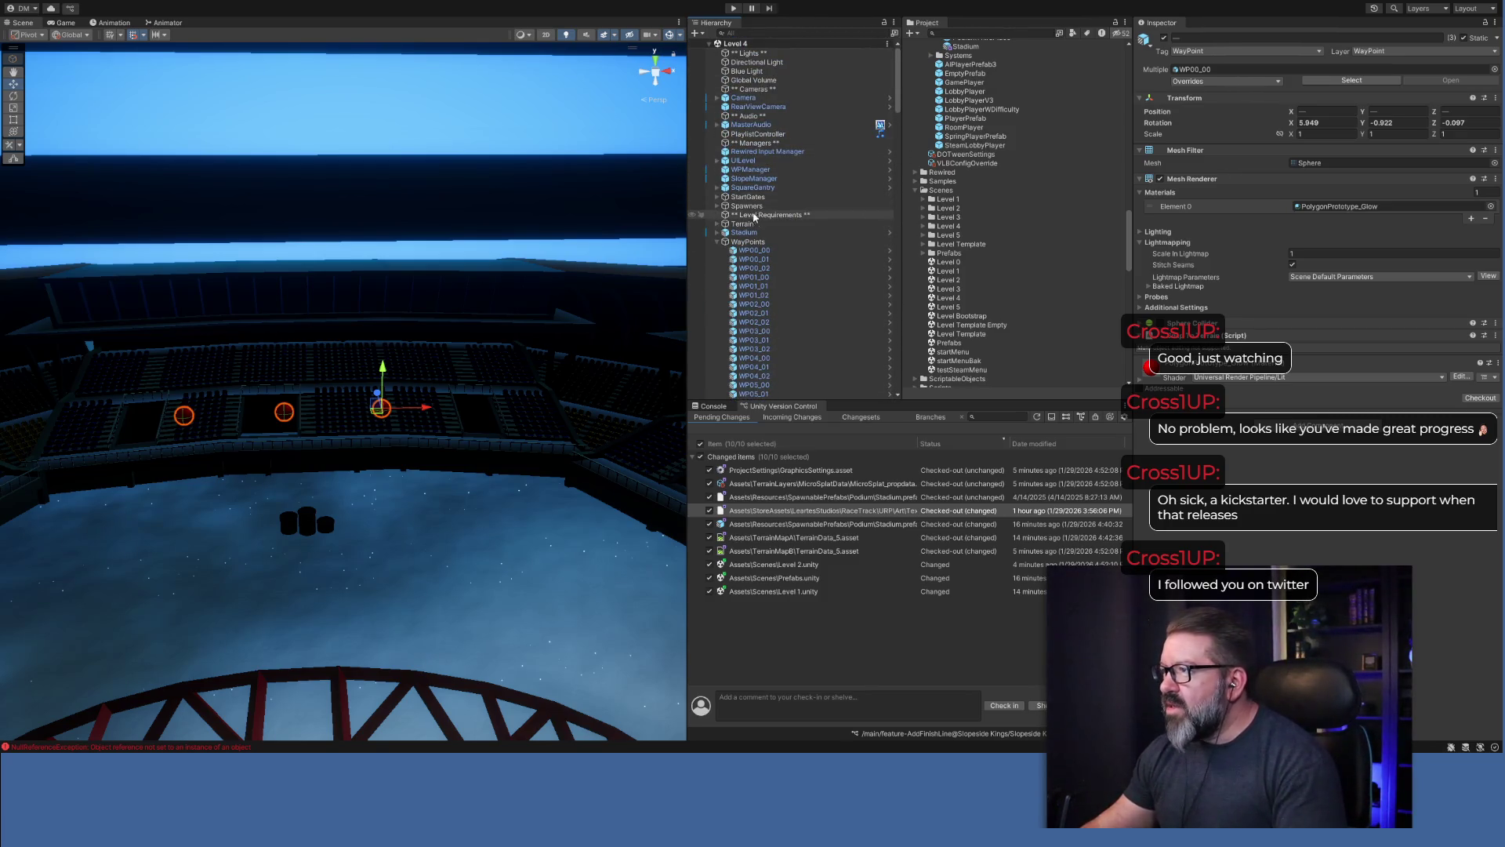
click(744, 232)
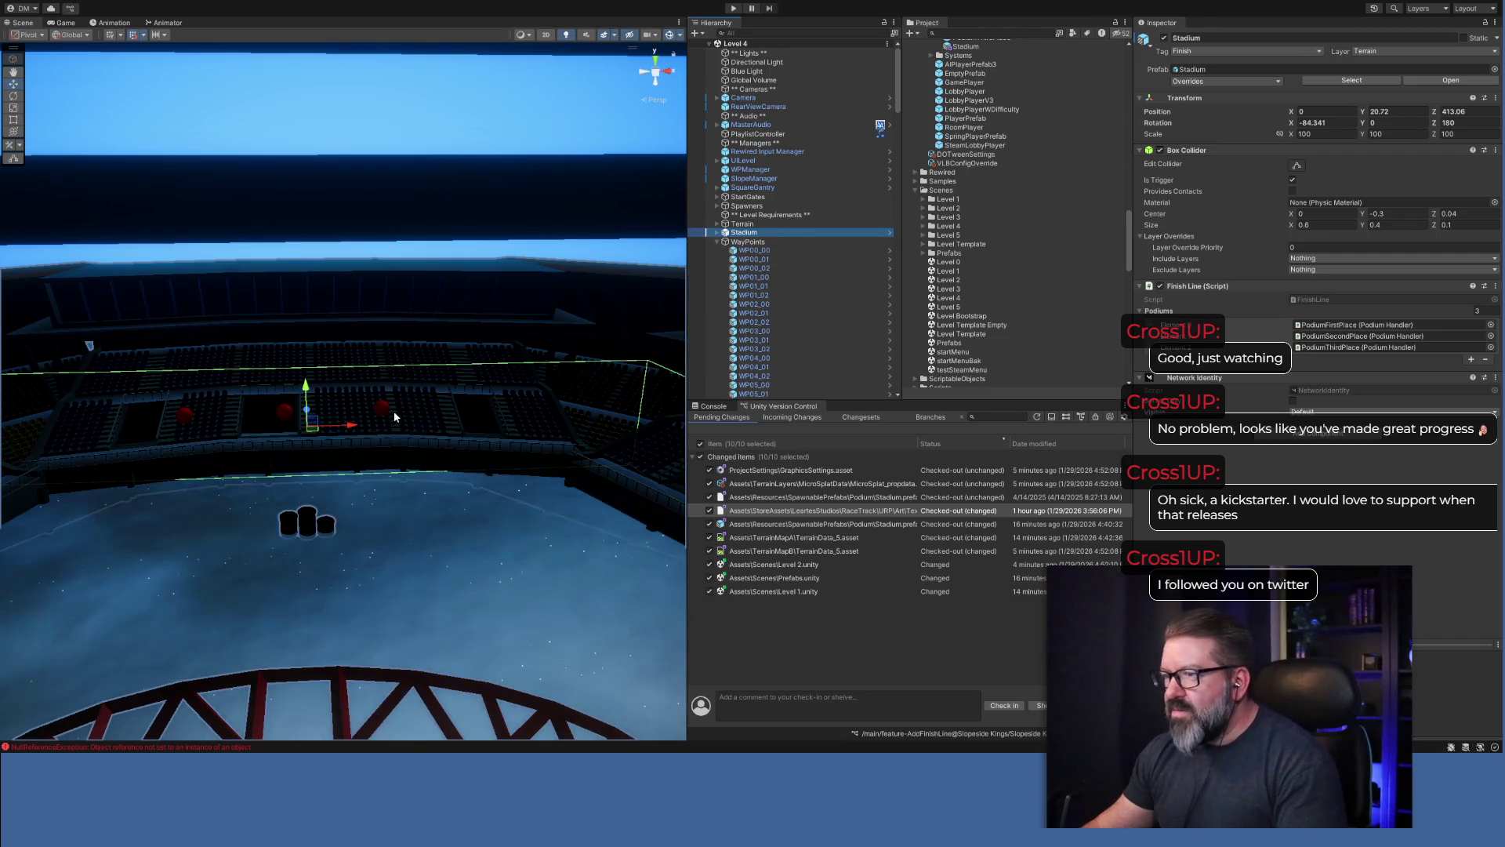
Reselect WP63_00, WP63_01 and WP63_02 and lower them toward the ground.
click(383, 409)
click(285, 412)
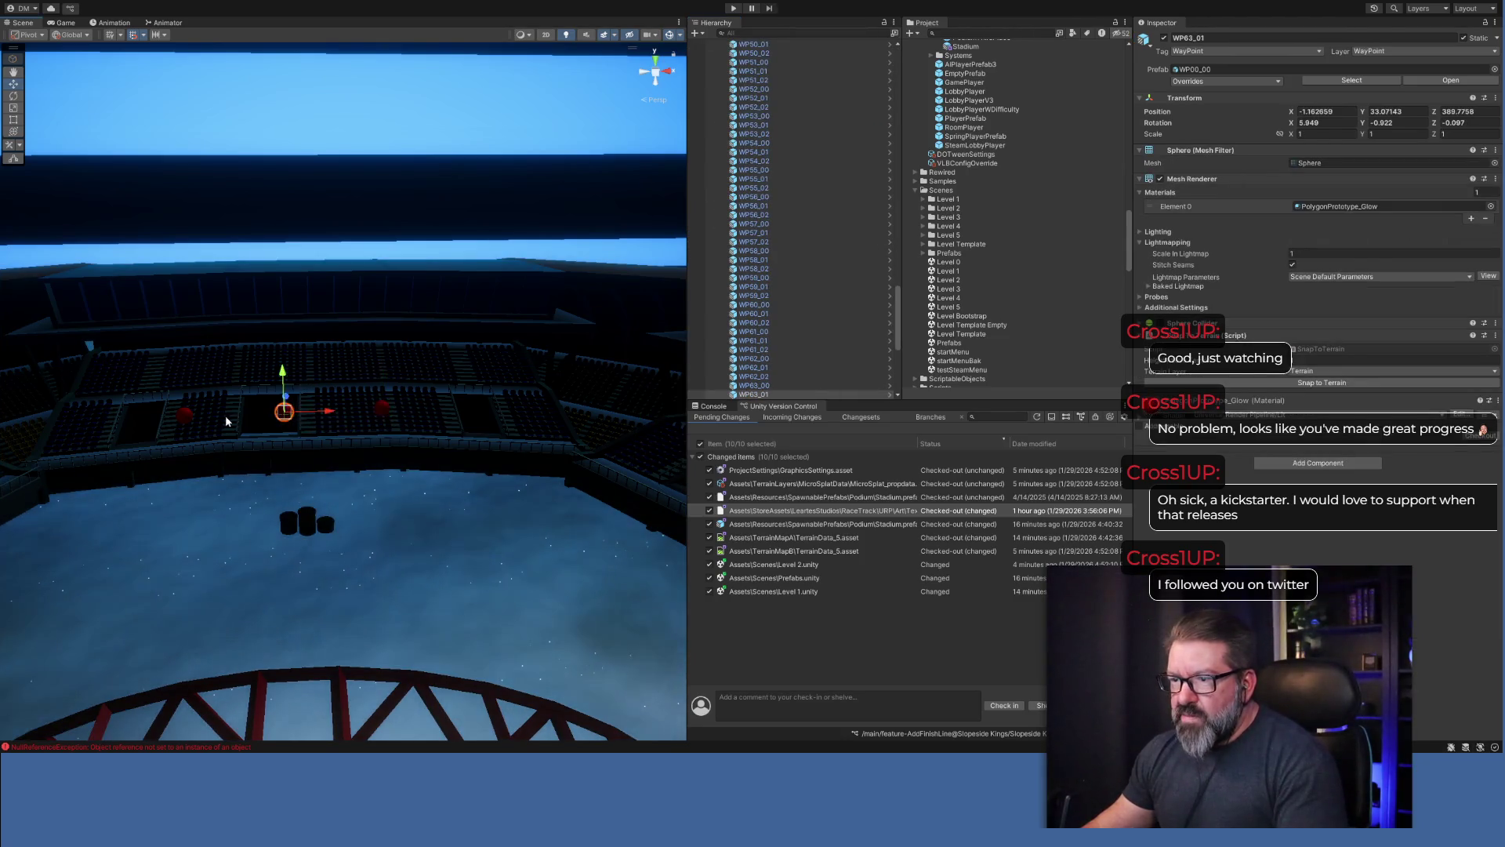
shift+click(187, 415)
shift+click(382, 413)
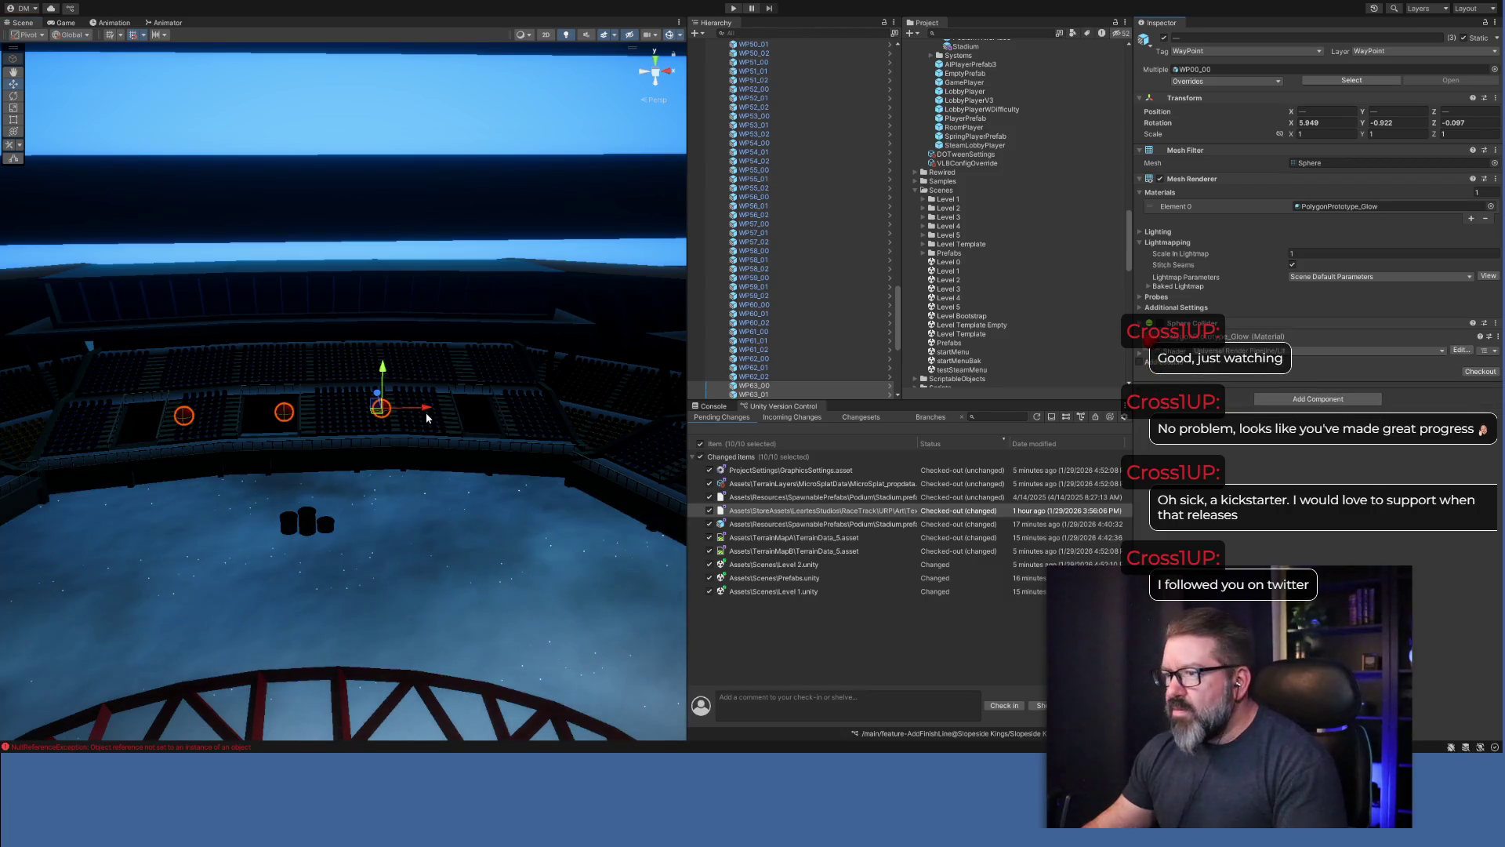
mouse_move(382, 371)
mouse_down()
mouse_move(363, 525)
mouse_move(372, 513)
mouse_up()
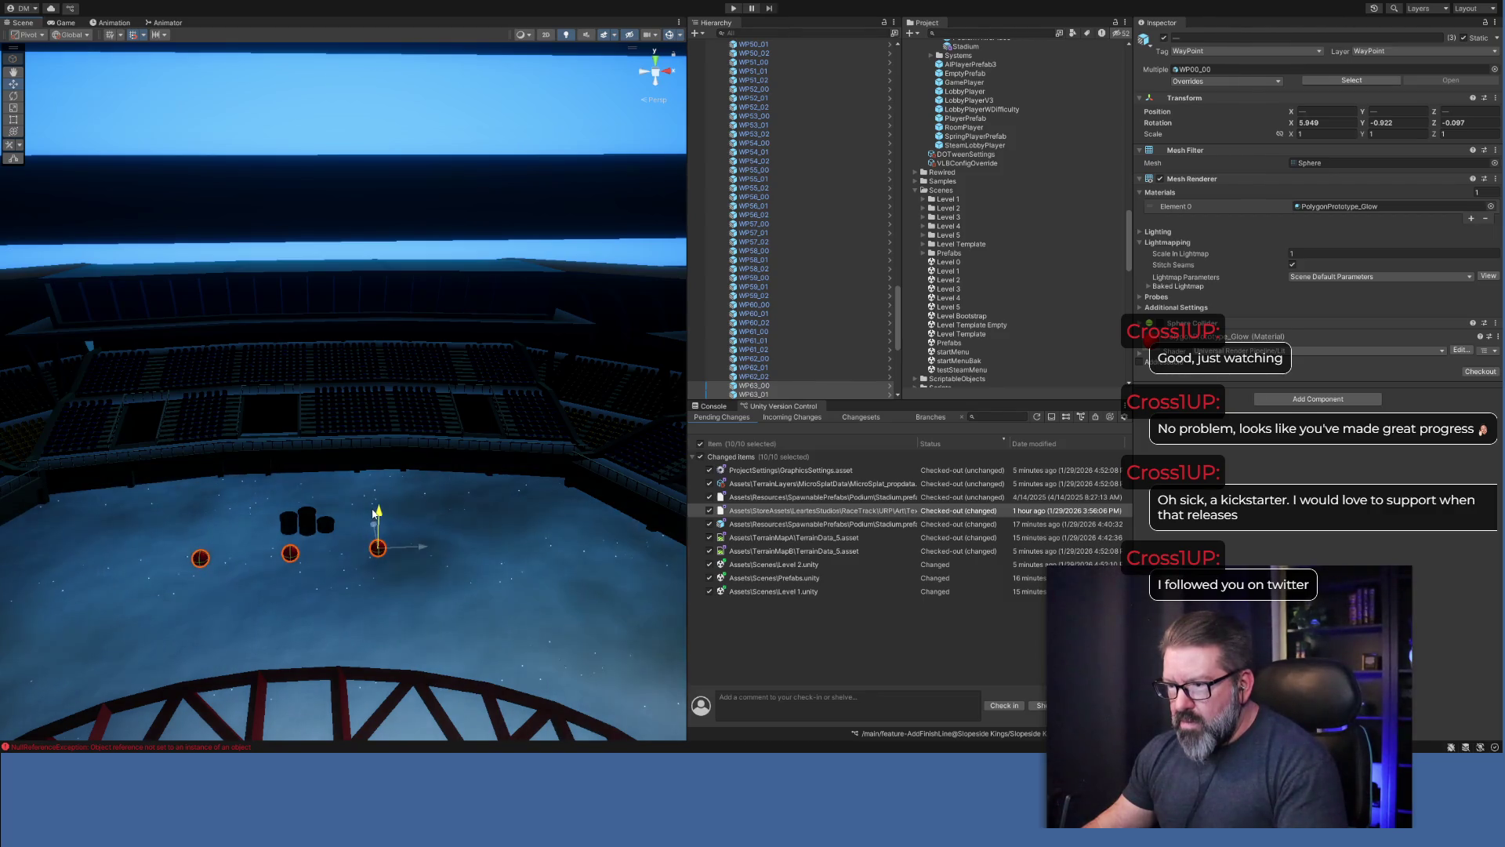
Raise the spheres slightly onto the ground and orbit around to check the finish arch.
mouse_move(360, 590)
mouse_down()
mouse_move(309, 716)
mouse_move(379, 559)
mouse_up()
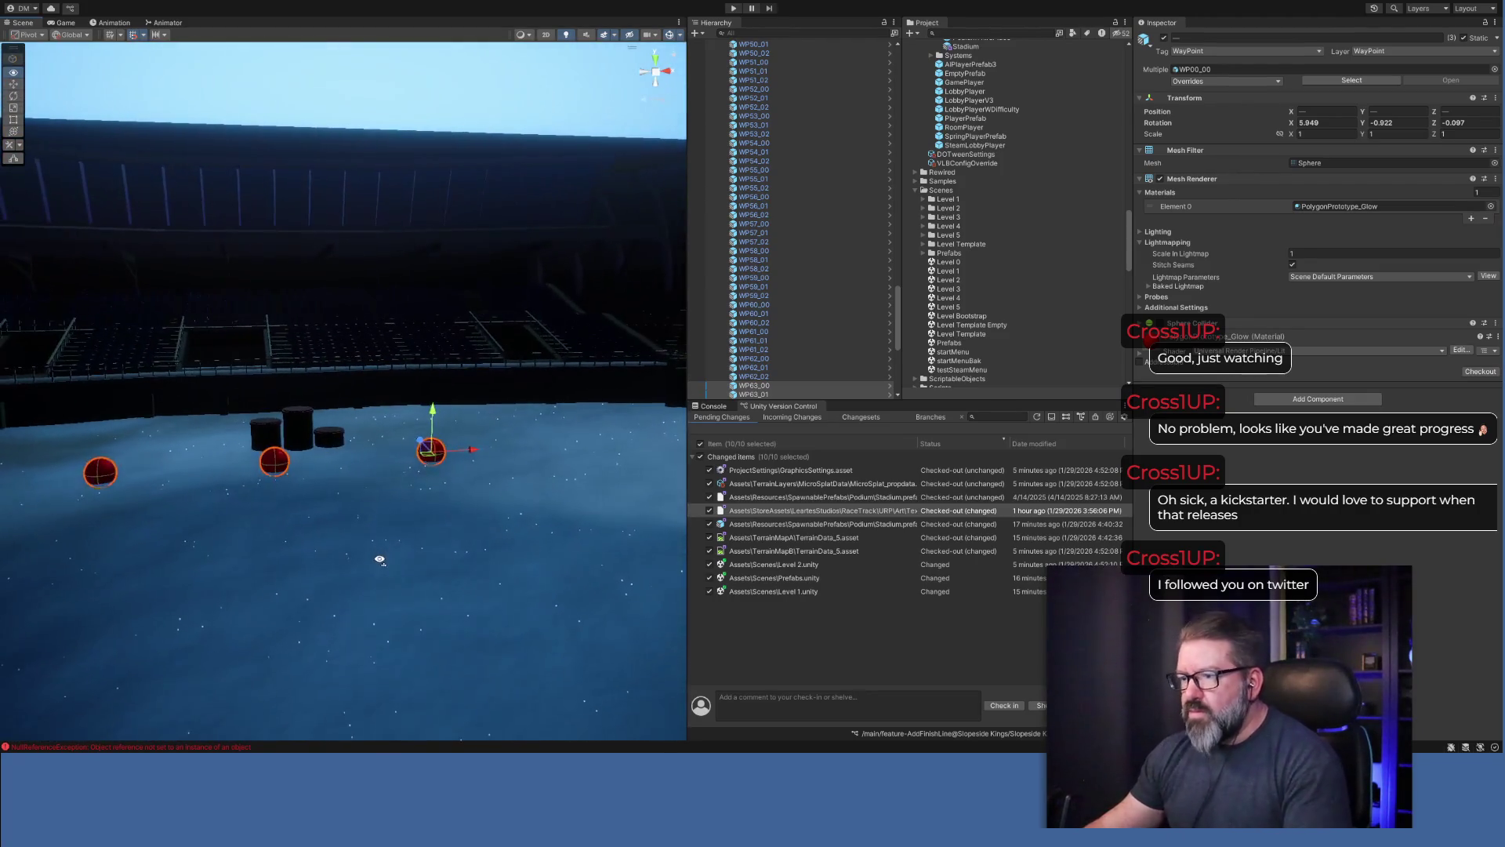
drag(432, 411, 433, 399)
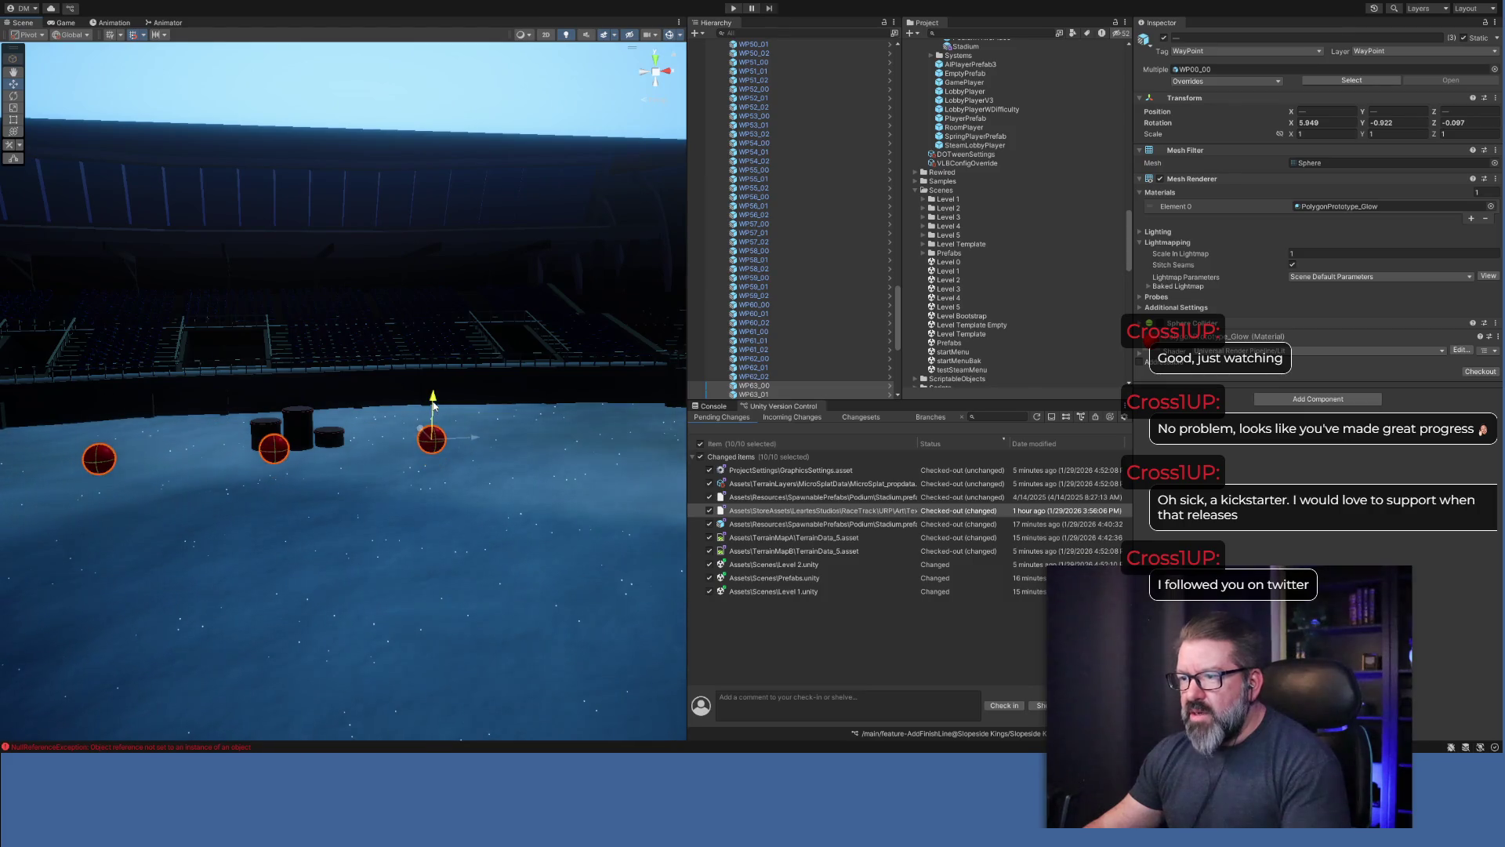
mouse_move(520, 486)
mouse_down()
mouse_move(427, 581)
mouse_move(438, 539)
mouse_move(407, 548)
mouse_move(399, 504)
mouse_move(290, 524)
mouse_move(382, 474)
mouse_up()
drag(529, 346, 600, 367)
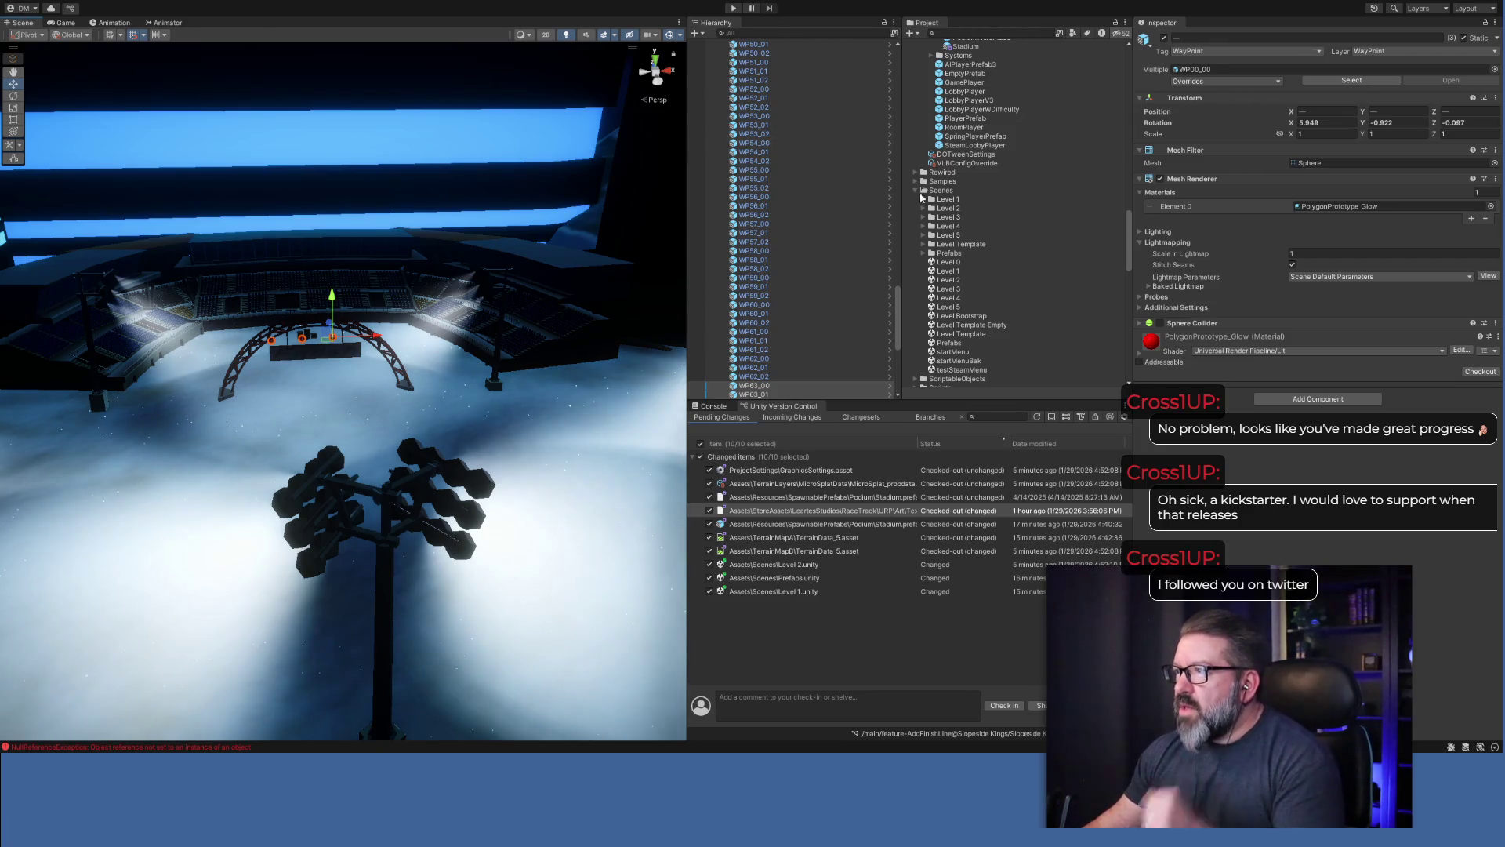
Open Level 5 and lower its three waypoint spheres from the stands to ground level.
click(946, 308)
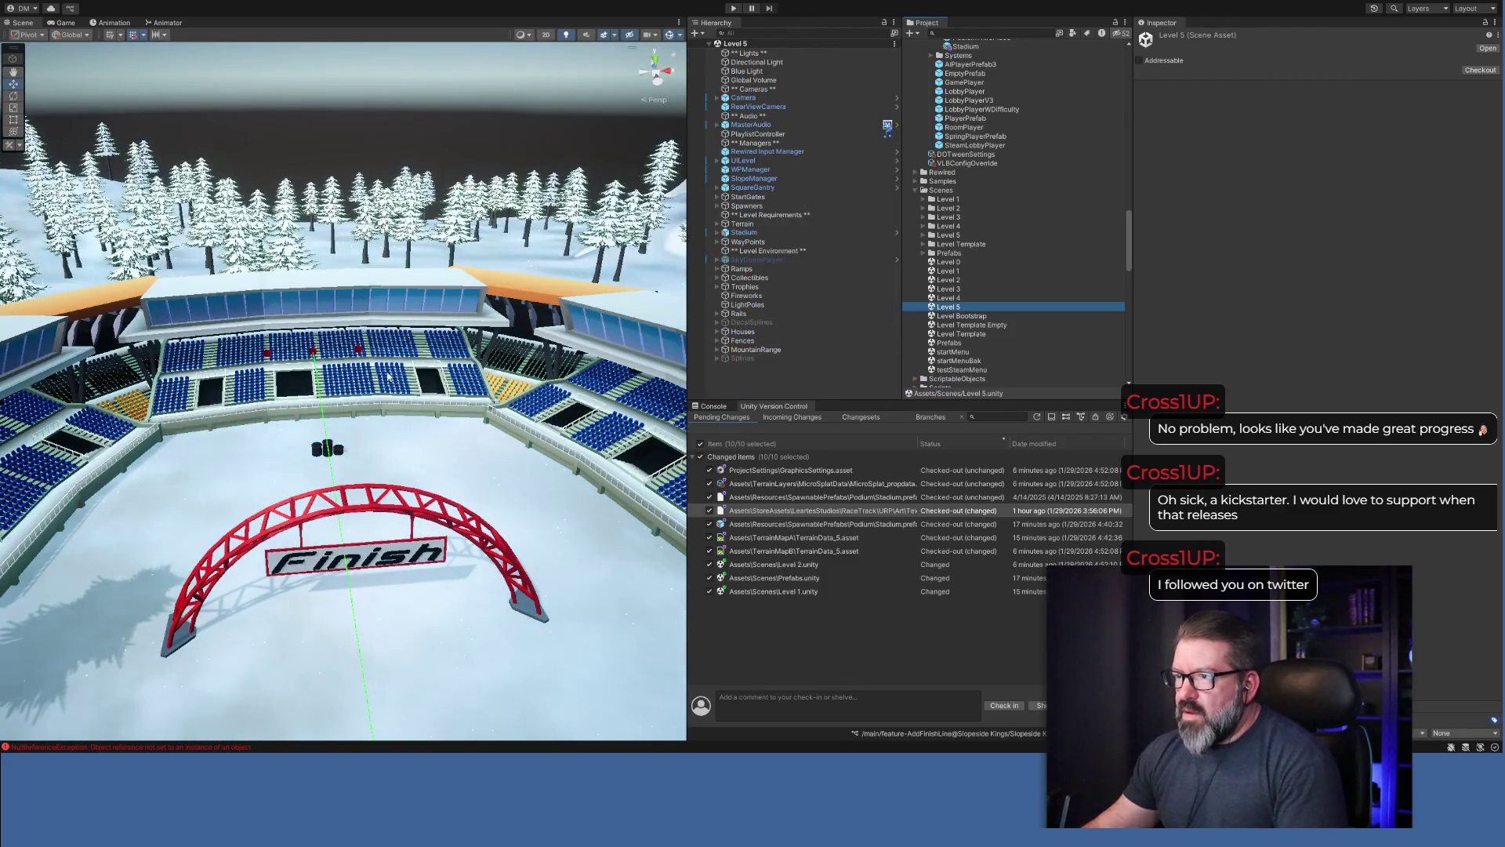
drag(366, 355, 302, 343)
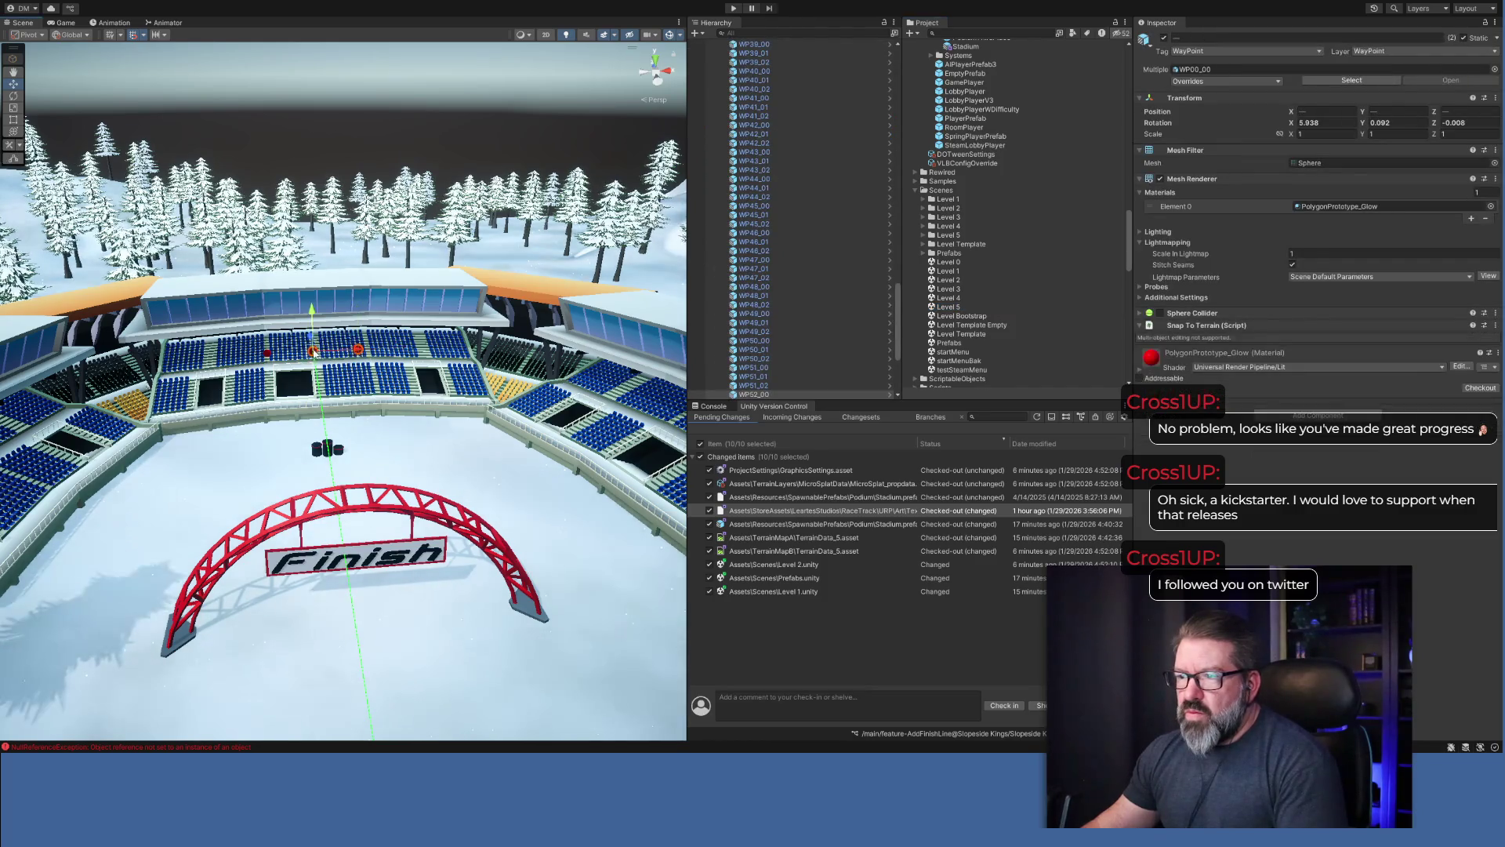
shift+click(266, 355)
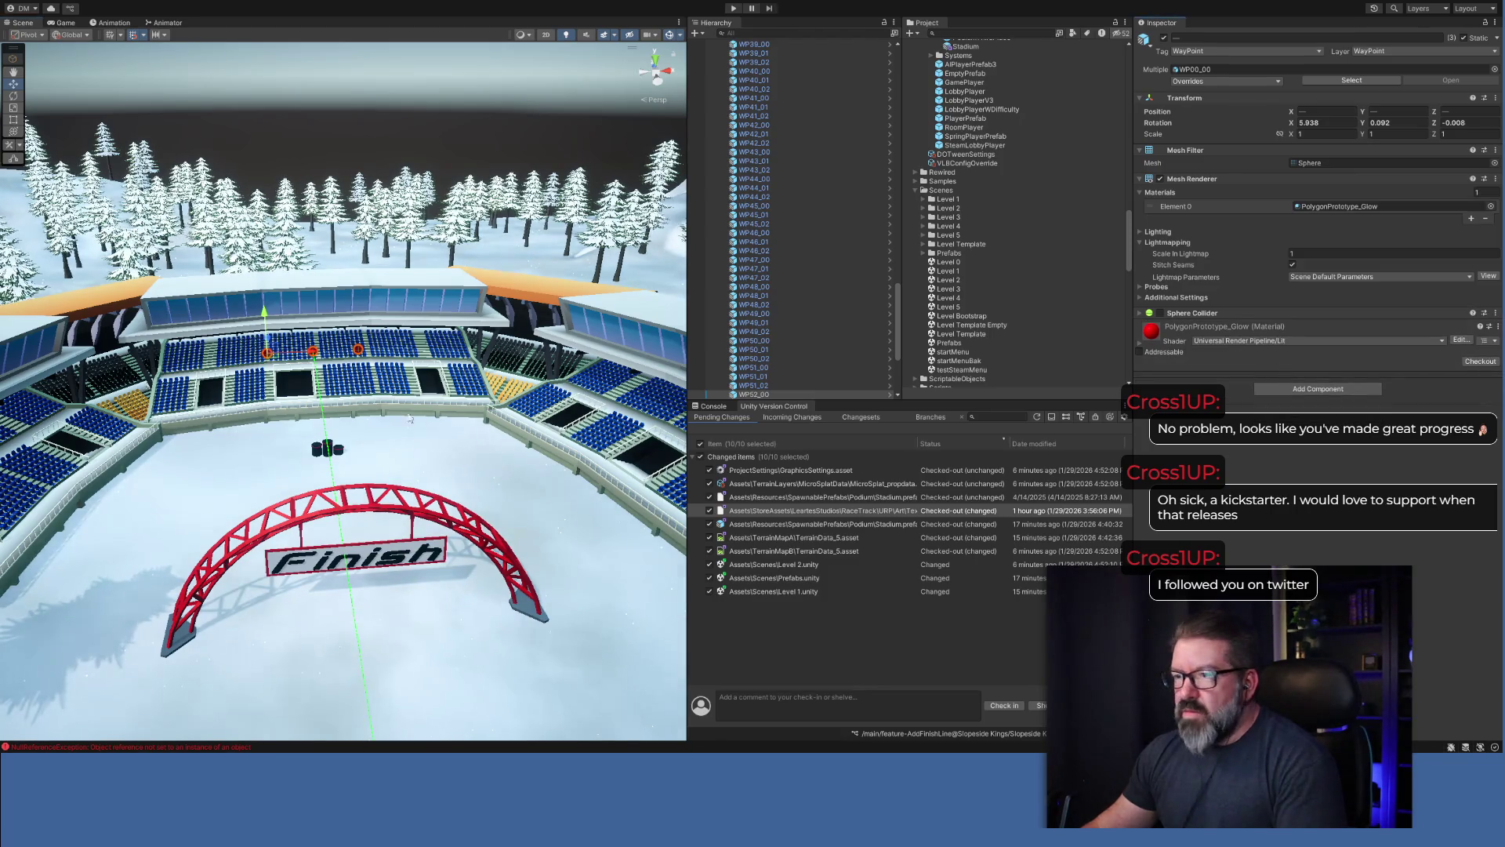
mouse_move(260, 322)
mouse_down()
mouse_move(254, 411)
mouse_move(268, 378)
mouse_up()
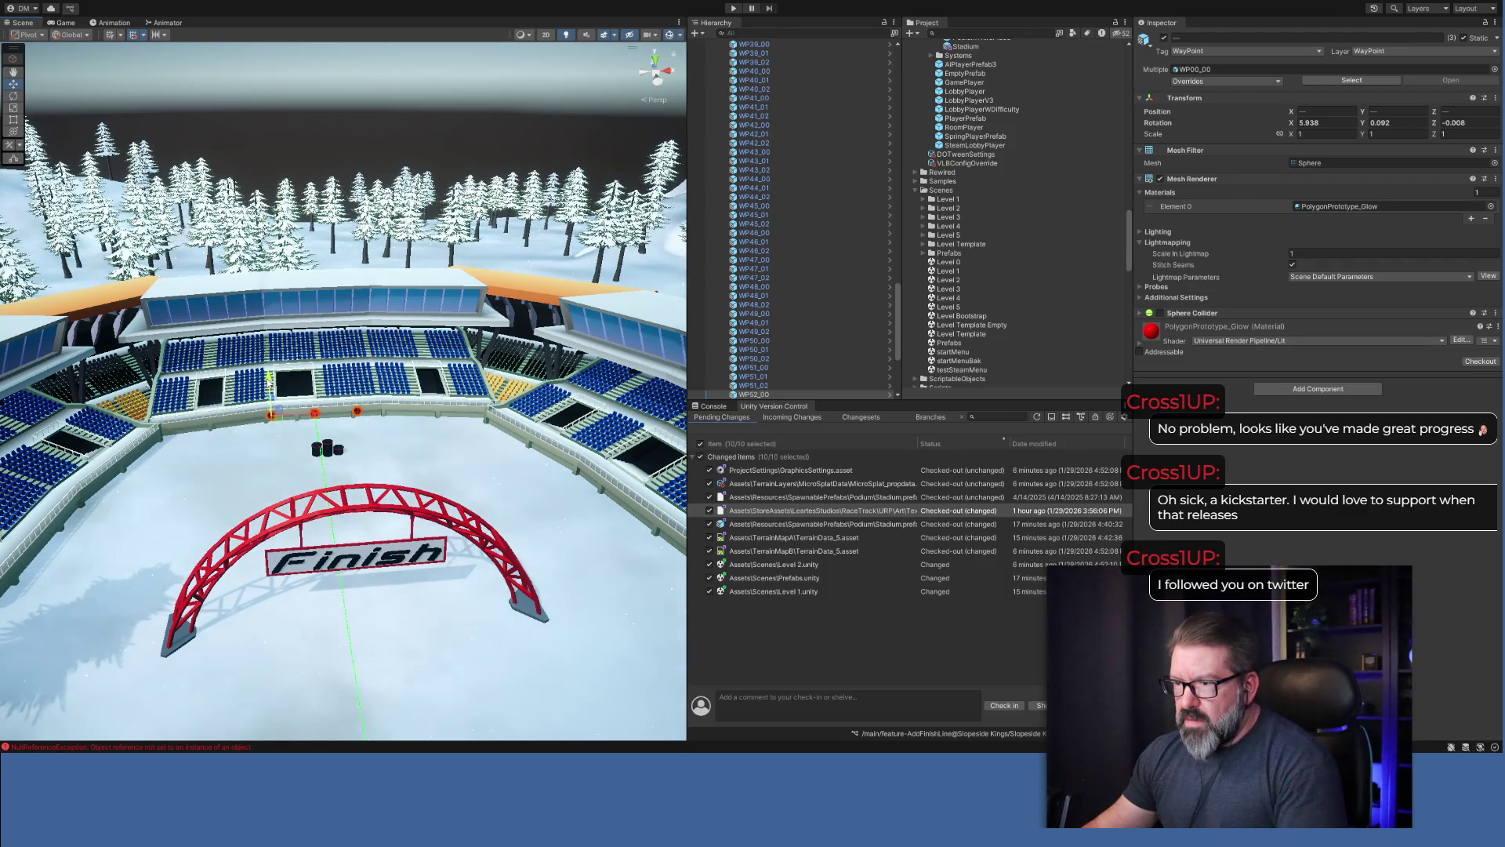
Fly the view around the stadium to check, then pick the Level 1 scene.
mouse_move(531, 489)
mouse_down()
mouse_move(506, 482)
mouse_move(533, 478)
mouse_up()
mouse_move(559, 711)
mouse_down()
mouse_move(252, 411)
mouse_move(57, 433)
mouse_move(527, 510)
mouse_move(521, 557)
mouse_move(505, 548)
mouse_up()
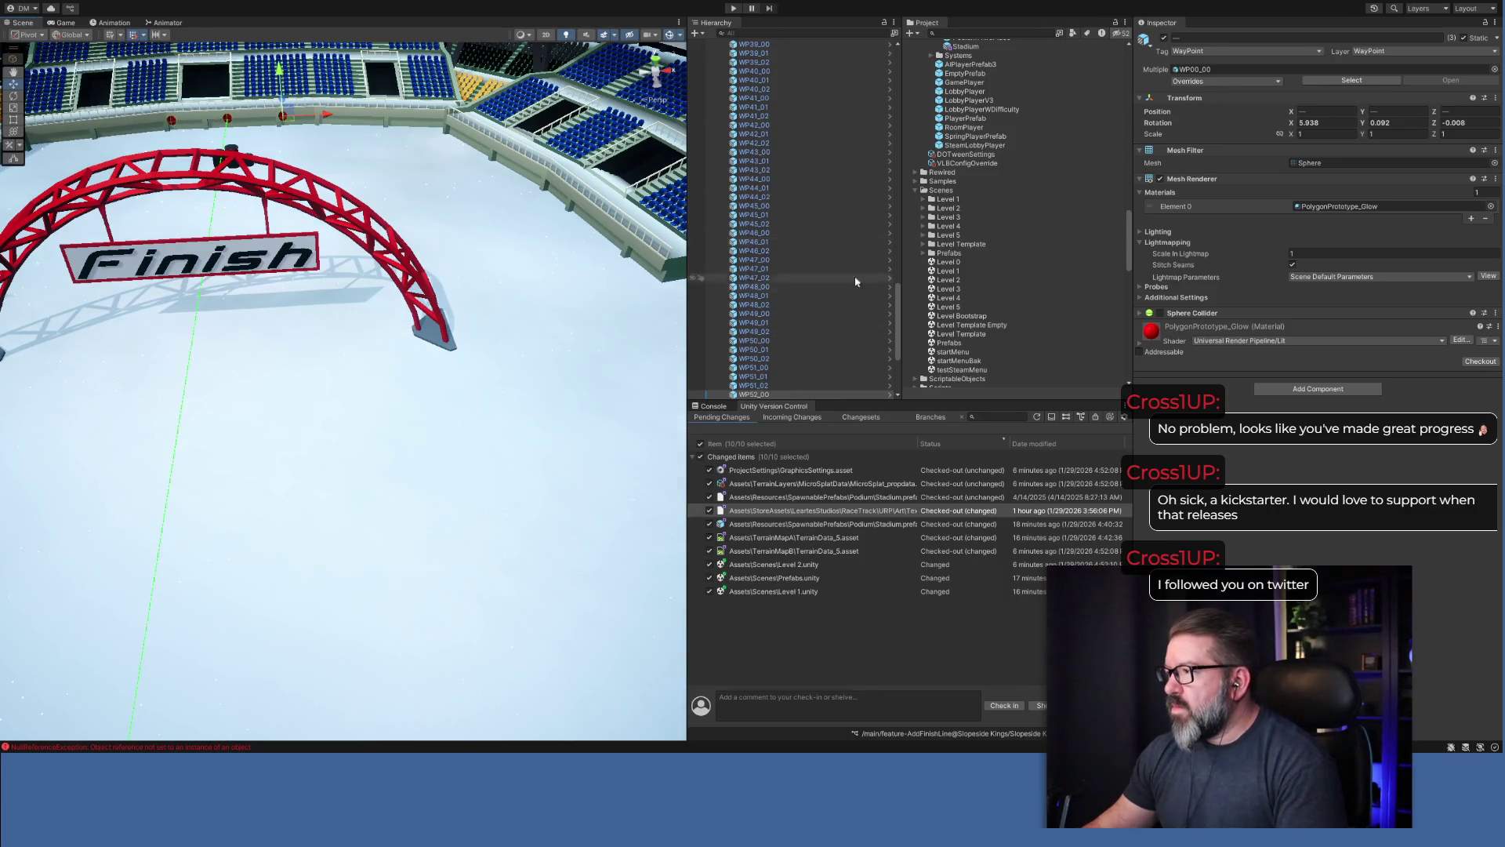
click(954, 270)
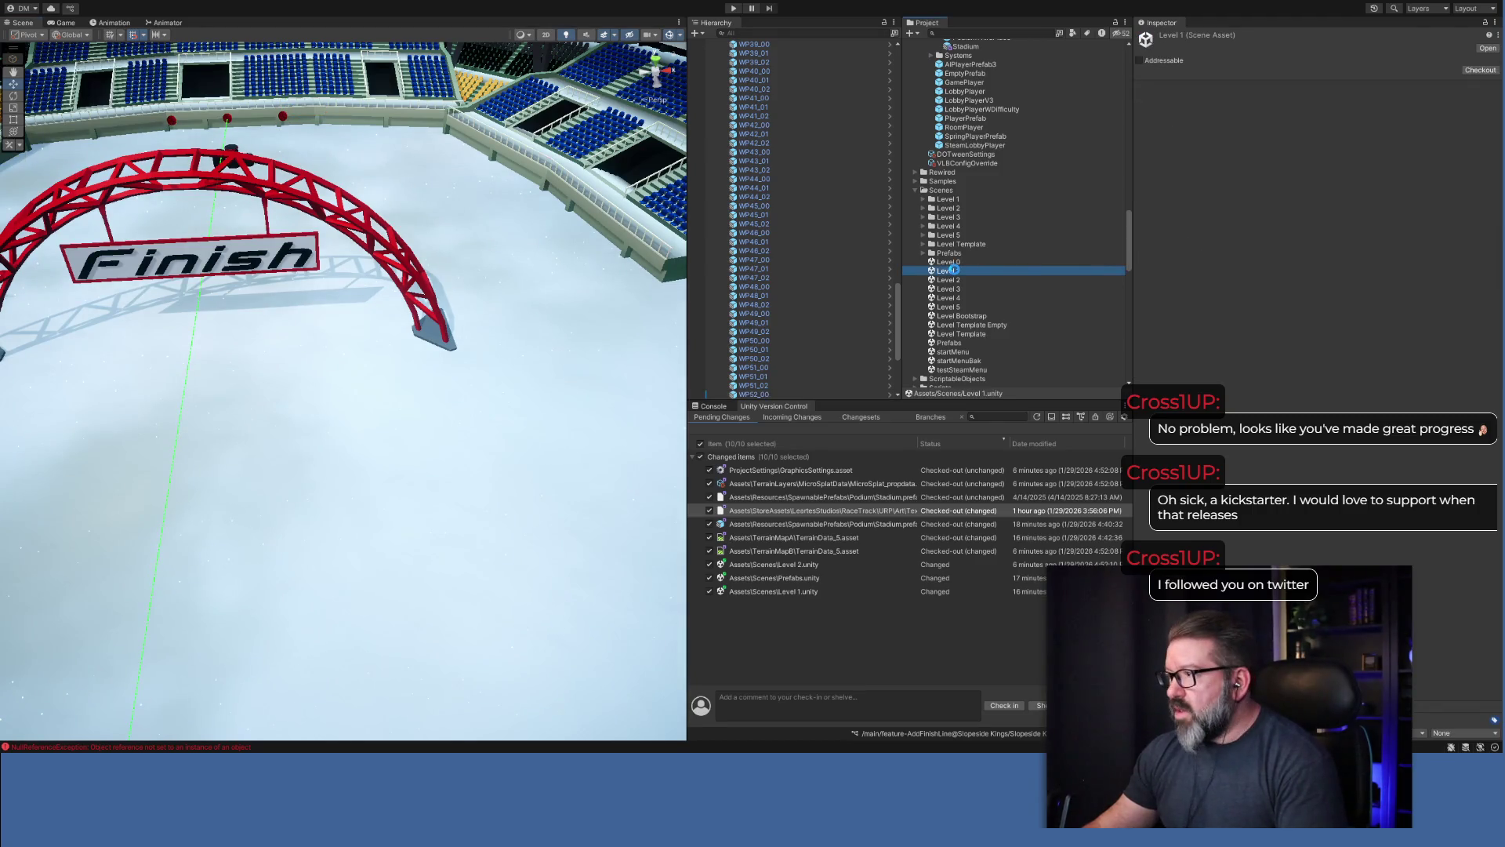
Open Level 1, lower its three waypoint spheres onto the ice by the barrels, and pick Level 2.
double_click(954, 271)
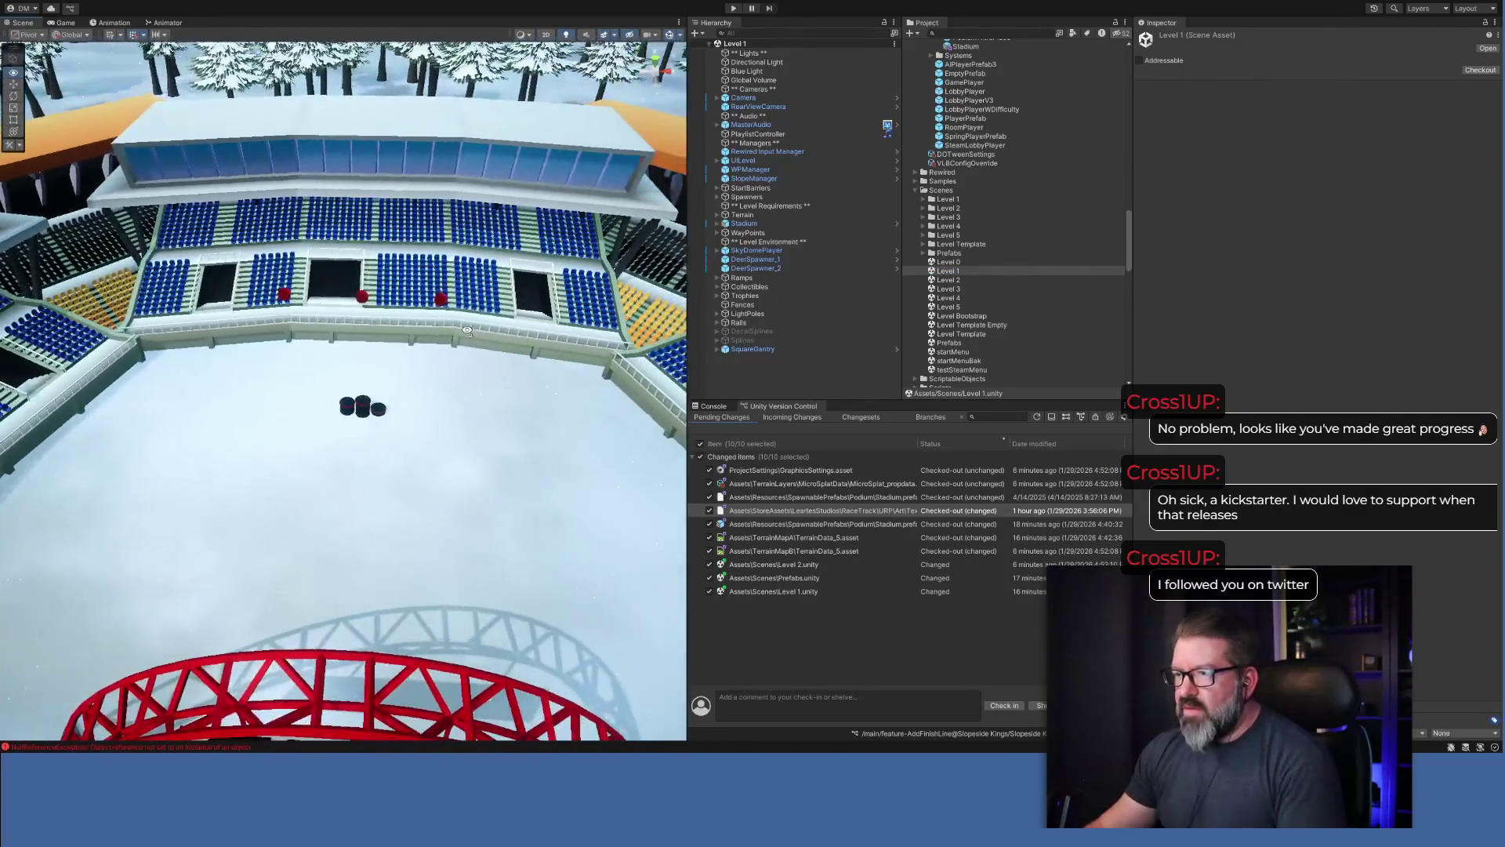
click(286, 297)
shift+click(362, 297)
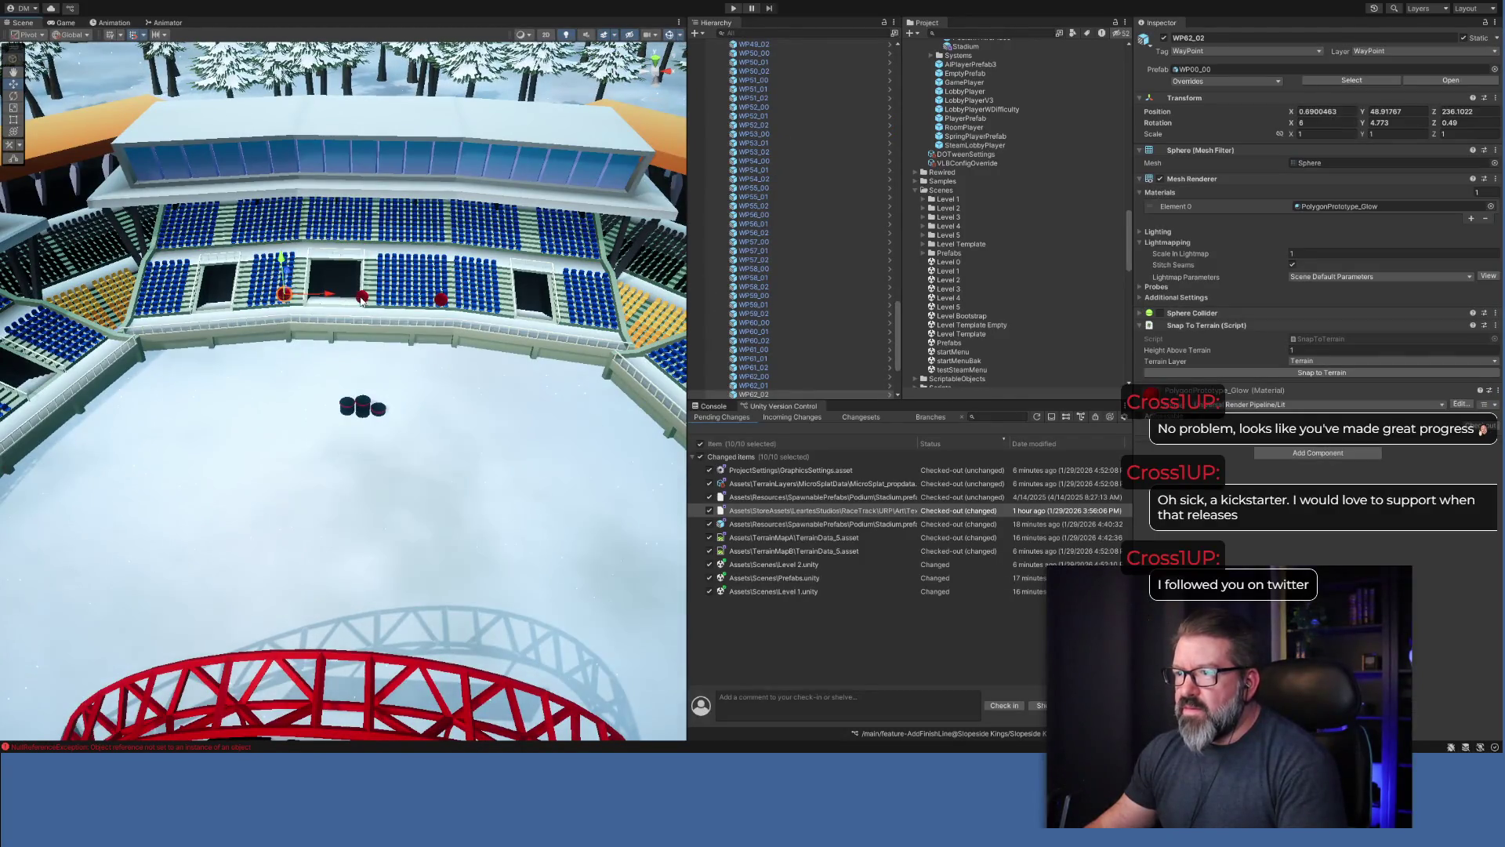
shift+click(442, 300)
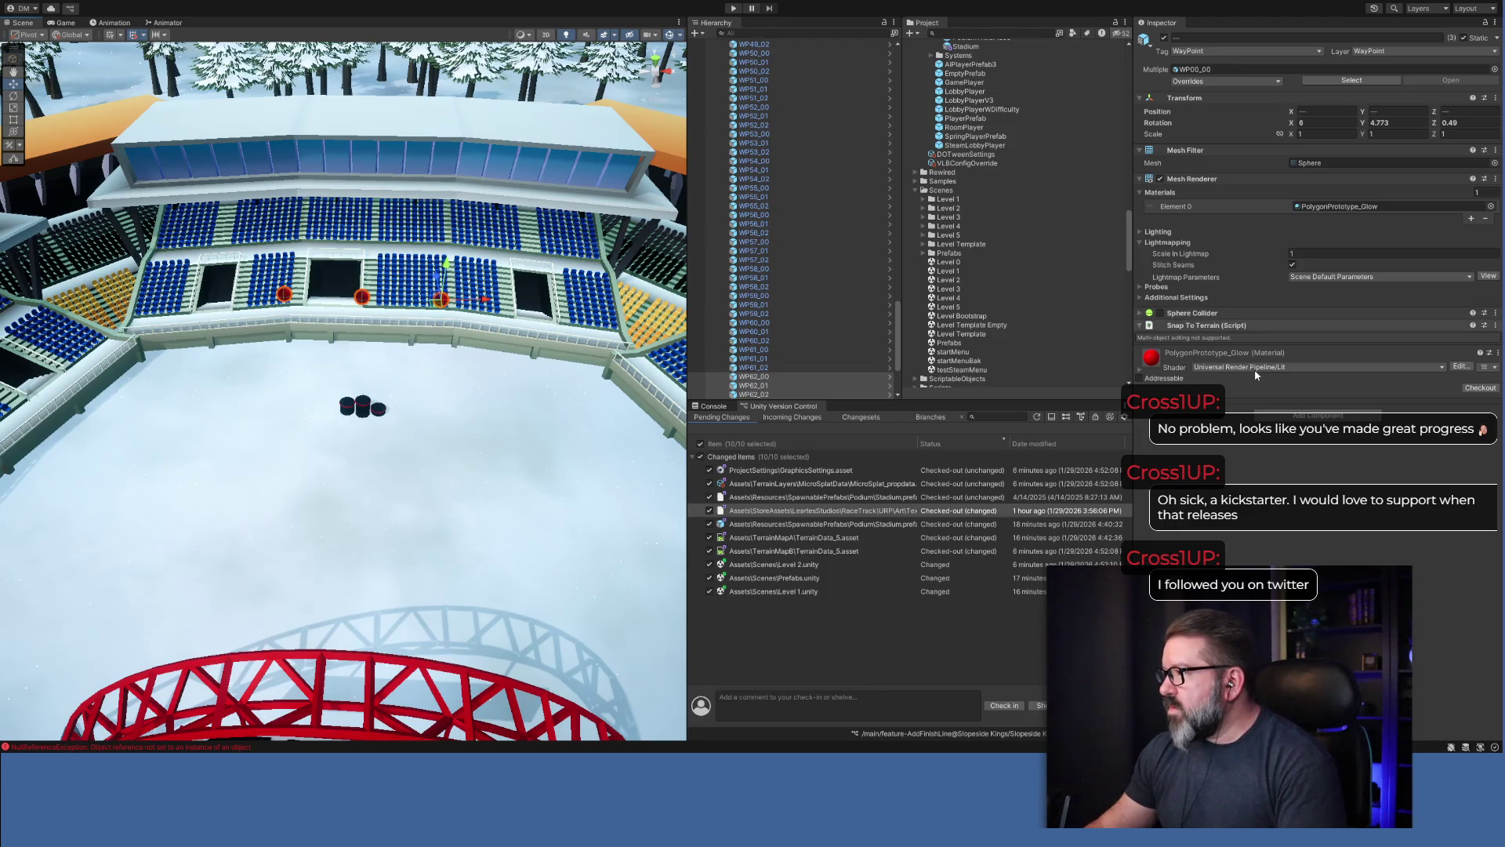
mouse_move(444, 272)
mouse_down()
mouse_move(443, 390)
mouse_move(452, 368)
mouse_up()
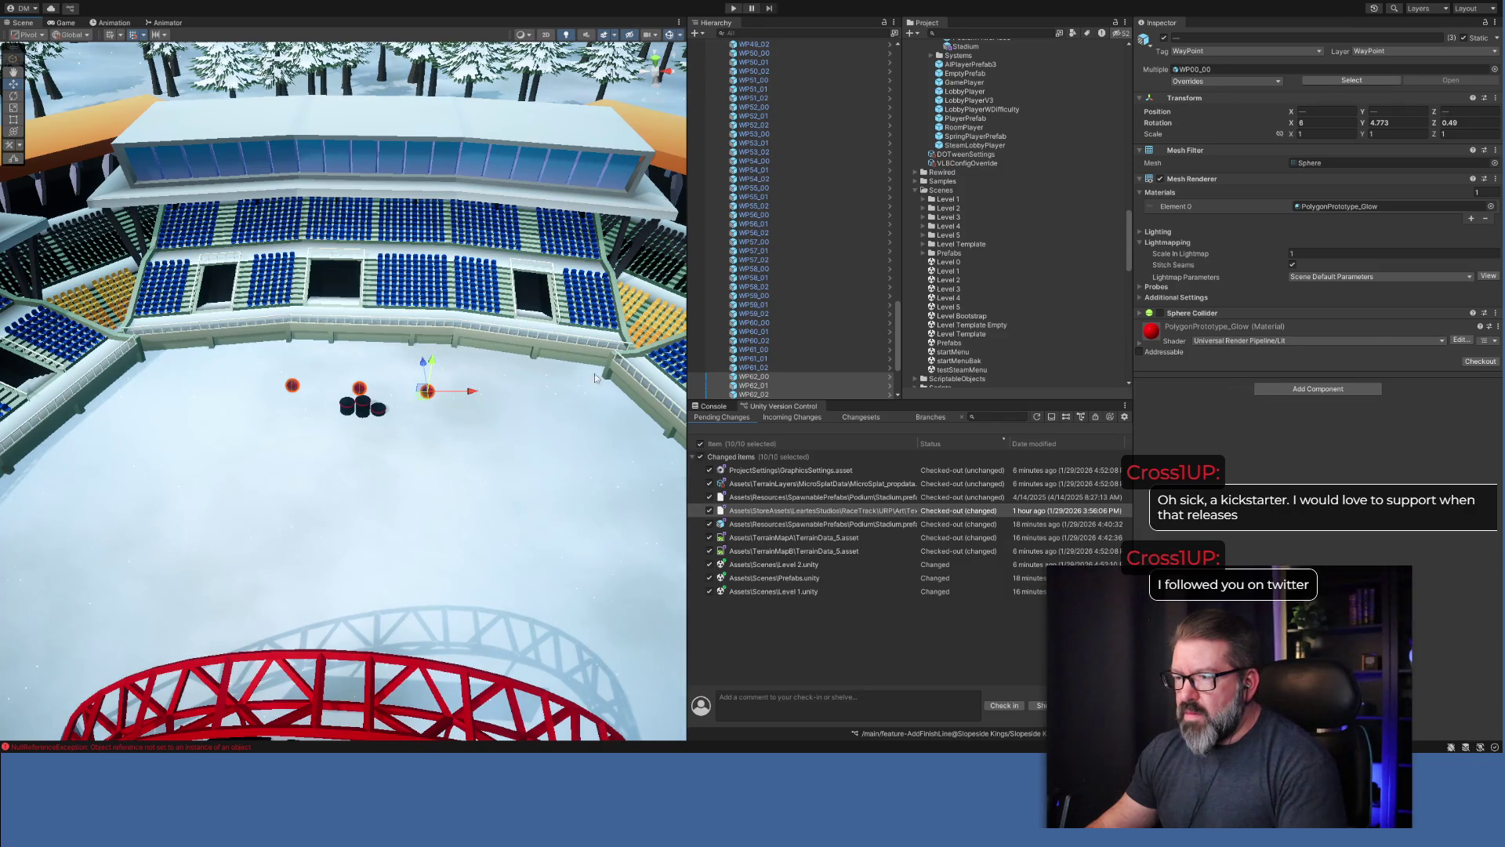
click(948, 280)
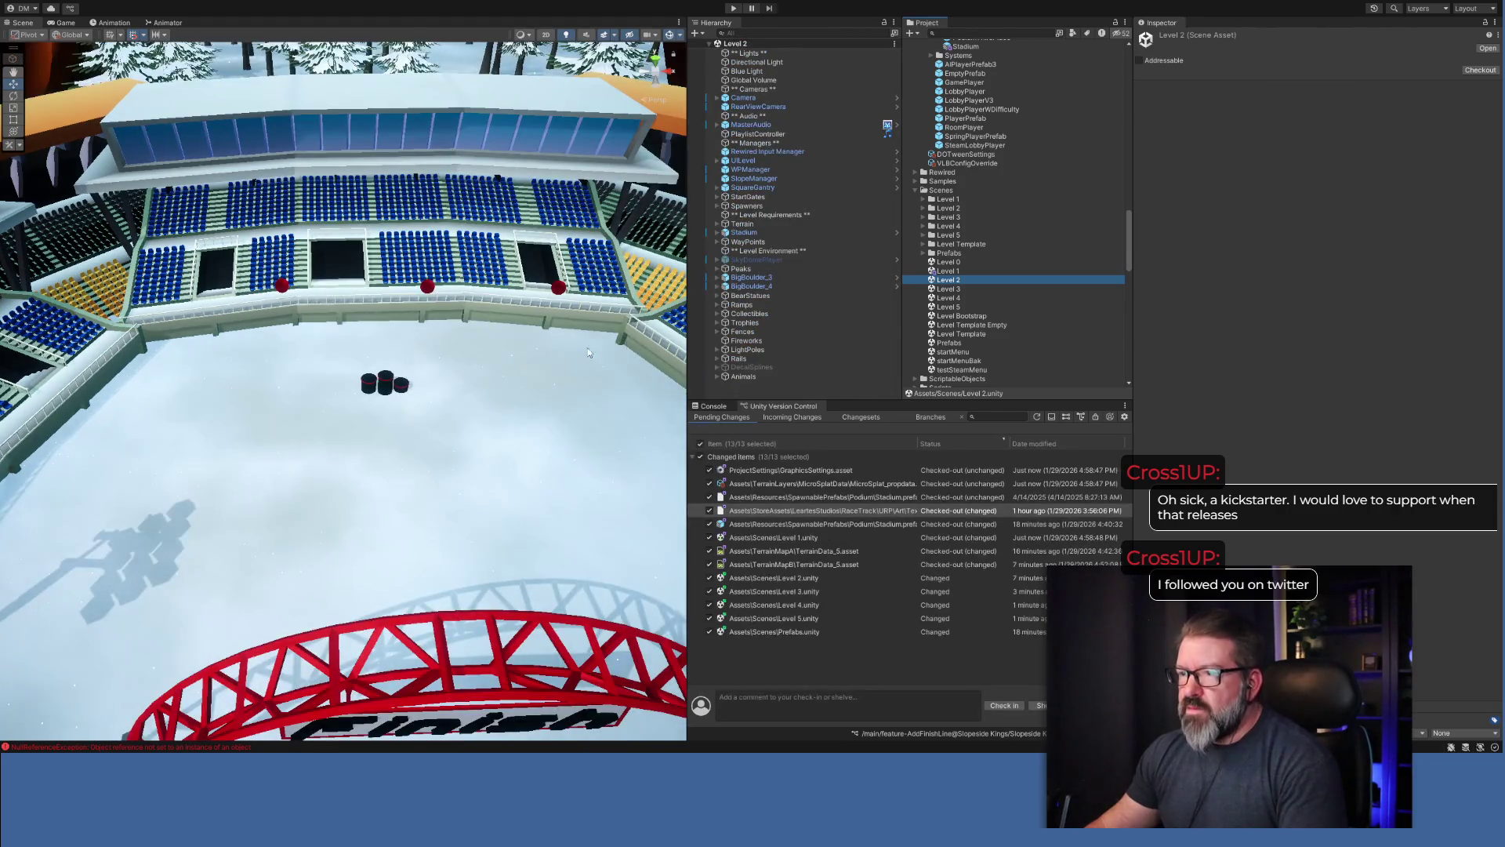
Drop Level 2's three wall-mounted waypoint spheres onto the ice and save the scene.
click(556, 288)
shift+click(427, 286)
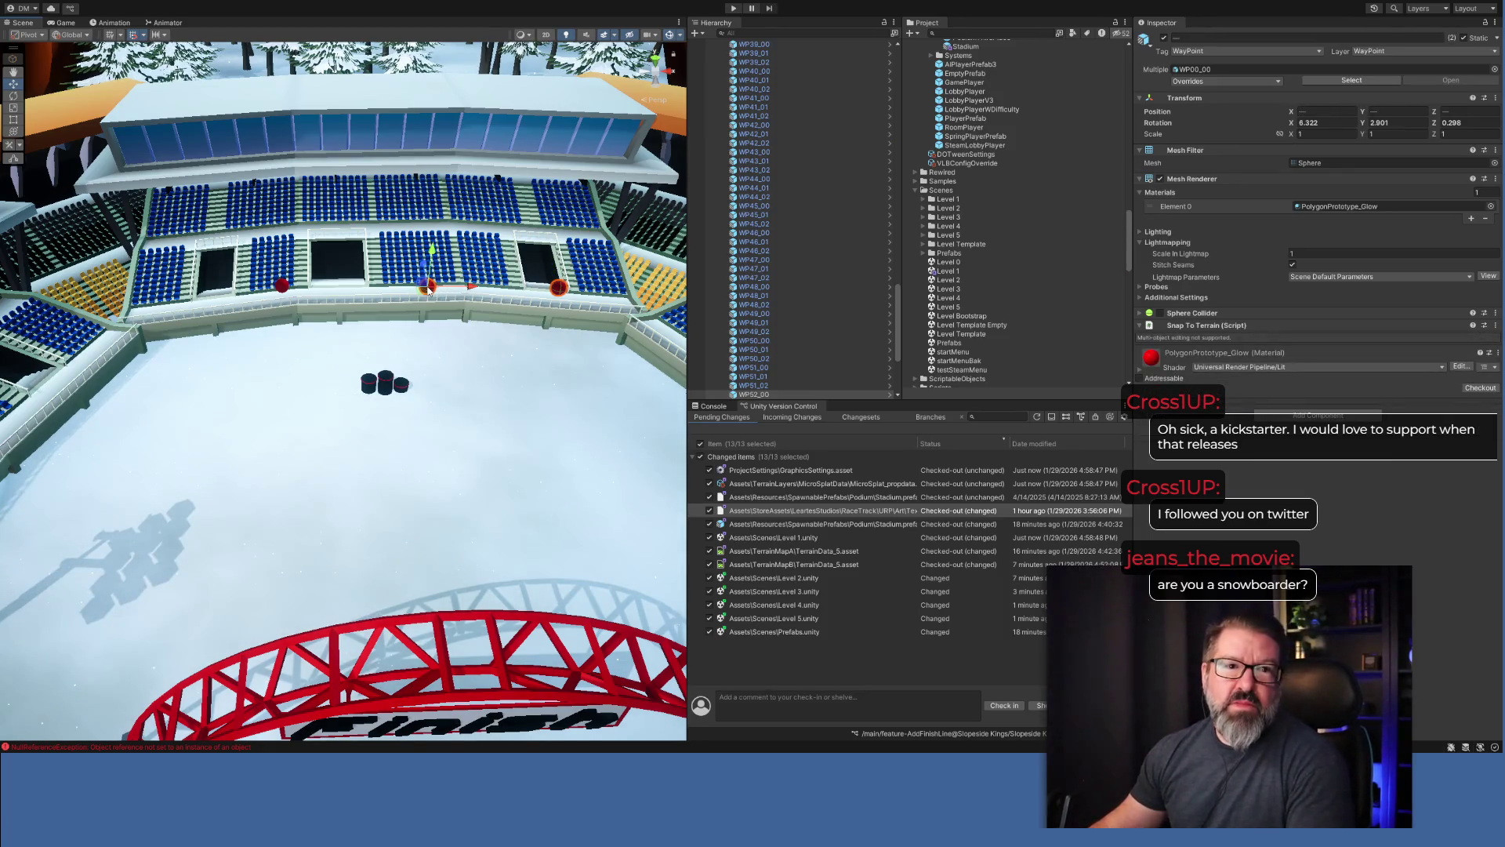
shift+click(282, 286)
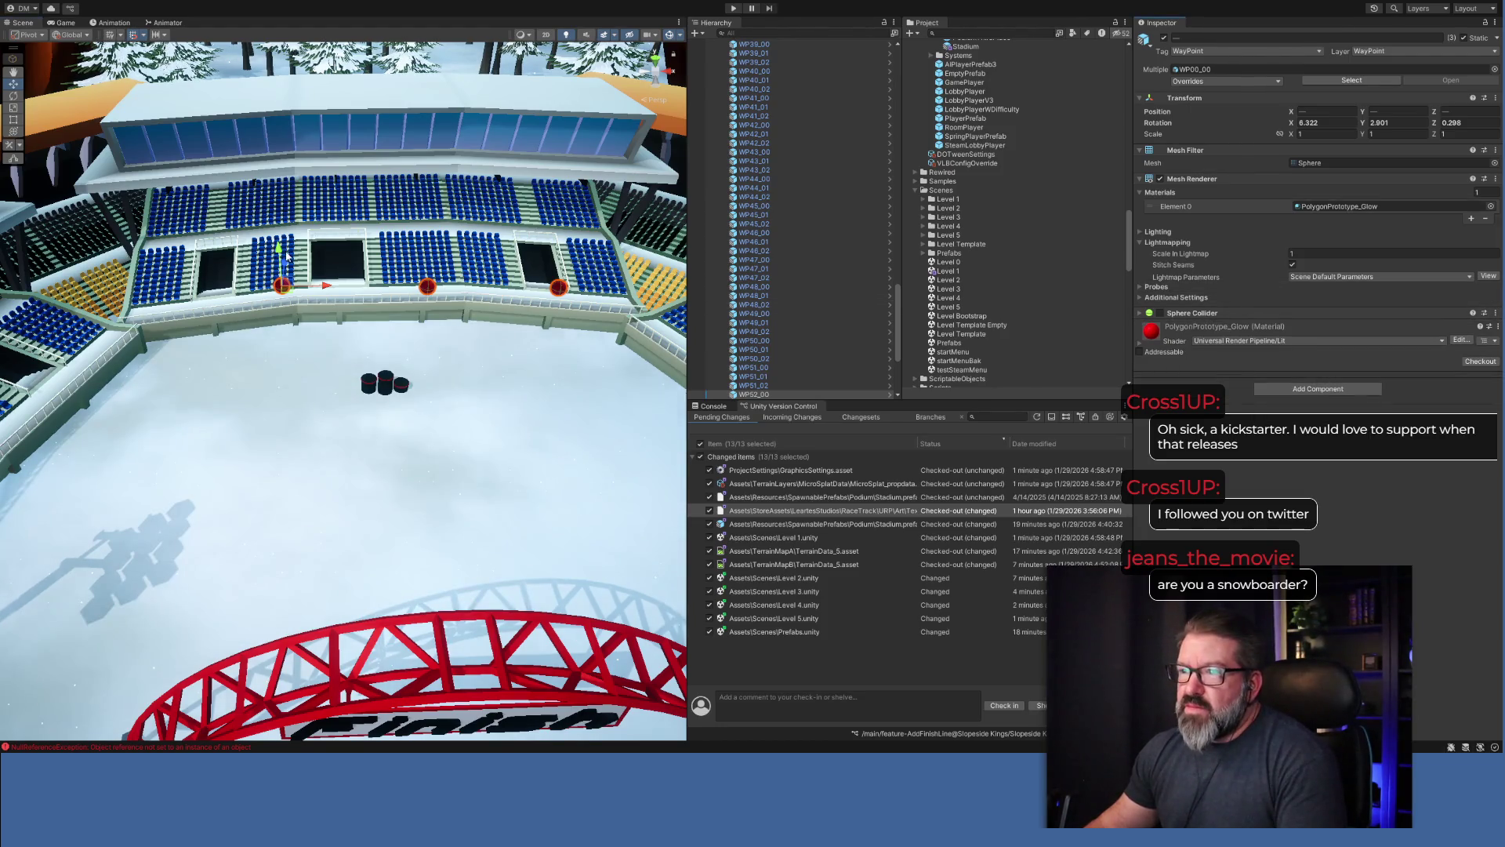
mouse_move(287, 255)
mouse_down()
mouse_move(239, 370)
mouse_move(243, 357)
mouse_up()
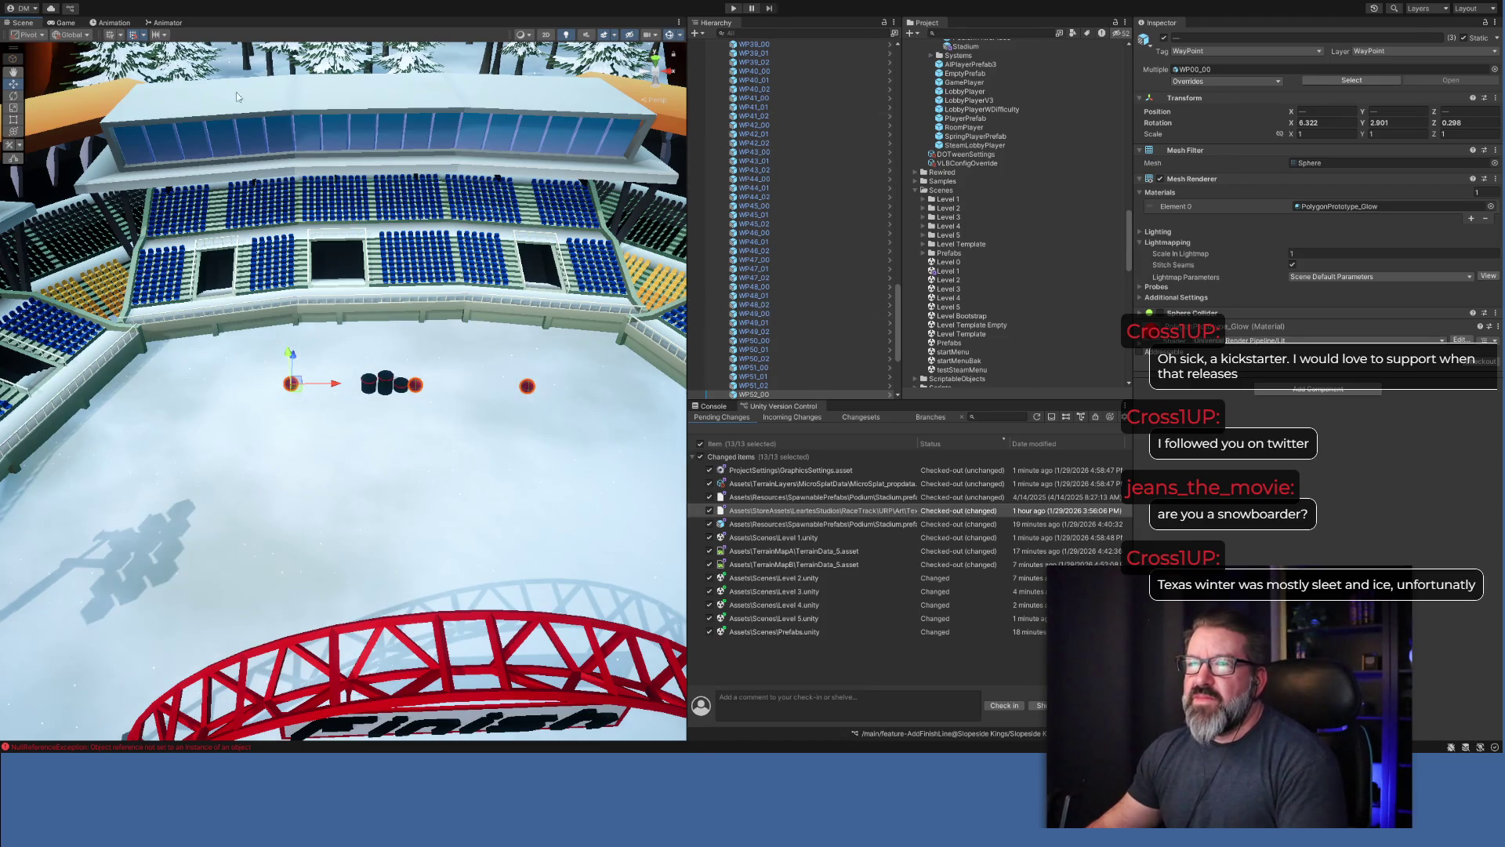
key(ctrl+s)
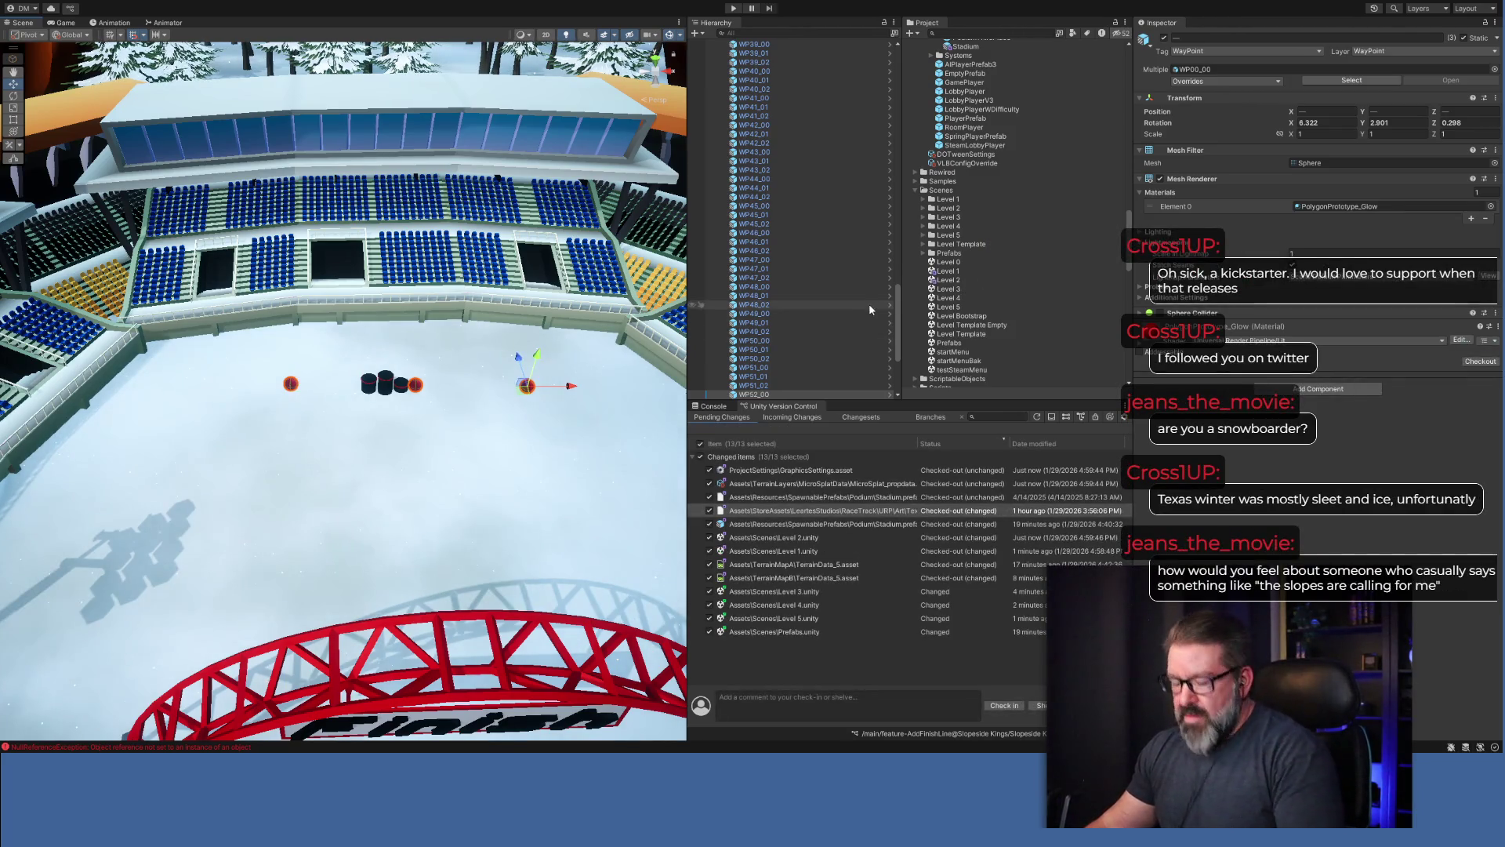
scroll(1023, 264, up, 3)
Open the Level 3 scene from the Scenes folder in the Project panel.
scroll(1022, 264, down, 15)
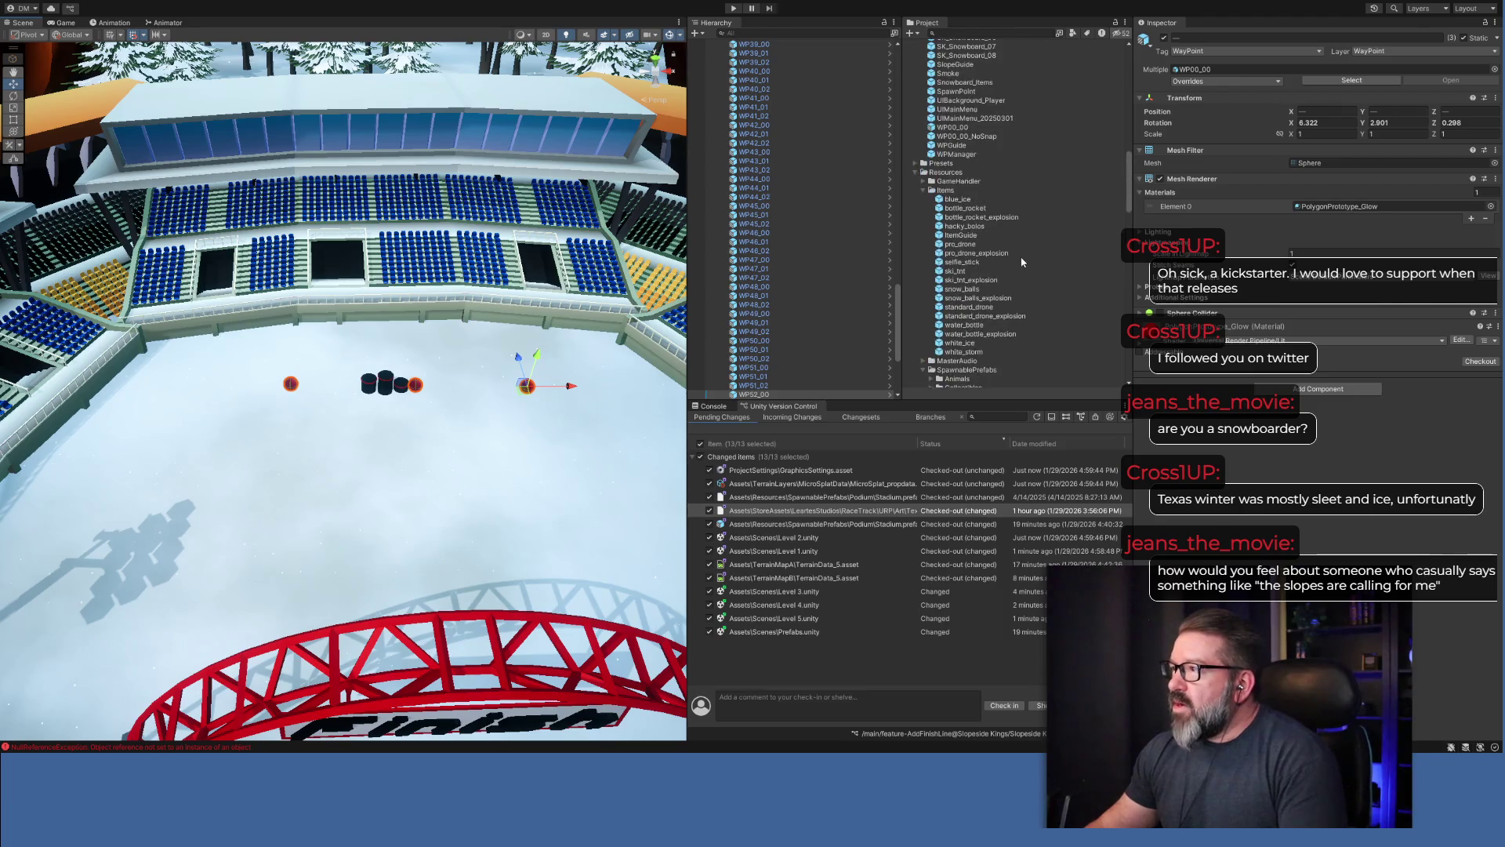
scroll(1021, 261, down, 10)
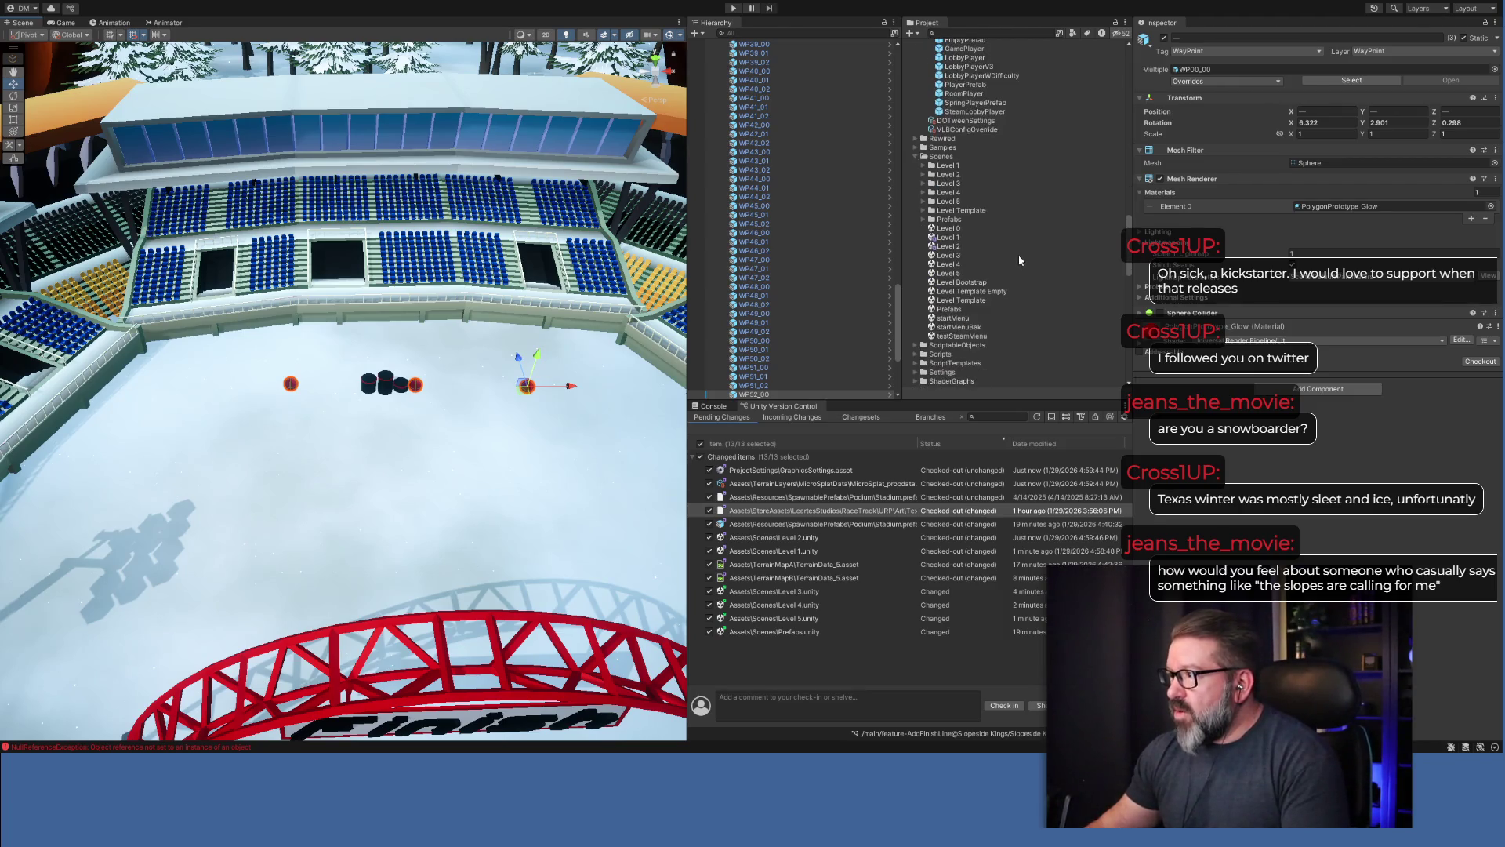
click(947, 255)
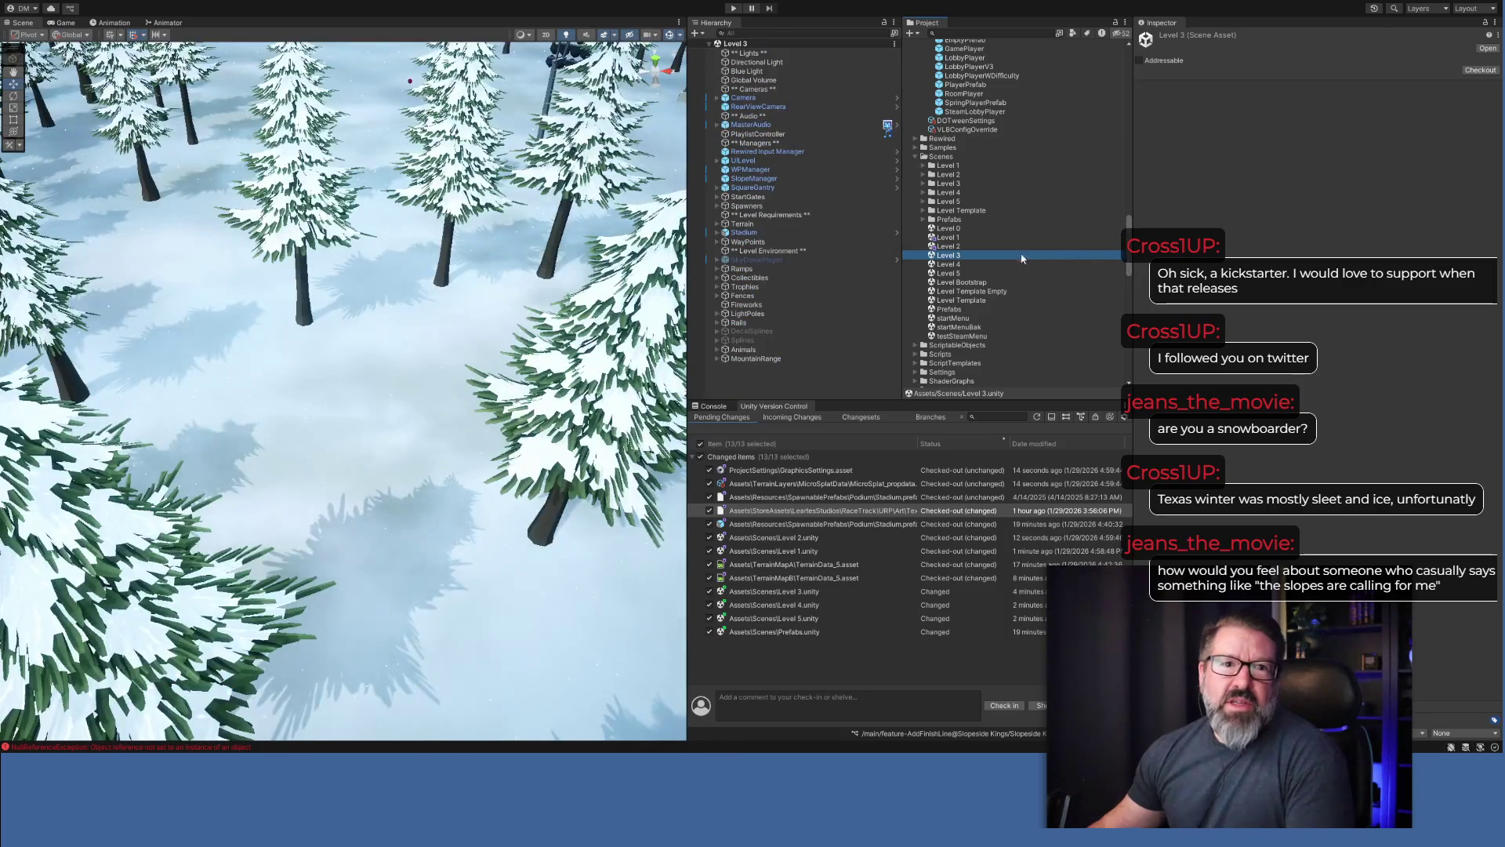
Bring the Finish arch into view and select the left and middle waypoint spheres.
drag(345, 391, 298, 337)
mouse_move(290, 200)
mouse_down()
mouse_move(522, 230)
mouse_move(459, 293)
mouse_move(461, 348)
mouse_up()
click(269, 448)
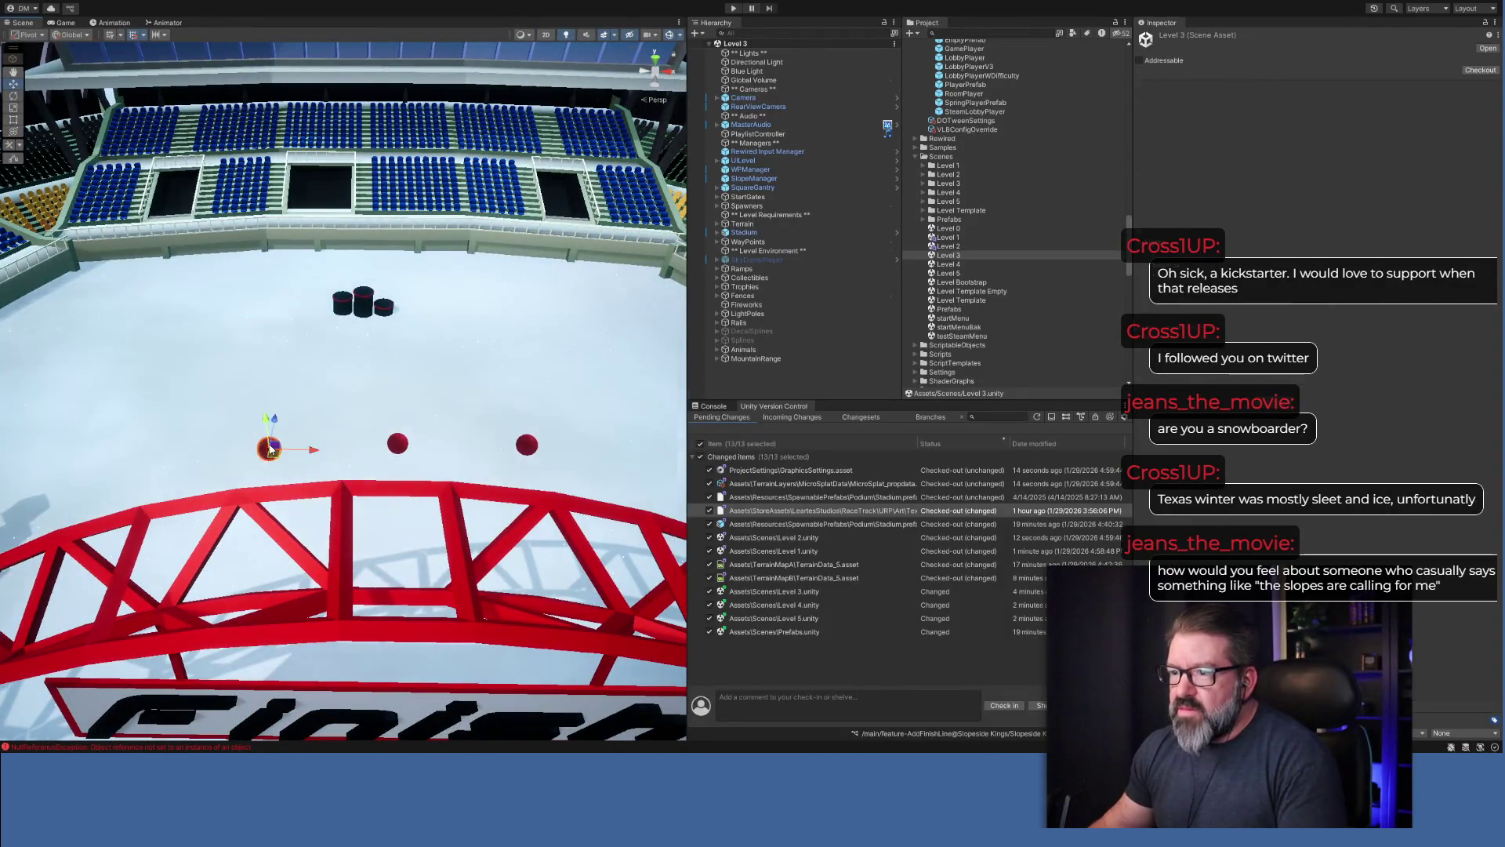
ctrl+click(403, 448)
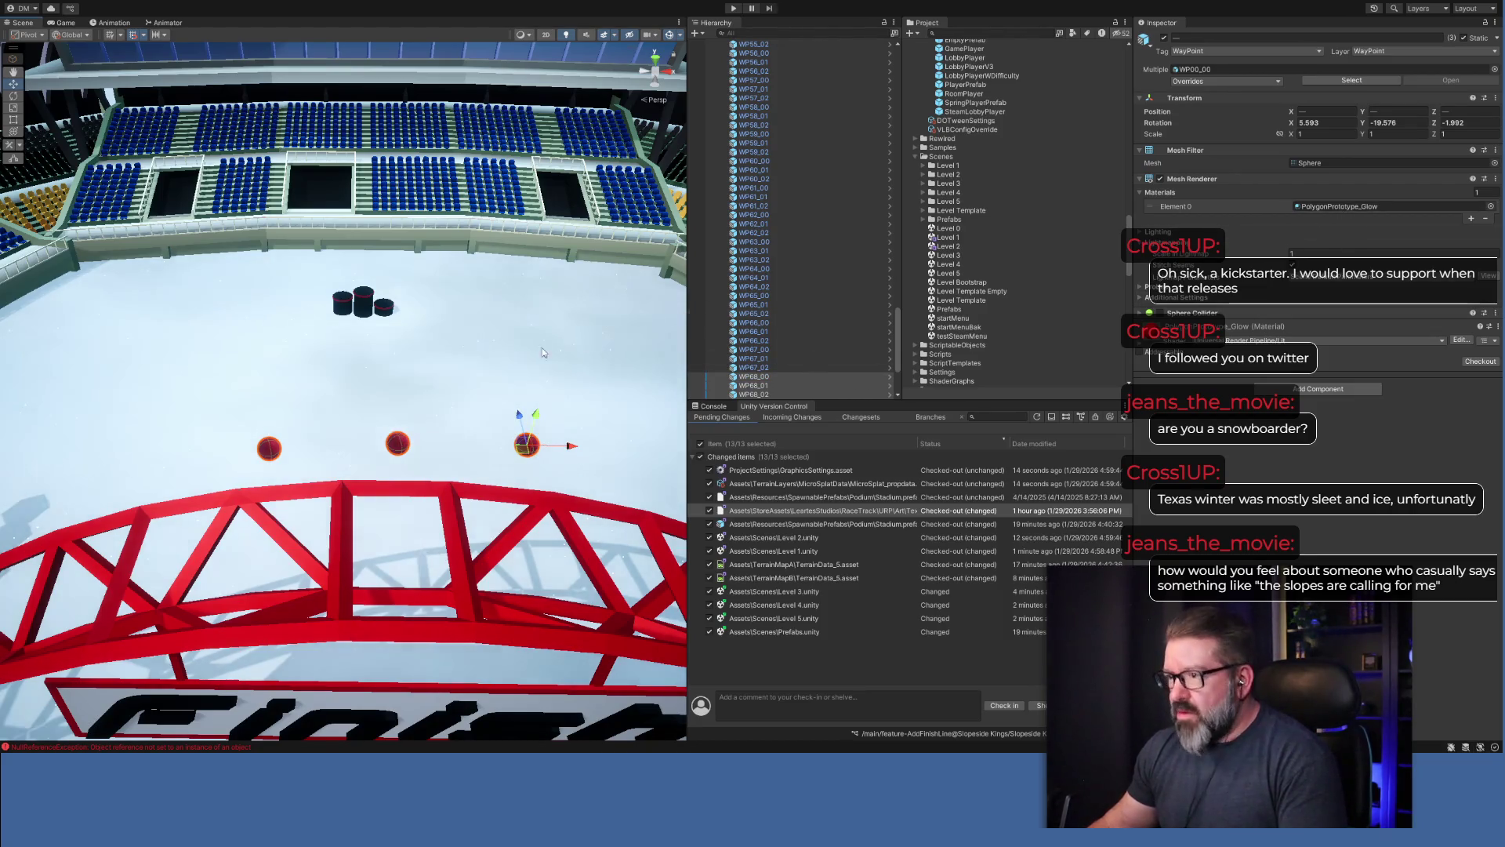
key(w)
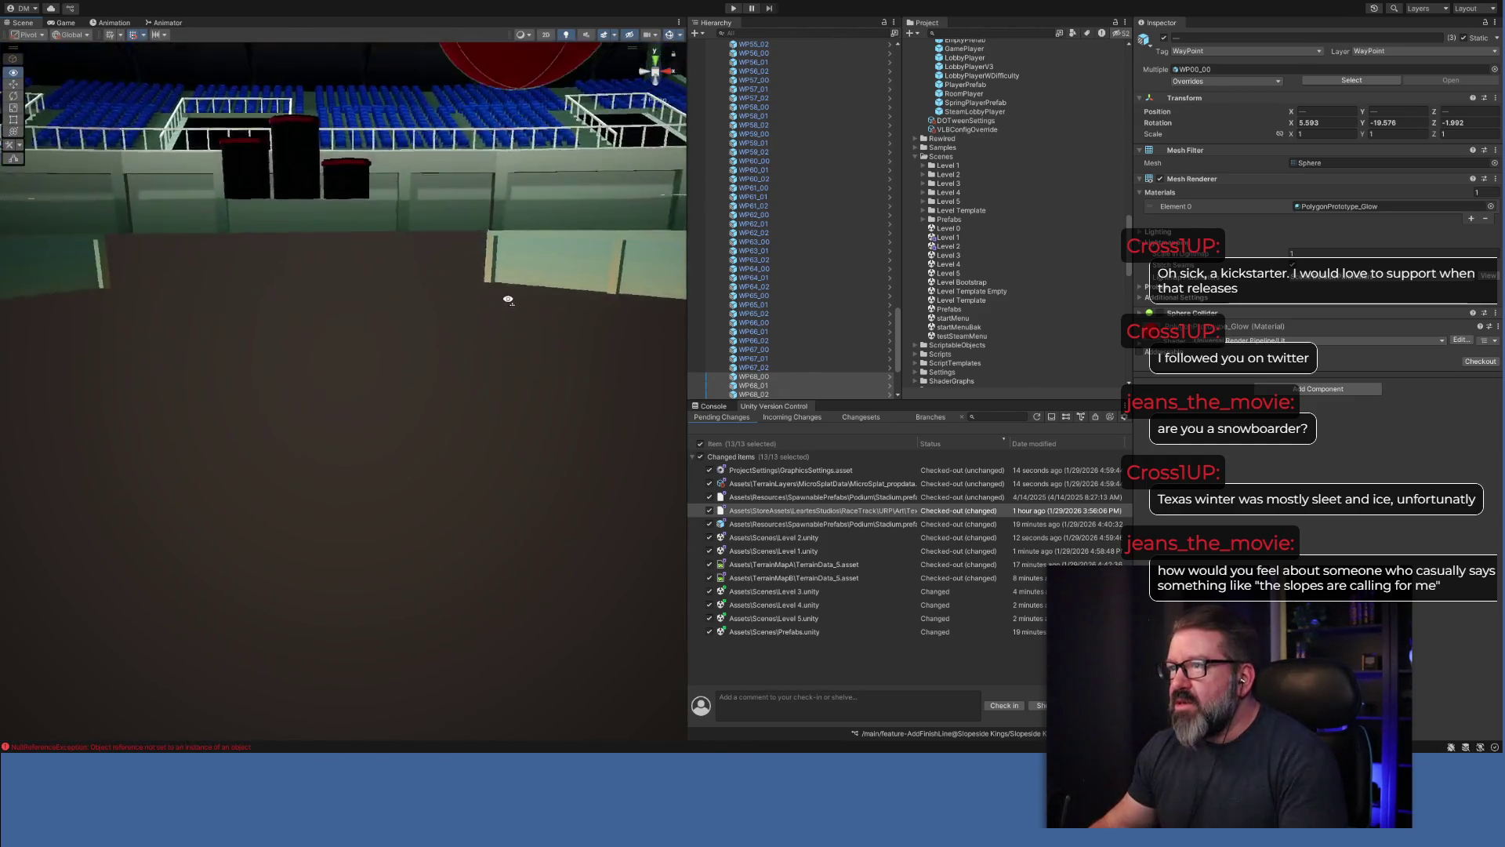